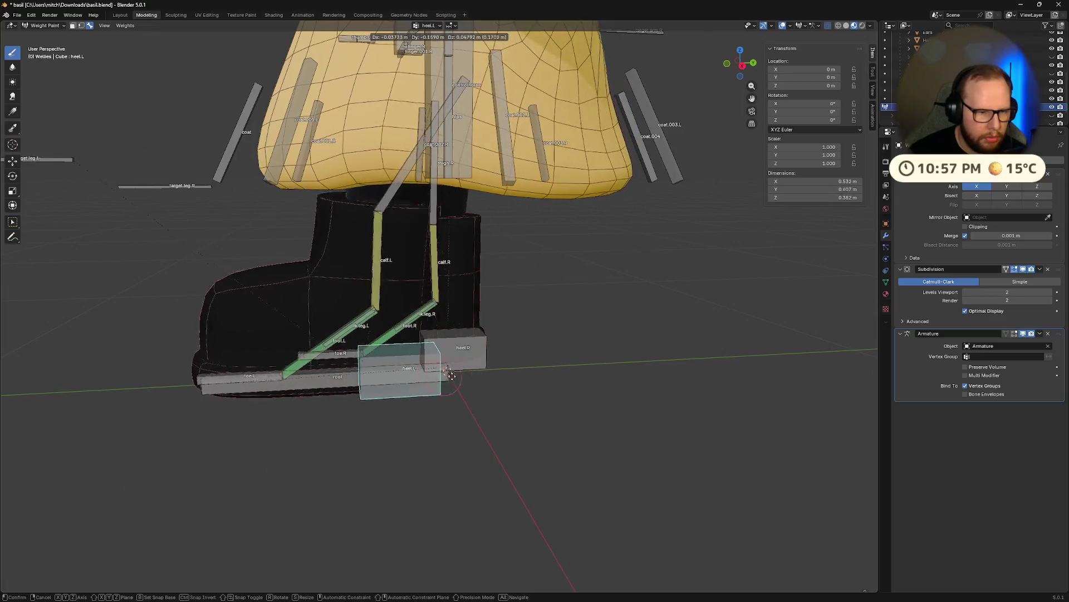
- Confirm the heel.L move and toe.L rotation, then rotate heel.L around global X to flex the left boot
click(539, 349)
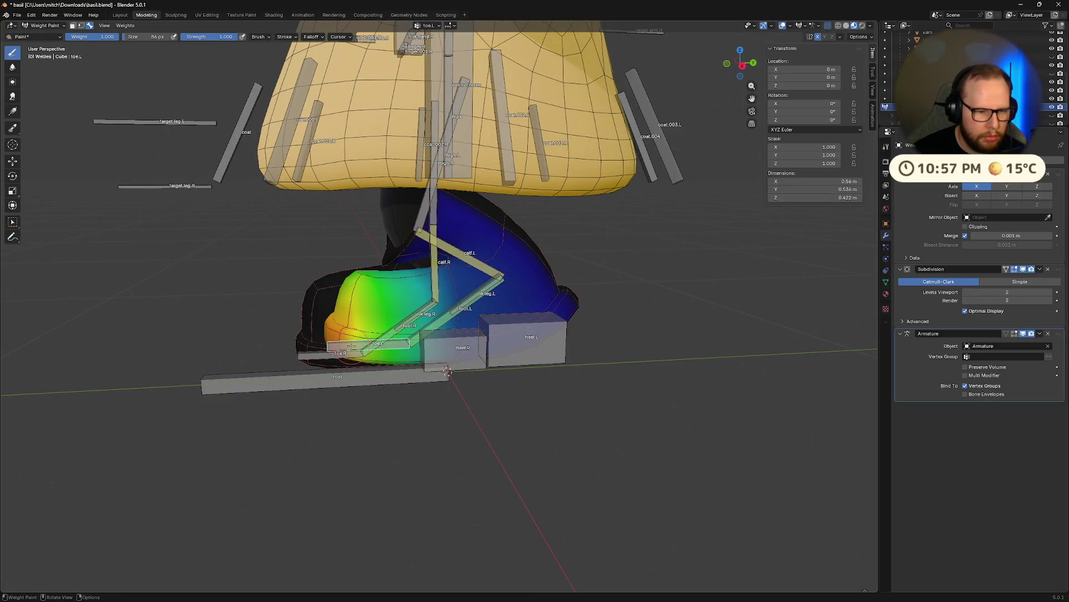
text(rx)
text(90)
key(Return)
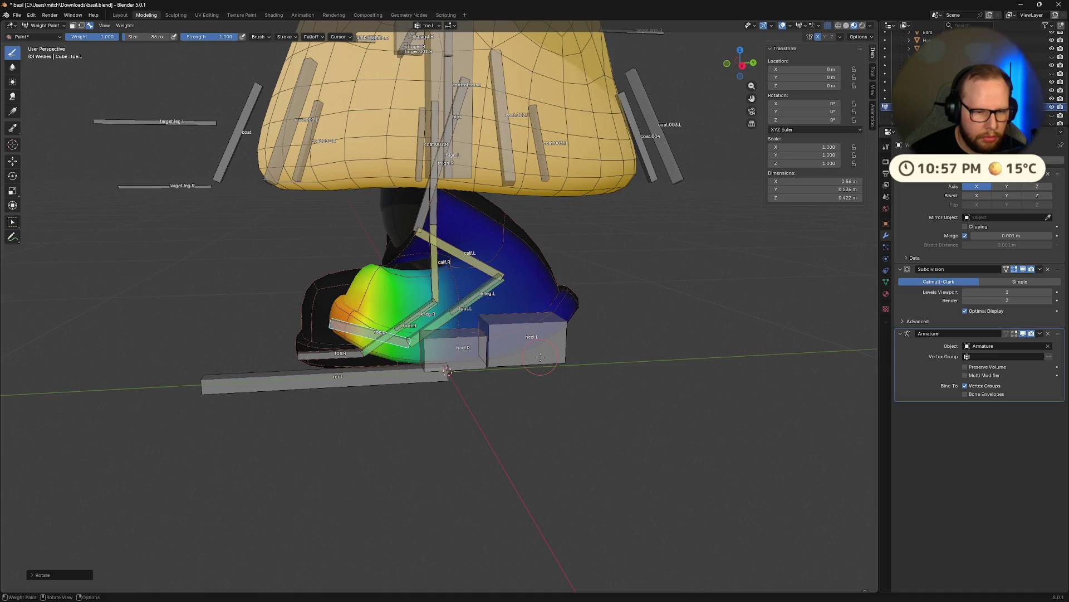
ctrl+click(539, 357)
key(r)
key(x)
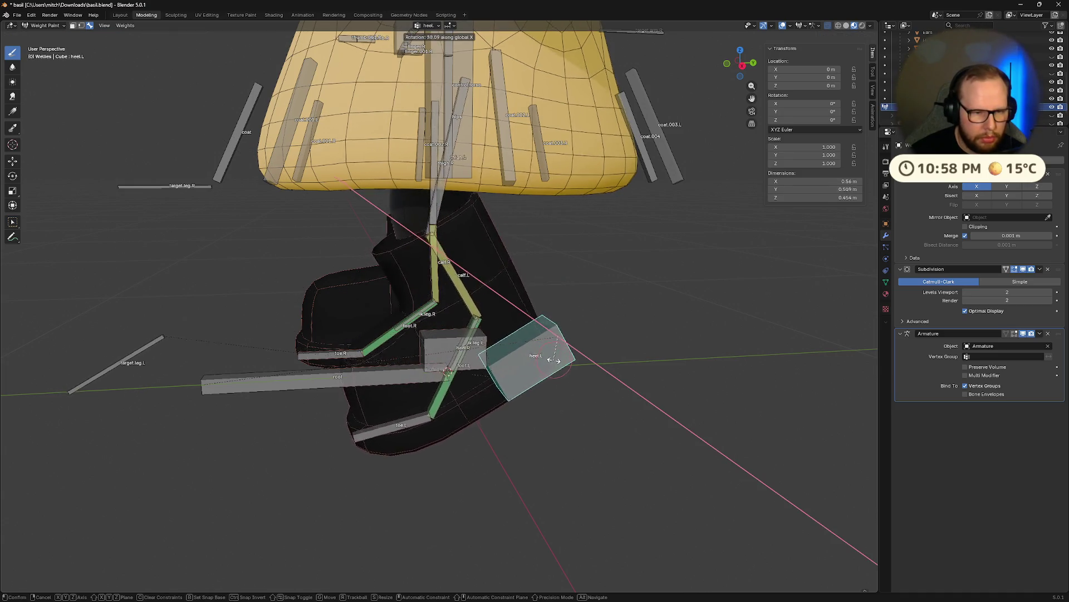
click(545, 365)
mouse_move(544, 365)
middle_down()
mouse_move(646, 344)
mouse_move(502, 346)
middle_up()
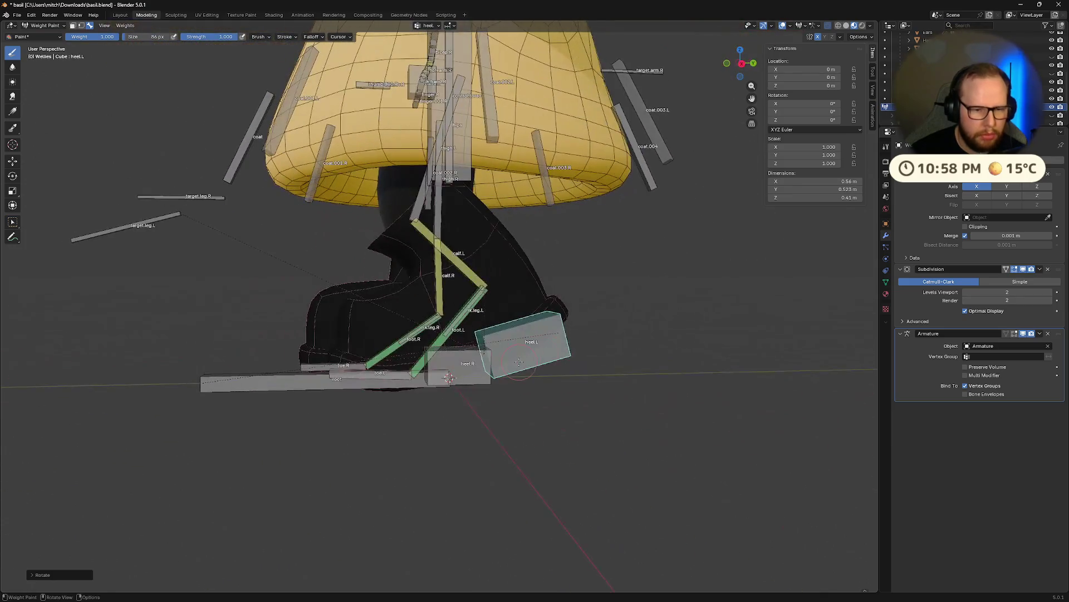
- Move heel.L sideways along global X (undoing a free move first) to see the boot follow
key(g)
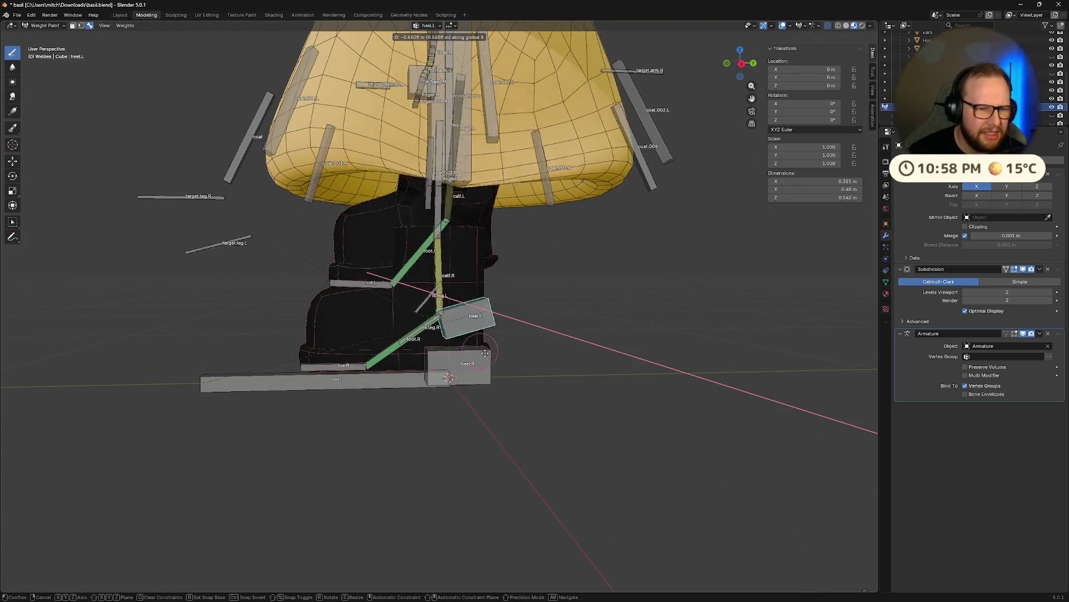
click(530, 376)
middle_drag(529, 377, 638, 375)
key(ctrl+z)
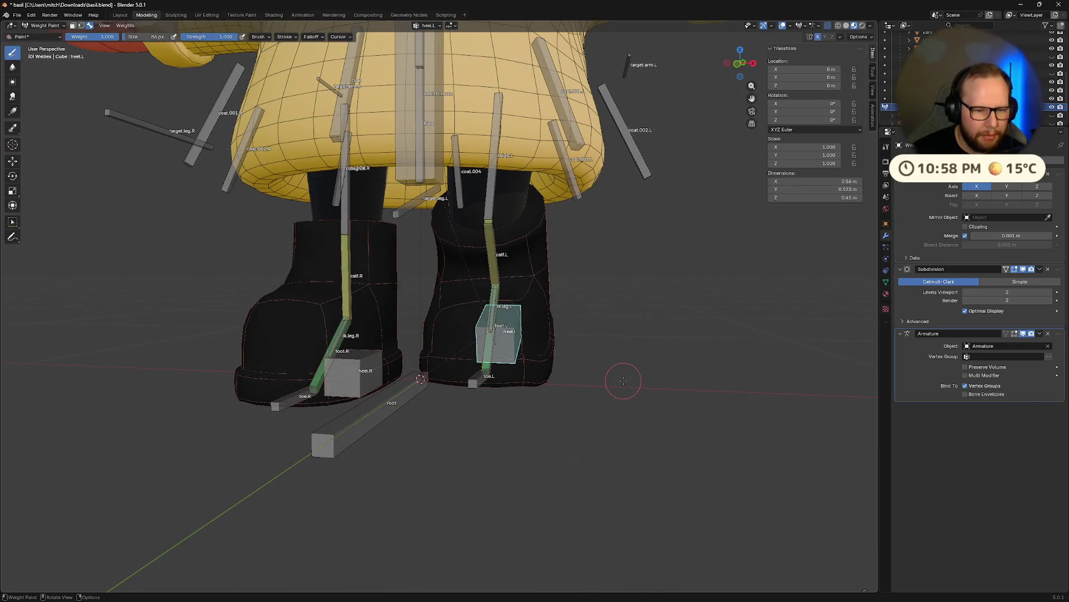
key(g)
key(x)
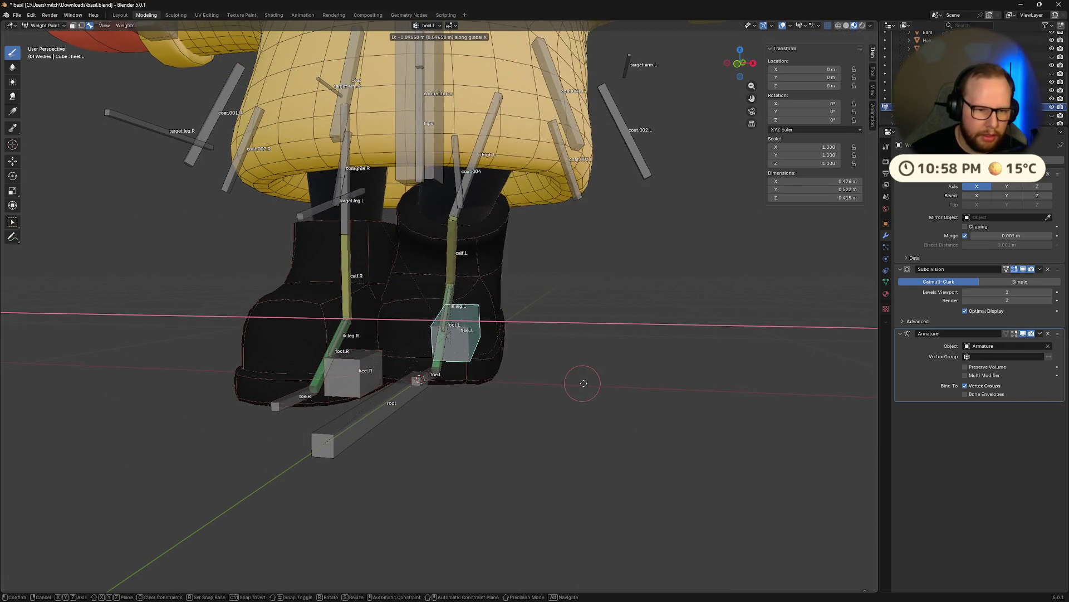
click(688, 389)
middle_drag(688, 390, 545, 418)
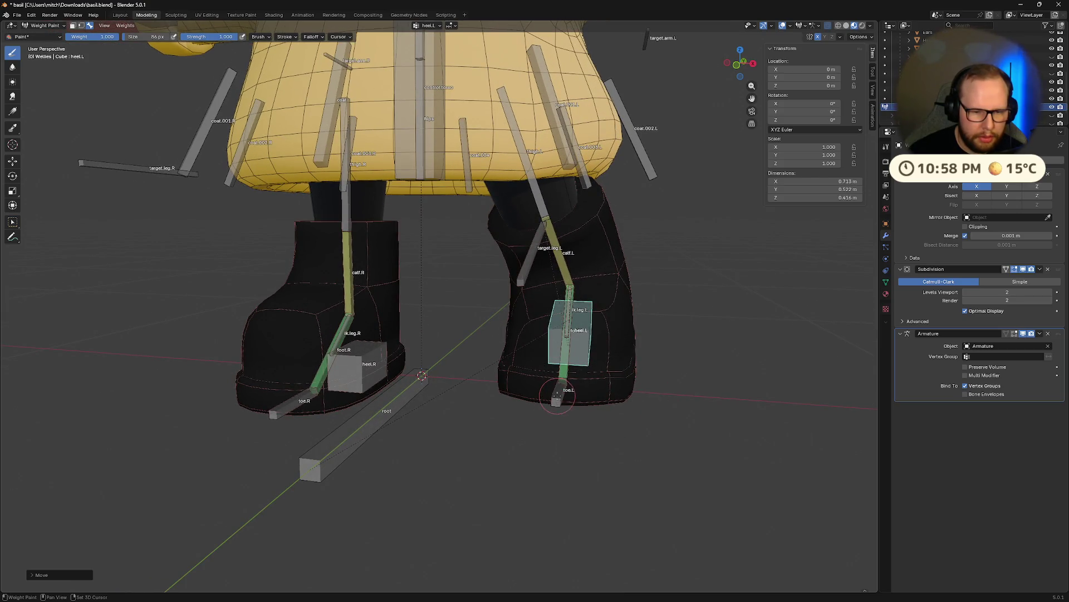
- Rotate heel.L around its Z axis, then undo back to rest and inspect both boots from several angles
key(z)
key(z)
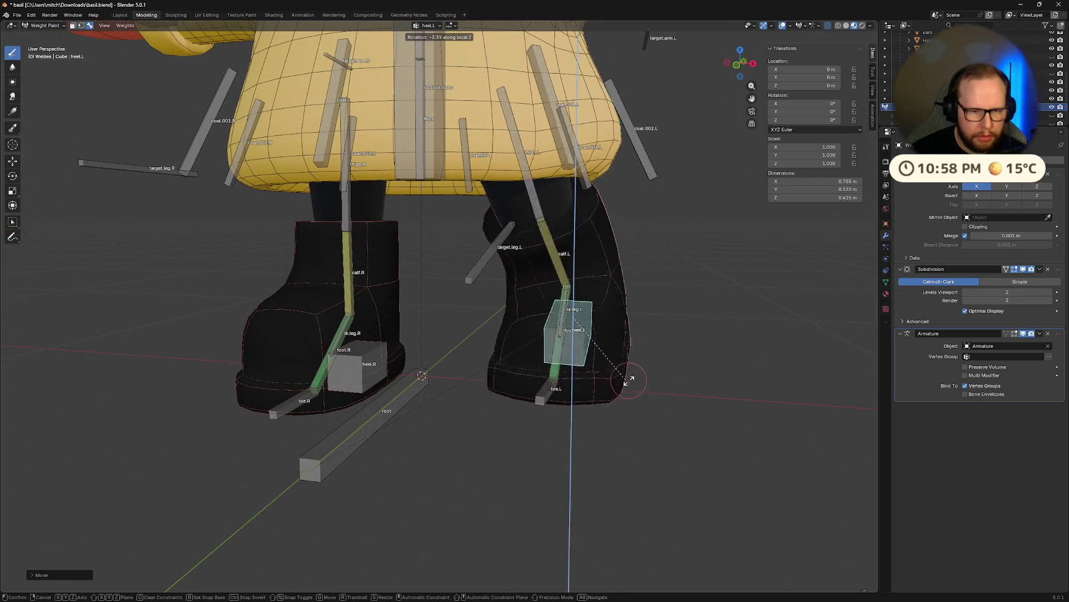
click(708, 367)
mouse_move(709, 367)
middle_down()
mouse_move(612, 346)
mouse_move(665, 382)
middle_up()
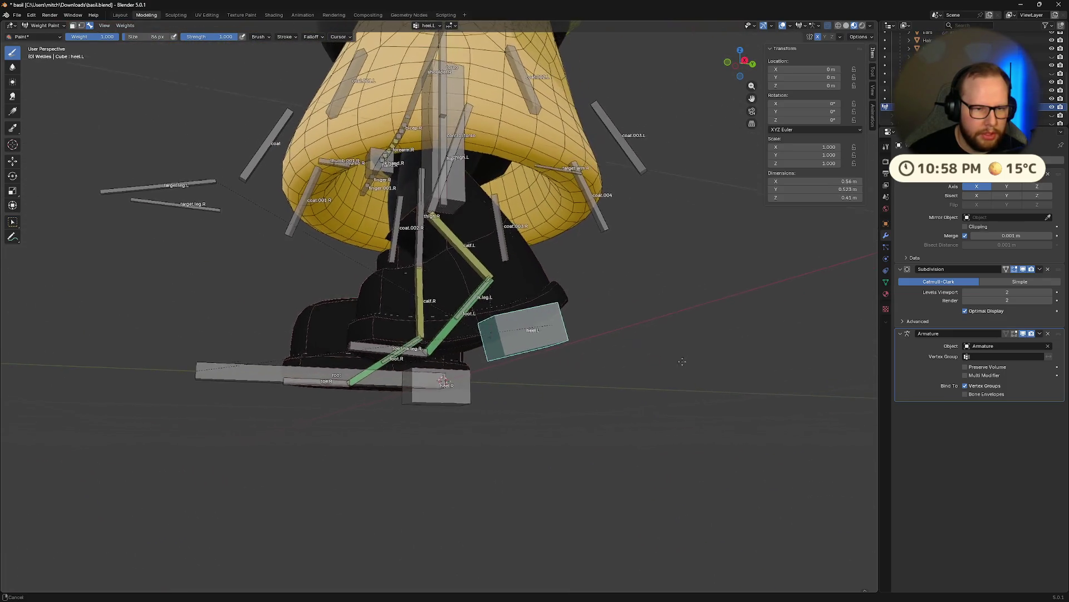
key(ctrl+z)
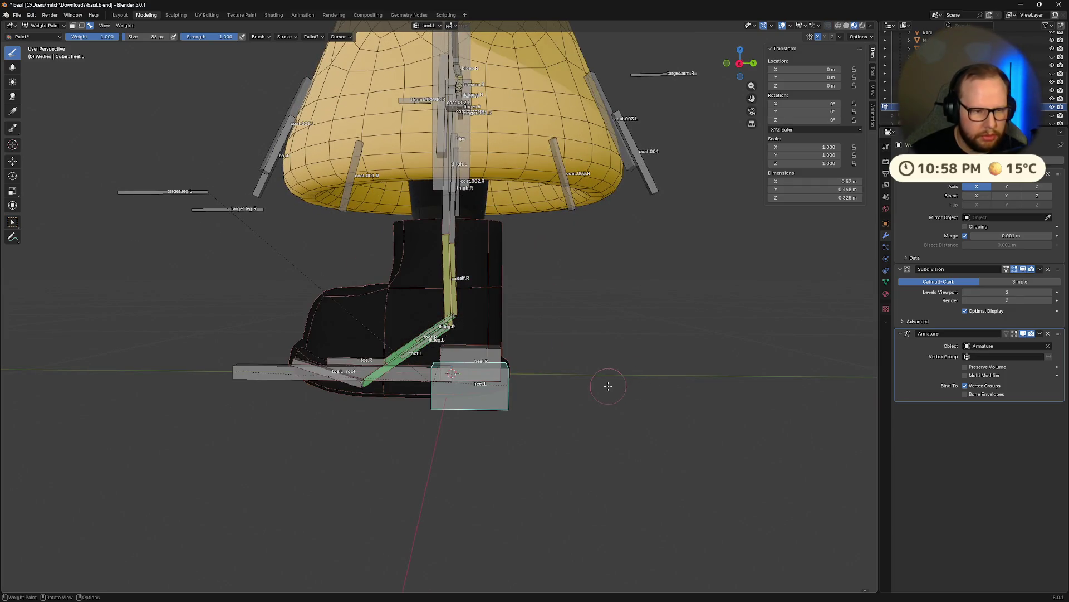
middle_drag(607, 385, 623, 384)
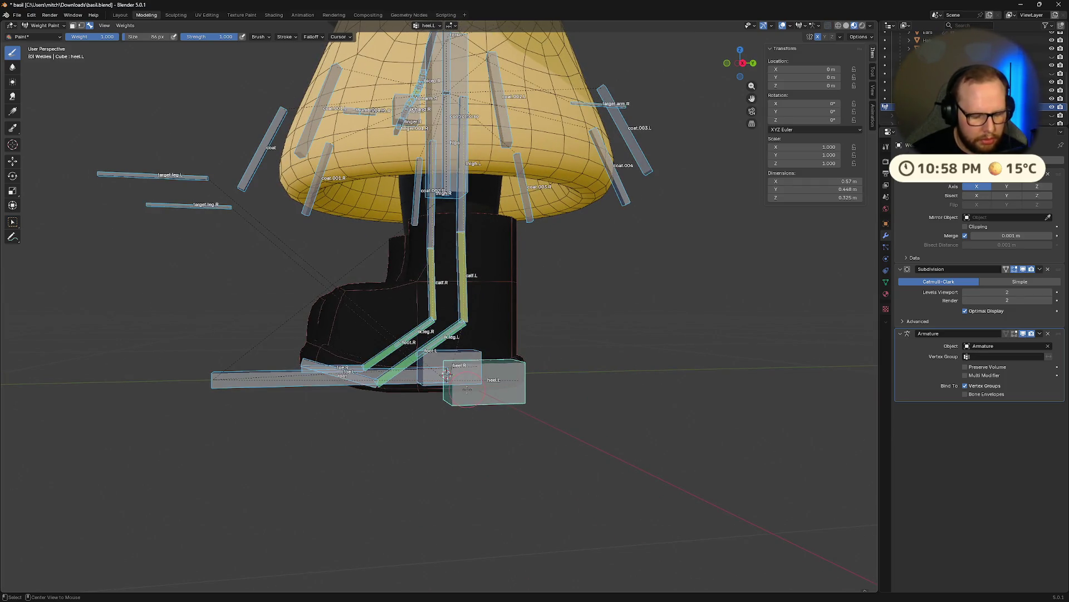
mouse_move(674, 376)
middle_down()
mouse_move(607, 379)
mouse_move(631, 391)
middle_up()
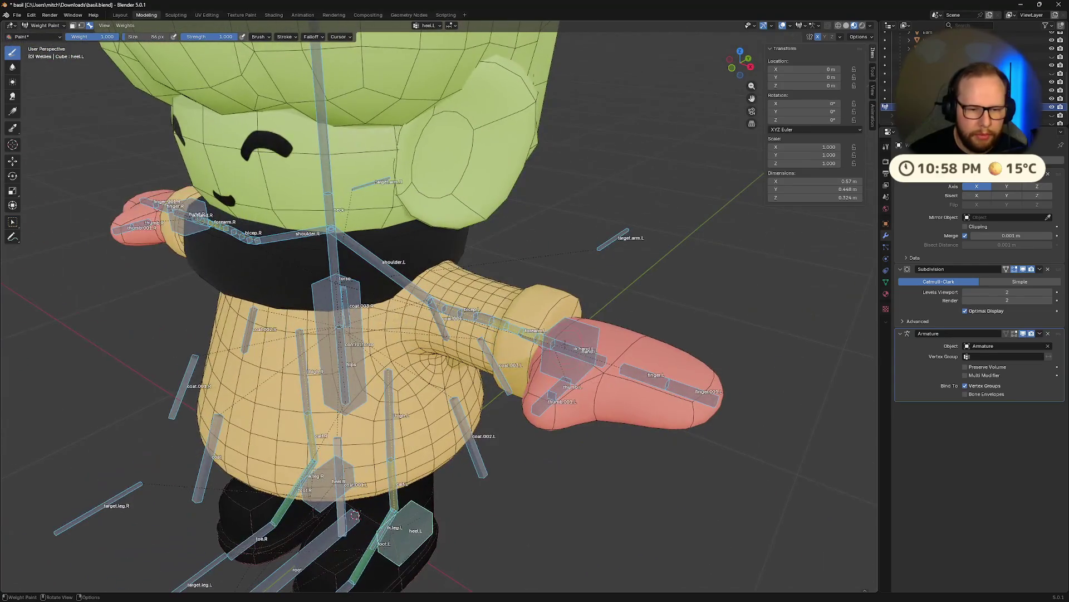
- Move the left hand bone to several positions across the torso, checking the sleeve from front, side and rear
key(g)
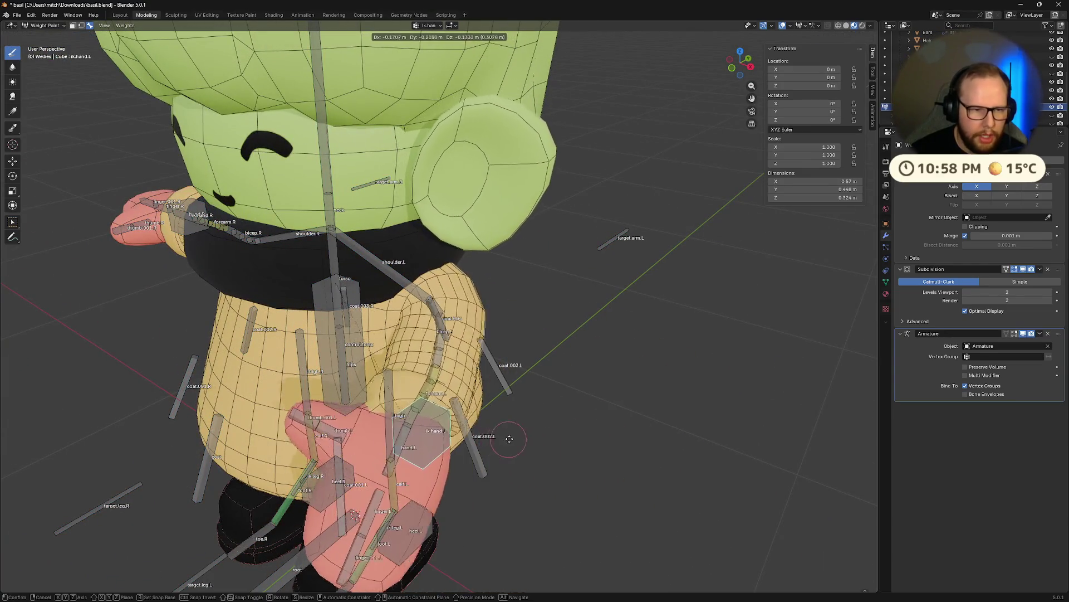
click(602, 421)
middle_drag(603, 422, 606, 343)
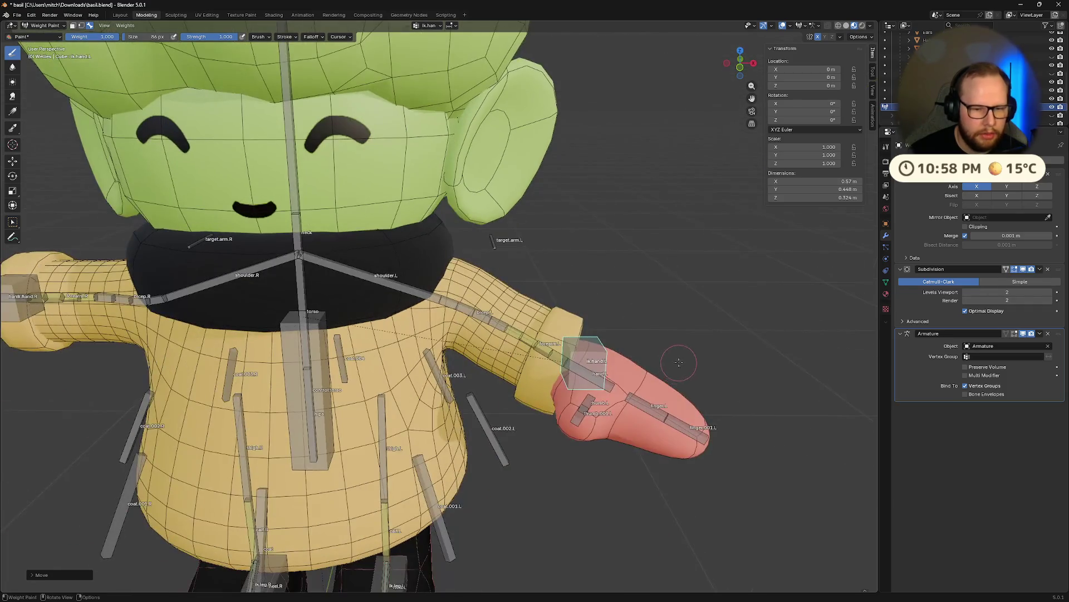
key(g)
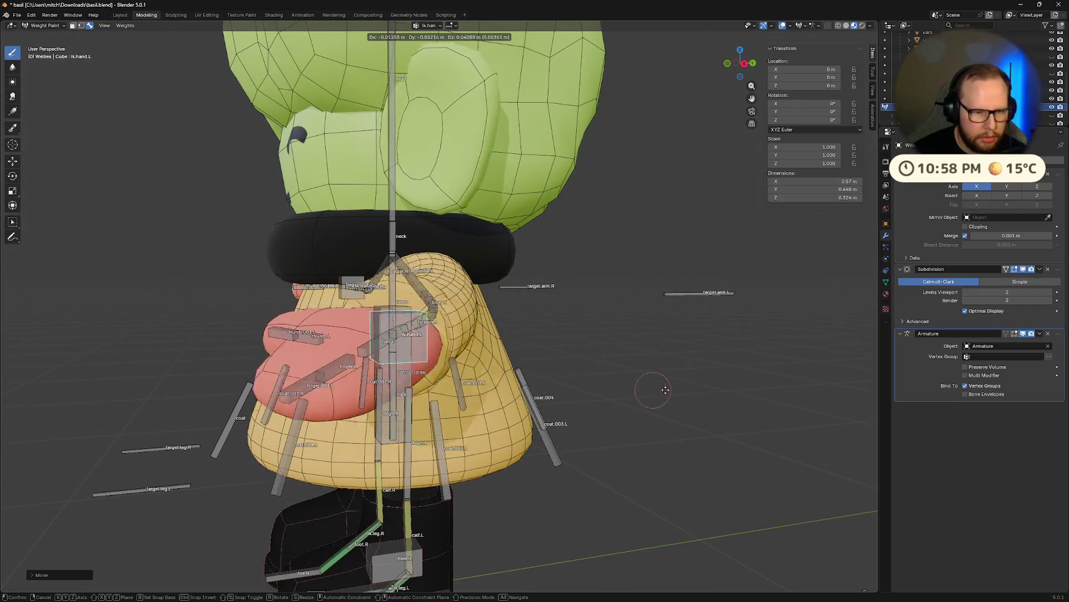
mouse_move(686, 366)
middle_down()
mouse_move(727, 389)
mouse_move(549, 378)
mouse_move(728, 416)
middle_up()
key(g)
click(771, 408)
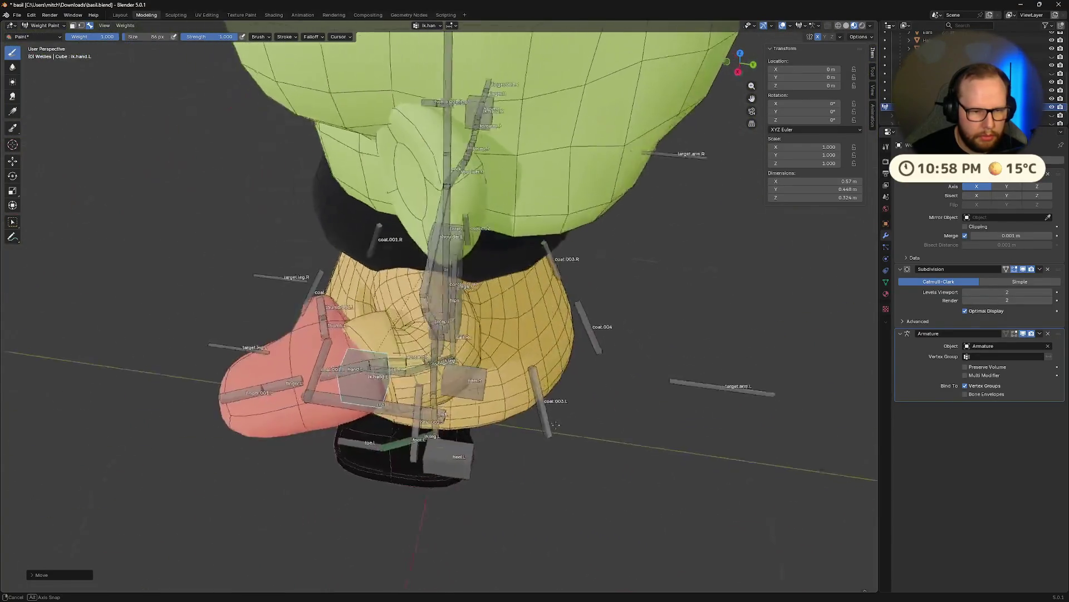
mouse_move(728, 416)
middle_down()
mouse_move(506, 426)
mouse_move(632, 411)
mouse_move(582, 391)
middle_up()
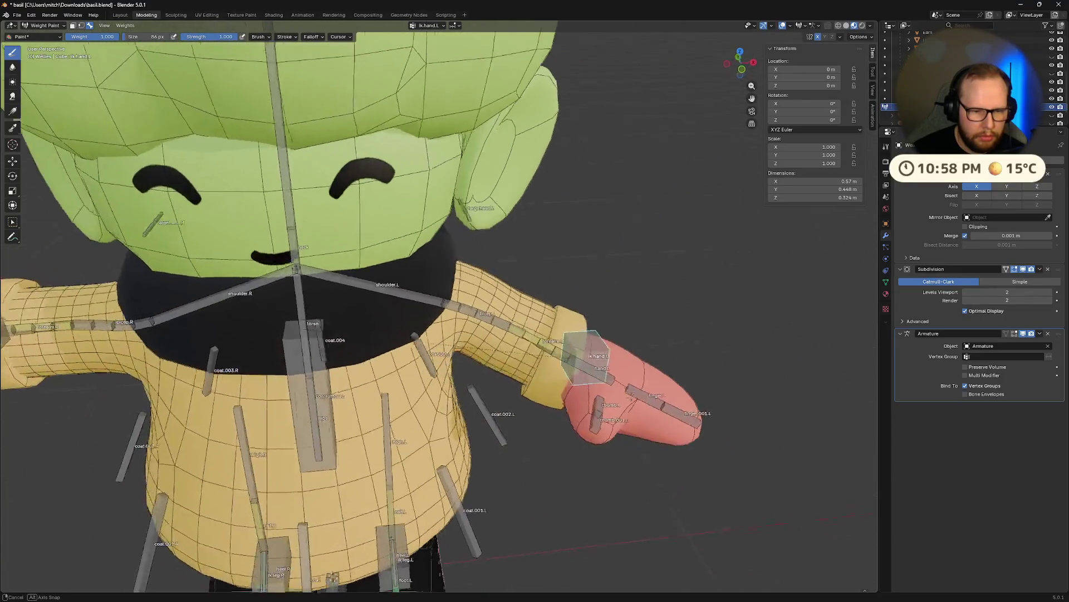
- Pull lk.hand.L down to bend the arm, then rotate the hand inward so the mitten presses against the coat
key(g)
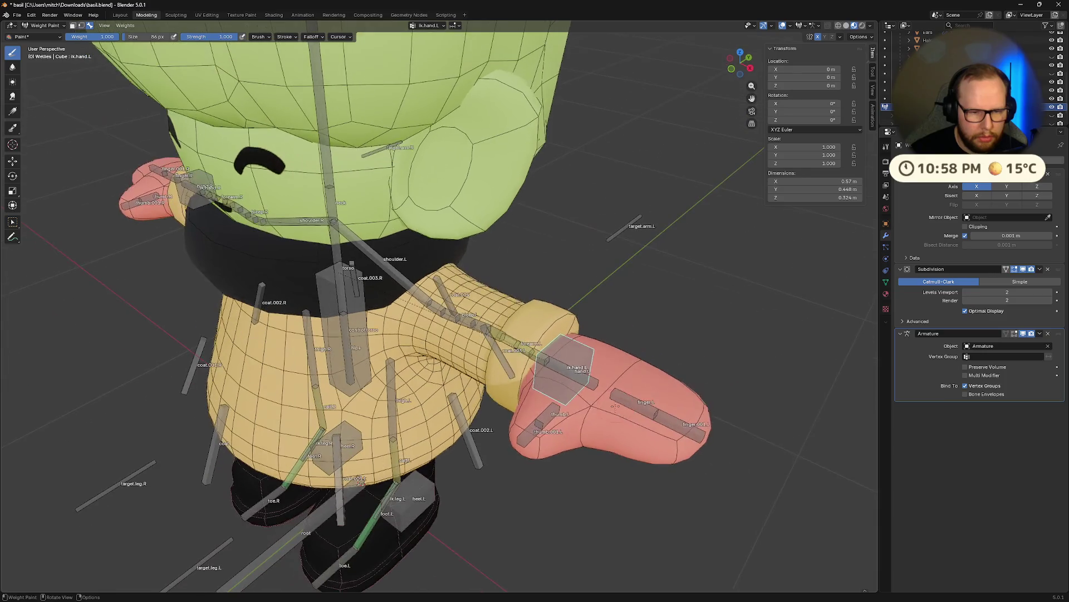
click(577, 451)
middle_drag(577, 450, 400, 429)
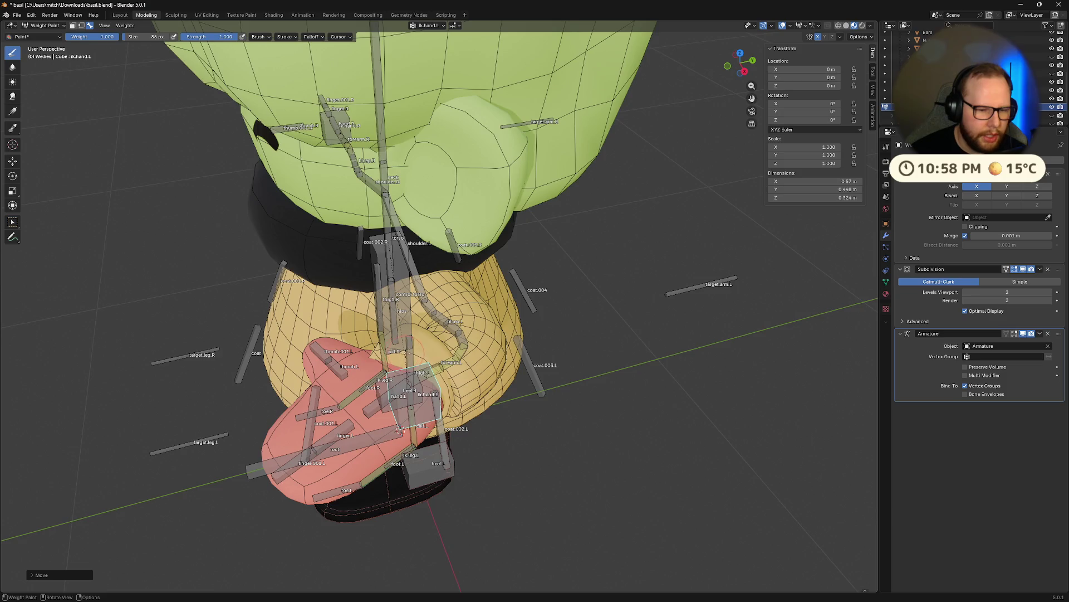
middle_drag(401, 429, 551, 372)
key(g)
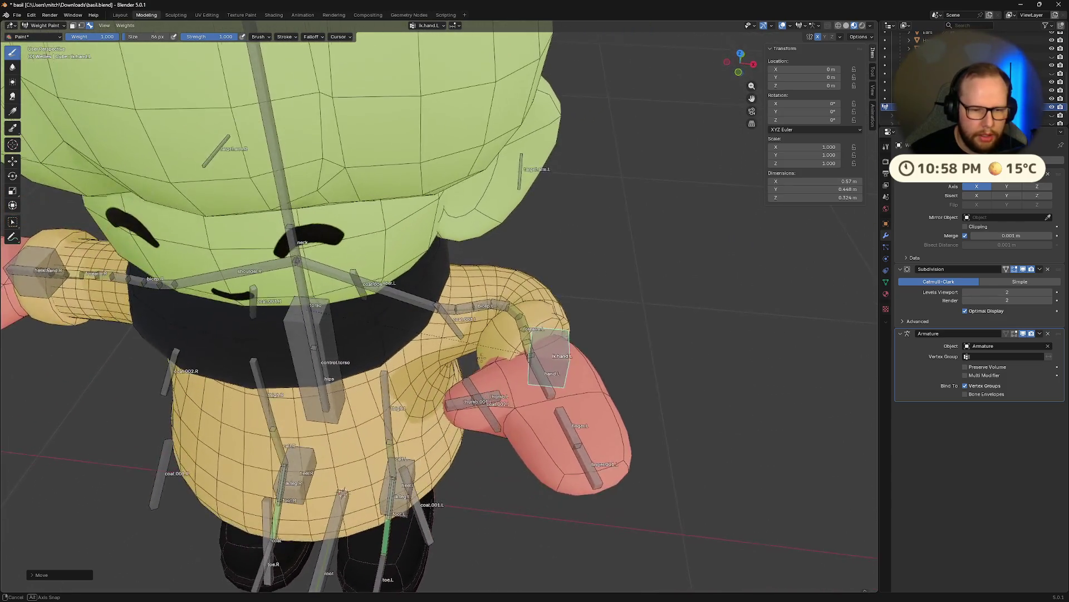
middle_drag(342, 492, 338, 511)
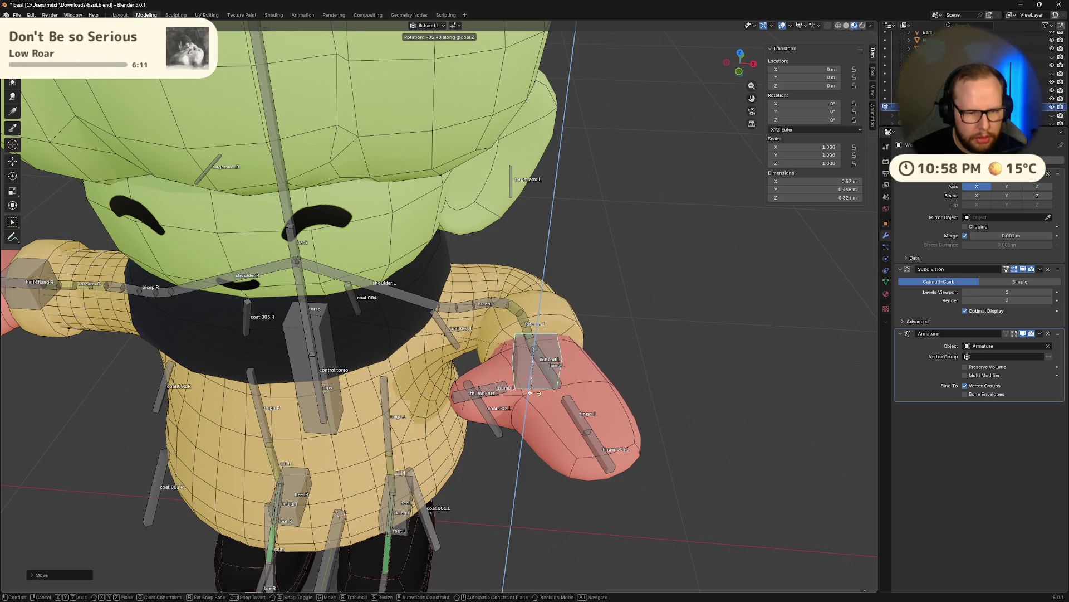
key(r)
click(646, 380)
mouse_move(646, 380)
middle_down()
mouse_move(656, 364)
mouse_move(616, 370)
mouse_move(607, 358)
middle_up()
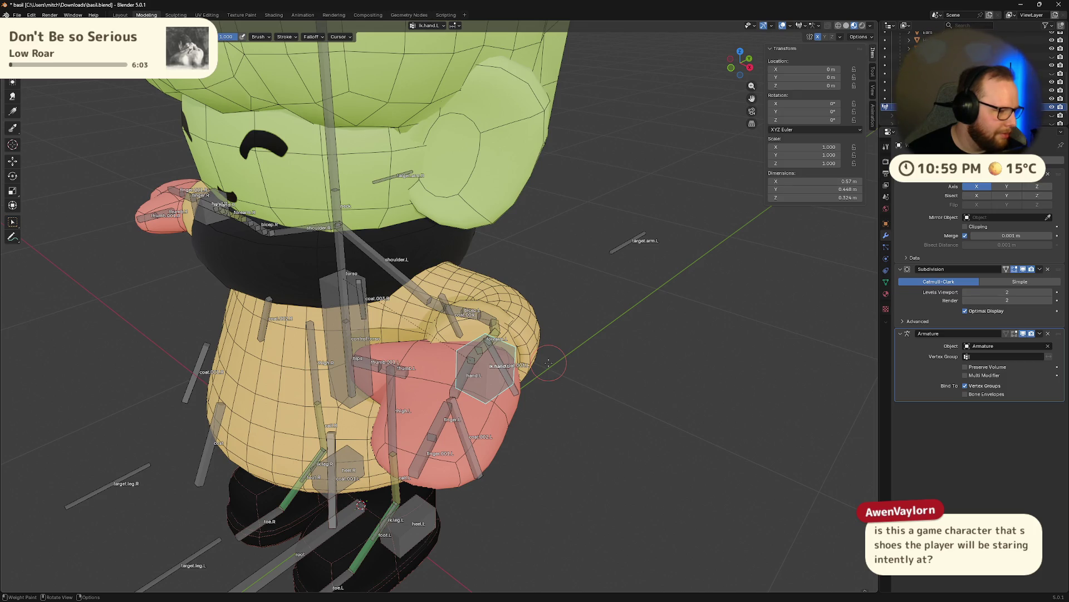
scroll(548, 363, down, 2)
scroll(497, 348, down, 3)
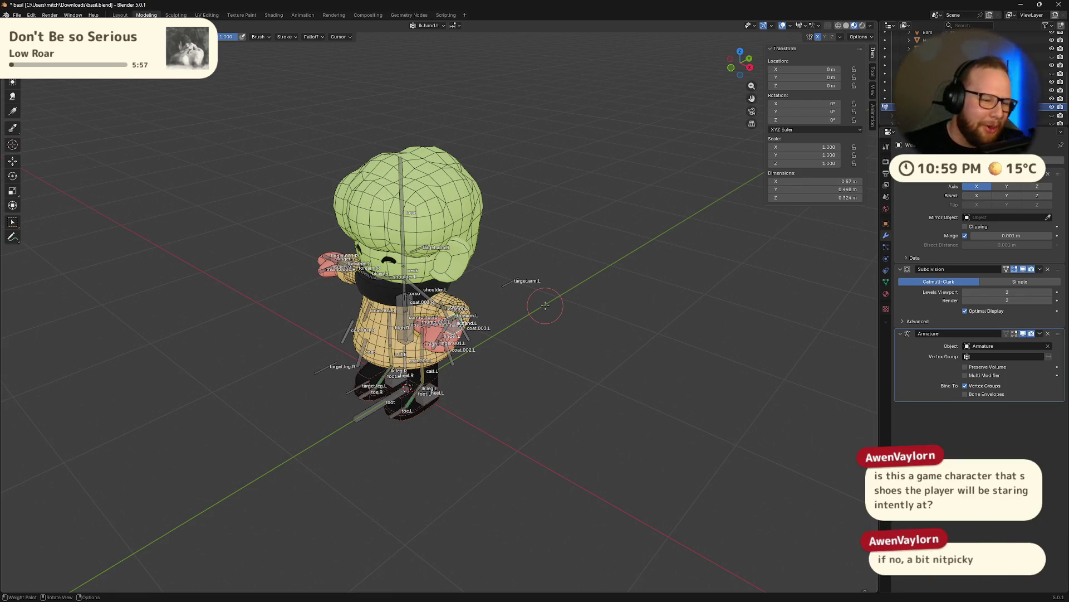
scroll(545, 306, down, 5)
- Leave the zoomed-out character view, switch to the empty Desktop 3 and start File Explorer from the app list
mouse_move(566, 305)
middle_down()
mouse_move(563, 336)
mouse_move(506, 331)
mouse_move(516, 345)
middle_up()
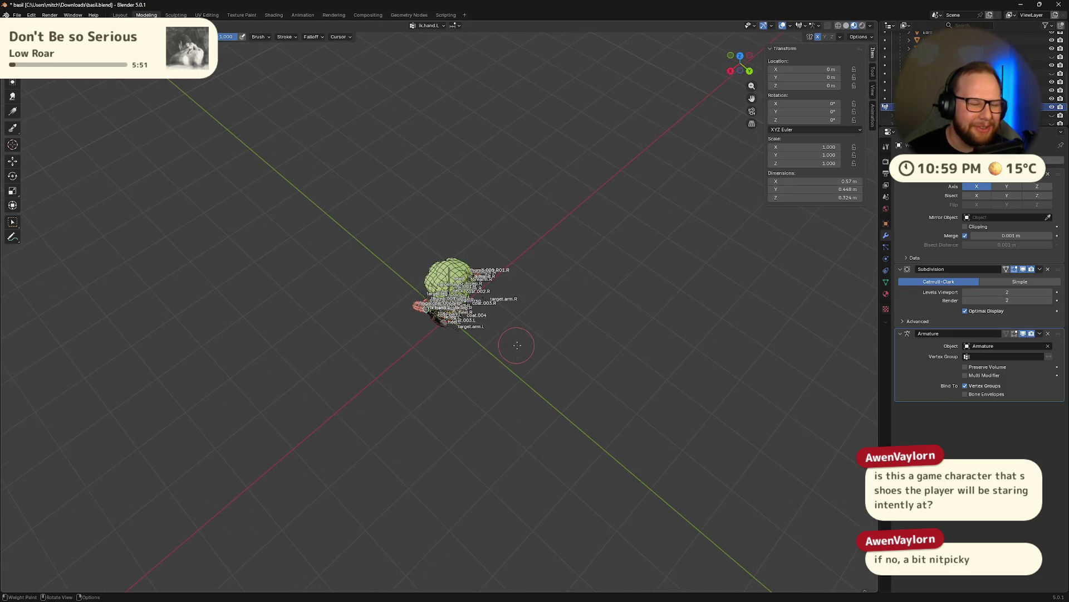
key(super)
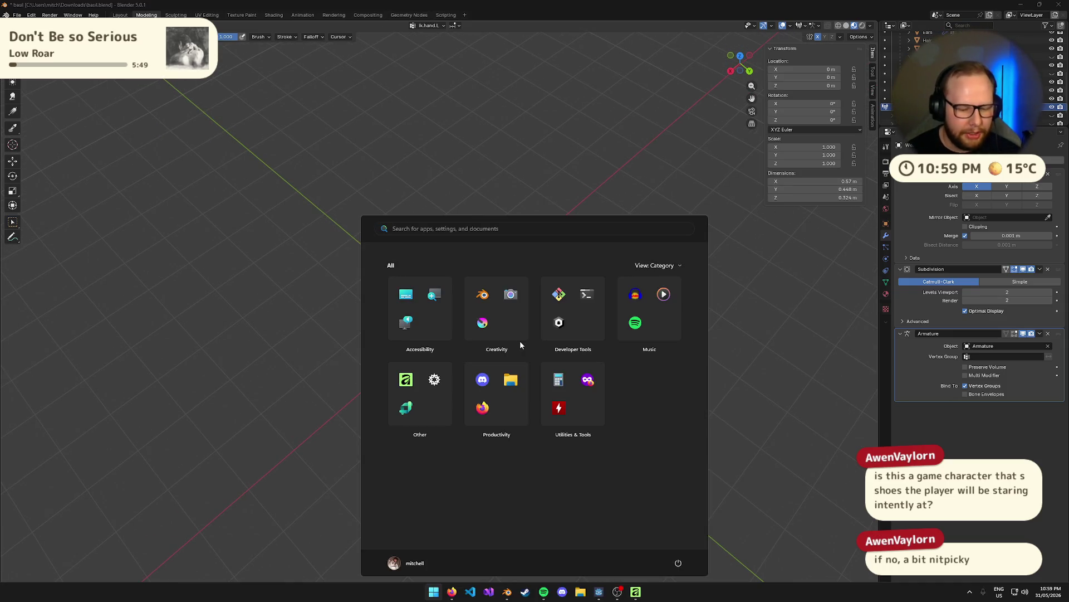
key(super)
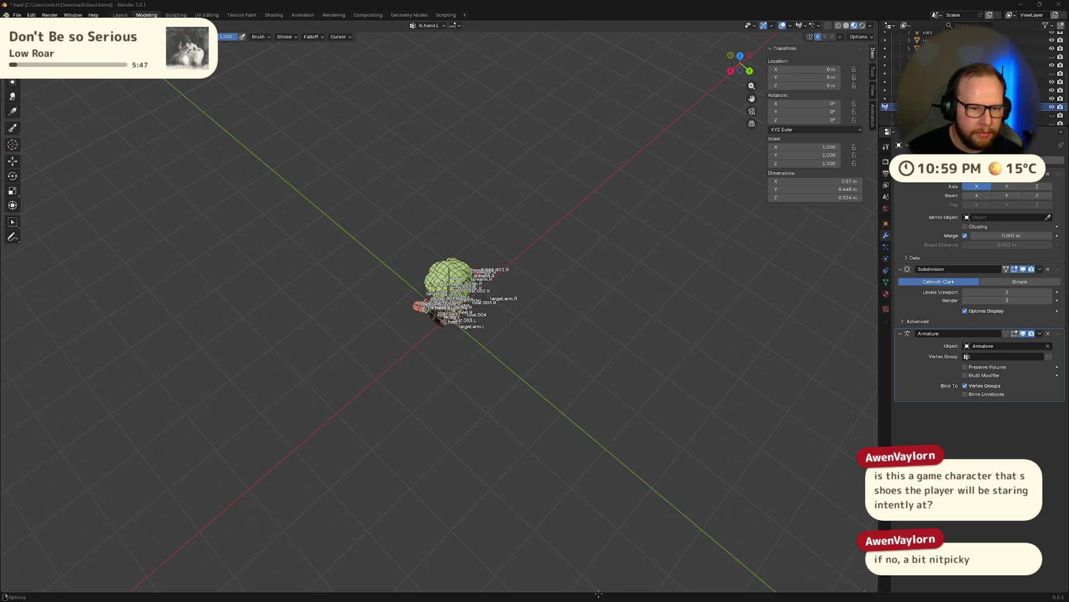
key(super)
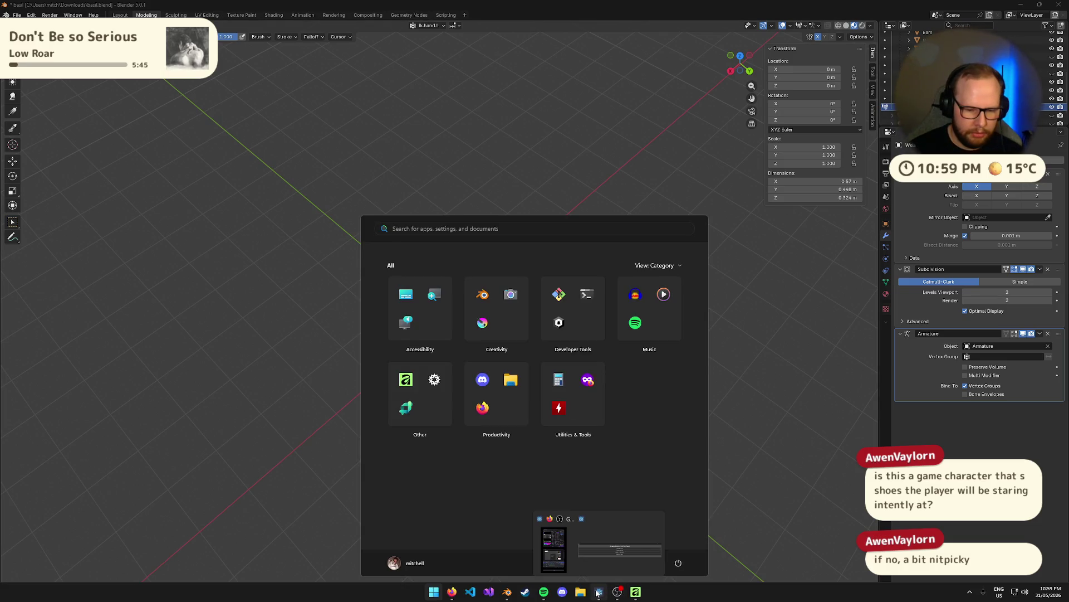
key(super)
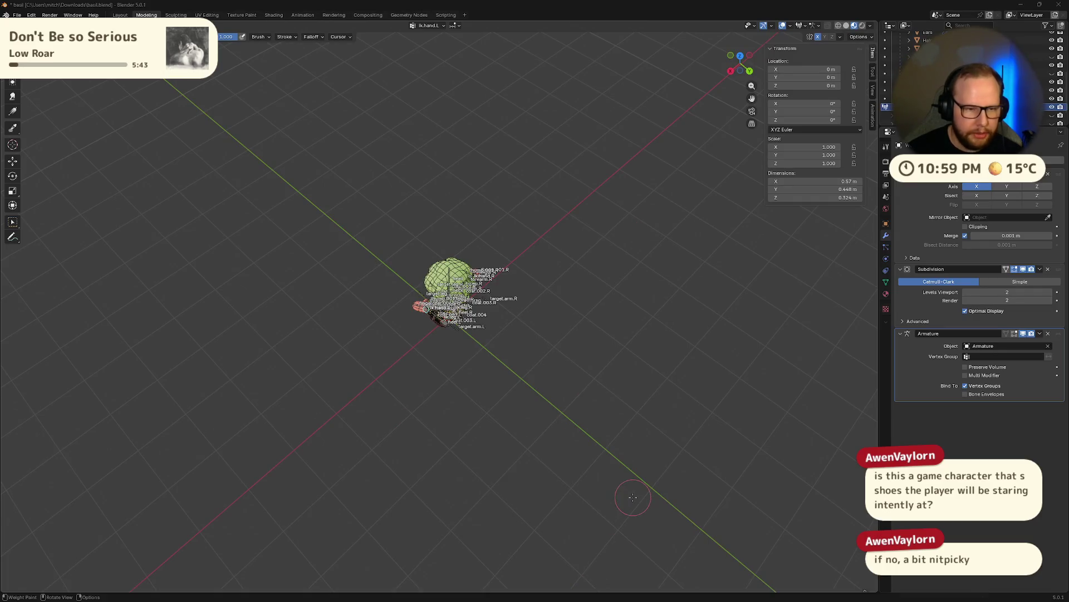
key(ctrl+super+Right)
key(super)
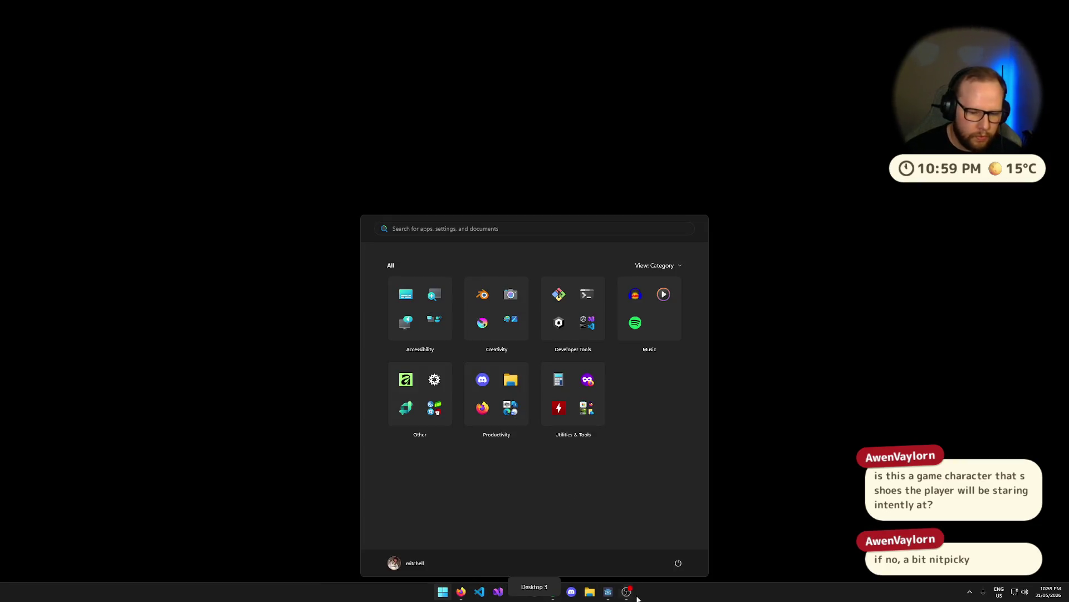
click(589, 591)
- Navigate File Explorer to the root of the C: drive via the address bar
click(359, 24)
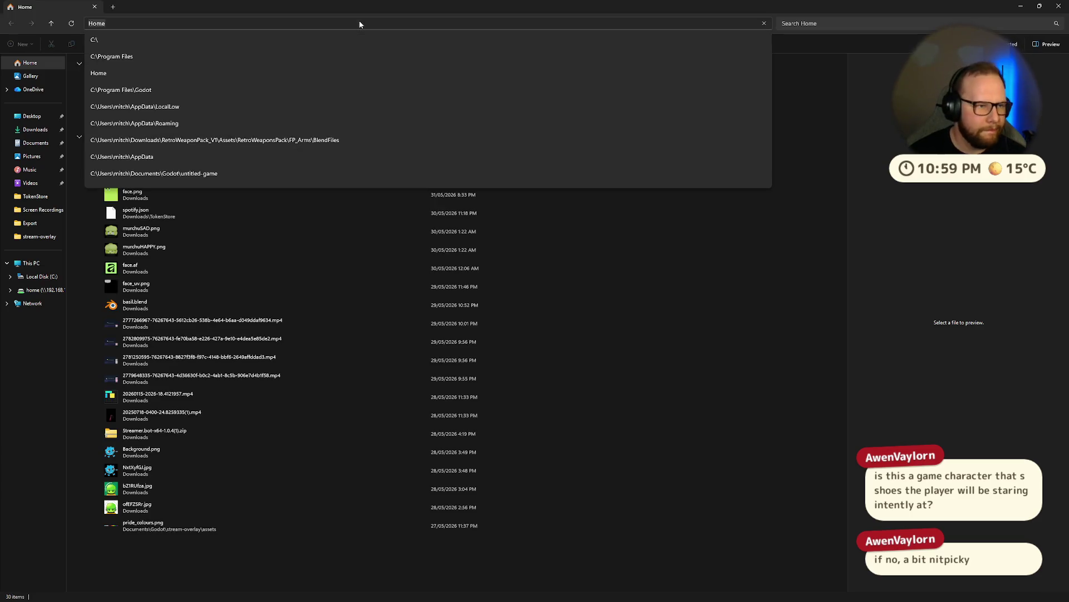
text(C:\)
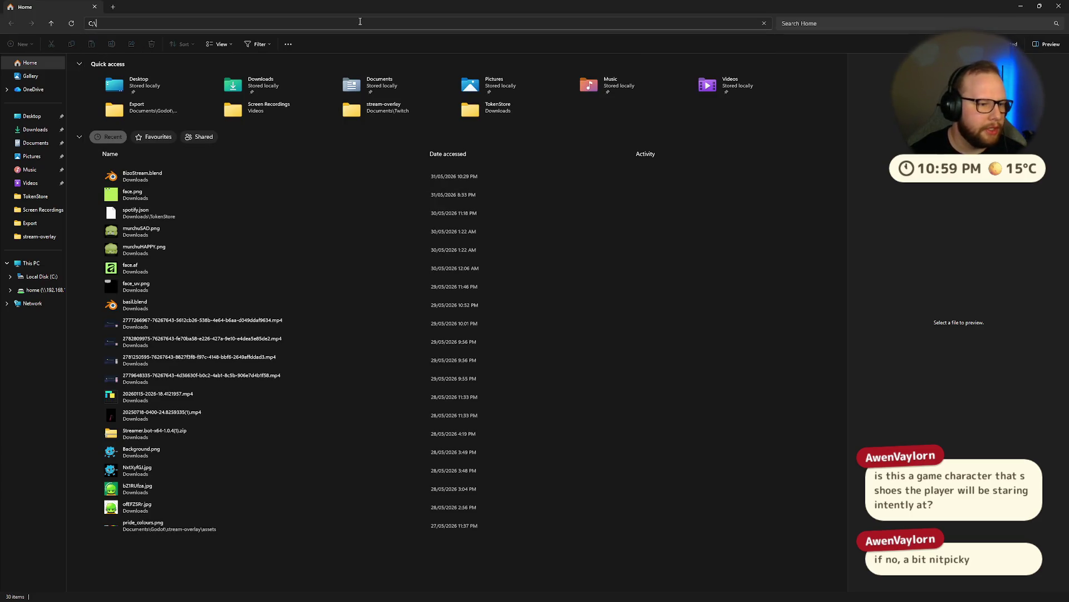
key(Escape)
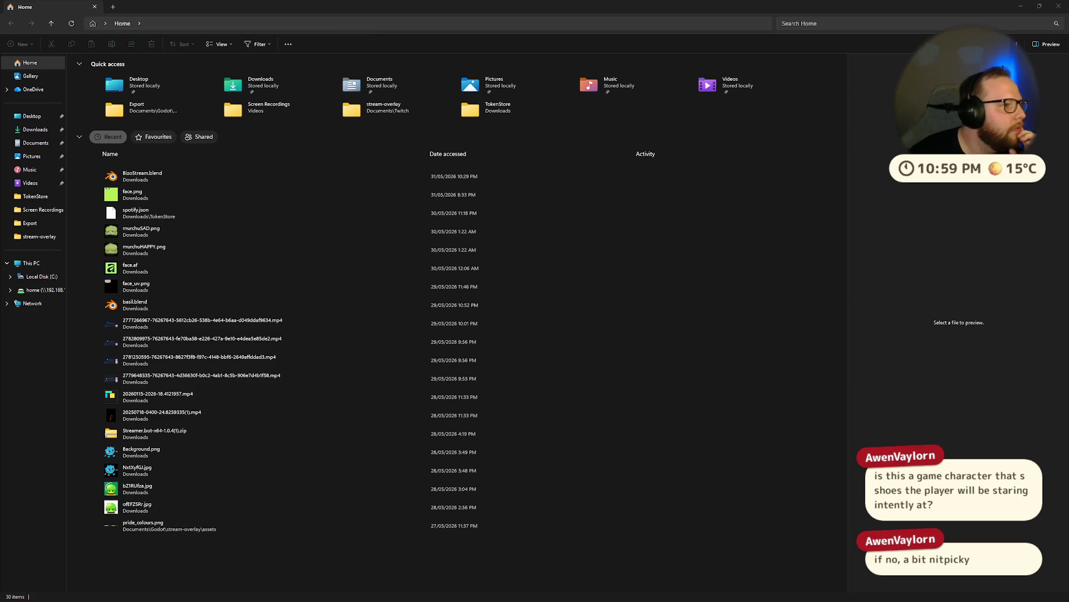
click(191, 26)
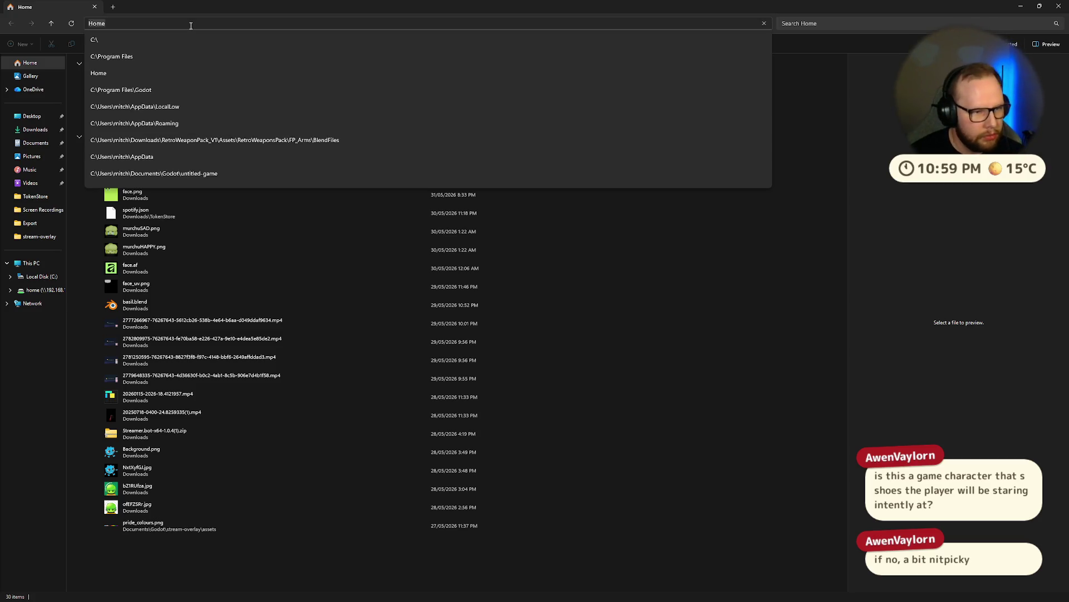
key(Return)
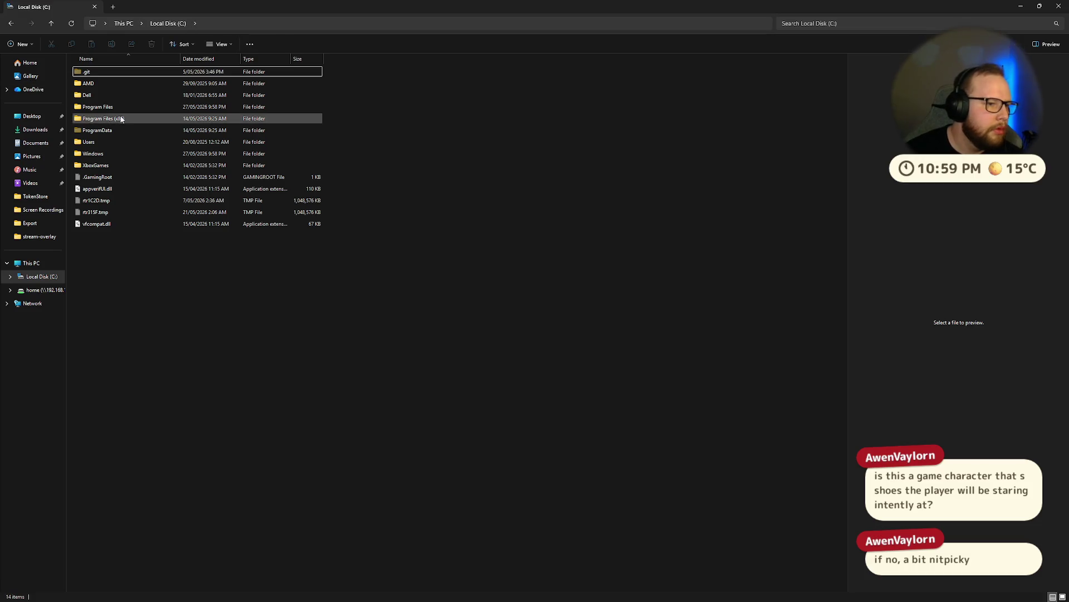
- Go through Program Files > Godot to the Godot 4.7 executable and launch its Project Manager
double_click(111, 108)
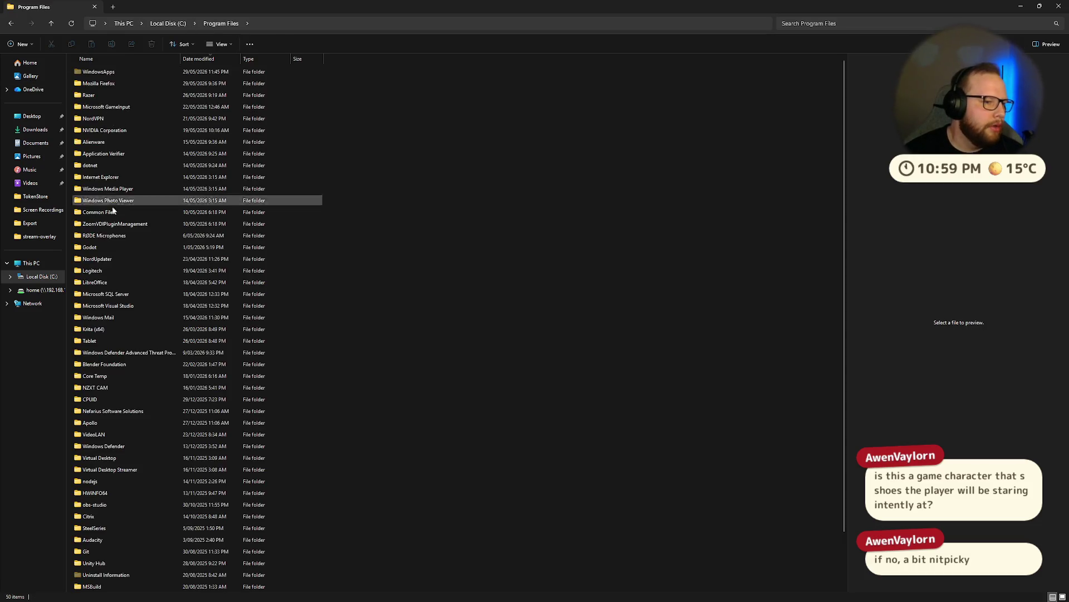
double_click(106, 247)
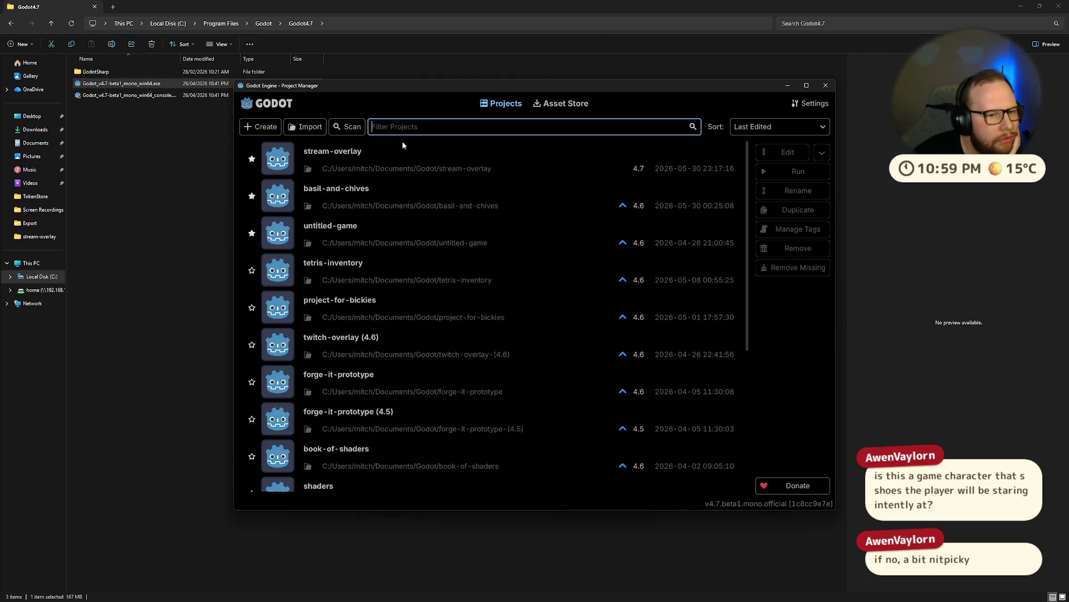
double_click(383, 198)
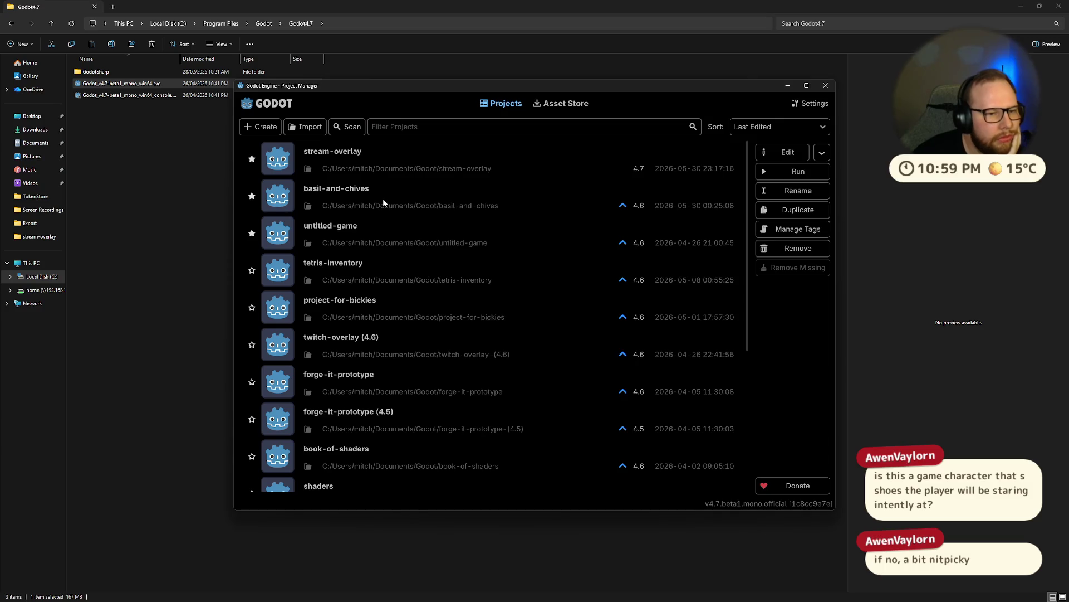
- Decline the 4.7 conversion, launch Godot 4.6 from its folder instead and open the basil-and-chives project
click(610, 339)
click(826, 86)
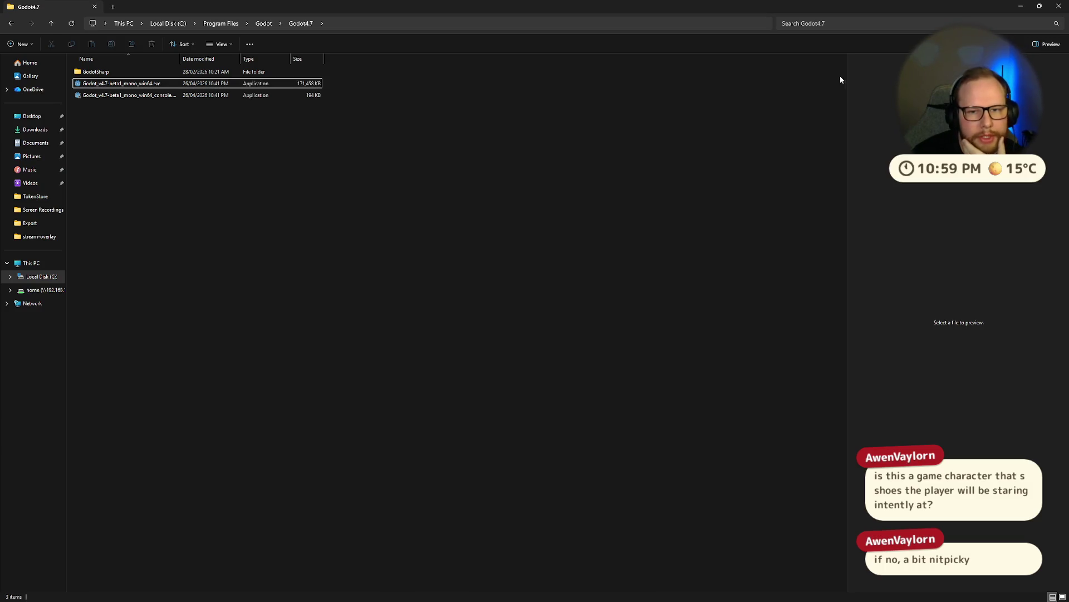
click(264, 24)
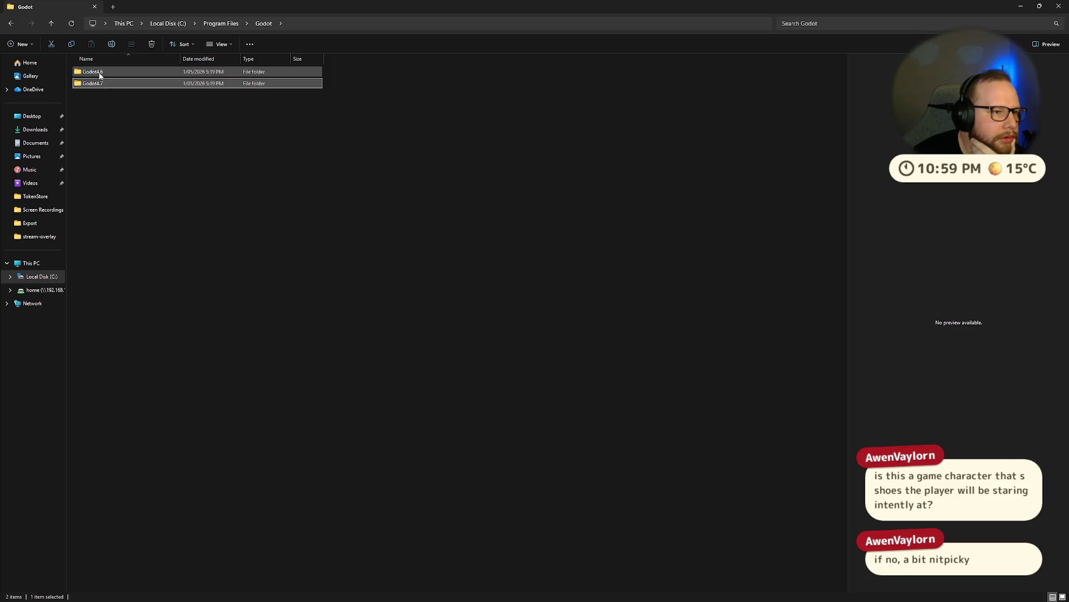
double_click(96, 73)
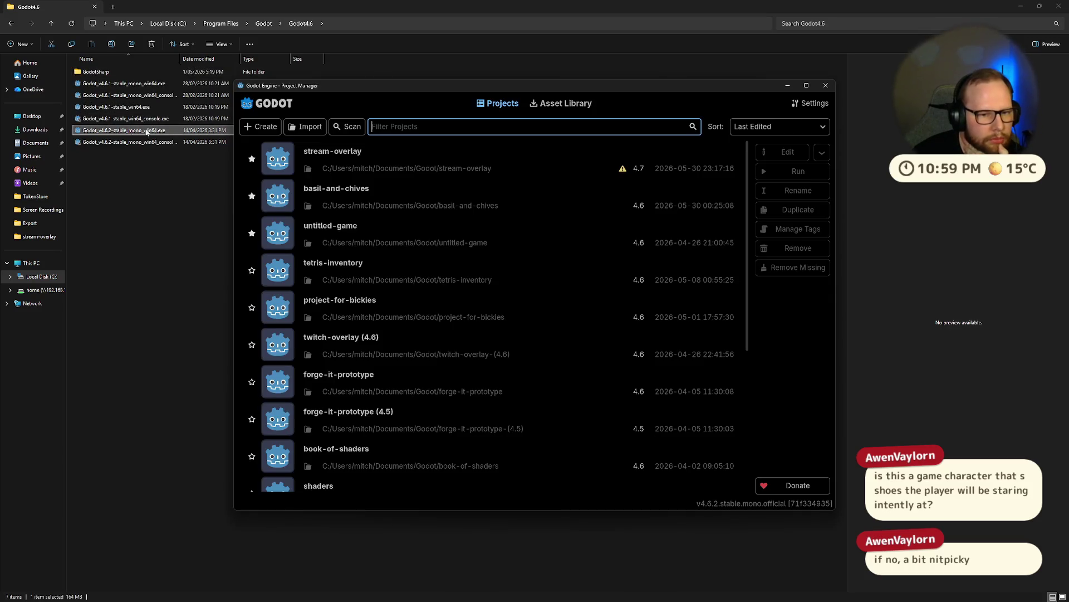
double_click(385, 193)
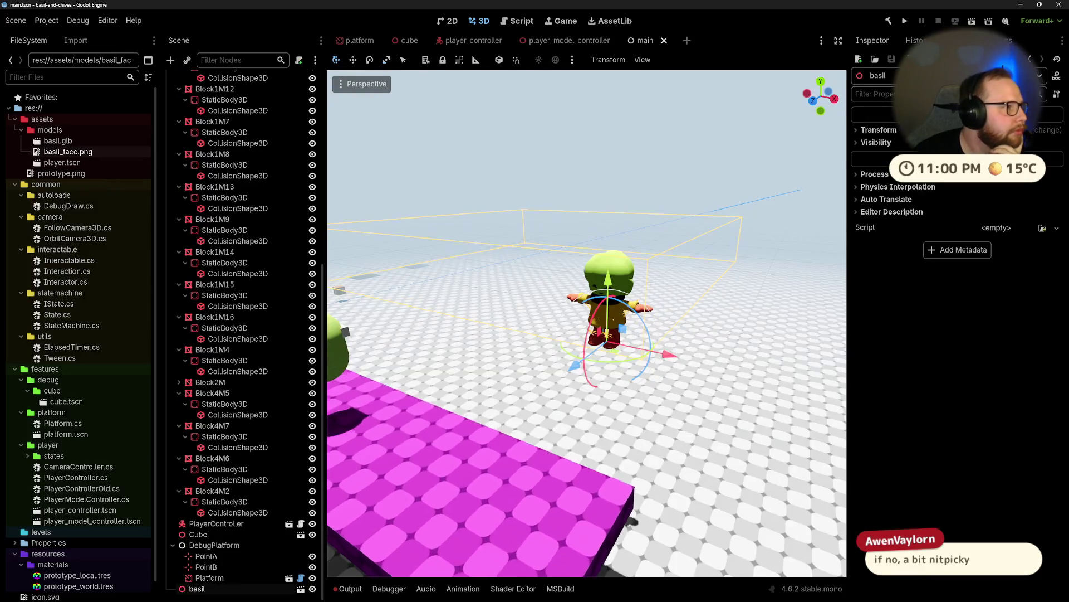
- Look over the main scene with basil above the magenta platform and run the project with F5
mouse_move(684, 209)
middle_down()
mouse_move(566, 347)
mouse_move(610, 315)
mouse_move(458, 354)
mouse_move(492, 337)
mouse_move(602, 361)
mouse_move(593, 290)
middle_up()
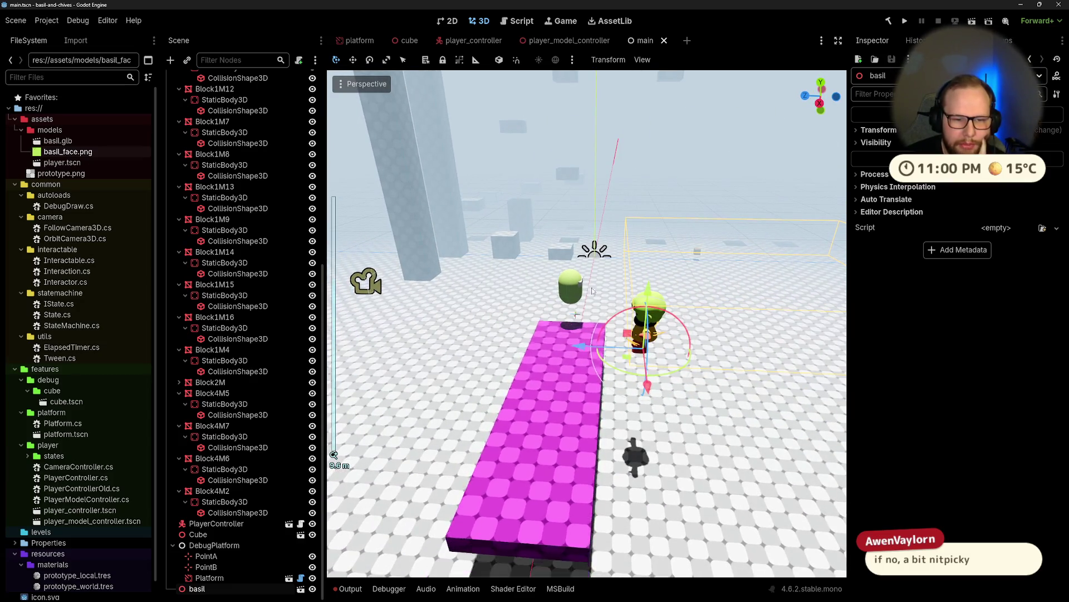
key(F5)
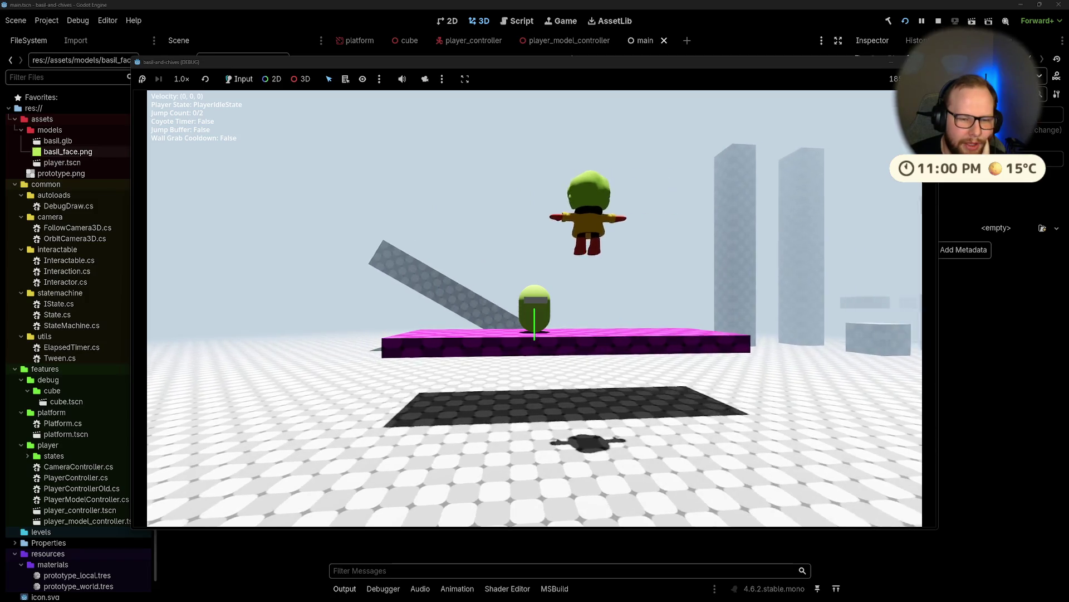
- Walk basil onto and around the magenta platform with WASD, jump down behind it and try a double jump
key(s)
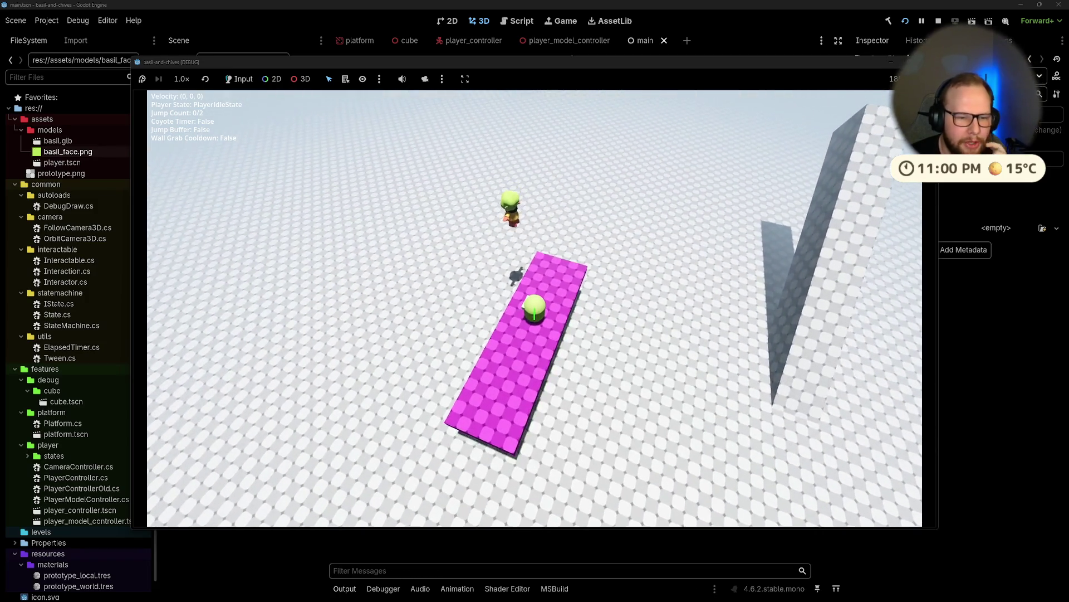
key(w)
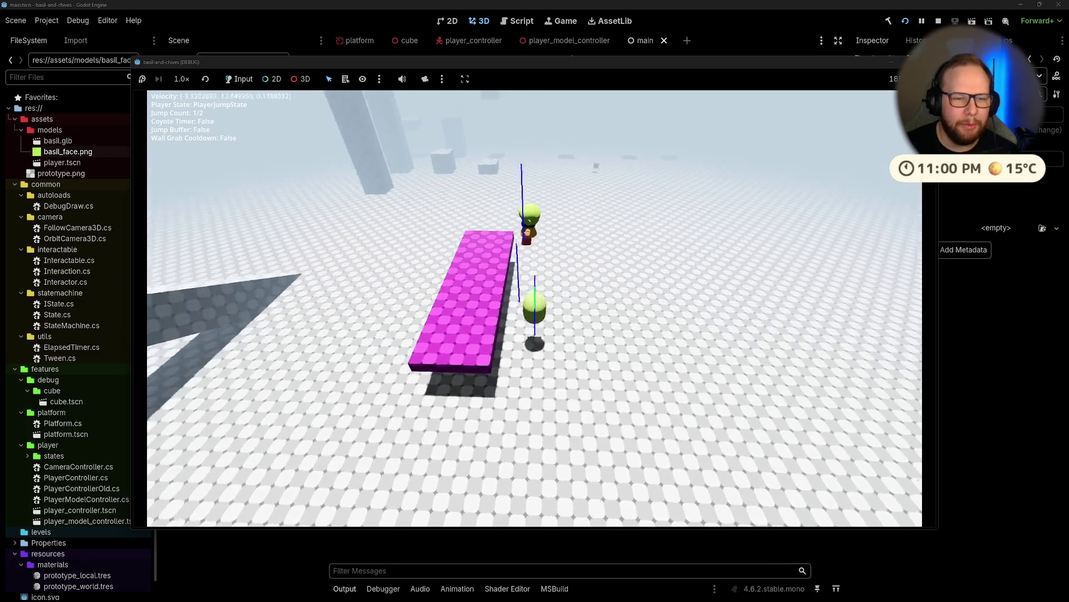
key(w)
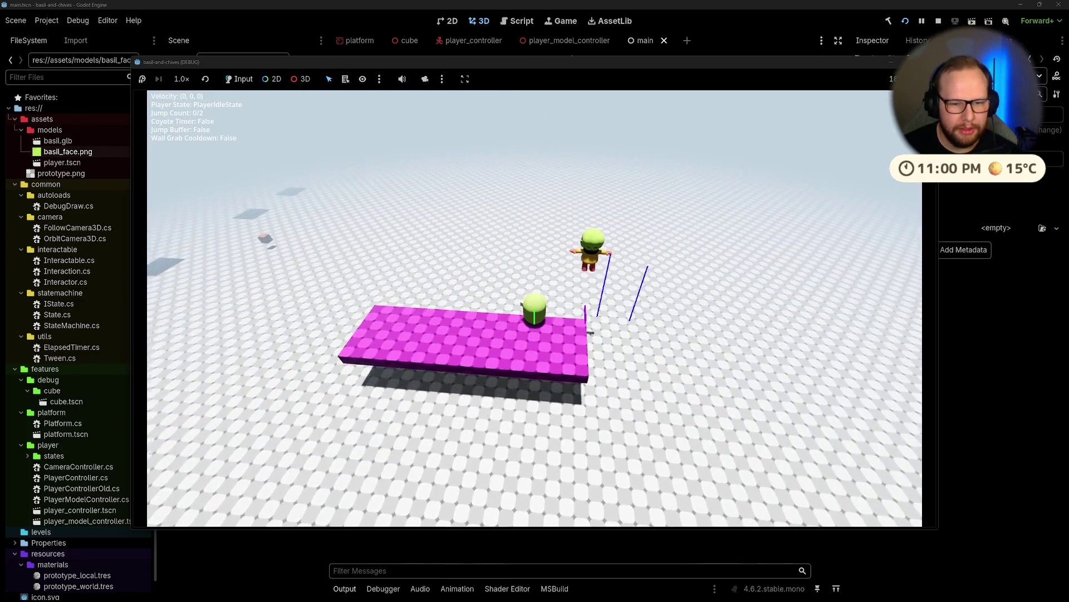
key(w)
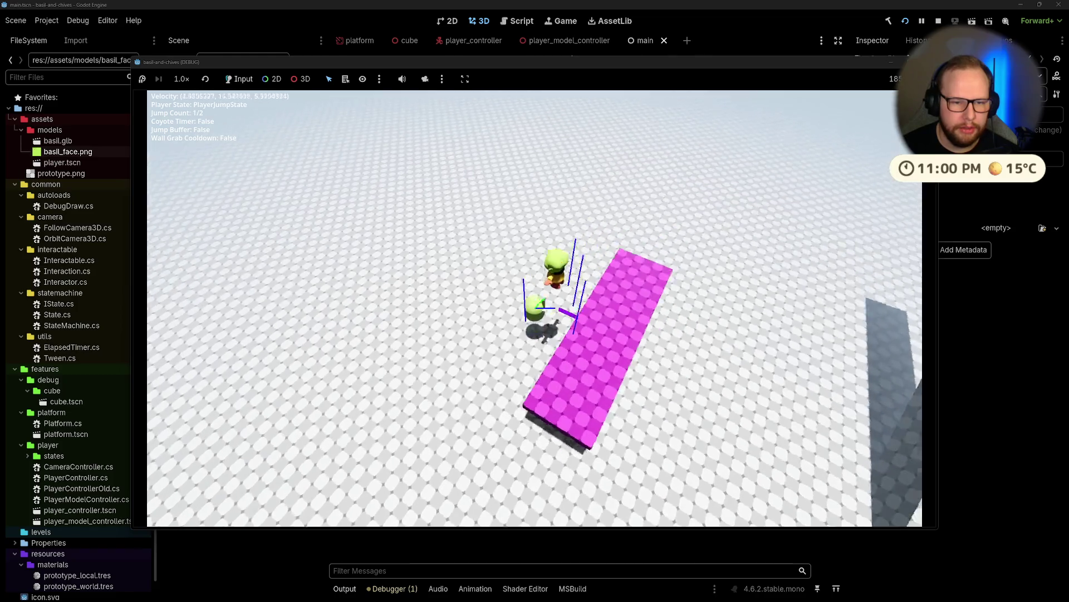
key(w)
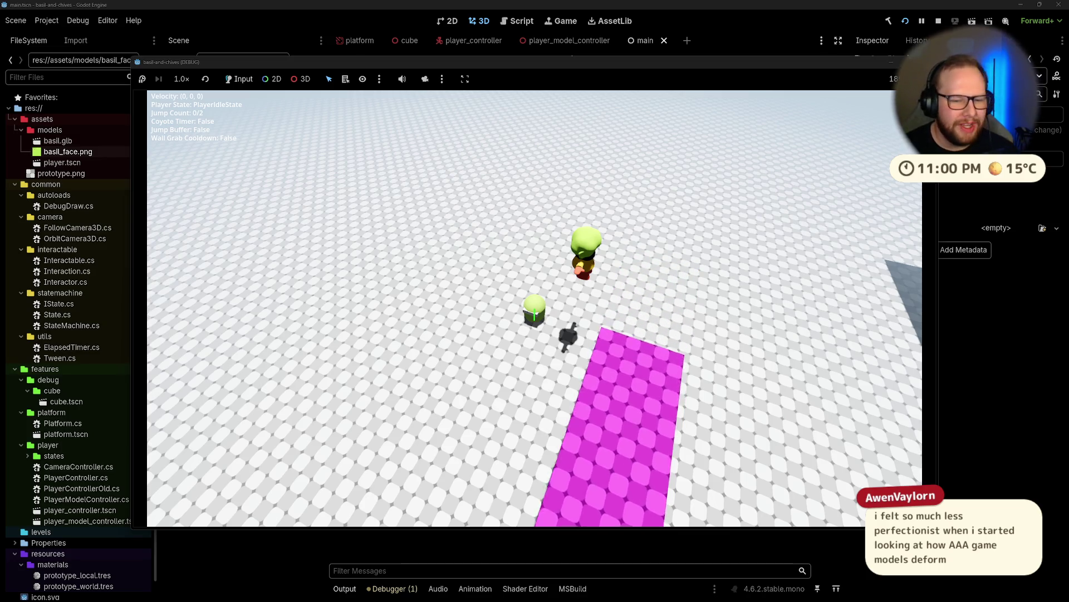
key(w)
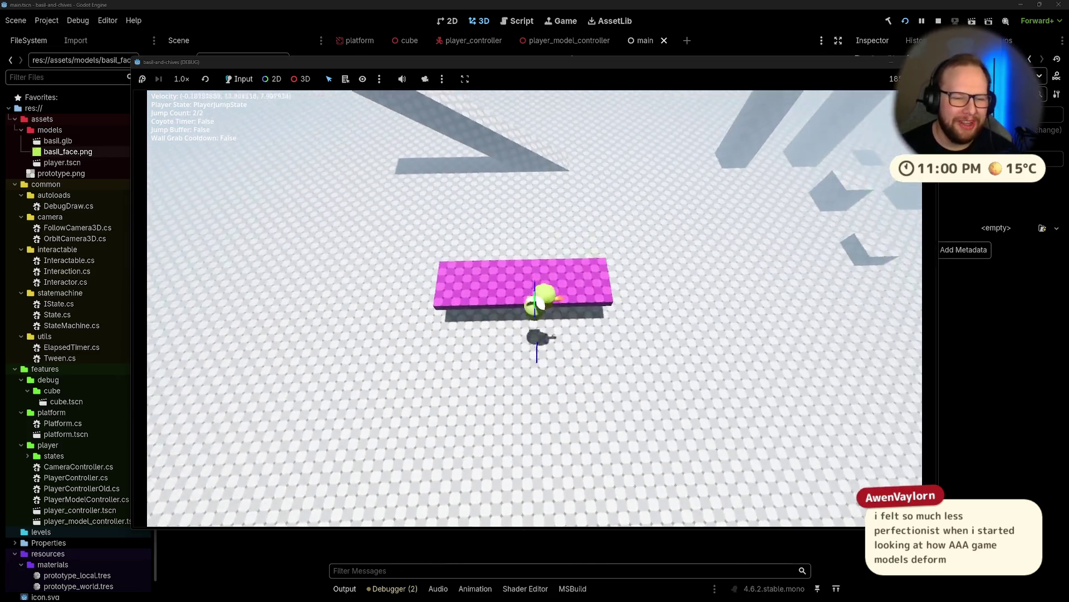
key(space)
key(space)
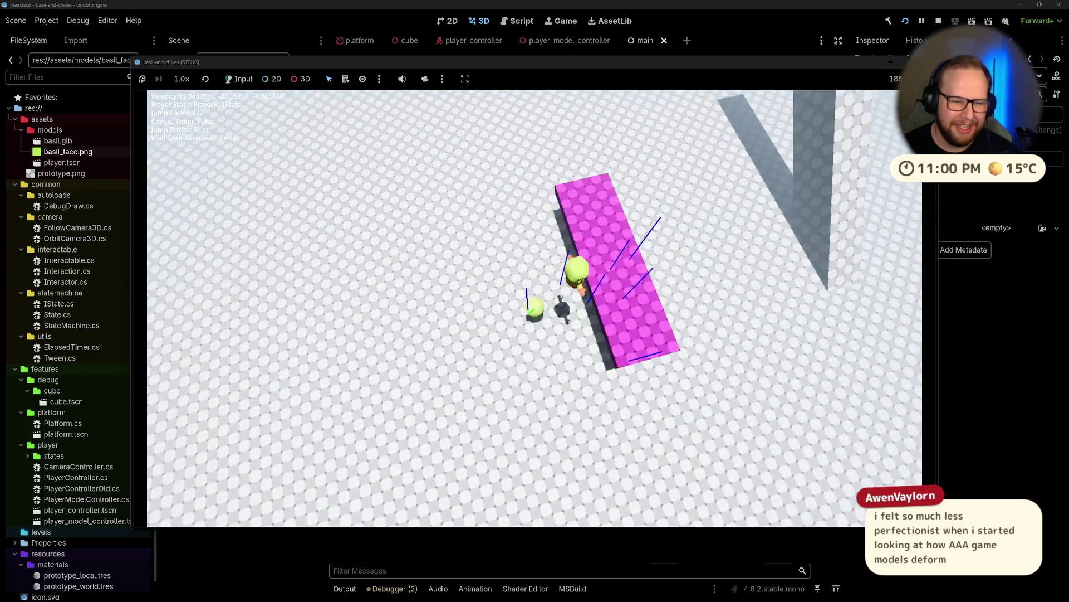
key(w)
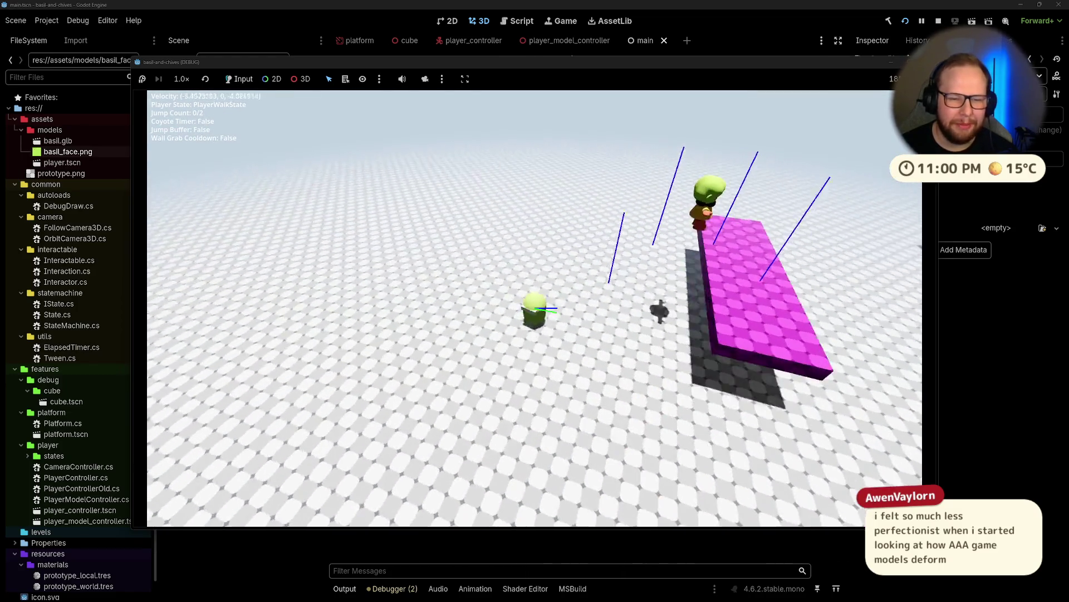
- Stop the running game with F8, orbit the editor scene, and switch desktops back to Blender
key(F8)
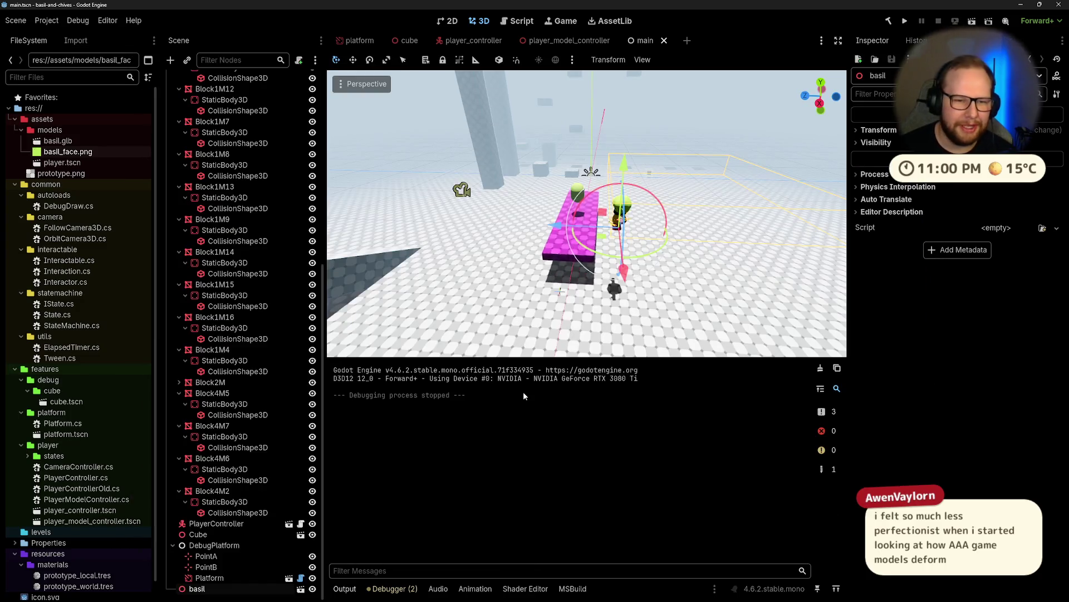
mouse_move(631, 317)
middle_down()
mouse_move(583, 207)
mouse_move(642, 178)
middle_up()
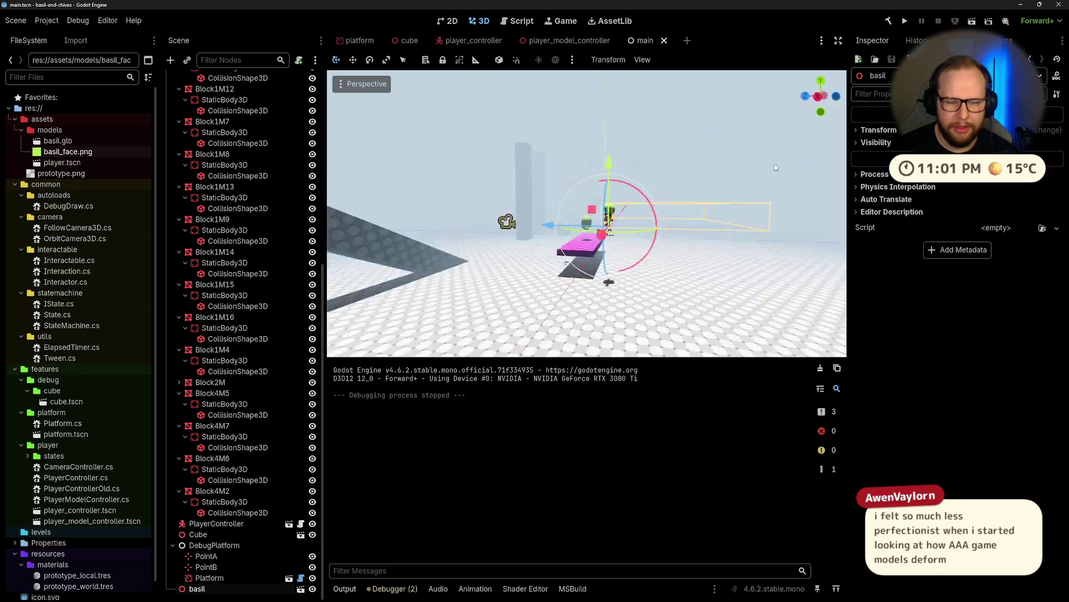
middle_drag(732, 203, 735, 199)
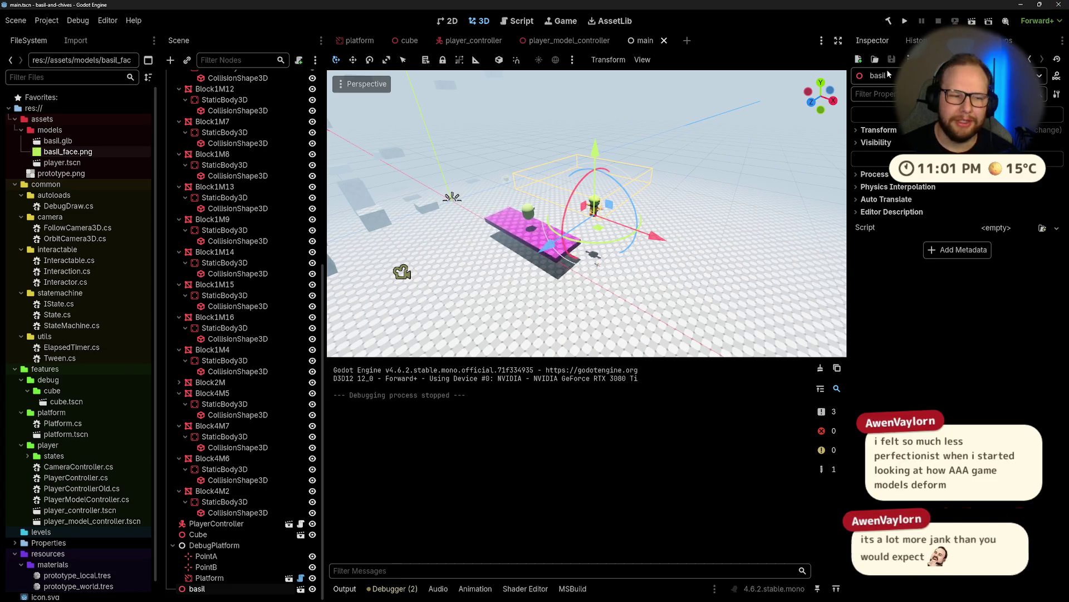
key(ctrl+super+Right)
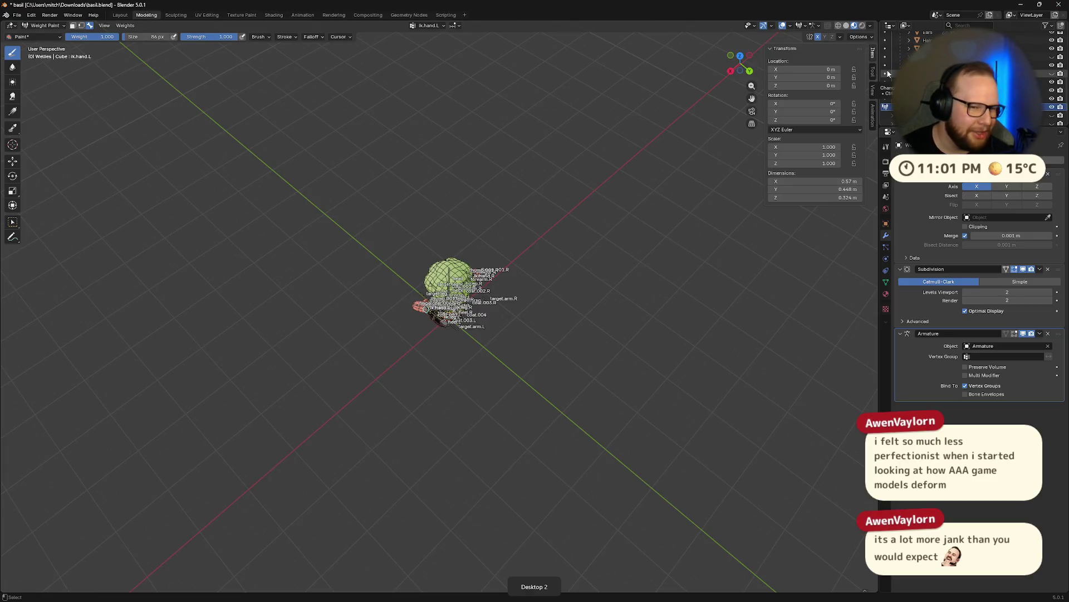
scroll(655, 205, up, 5)
- Inspect the boots and coat close up, briefly in Edit Mode, then drop back to Object Mode
middle_drag(398, 393, 479, 351)
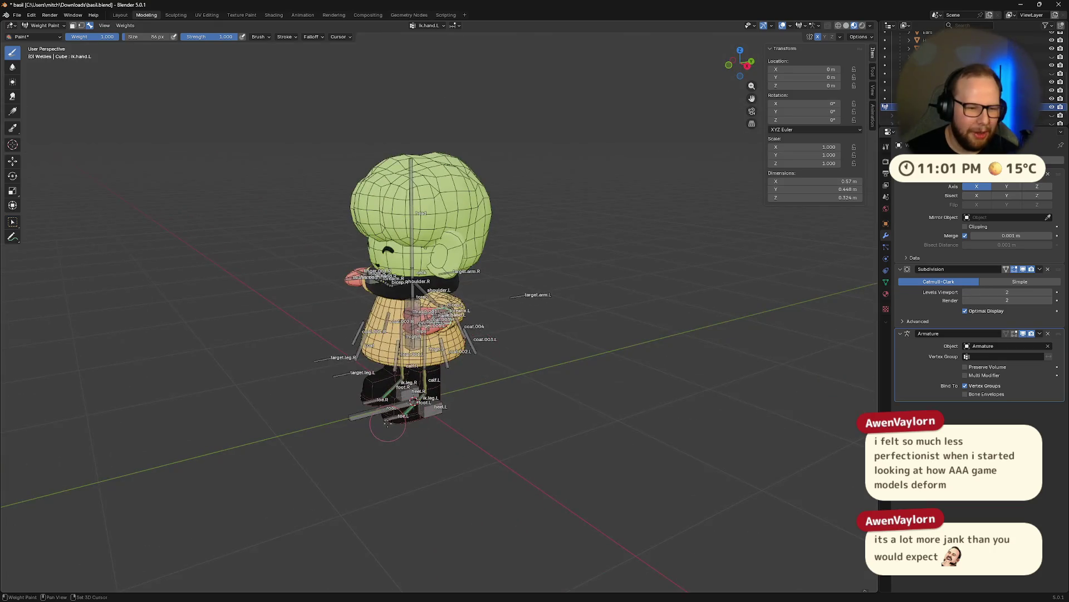
middle_drag(388, 426, 585, 276)
scroll(644, 245, up, 3)
mouse_move(645, 246)
middle_down()
mouse_move(505, 207)
mouse_move(495, 298)
middle_up()
scroll(505, 207, up, 4)
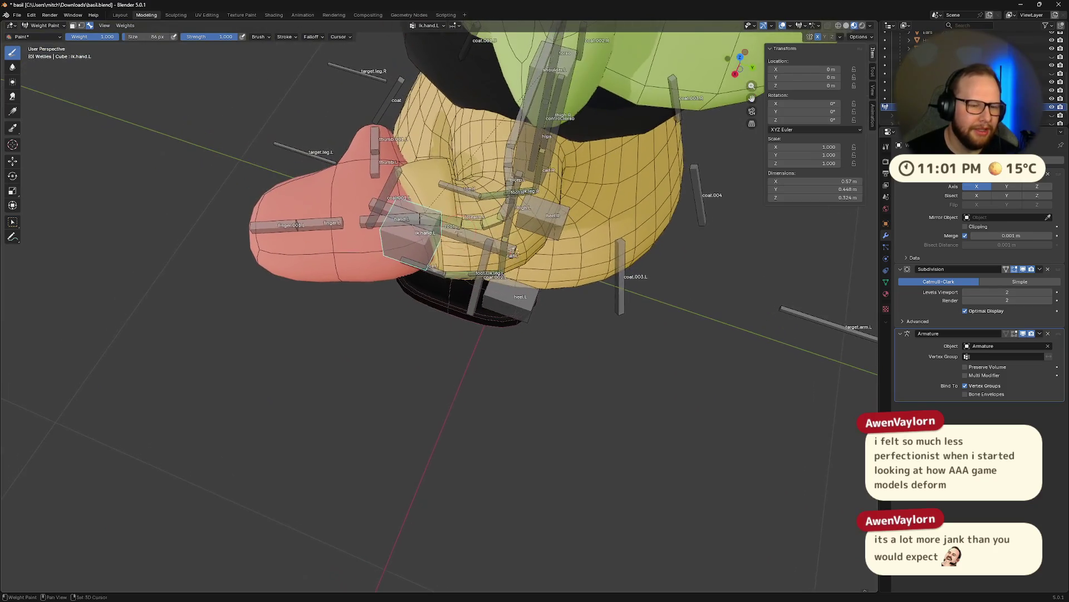
middle_drag(514, 253, 467, 205)
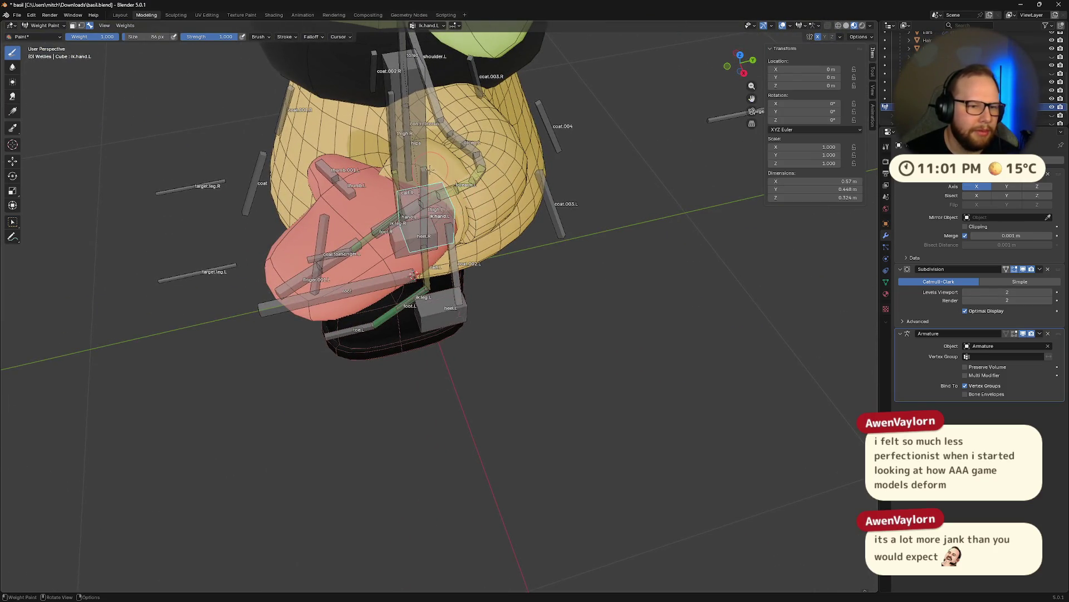
key(Tab)
middle_drag(518, 217, 632, 172)
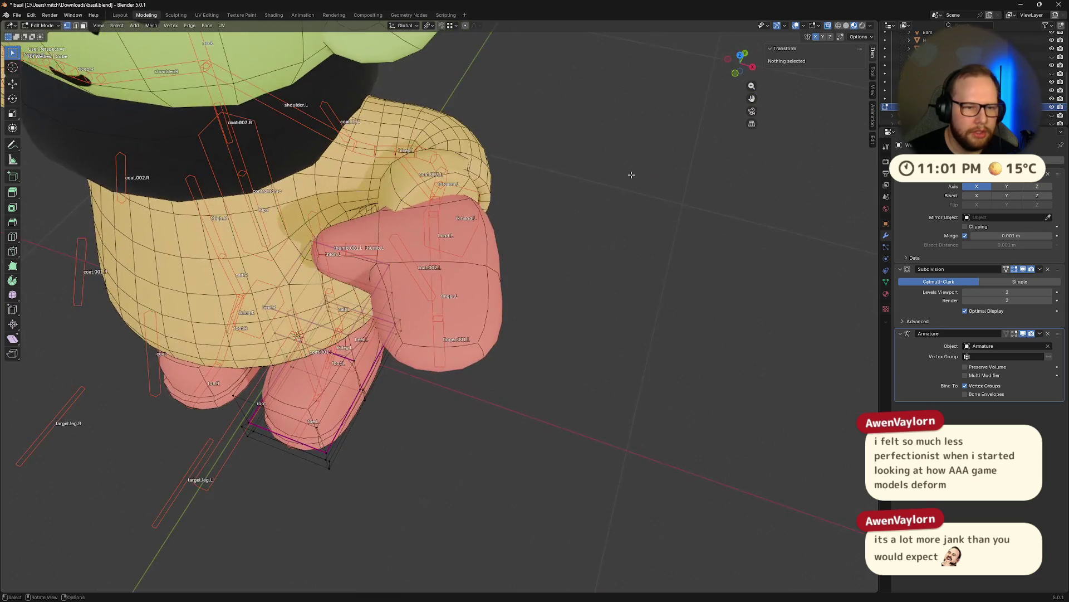
key(Tab)
key(ctrl+Tab)
click(551, 177)
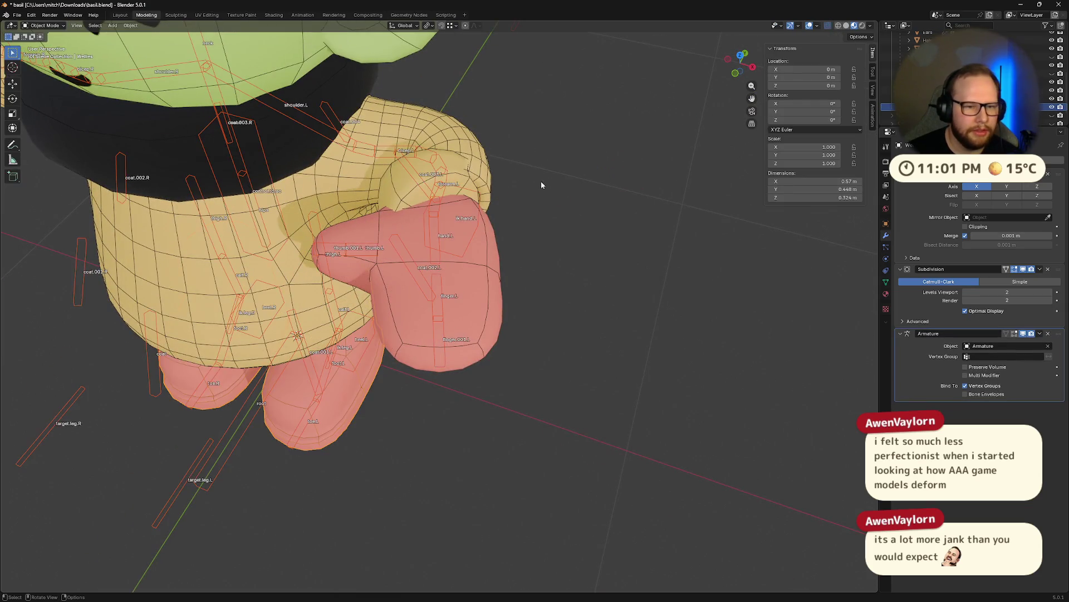
- Select the armature plus the raincoat mesh and enter Weight Paint mode so bones can be picked for painting
middle_drag(401, 183, 474, 205)
scroll(474, 205, up, 2)
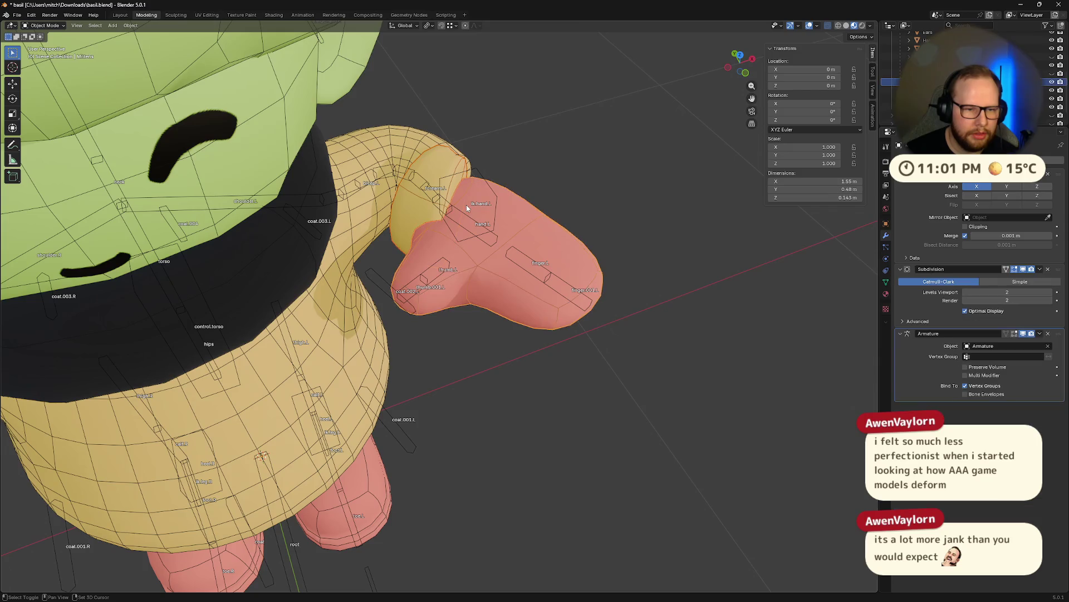
middle_drag(620, 210, 543, 206)
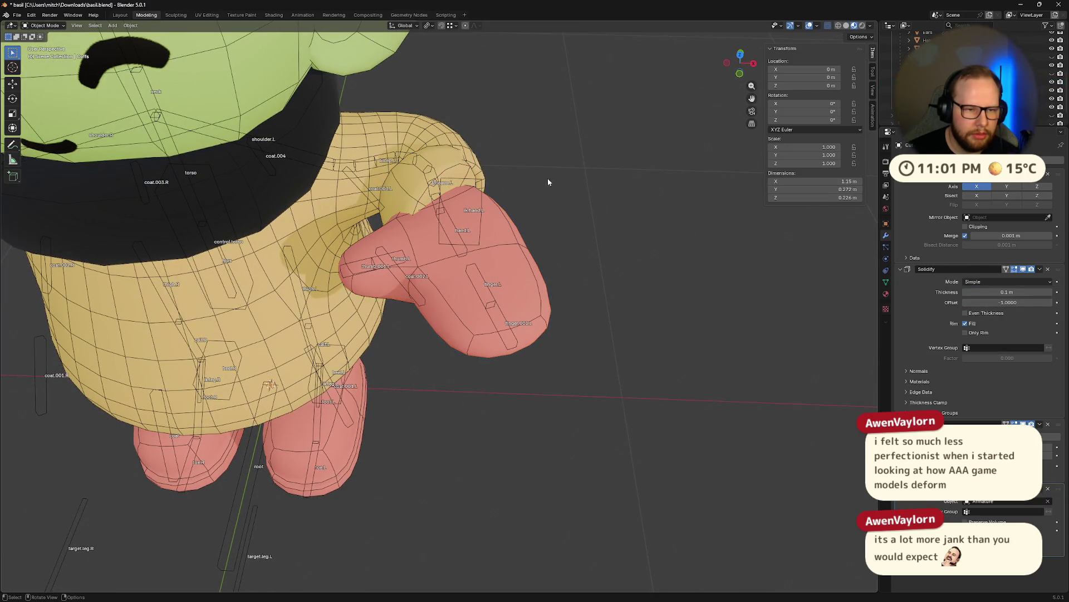
click(482, 190)
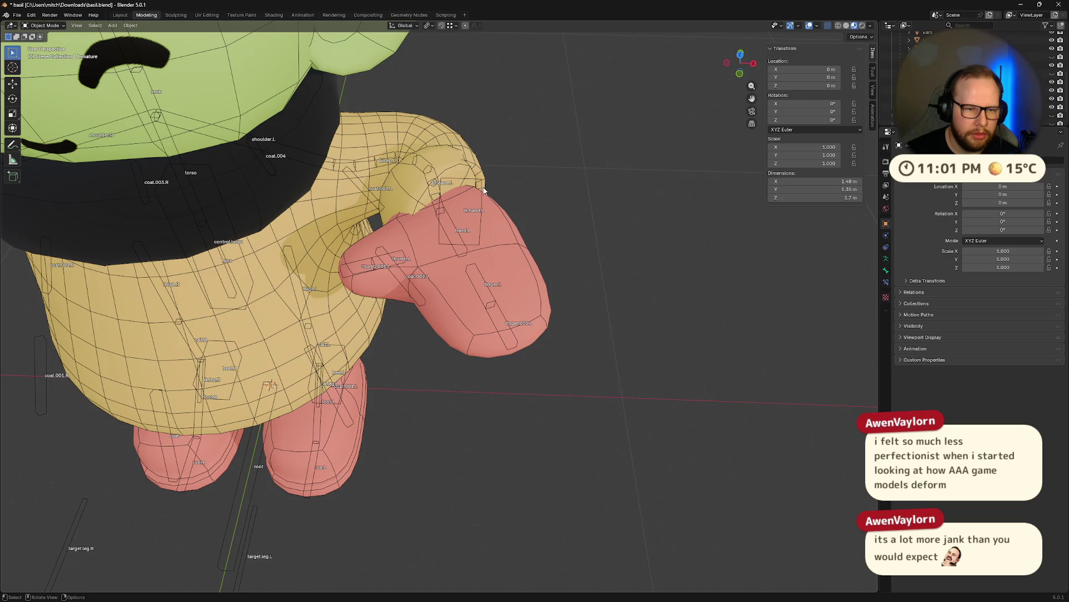
click(468, 182)
key(ctrl+Tab)
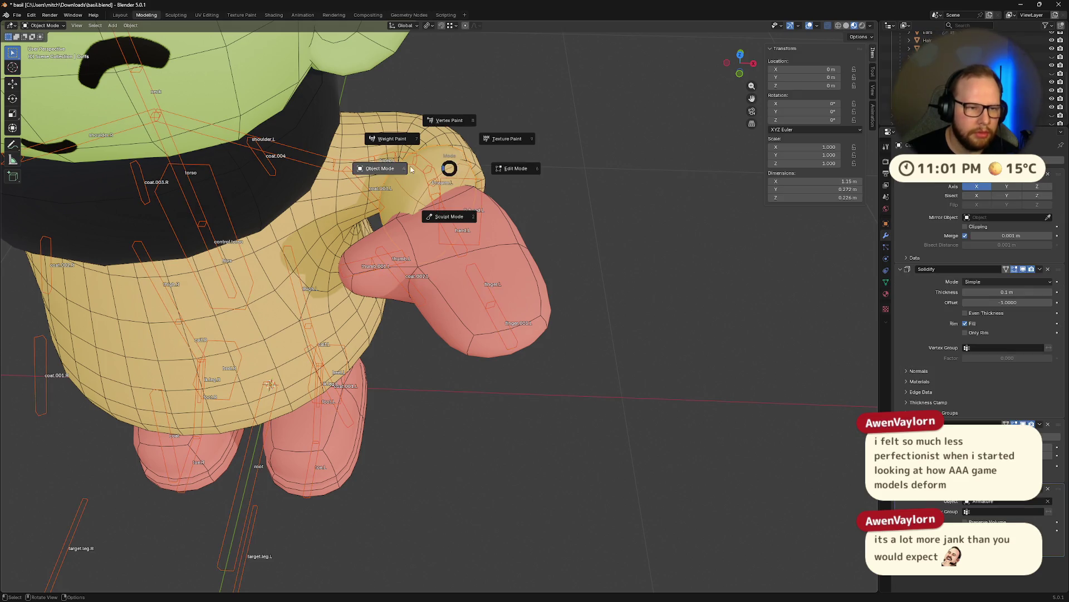
click(407, 142)
middle_drag(408, 143, 452, 164)
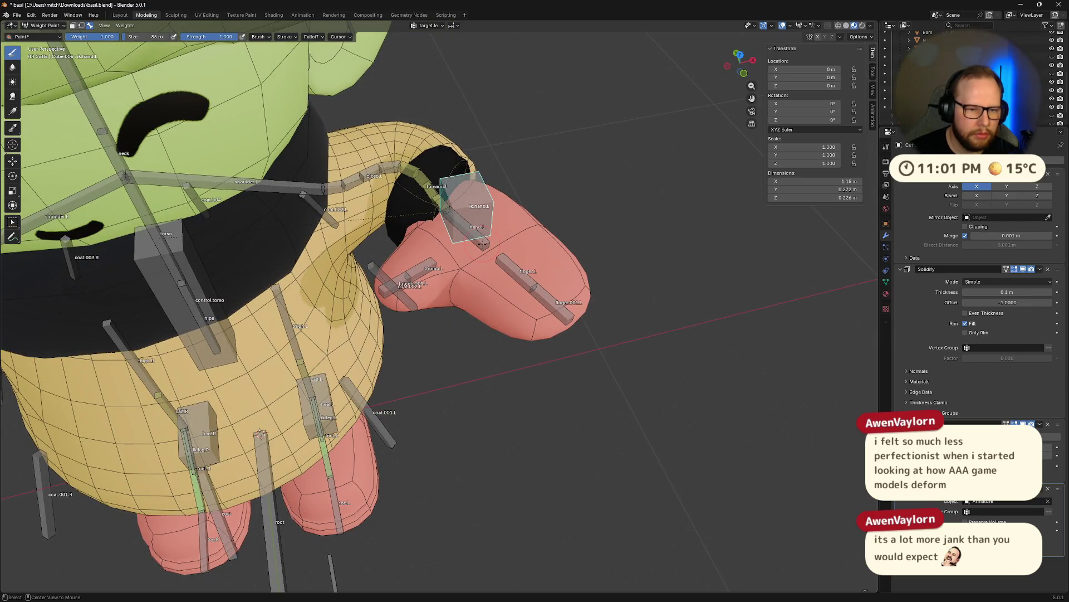
- Show the hand.L weights on the raincoat, inspect the forearm from low and side angles, and pick ik.hand.L
ctrl+click(452, 164)
middle_drag(452, 164, 299, 200)
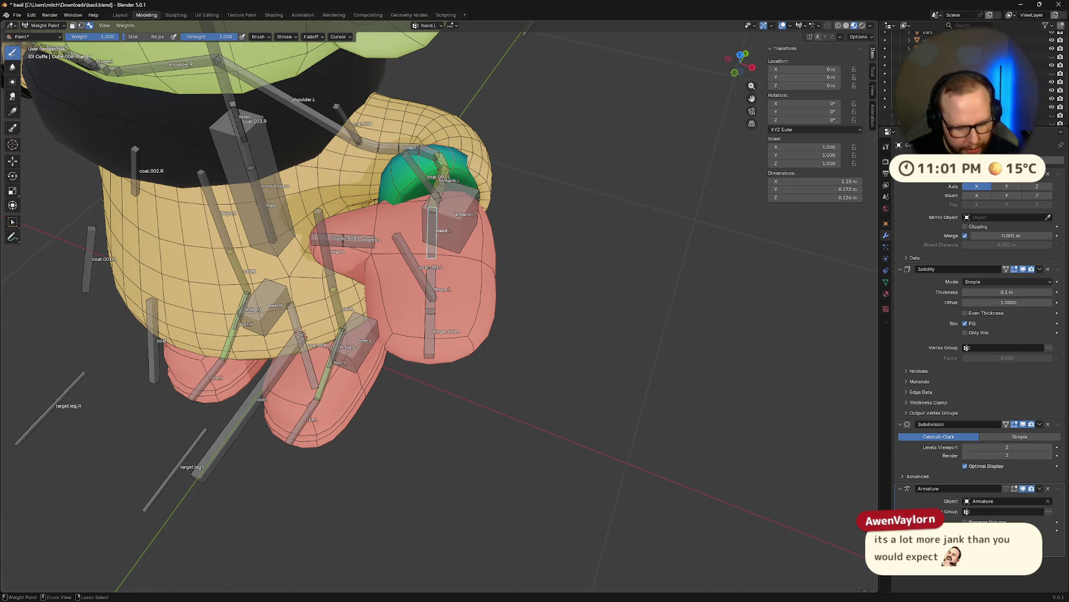
mouse_move(301, 334)
middle_down()
mouse_move(309, 276)
mouse_move(371, 123)
middle_up()
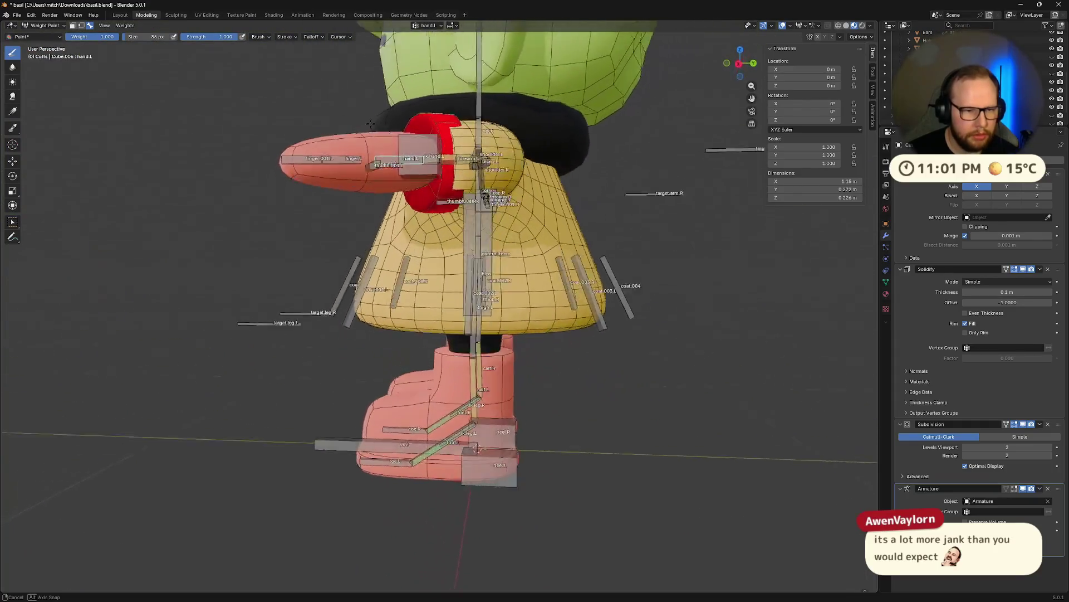
mouse_move(371, 124)
middle_down()
mouse_move(417, 197)
mouse_move(418, 220)
middle_up()
ctrl+click(440, 219)
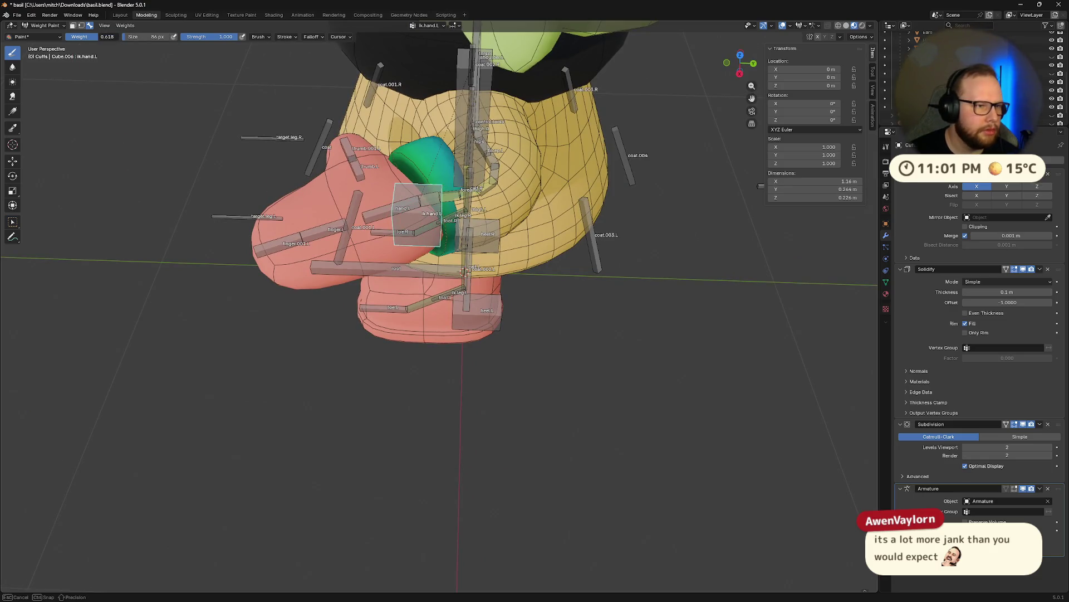
middle_drag(599, 222, 542, 223)
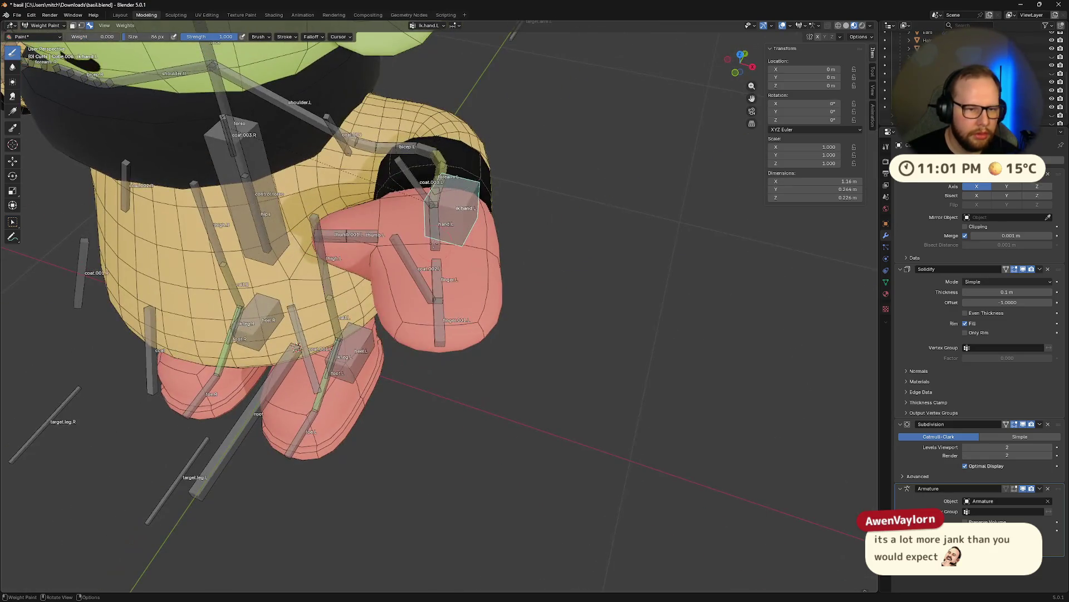
mouse_move(294, 345)
middle_down()
mouse_move(438, 191)
mouse_move(480, 237)
mouse_move(466, 249)
middle_up()
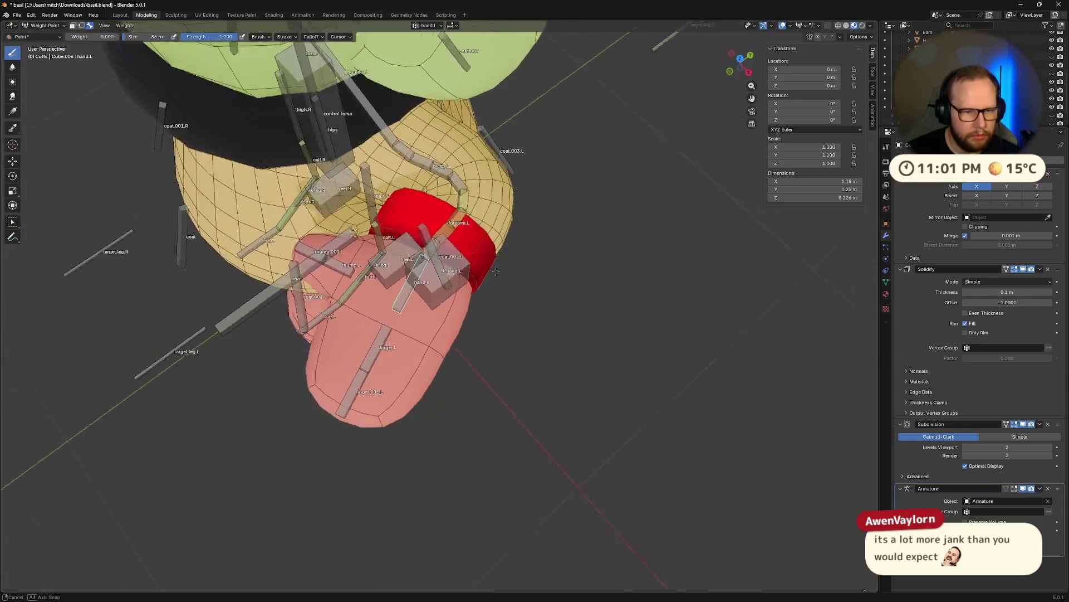
- Move the ik.hand.L control to swing the mitten down beside the coat, cancelling a Z-constrained adjustment
key(g)
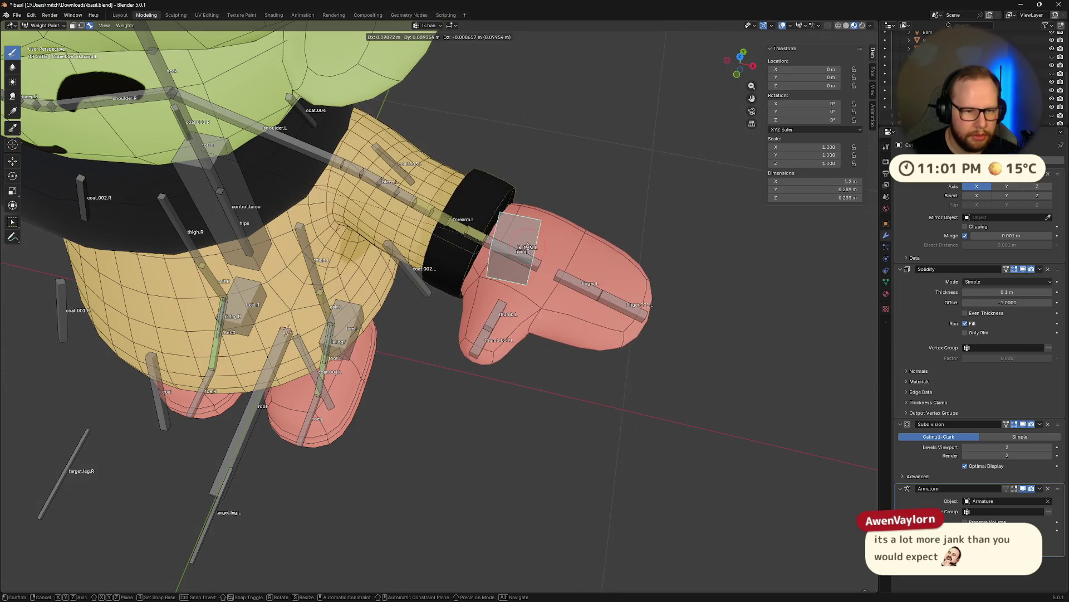
click(537, 255)
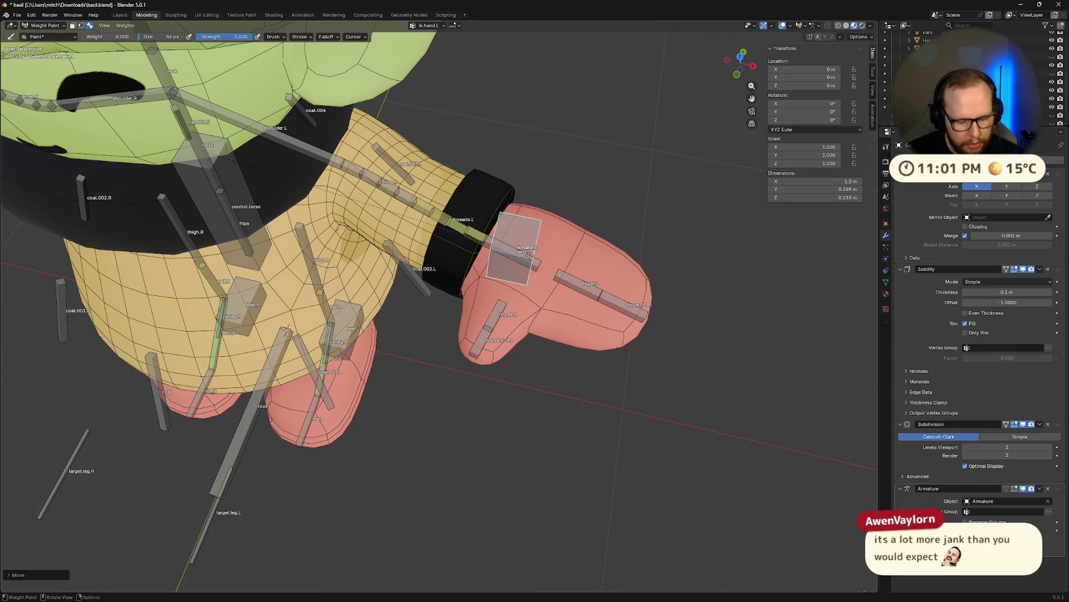
key(g)
key(z)
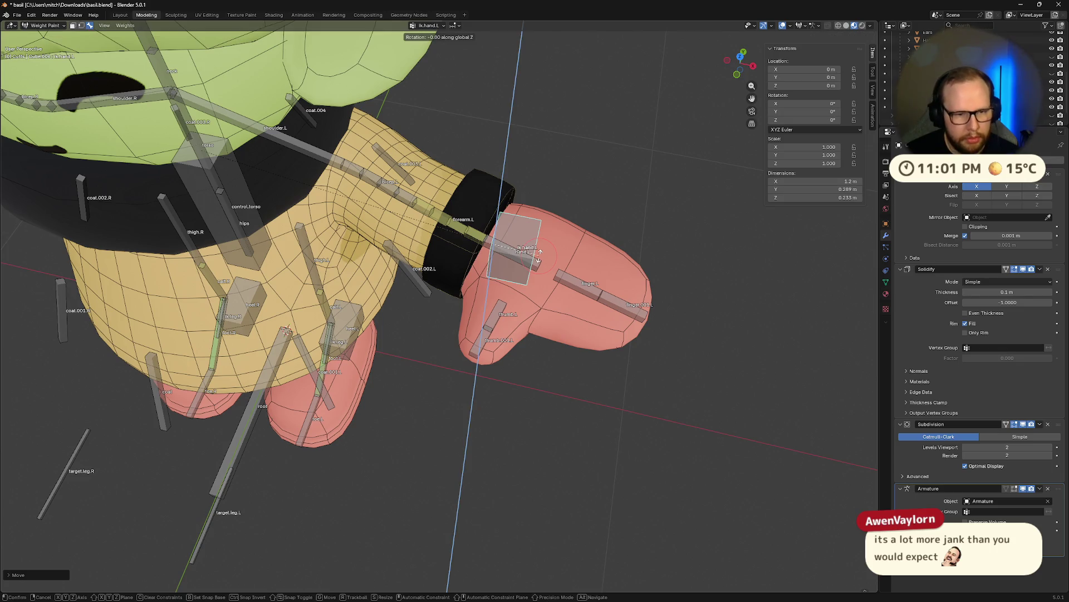
key(Escape)
mouse_move(537, 256)
middle_down()
mouse_move(621, 240)
mouse_move(505, 293)
mouse_move(547, 288)
middle_up()
middle_drag(630, 75, 737, 256)
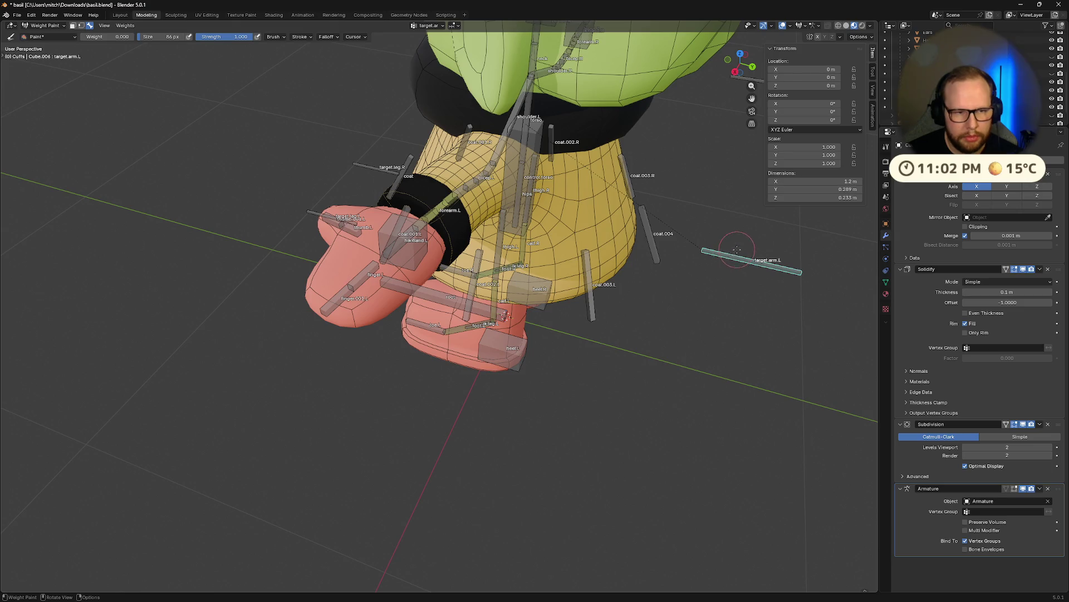
- Move the target.arm.L bone, reposition ik.hand.L and rotate it about the Z axis as a test pose
key(g)
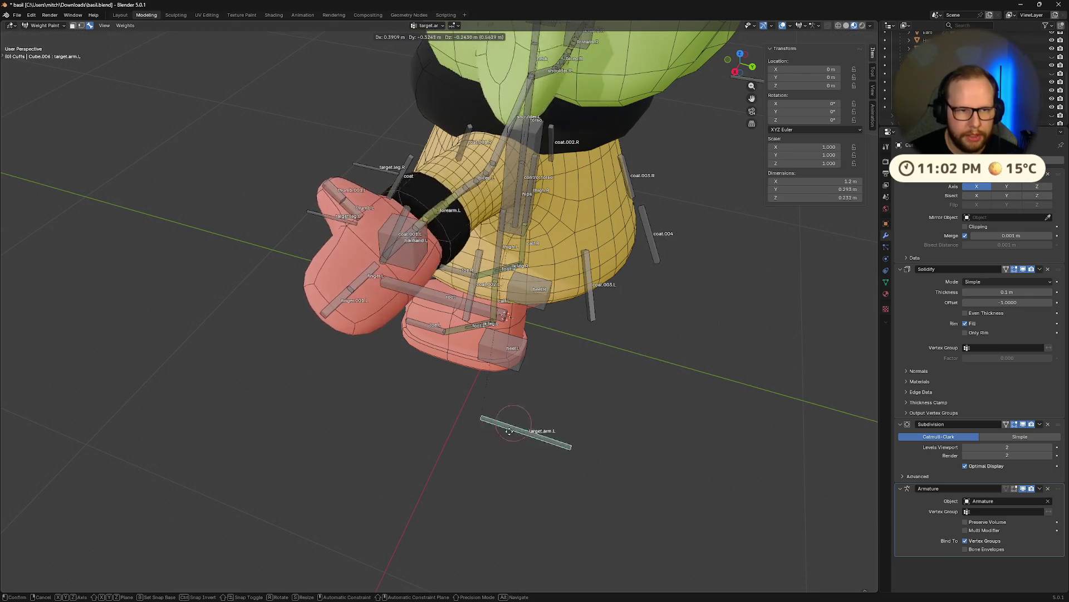
click(526, 442)
middle_drag(526, 442, 573, 371)
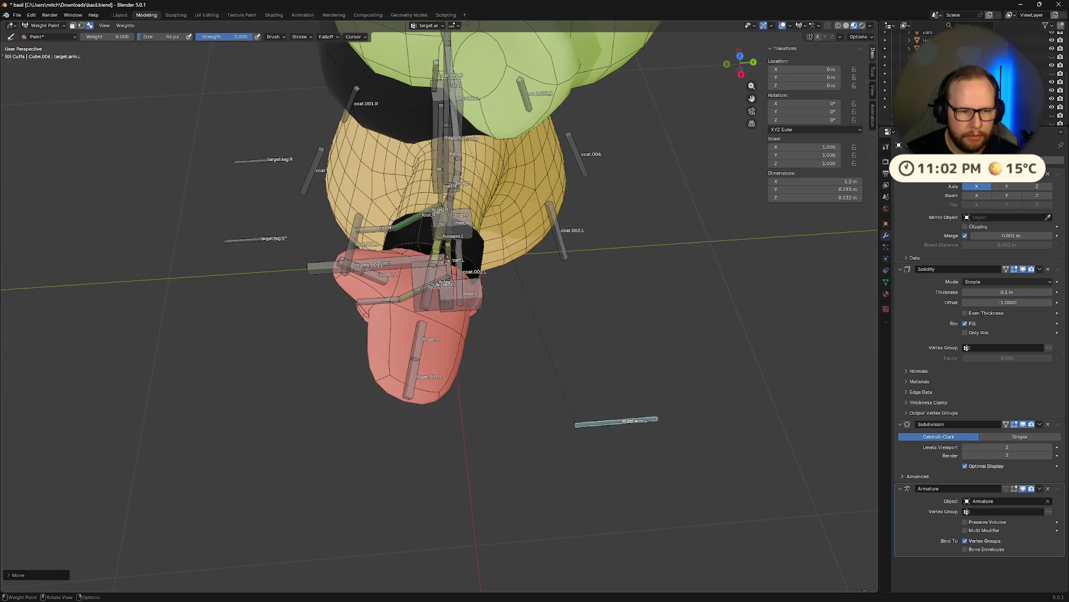
drag(442, 303, 489, 316)
key(r)
key(z)
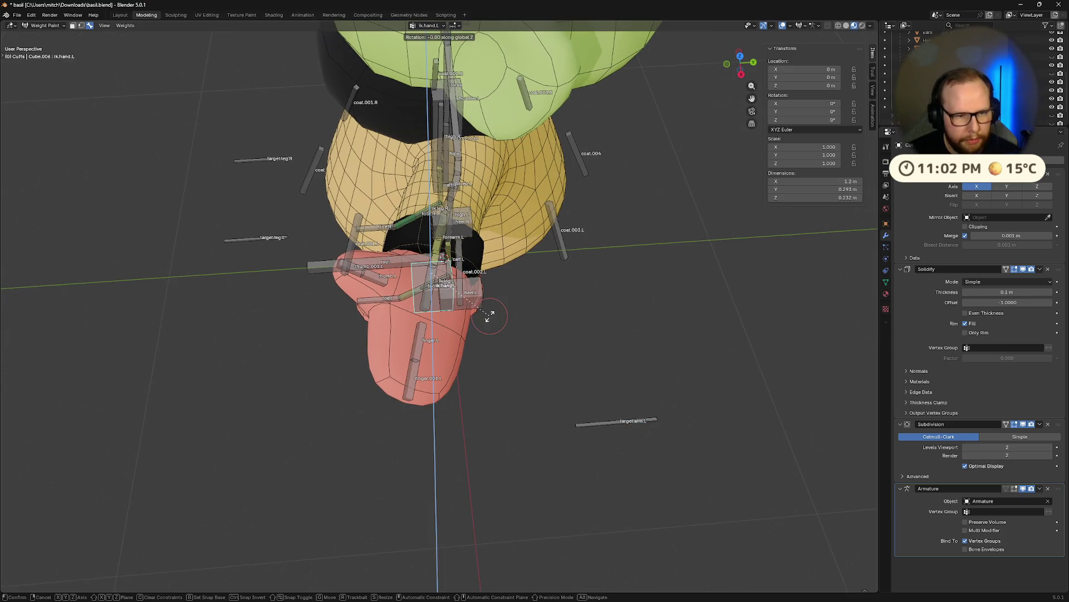
click(458, 316)
- Move the left hand bone through two more test positions viewed from the front
mouse_move(458, 316)
middle_down()
mouse_move(631, 296)
mouse_move(537, 303)
middle_up()
key(g)
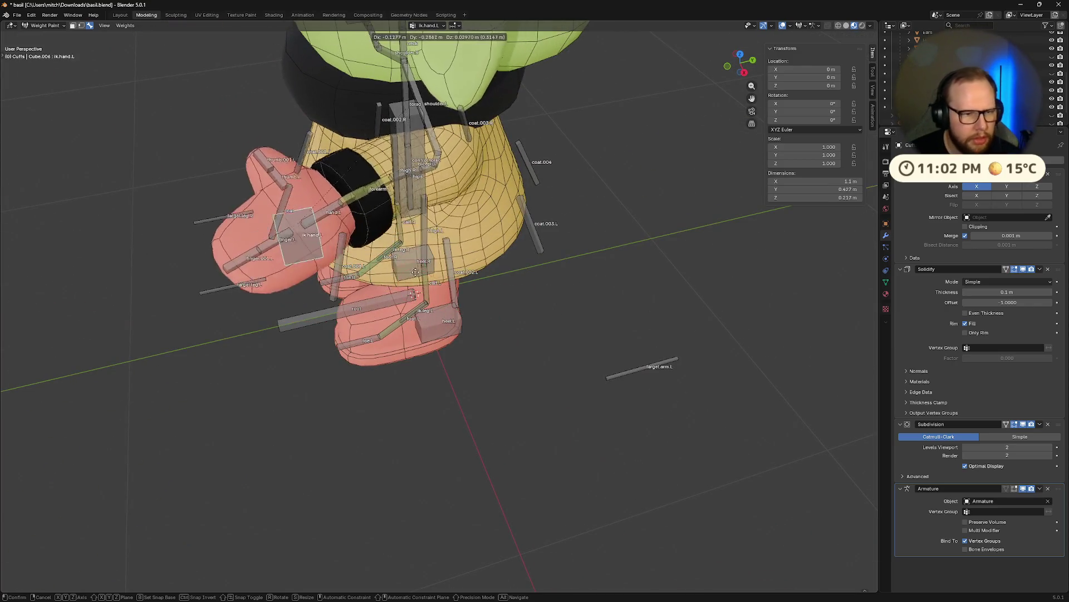
click(573, 250)
mouse_move(573, 251)
middle_down()
mouse_move(635, 299)
mouse_move(585, 267)
middle_up()
key(g)
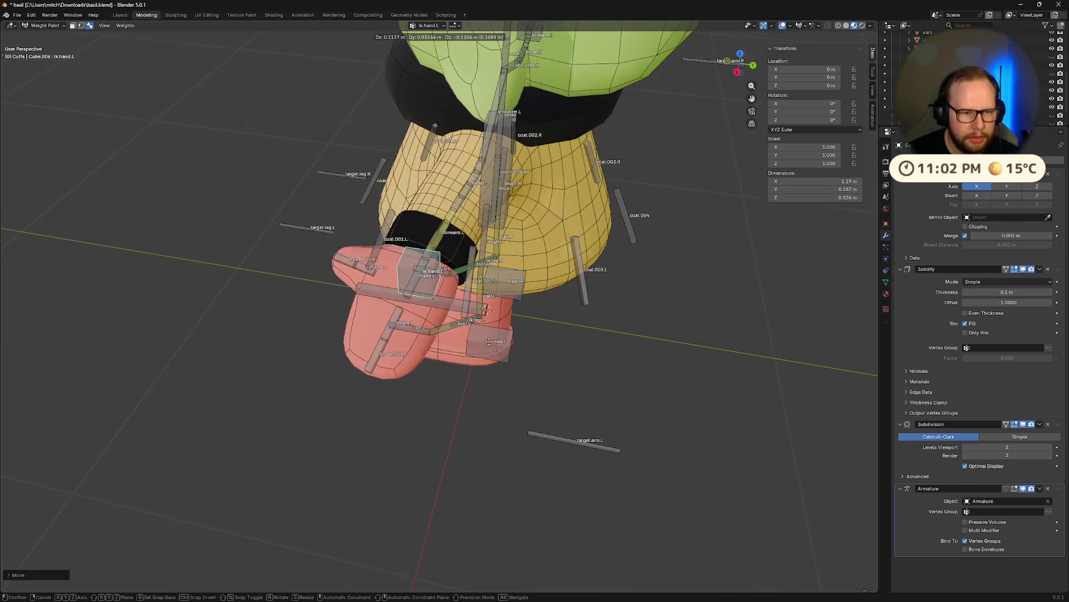
click(514, 268)
mouse_move(515, 269)
middle_down()
mouse_move(565, 272)
mouse_move(554, 270)
middle_up()
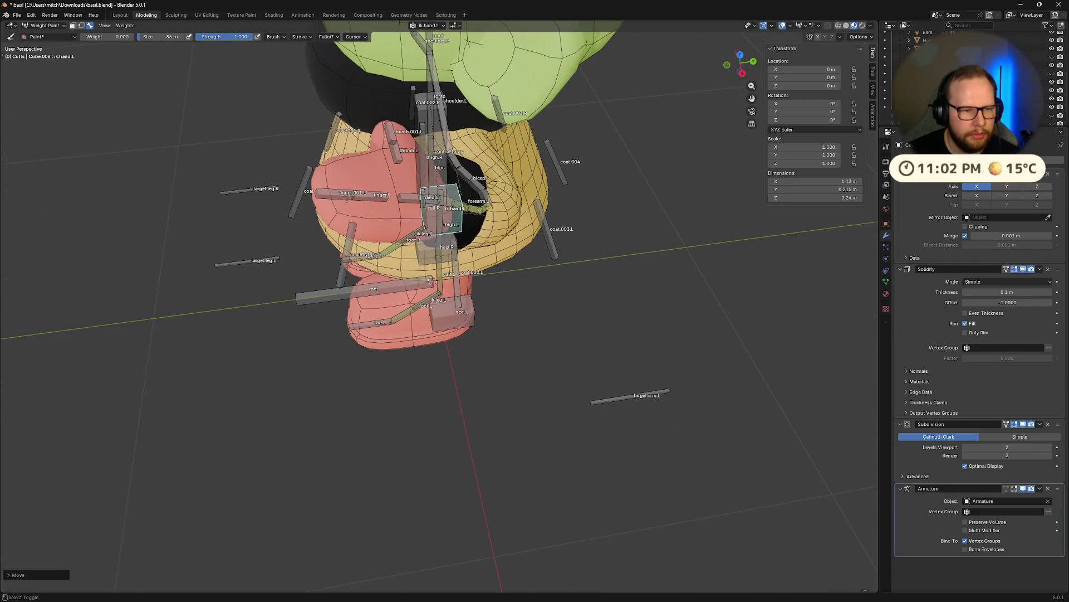
scroll(372, 199, up, 5)
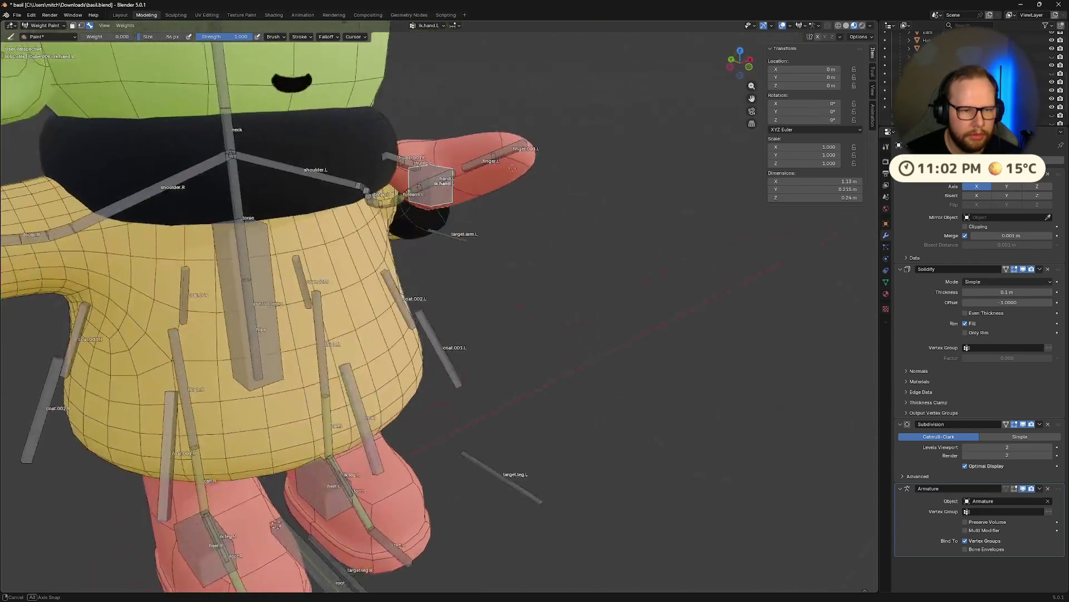
mouse_move(372, 199)
middle_down()
mouse_move(640, 240)
mouse_move(624, 256)
mouse_move(669, 231)
middle_up()
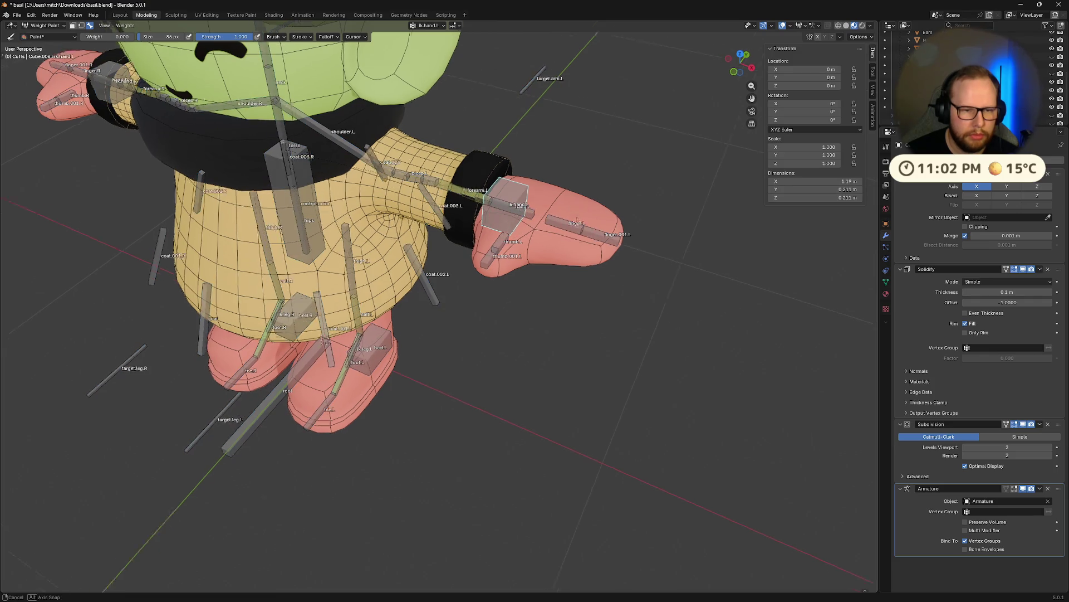
- Rotate the hand about the Z axis to turn the left arm back straight
key(r)
key(z)
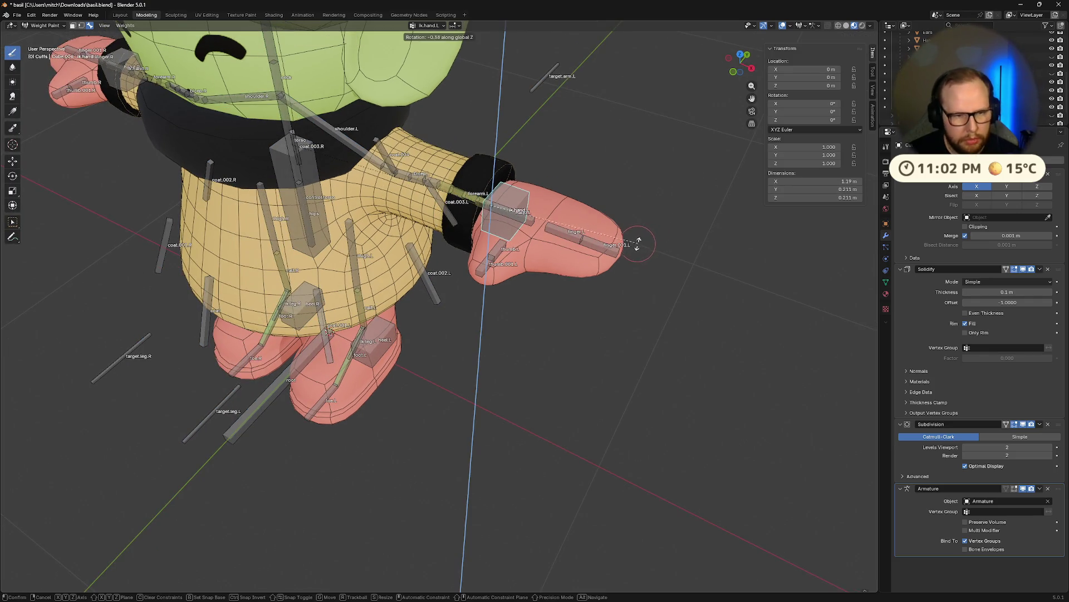
mouse_move(613, 215)
middle_down()
mouse_move(678, 211)
mouse_move(663, 207)
middle_up()
click(678, 211)
click(669, 214)
- Try rotating ik.hand.L about its X and Y axes several times, cancelling each attempt
key(r)
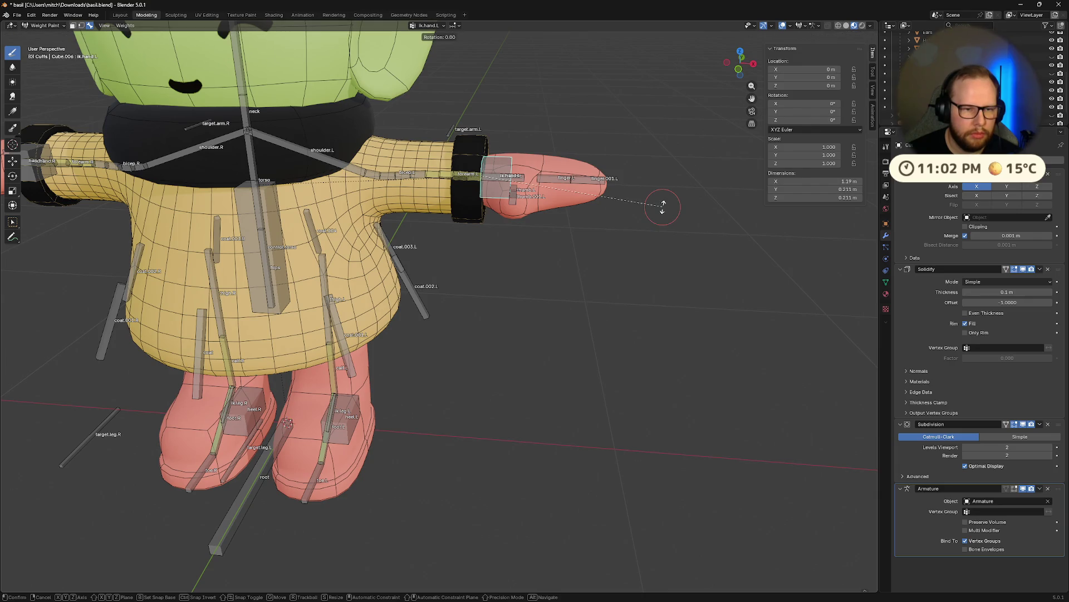
key(x)
key(y)
key(y)
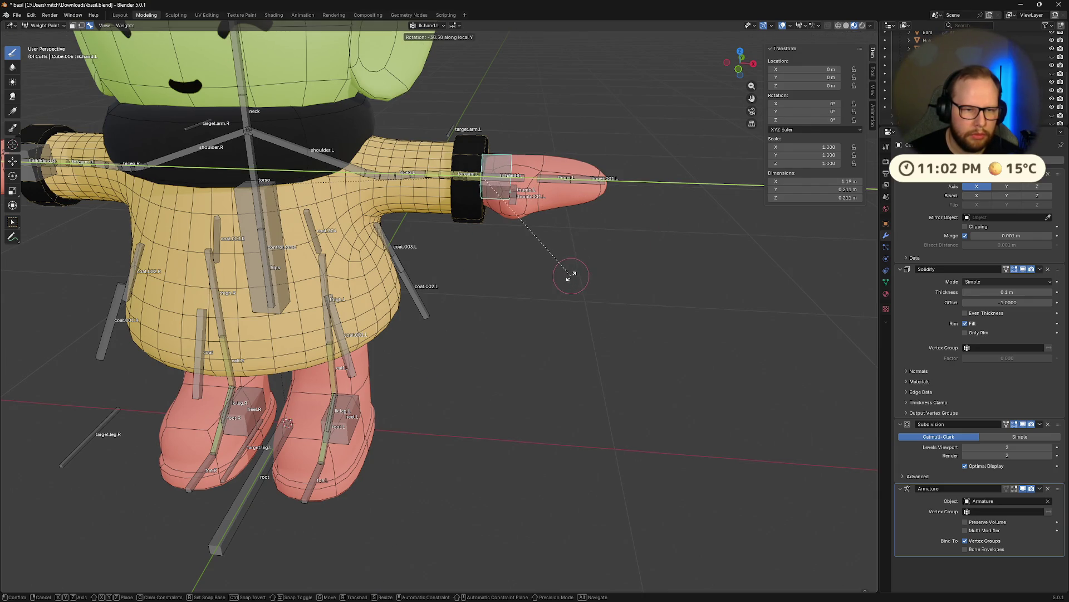
key(y)
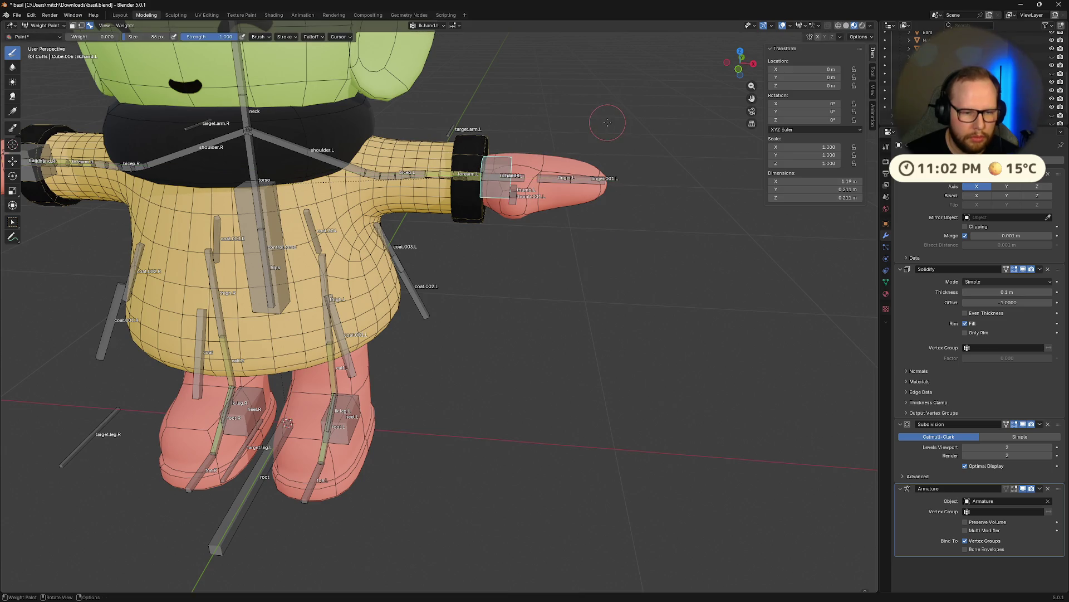
key(y)
right_click(574, 248)
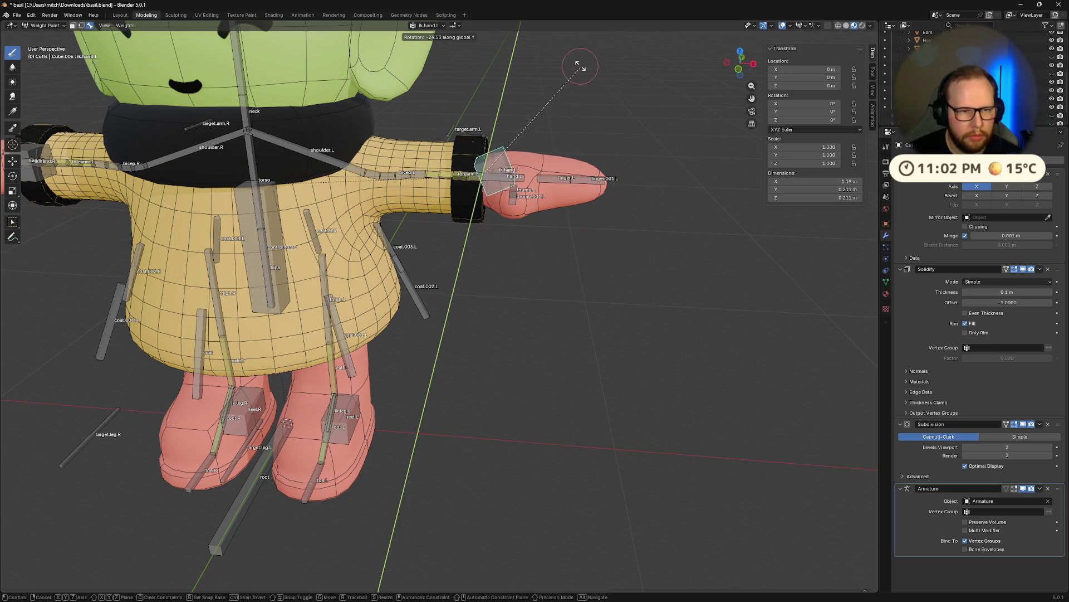
middle_drag(573, 248, 653, 155)
scroll(570, 239, up, 4)
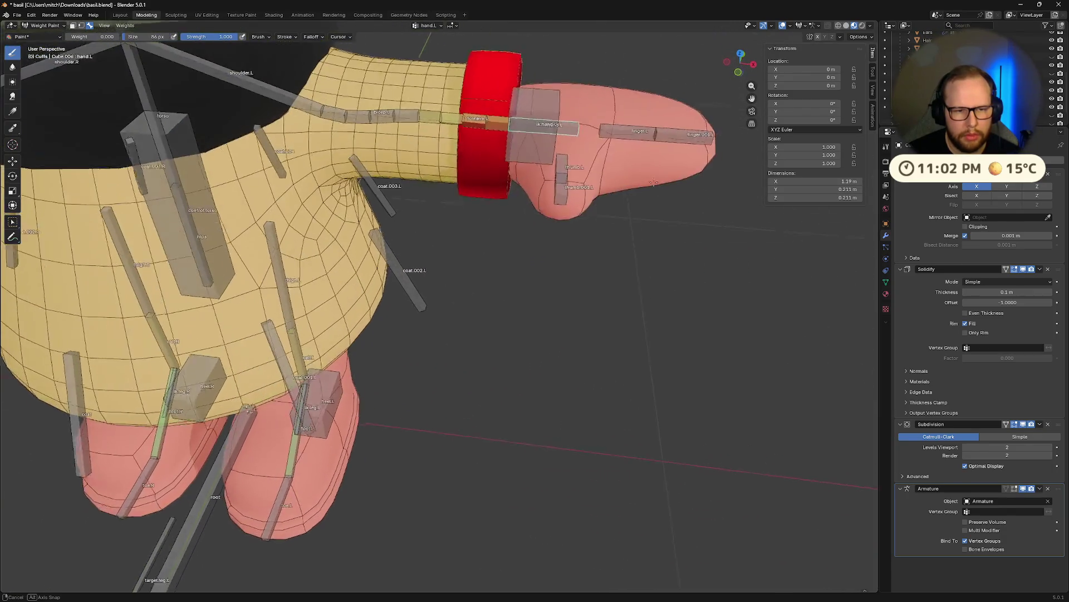
key(r)
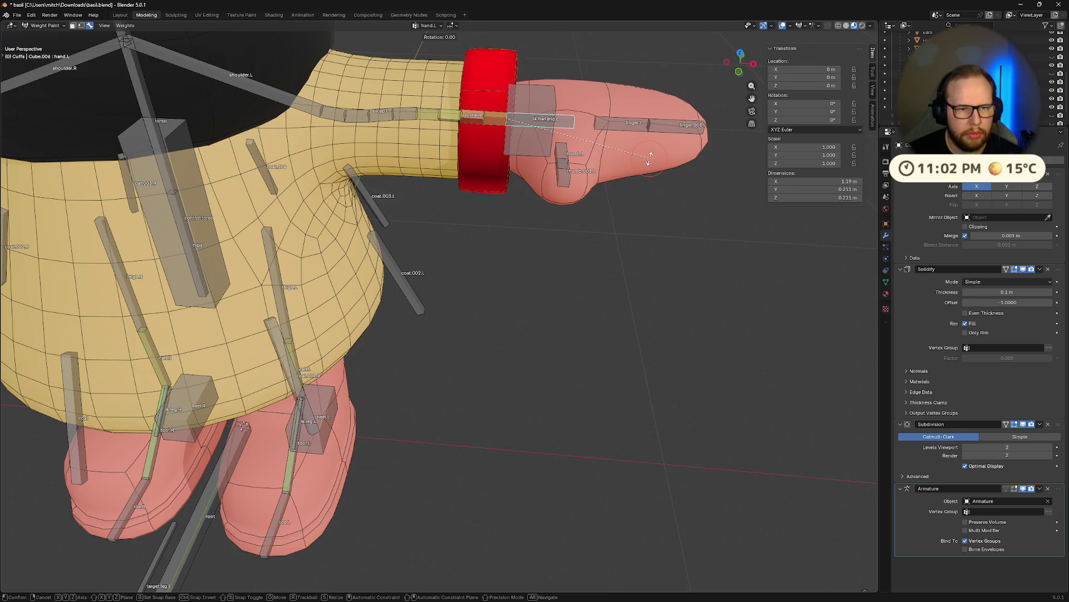
key(y)
right_click(591, 239)
ctrl+click(566, 129)
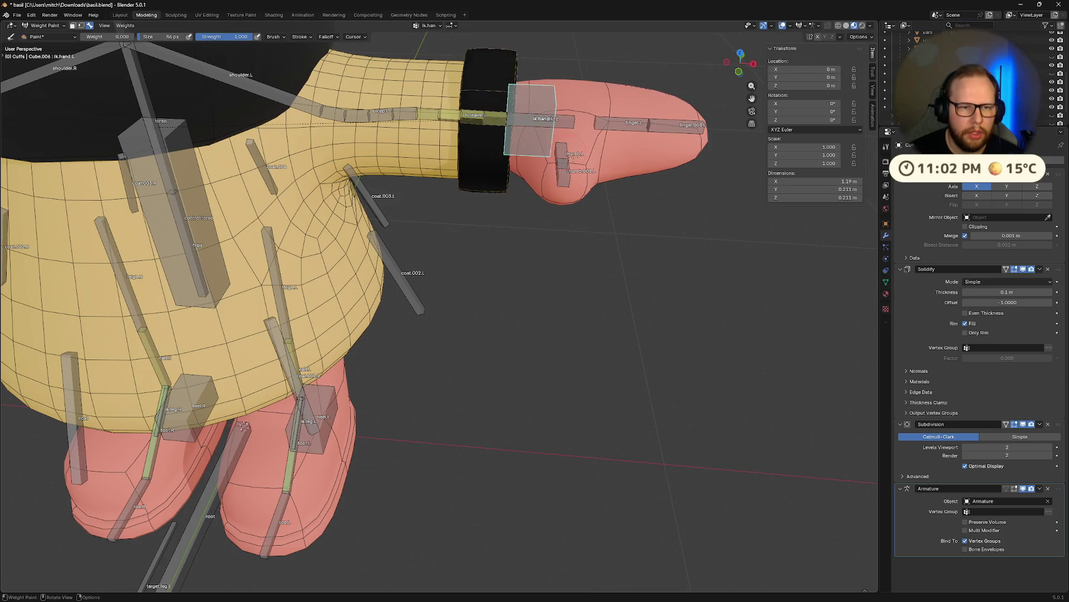
middle_drag(566, 130, 577, 146)
key(r)
key(y)
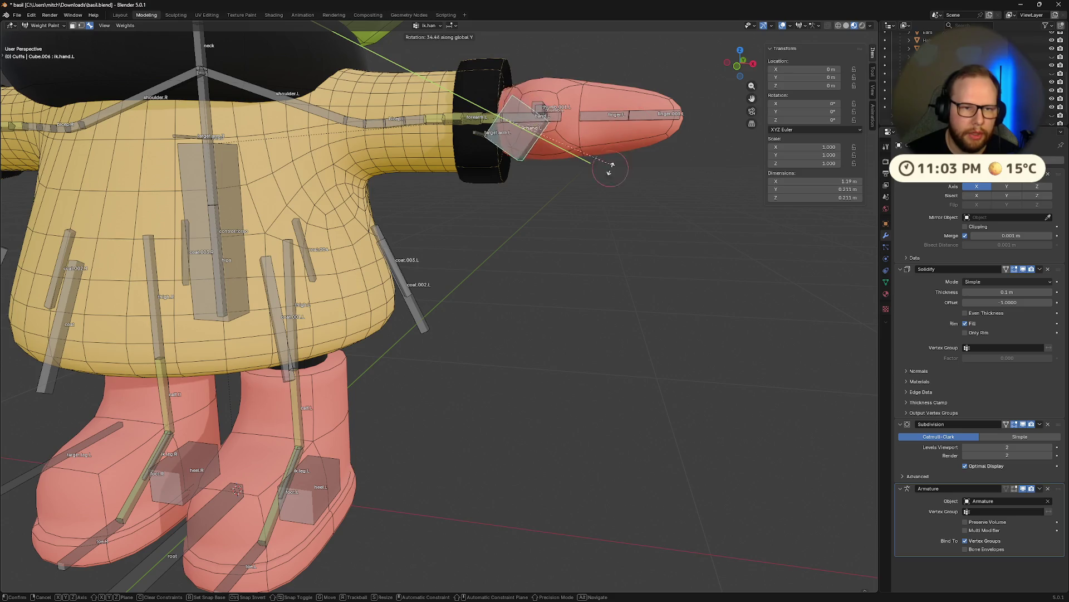
right_click(597, 121)
- Pull the left hand out to test the cuffs, then cancel the move so the arm returns to rest
mouse_move(597, 121)
middle_down()
mouse_move(325, 323)
mouse_move(280, 340)
mouse_move(261, 428)
middle_up()
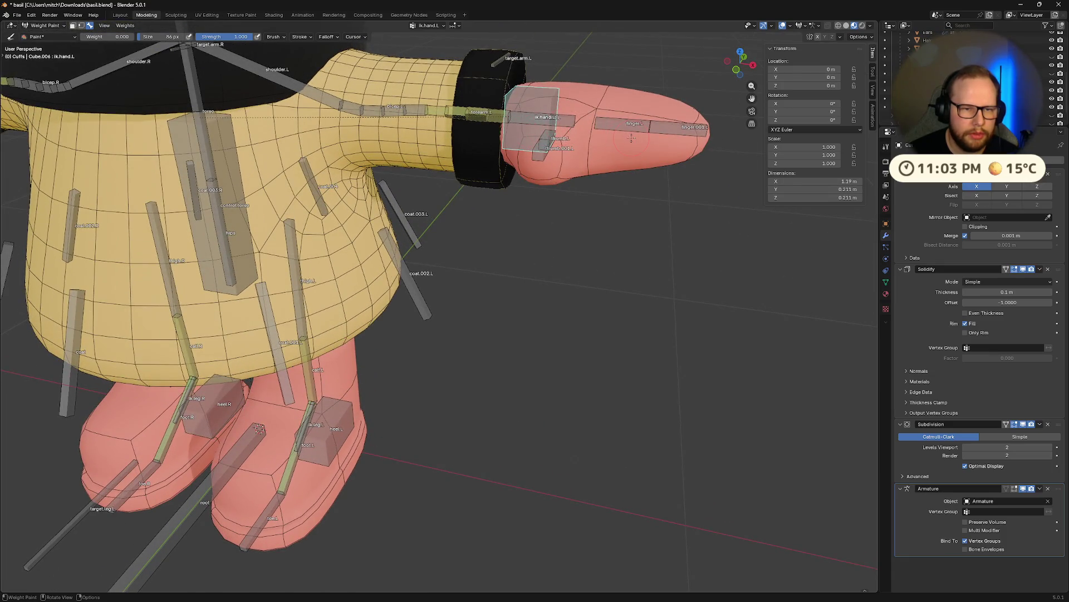
middle_drag(630, 138, 548, 175)
key(g)
click(623, 151)
mouse_move(623, 150)
ctrl+middle_down()
mouse_move(648, 143)
mouse_move(549, 181)
mouse_move(579, 147)
mouse_move(595, 203)
mouse_move(502, 251)
mouse_move(482, 158)
ctrl+middle_up()
key(g)
right_click(579, 147)
scroll(585, 167, up, 3)
scroll(493, 209, down, 5)
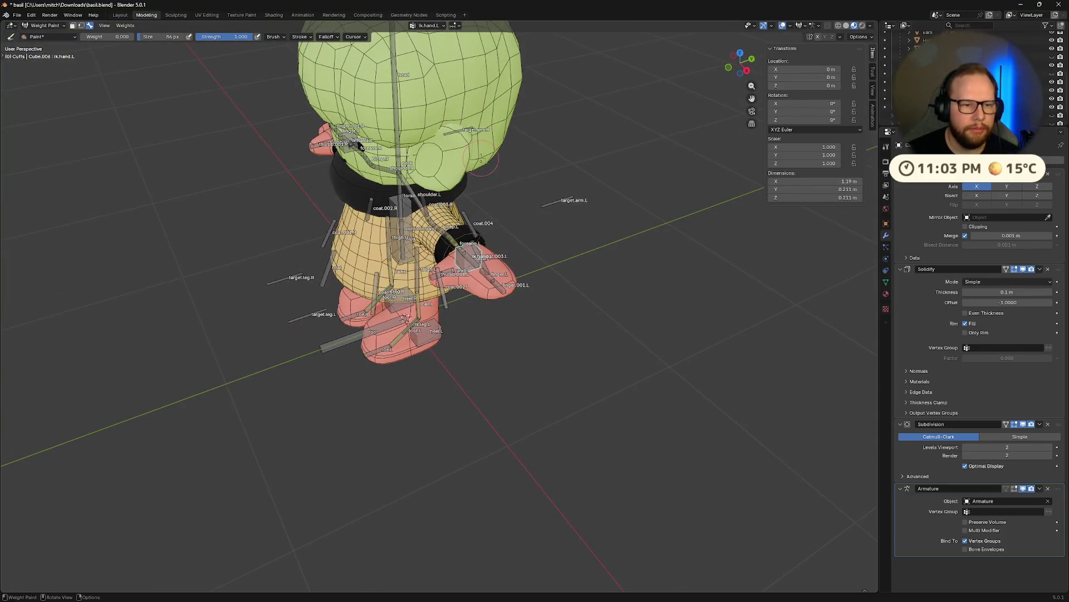
scroll(480, 159, up, 2)
key(ctrl+Tab)
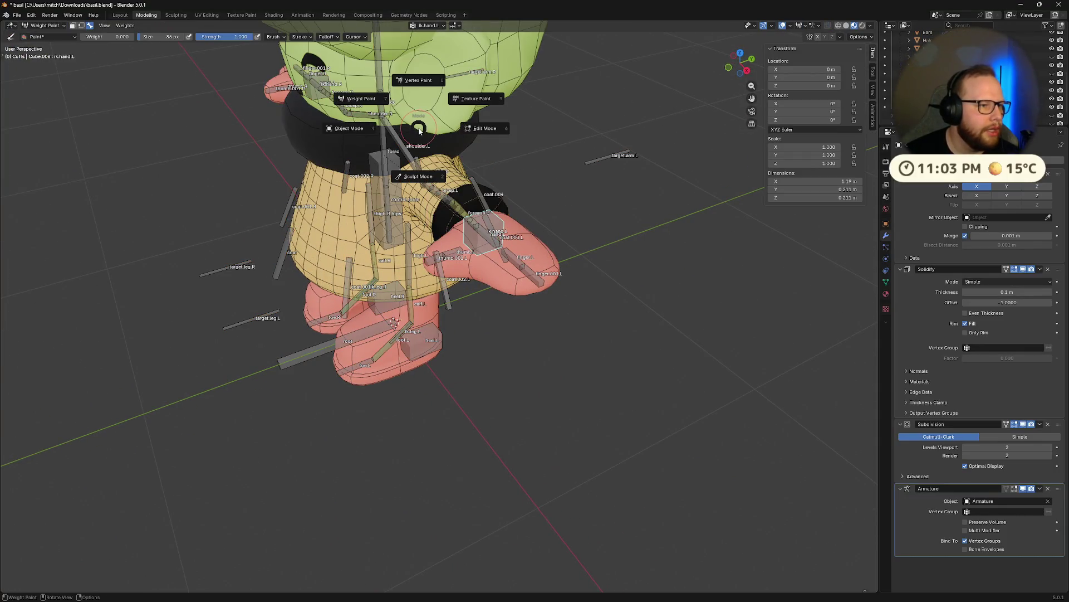
- Return to Object Mode, select Ears with the Armature and enter Weight Paint on the ears
click(352, 130)
mouse_move(352, 130)
middle_down()
mouse_move(601, 195)
mouse_move(538, 181)
middle_up()
scroll(574, 183, up, 2)
click(574, 183)
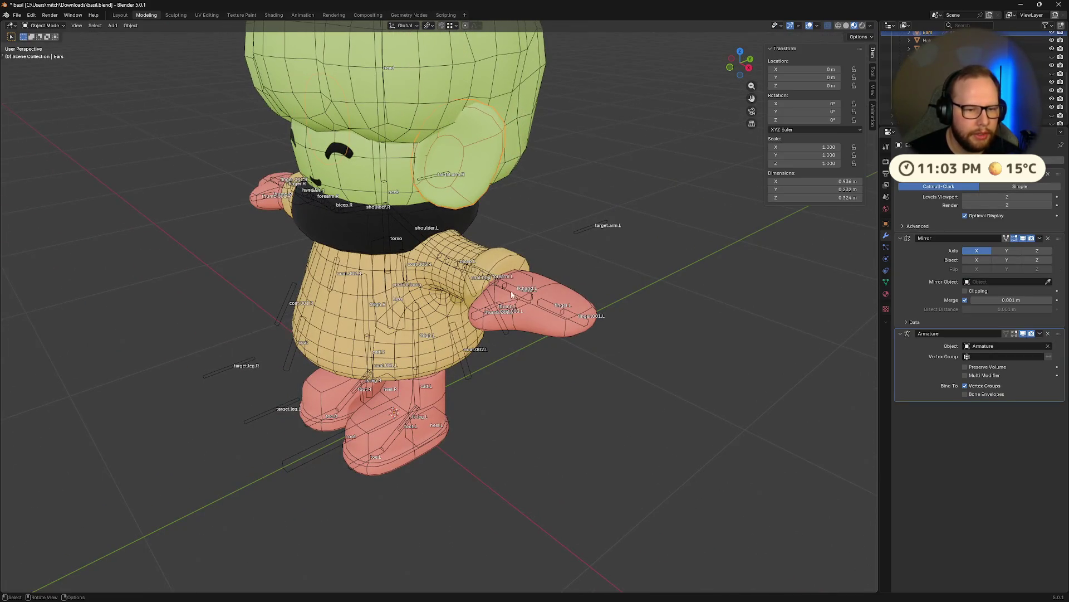
middle_drag(511, 295, 540, 224)
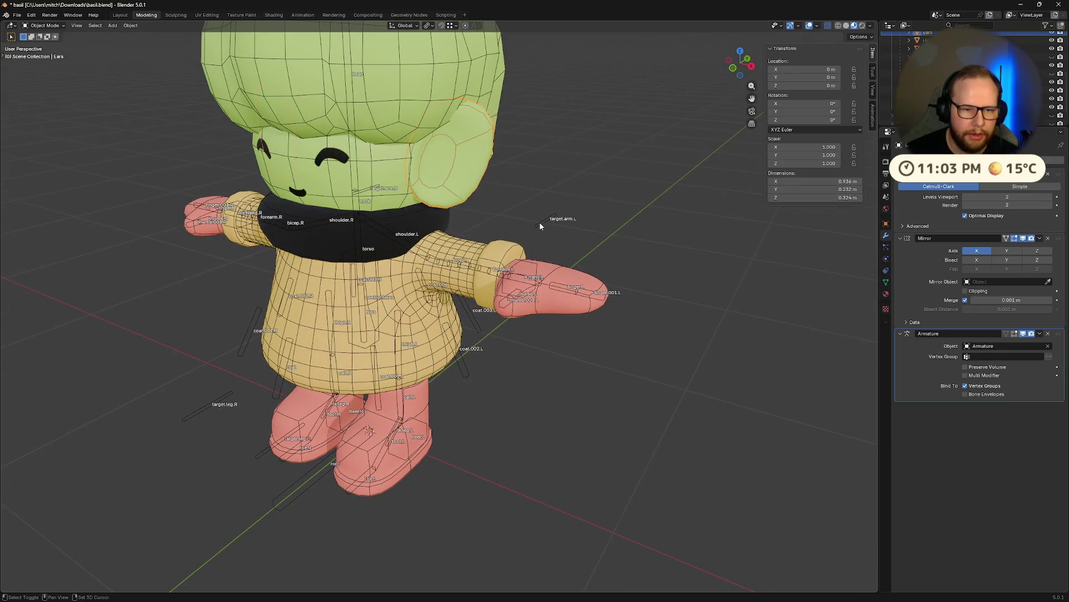
click(539, 222)
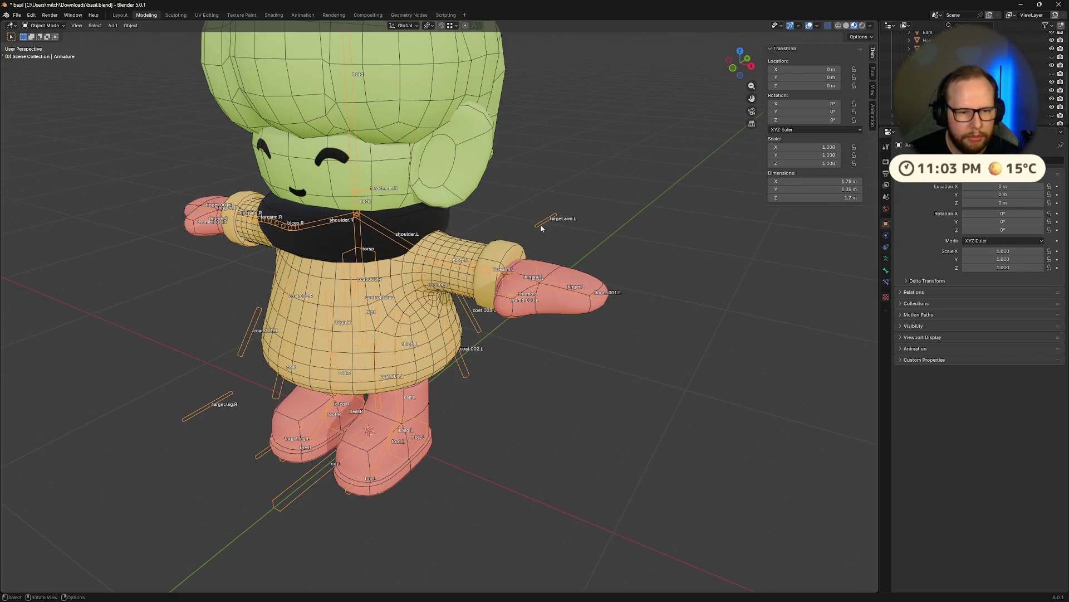
shift+click(464, 173)
key(ctrl+Tab)
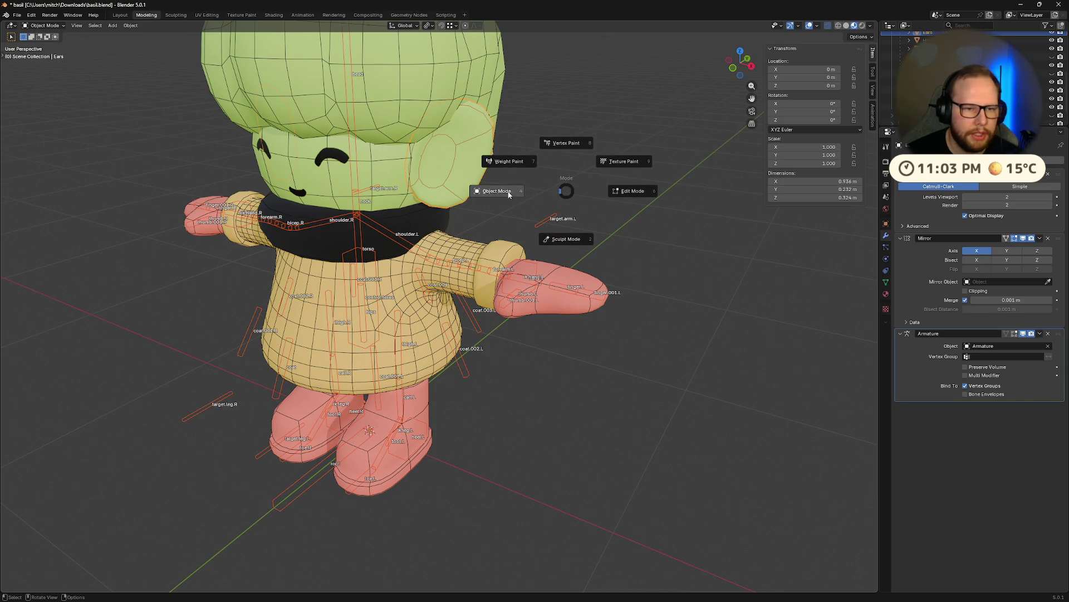
click(514, 165)
- Pick target.arm.L, forearm.L, thumb.L, finger.001.L and ik.hand.L in turn to view their weights
middle_drag(511, 231, 635, 209)
ctrl+click(595, 215)
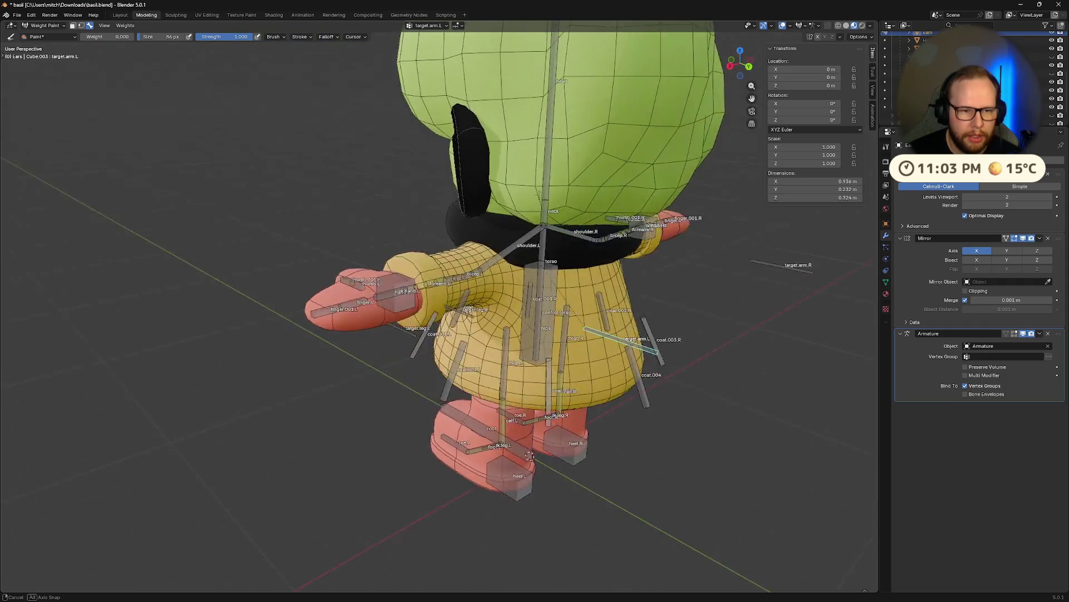
middle_drag(523, 431, 538, 467)
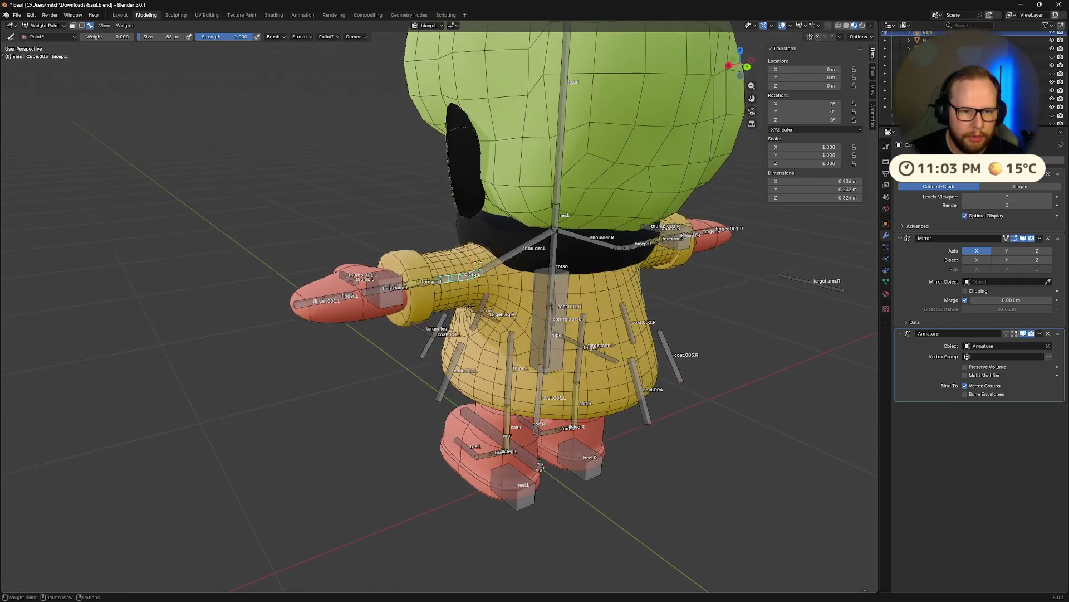
middle_drag(490, 266, 499, 265)
ctrl+click(414, 288)
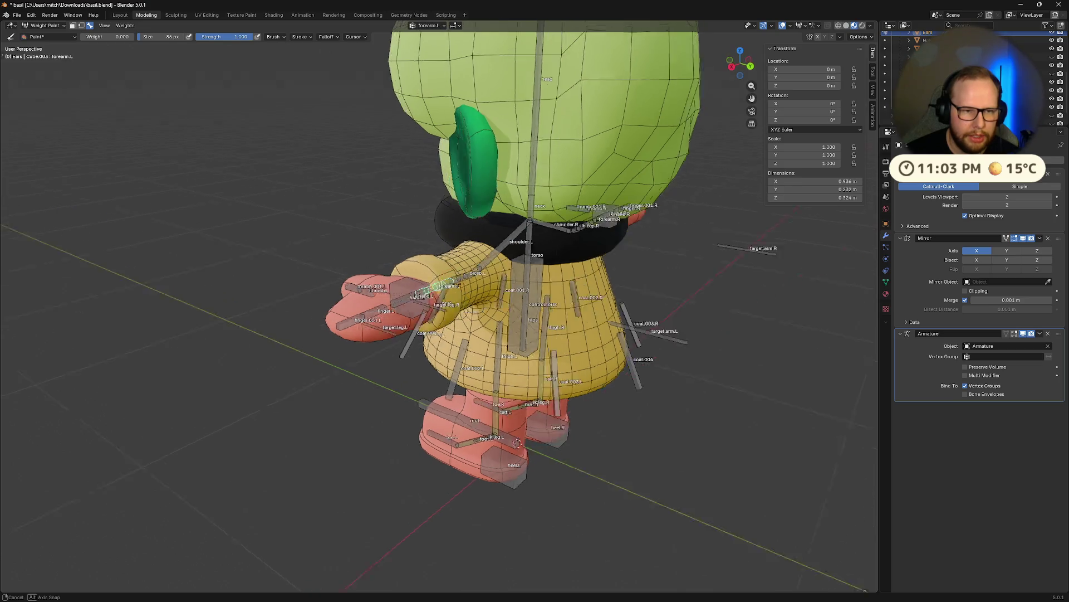
middle_drag(414, 288, 236, 147)
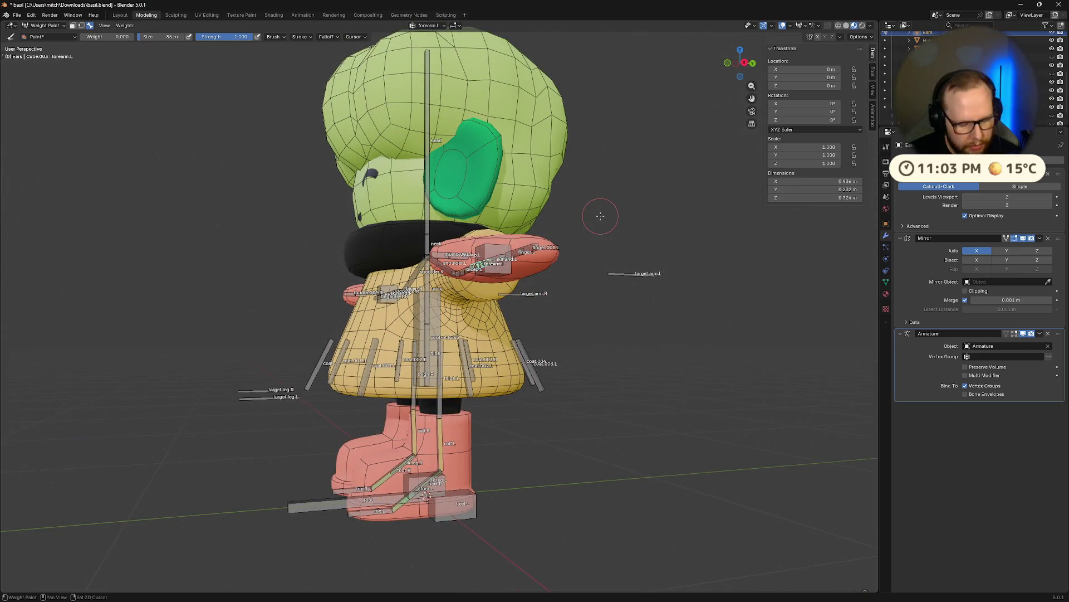
middle_drag(600, 215, 525, 414)
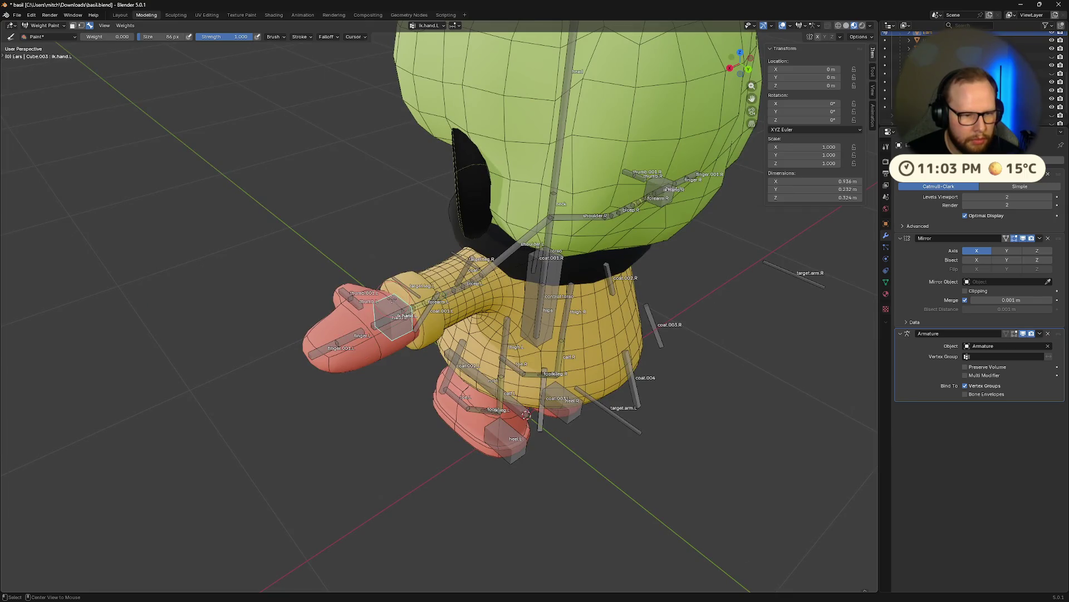
ctrl+click(373, 325)
middle_drag(374, 324, 372, 309)
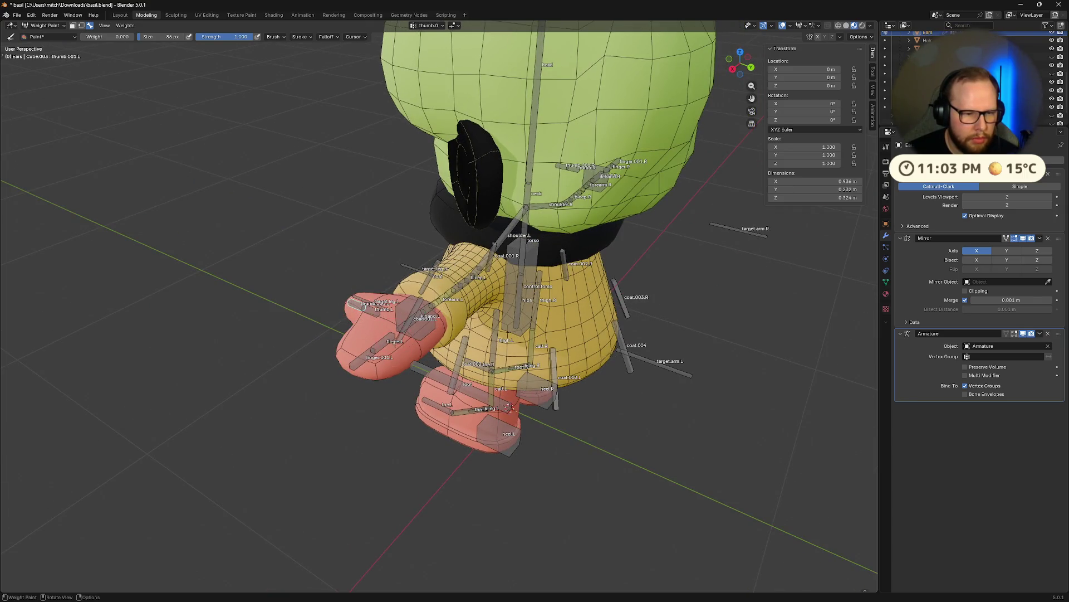
ctrl+click(356, 369)
mouse_move(357, 368)
middle_down()
mouse_move(589, 297)
mouse_move(581, 285)
middle_up()
ctrl+click(580, 284)
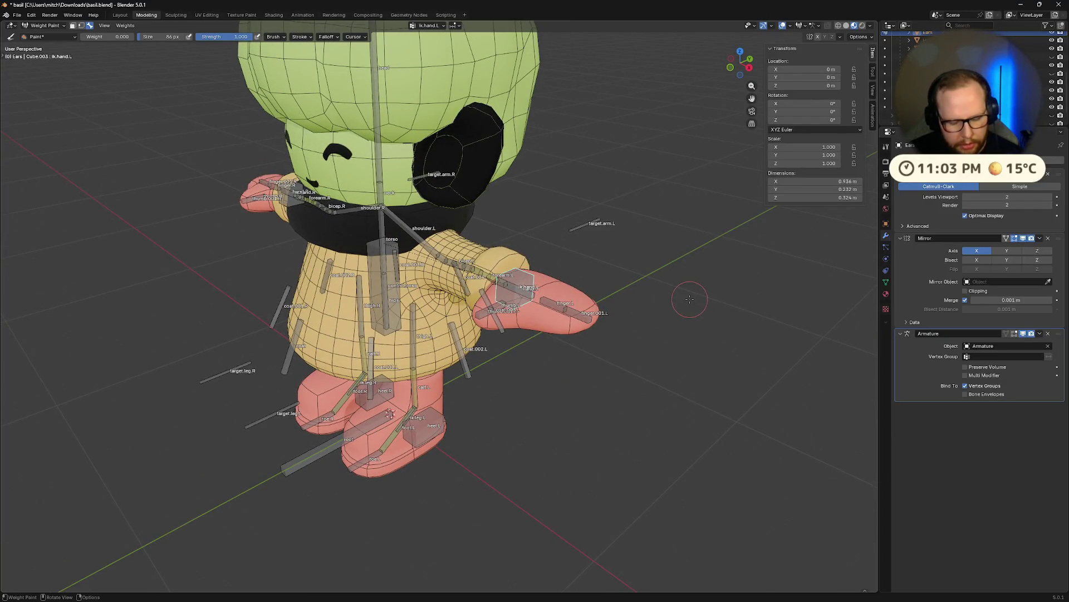
- Move ik.hand.L farther out, reposition target.arm.L, then move the hand bone again as test poses
key(g)
click(730, 312)
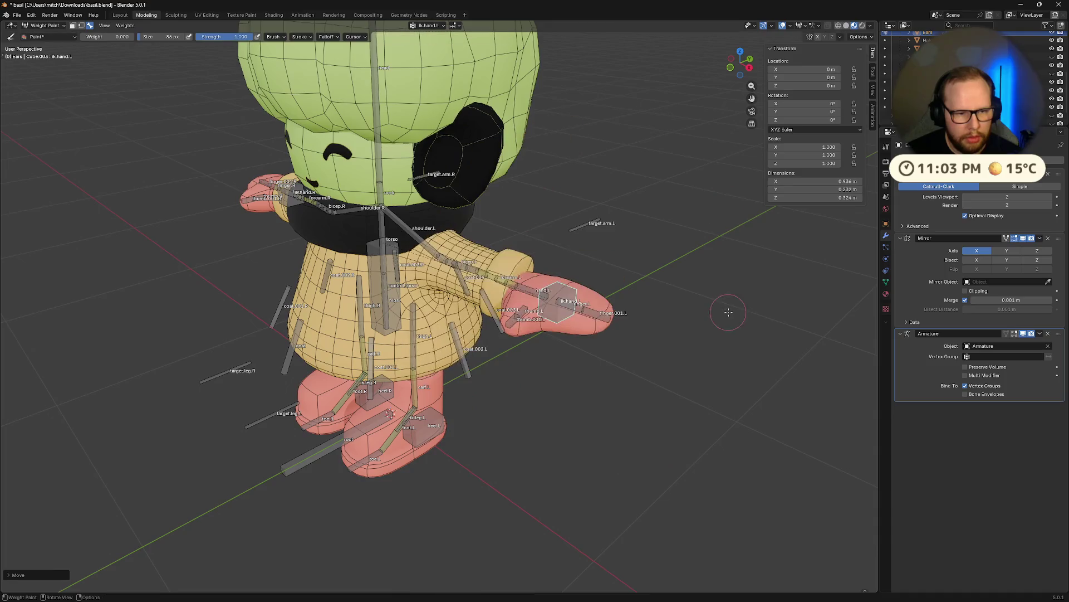
middle_drag(729, 311, 673, 350)
ctrl+click(669, 353)
key(g)
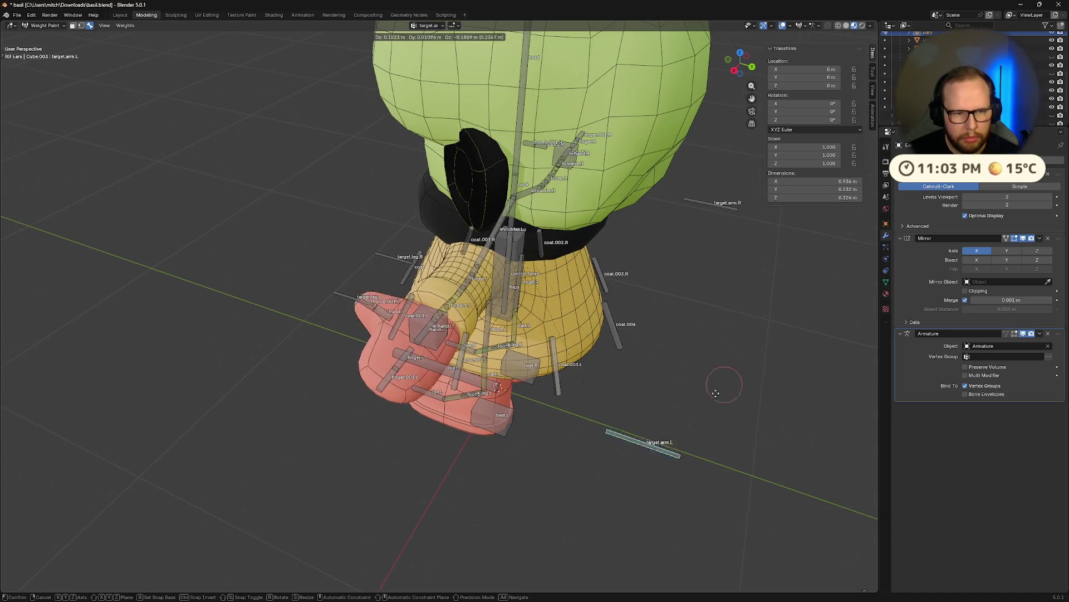
click(652, 401)
mouse_move(651, 418)
middle_down()
mouse_move(606, 305)
mouse_move(692, 326)
mouse_move(668, 277)
mouse_move(585, 334)
middle_up()
ctrl+click(527, 318)
key(g)
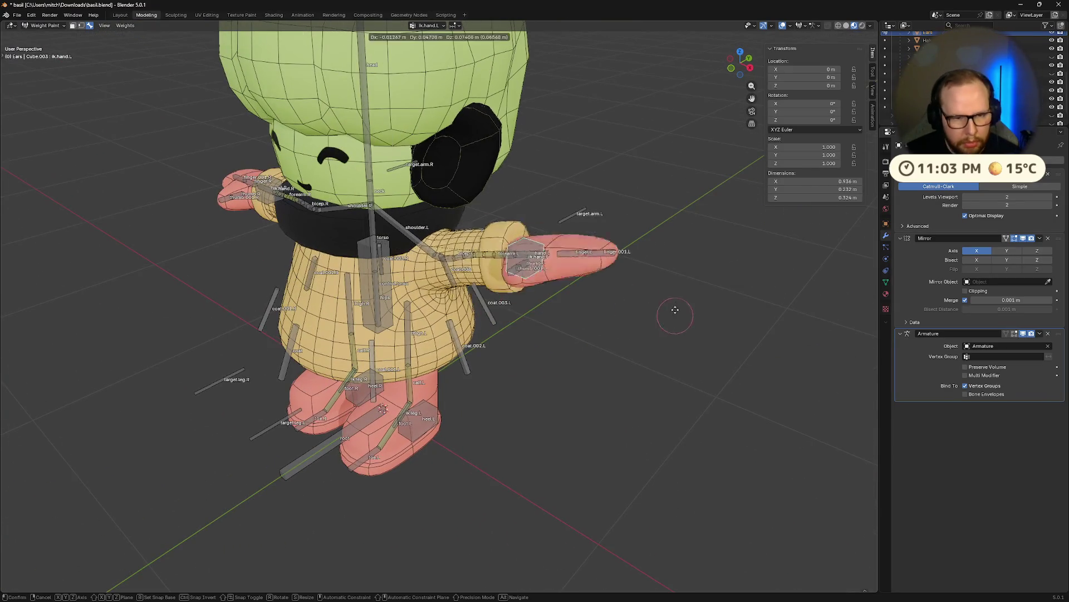
click(720, 241)
mouse_move(720, 241)
middle_down()
mouse_move(728, 282)
mouse_move(615, 309)
middle_up()
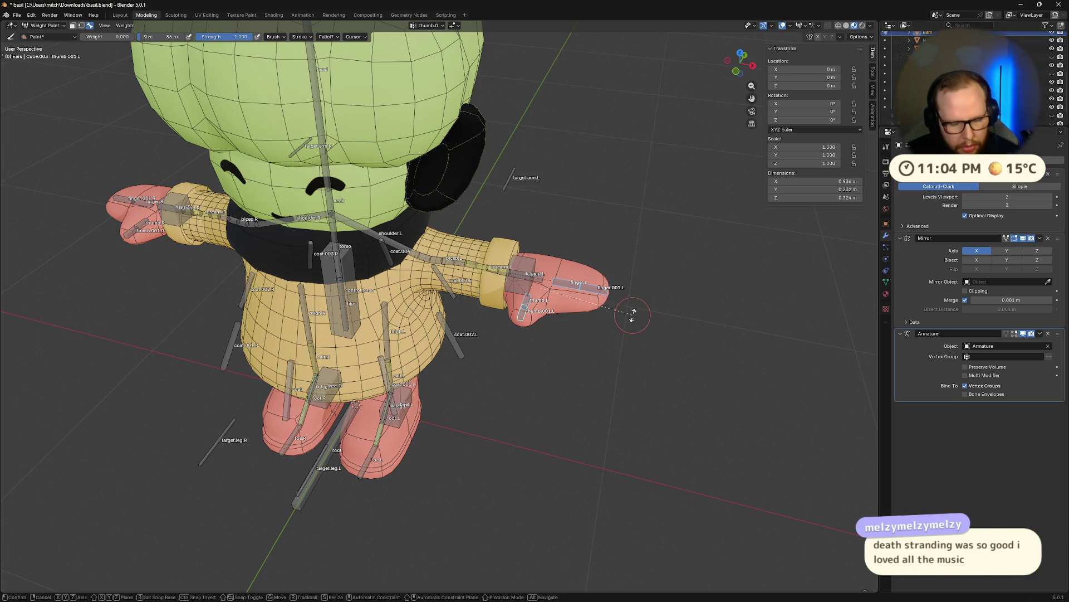
- Rotate the left hand bone downward, then about its local X axis
key(r)
click(554, 365)
middle_drag(554, 365, 576, 281)
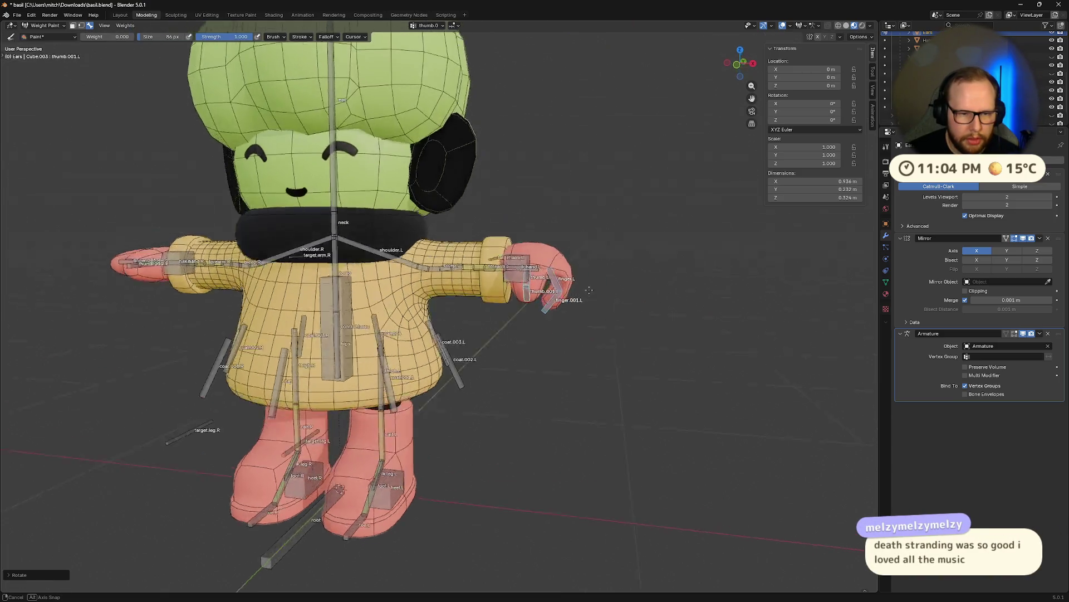
key(r)
key(x)
key(x)
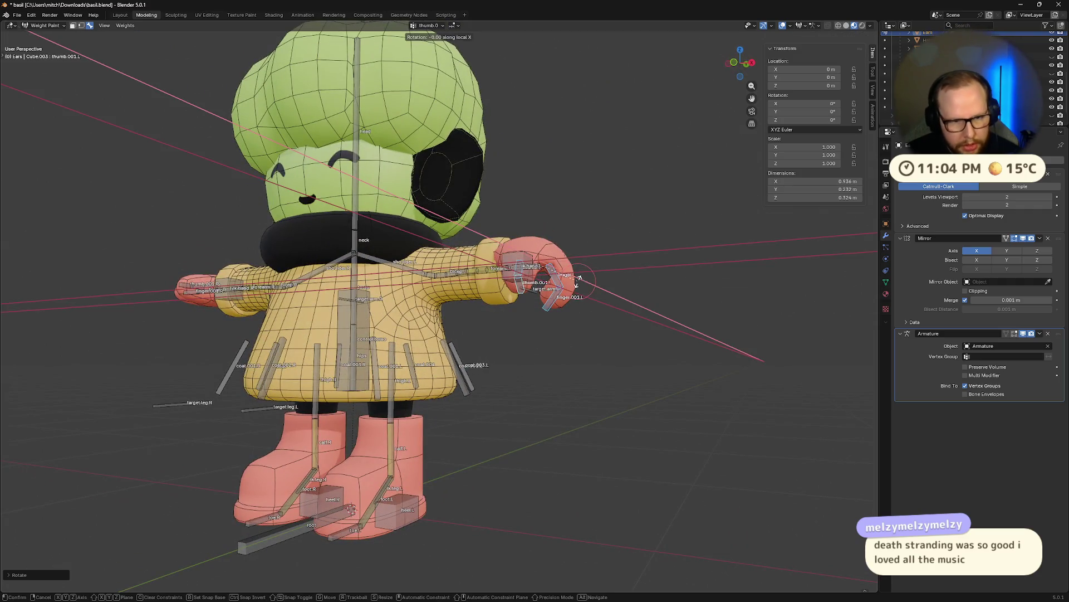
click(563, 298)
middle_drag(563, 298, 539, 436)
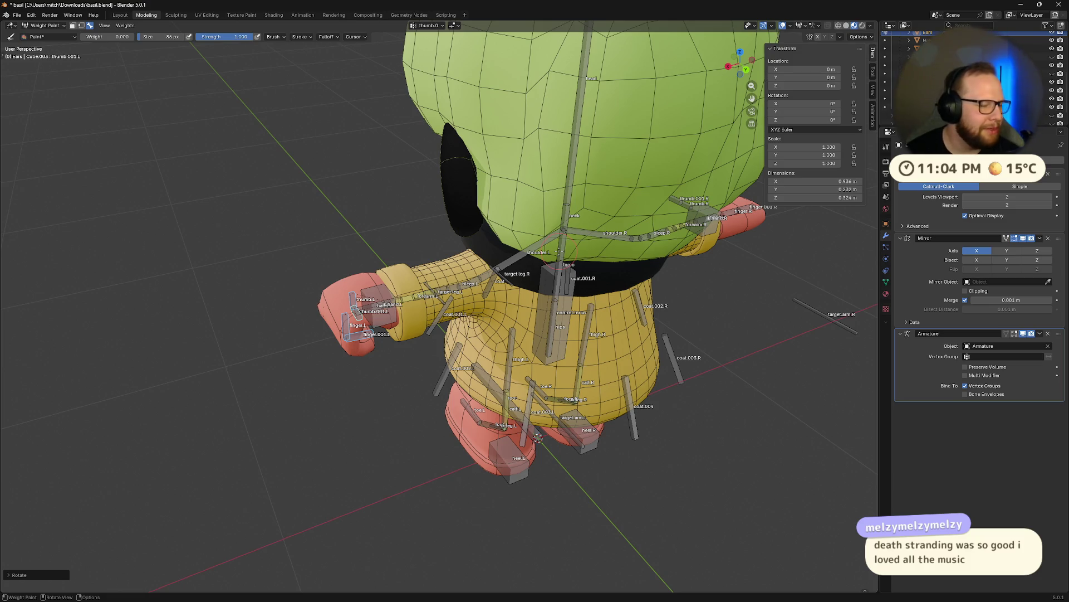
- Rotate the left thumb bone about its local X axis
middle_drag(538, 436, 495, 290)
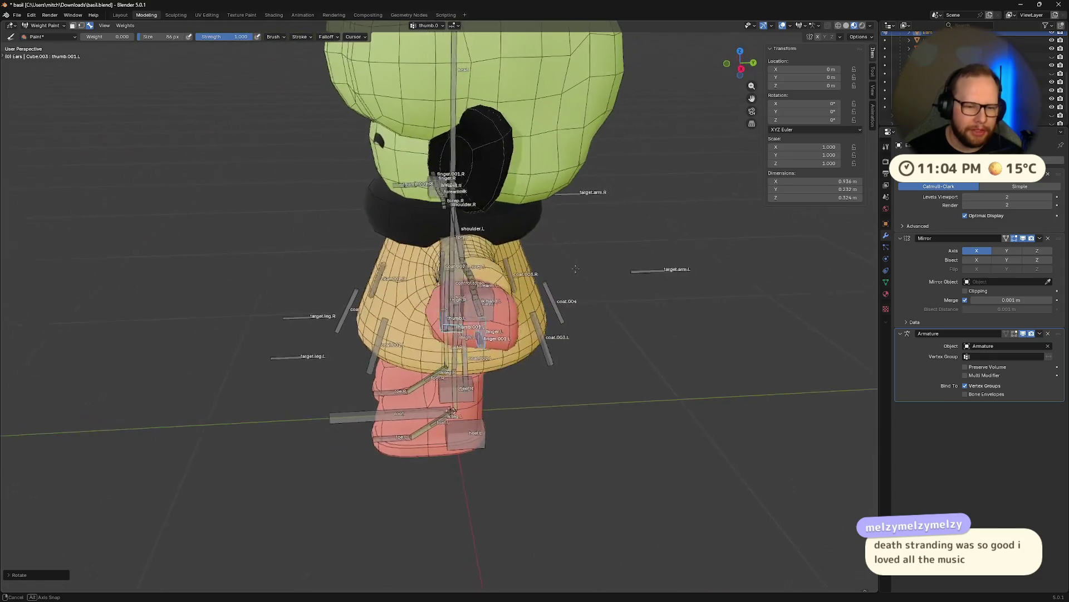
middle_drag(652, 251, 637, 253)
key(x)
key(x)
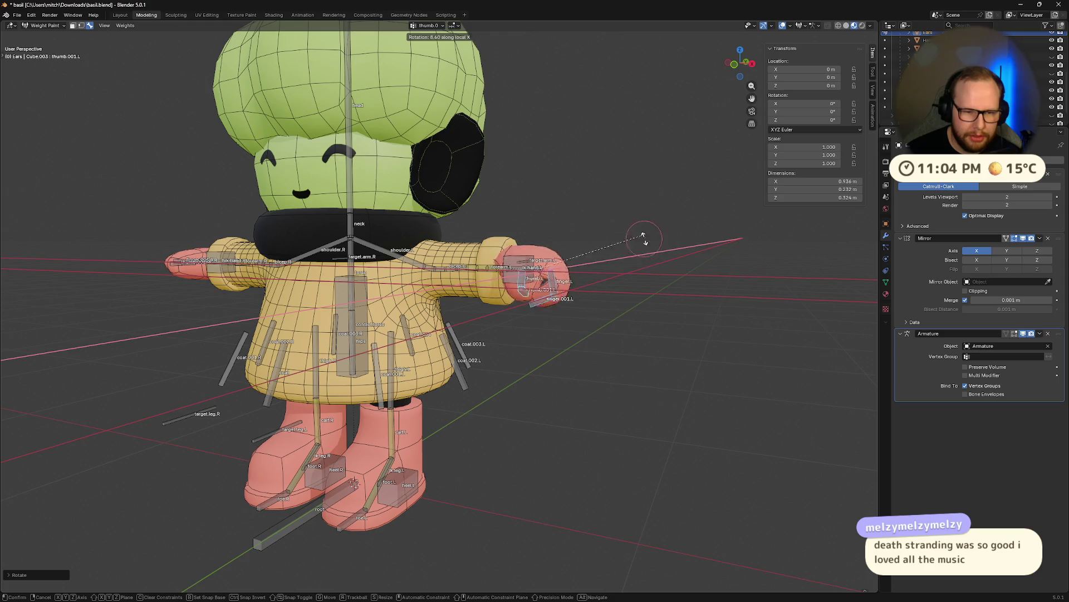
click(644, 239)
mouse_move(640, 227)
middle_down()
mouse_move(698, 255)
mouse_move(701, 242)
mouse_move(635, 251)
middle_up()
- Raise the left hand control bone, undo it, and cancel a second move so the arm snaps back
click(511, 255)
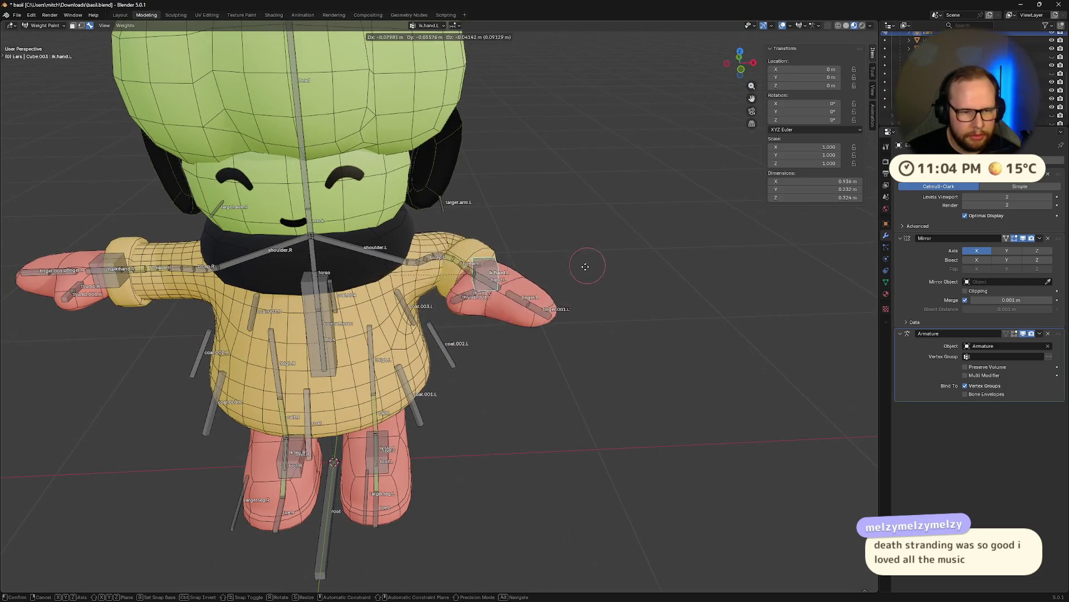
key(g)
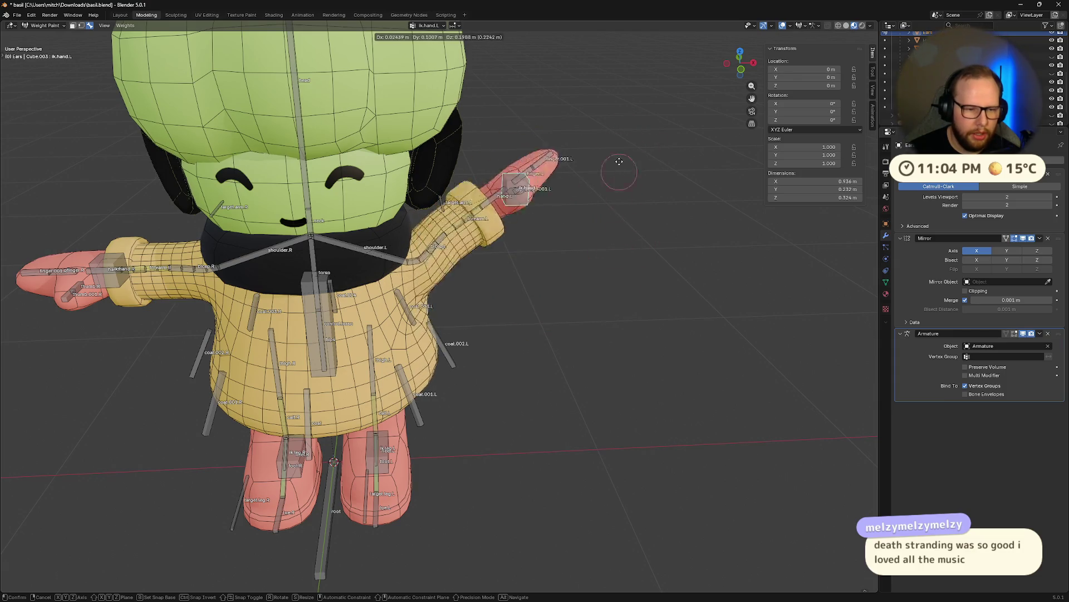
click(610, 109)
mouse_move(610, 108)
middle_down()
mouse_move(600, 236)
mouse_move(610, 238)
middle_up()
key(ctrl+z)
key(g)
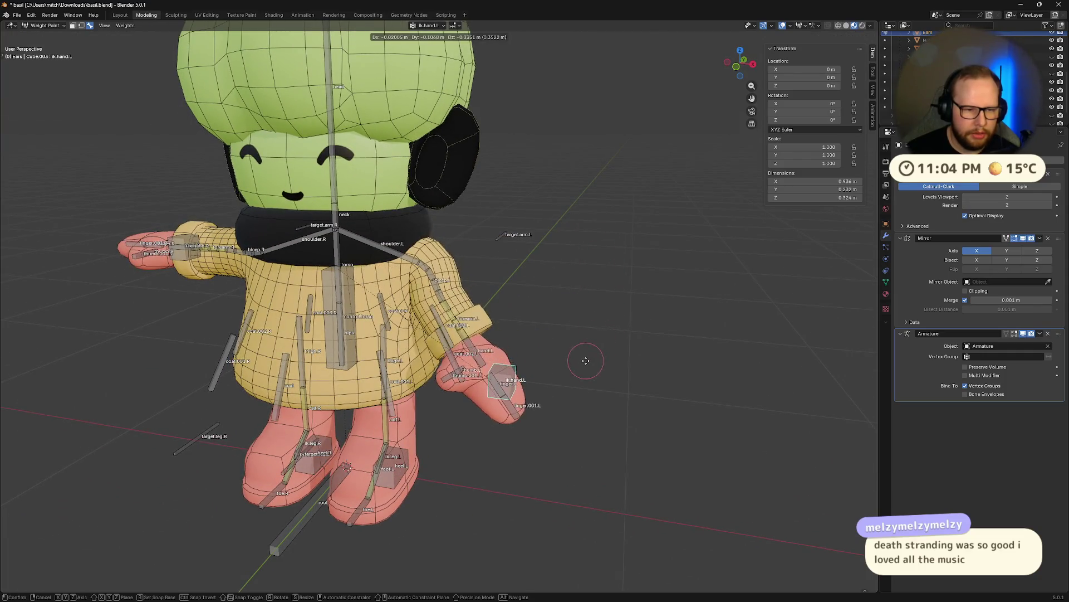
key(Escape)
middle_drag(598, 113, 510, 297)
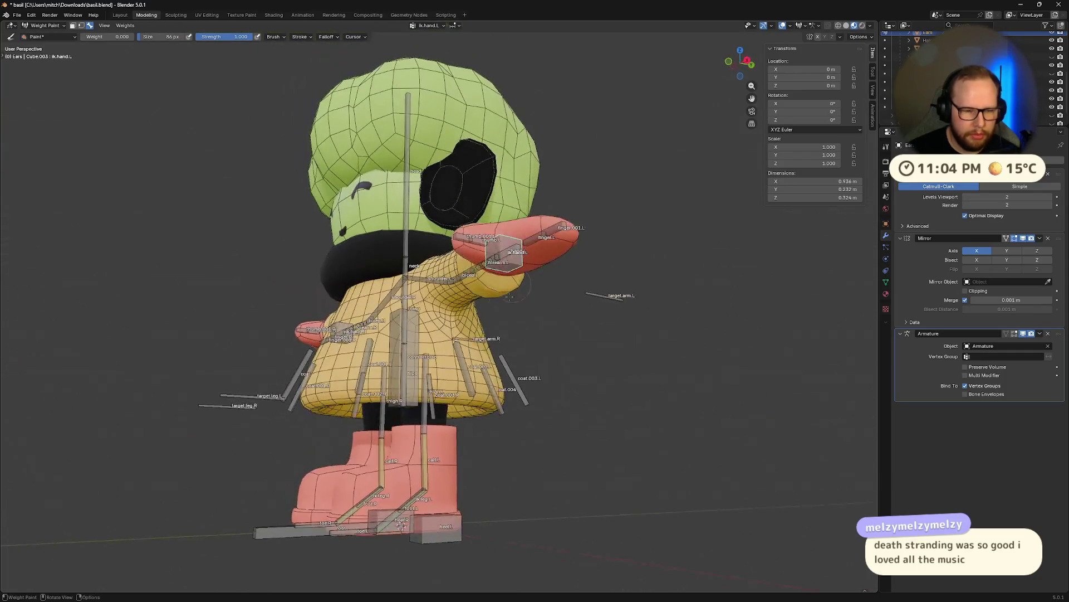
middle_drag(467, 368, 510, 374)
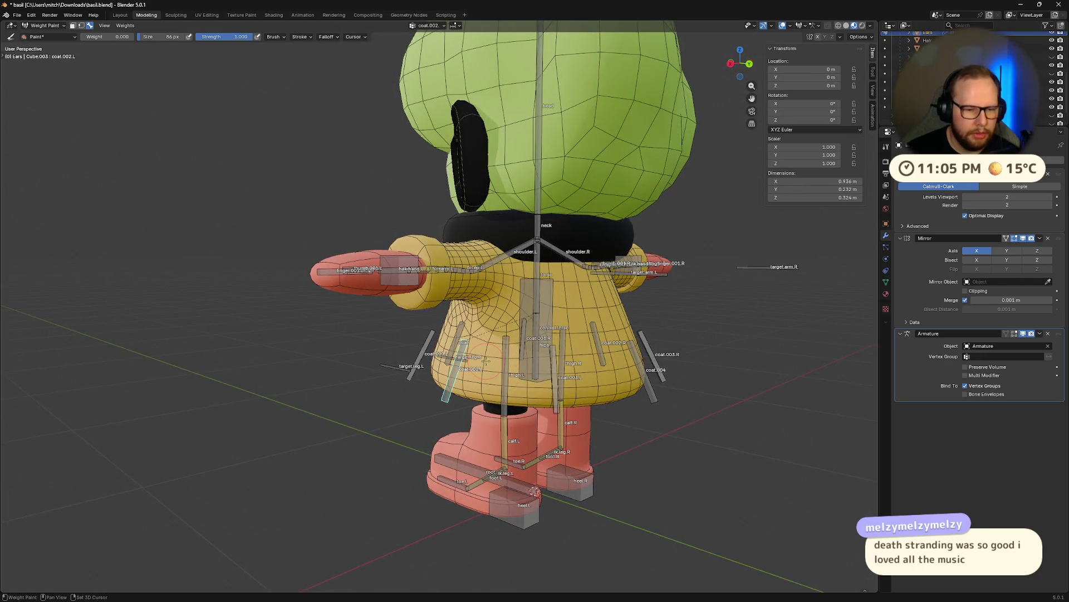
- Return to Object Mode and select the Raincoat together with the Armature
key(ctrl+Tab)
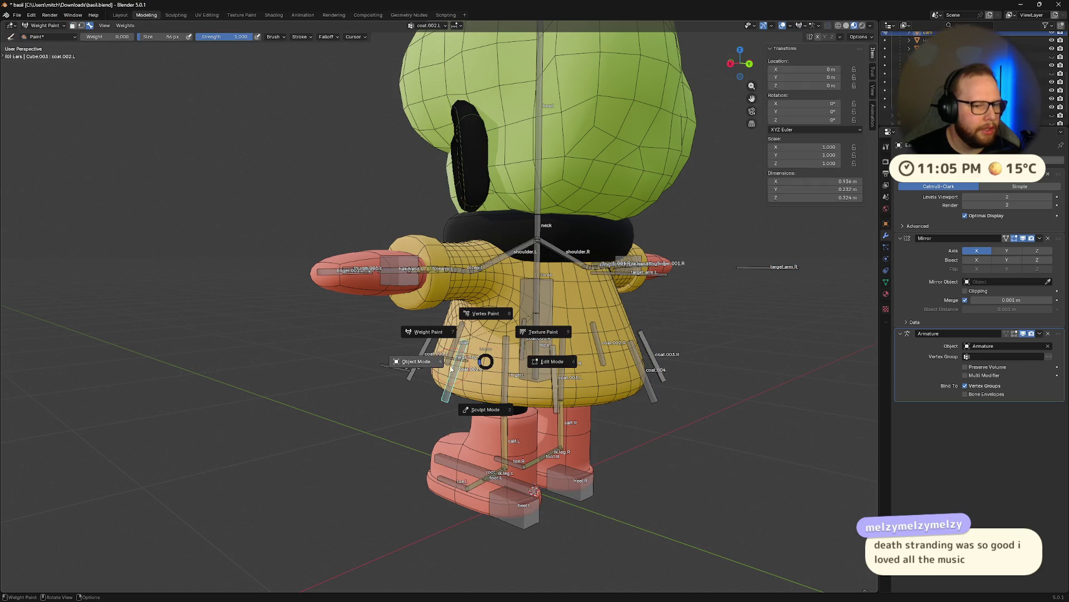
click(424, 362)
click(468, 368)
mouse_move(468, 368)
middle_down()
mouse_move(468, 393)
mouse_move(513, 379)
middle_up()
click(457, 367)
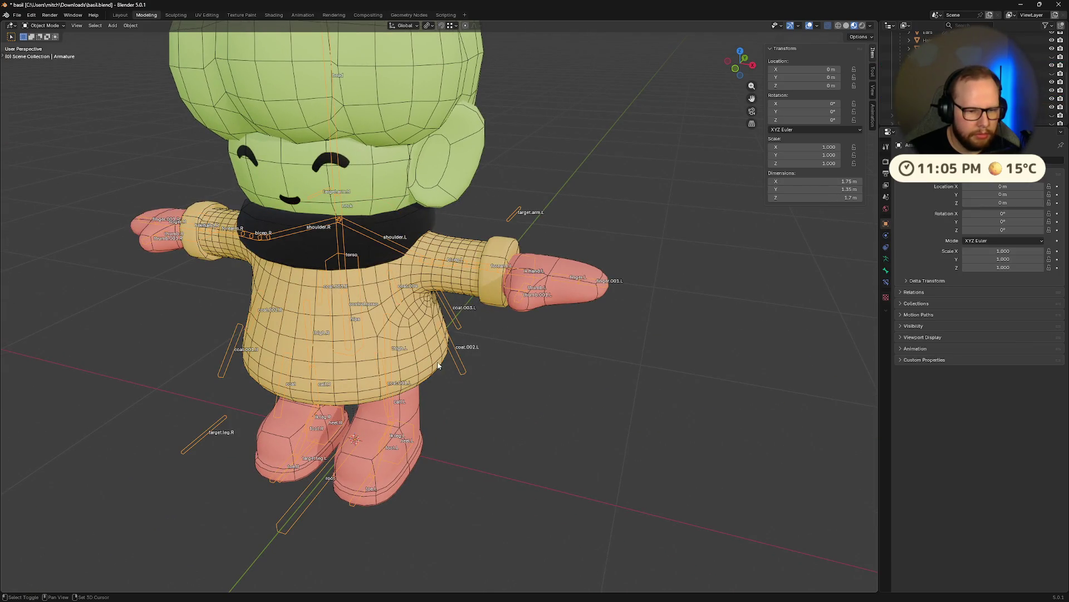
key(ctrl+Tab)
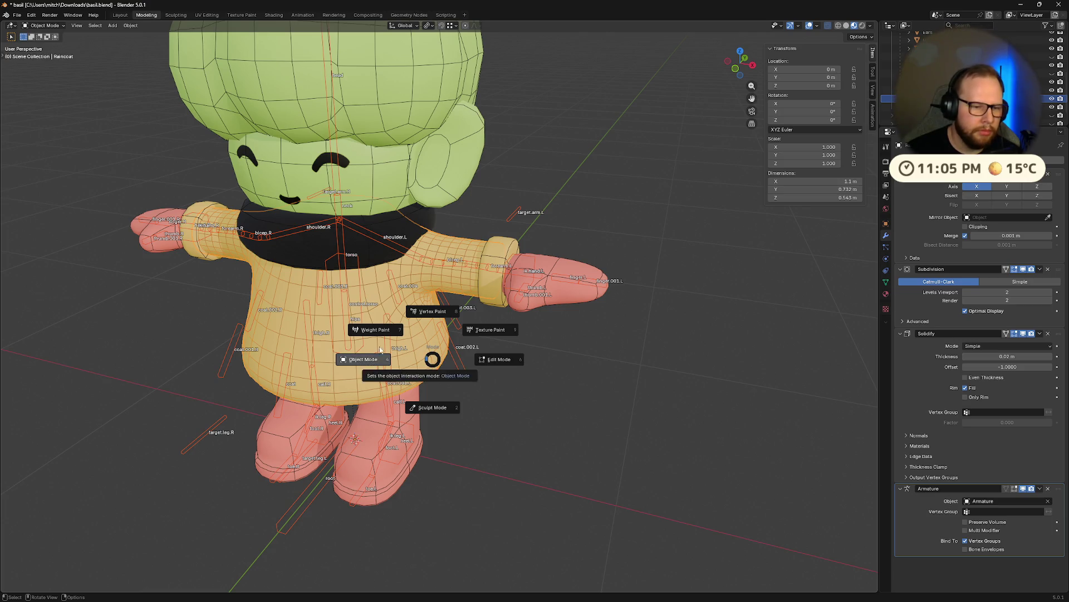
- Enter Weight Paint on the raincoat and pick the coat.002.L bone to show its weights
click(374, 332)
mouse_move(373, 331)
middle_down()
mouse_move(529, 452)
mouse_move(440, 324)
middle_up()
ctrl+click(454, 343)
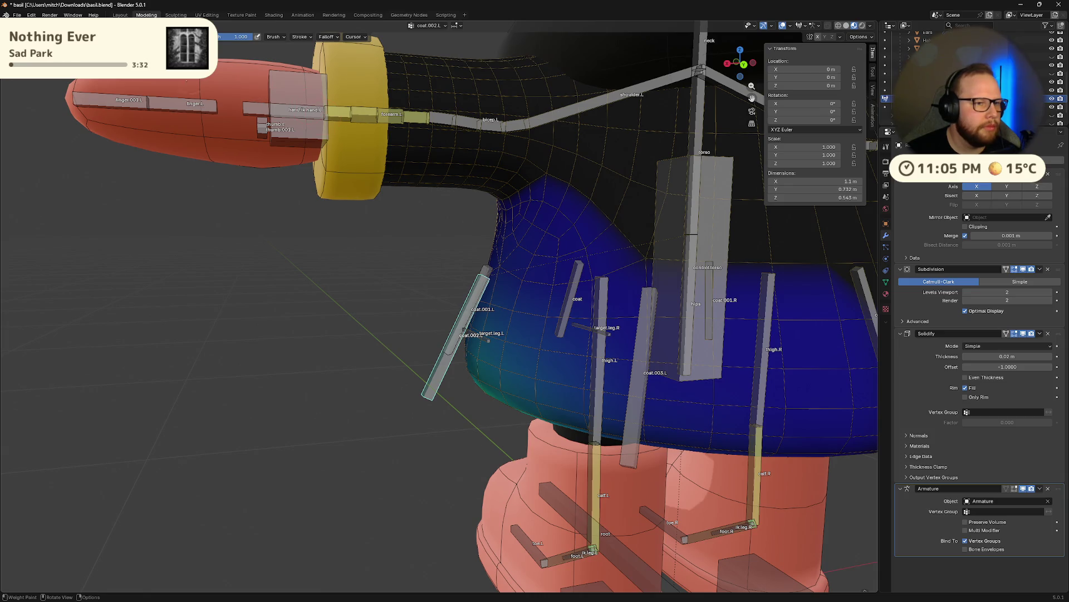
middle_drag(489, 340, 314, 184)
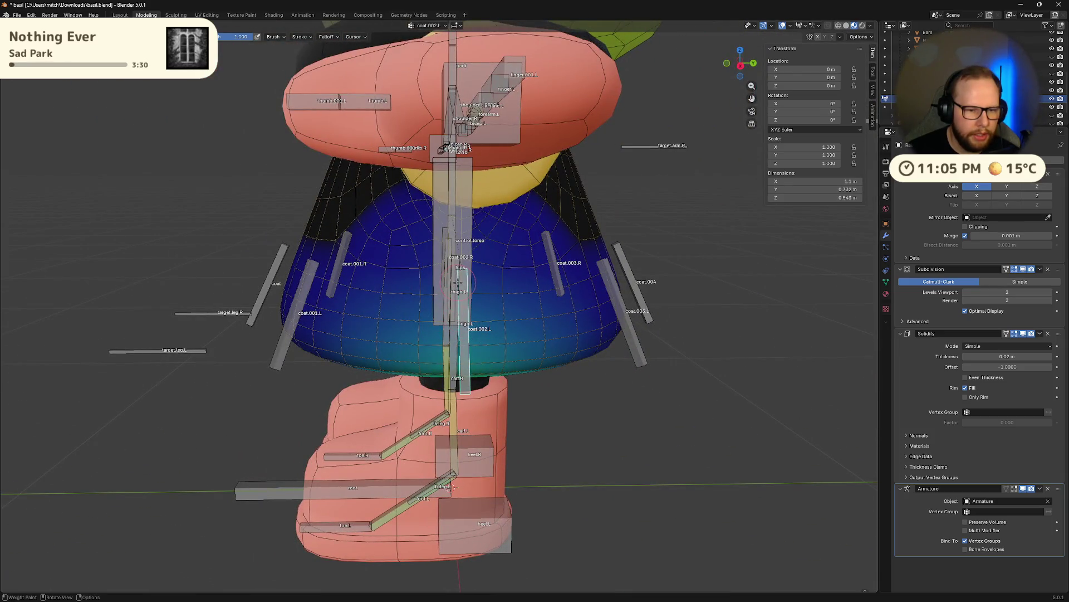
mouse_move(458, 281)
middle_down()
mouse_move(426, 282)
mouse_move(413, 248)
middle_up()
- Clear stray coat.002.L weight with a zero stroke and paint a strong patch on the lower coat
drag(435, 407, 447, 342)
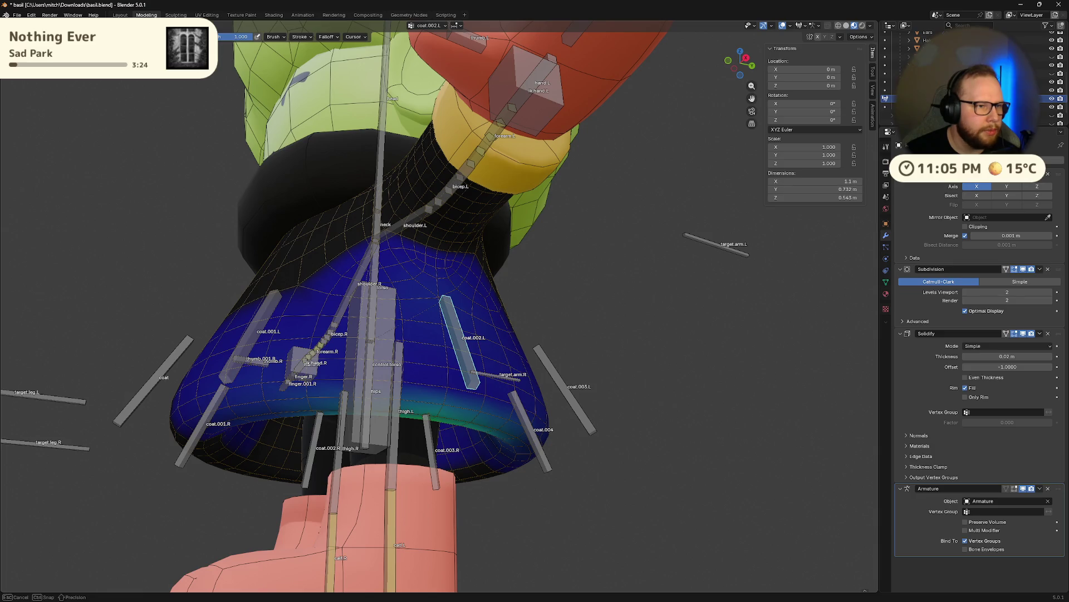
drag(436, 404, 446, 374)
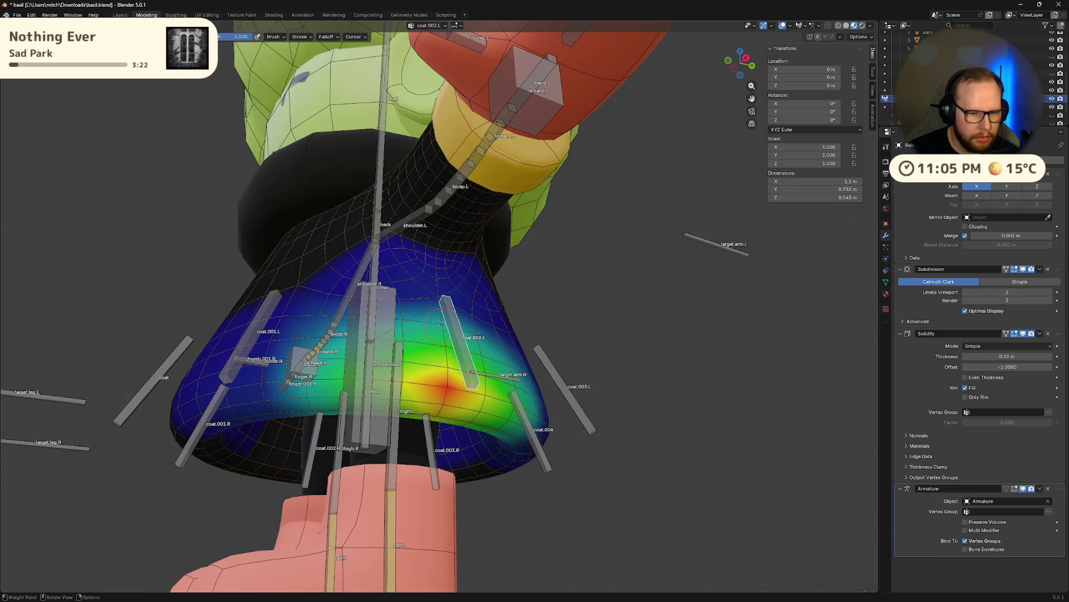
middle_drag(442, 325, 442, 355)
mouse_move(435, 315)
middle_down()
mouse_move(440, 399)
mouse_move(581, 412)
mouse_move(450, 434)
mouse_move(459, 305)
middle_up()
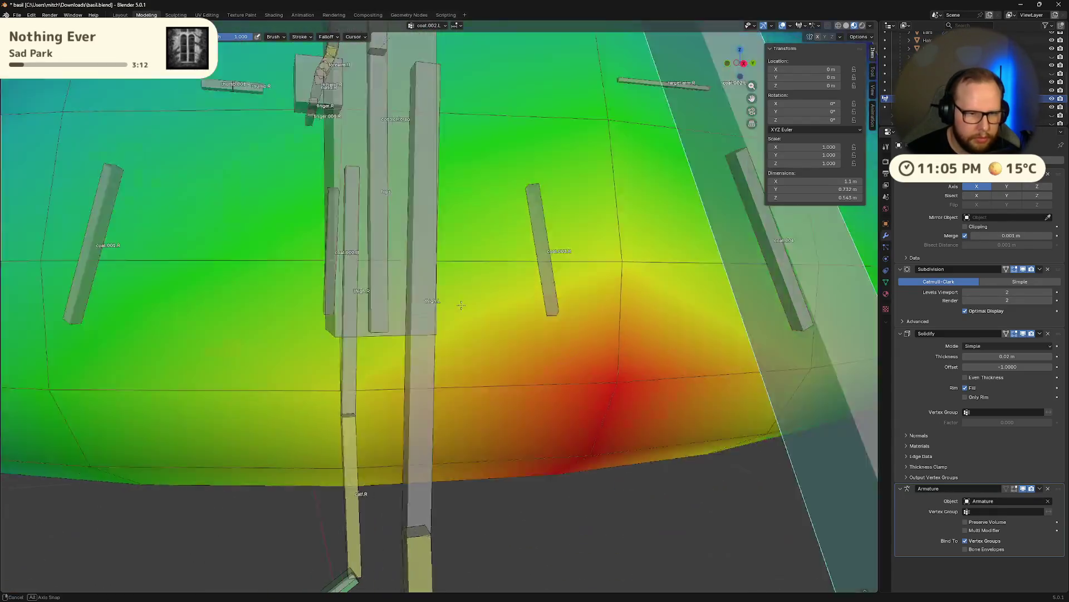
scroll(460, 305, down, 5)
scroll(460, 305, up, 3)
mouse_move(460, 305)
middle_down()
mouse_move(567, 346)
mouse_move(631, 291)
middle_up()
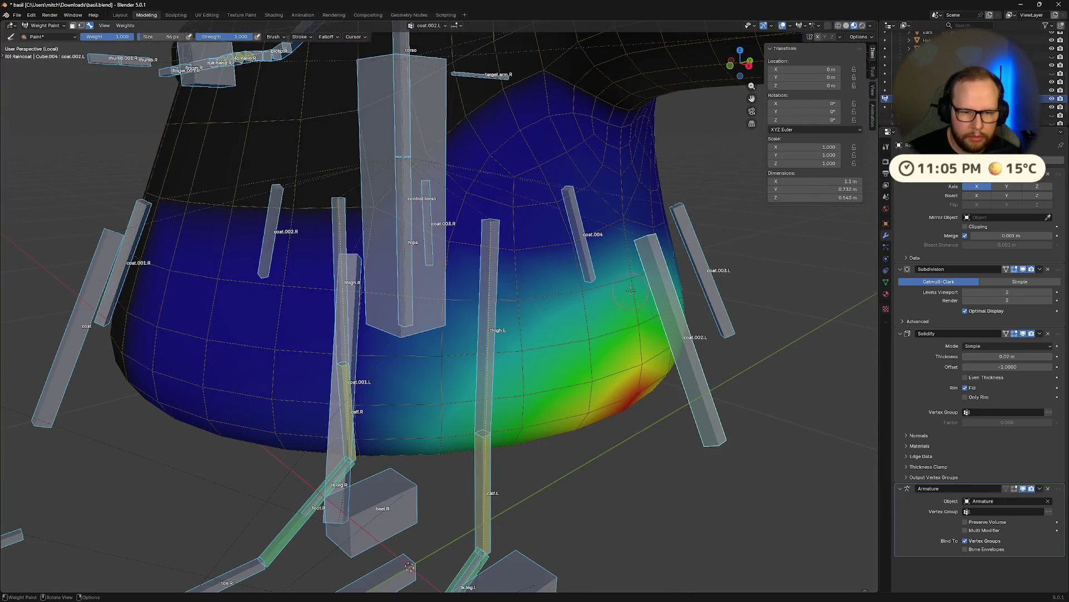
- Show the brush settings and check the forearm.L, ik.hand.L and bicep.L weights on the sleeve
ctrl+click(669, 294)
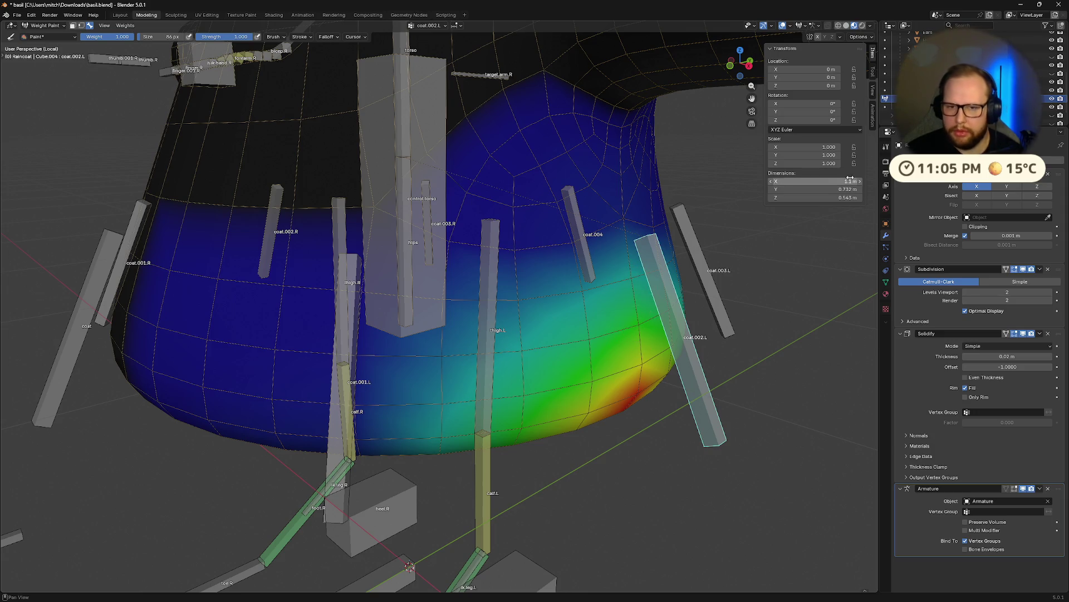
click(887, 148)
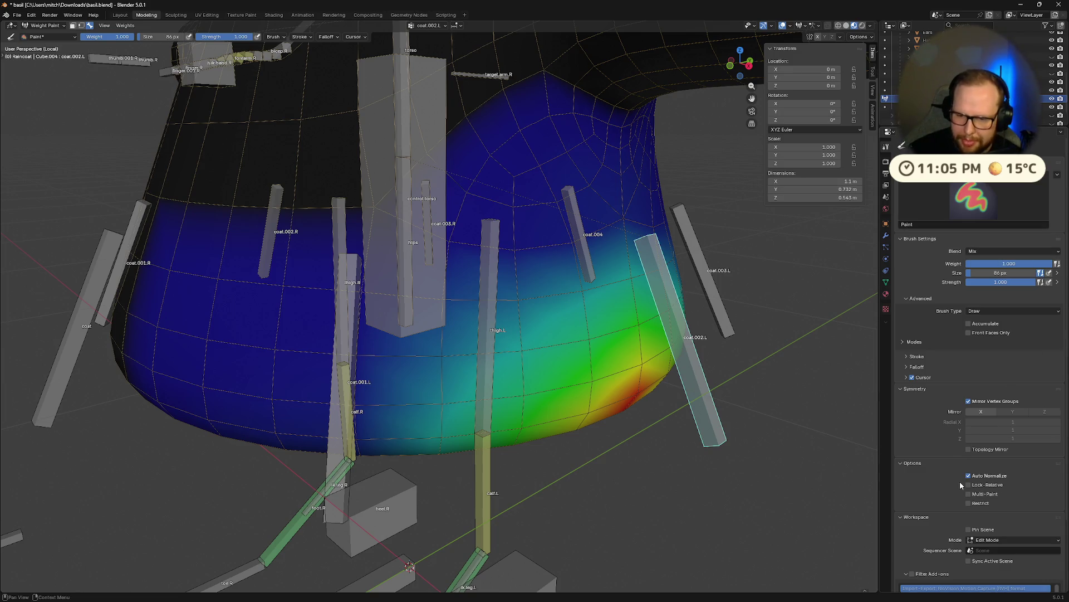
scroll(627, 283, down, 5)
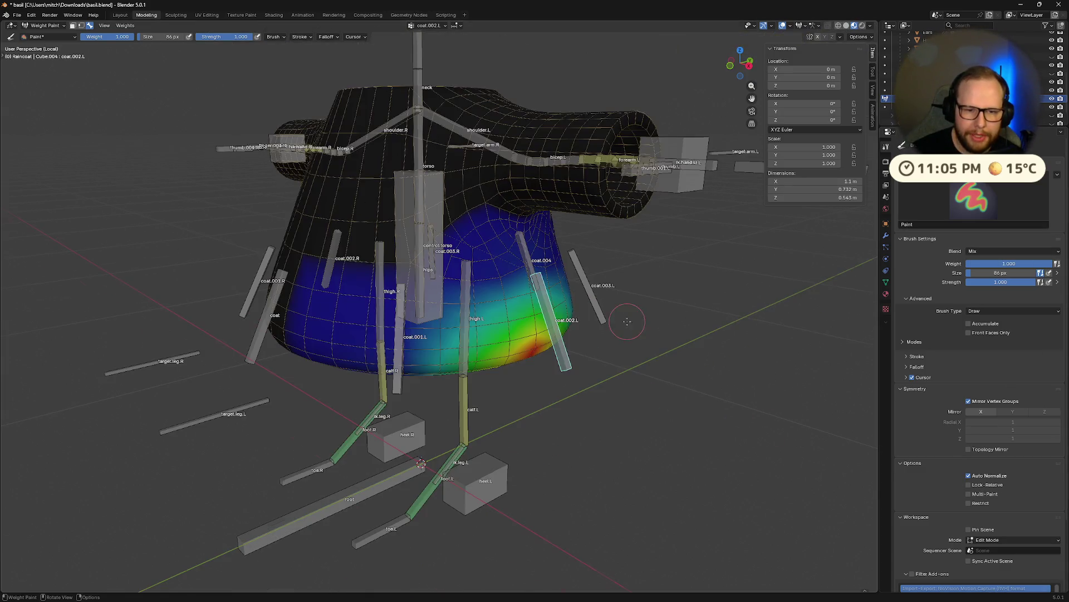
middle_drag(626, 321, 619, 295)
ctrl+click(664, 167)
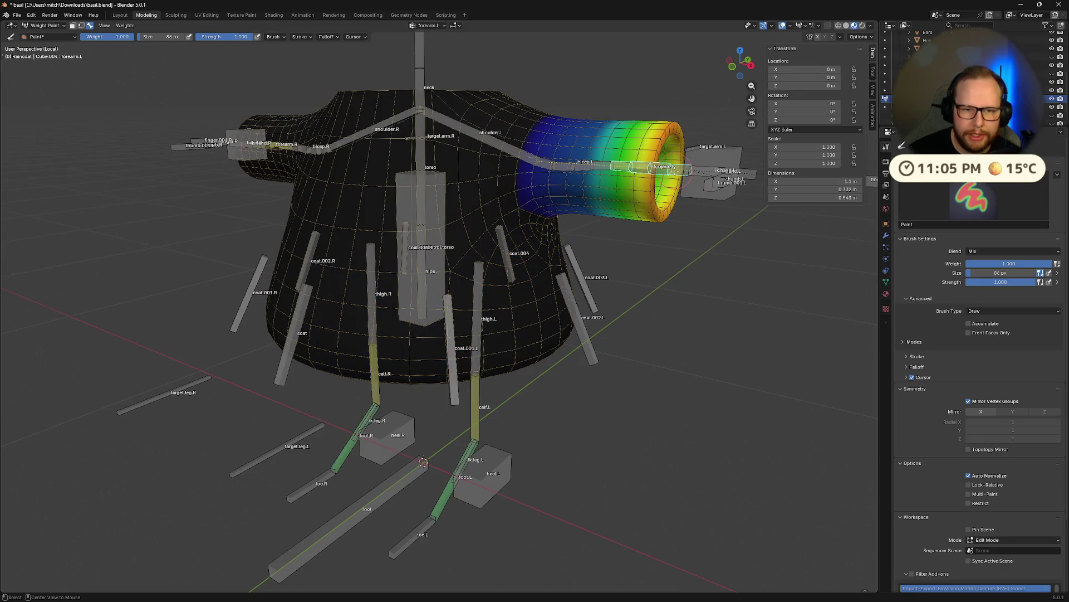
ctrl+click(705, 164)
middle_drag(704, 165, 689, 230)
ctrl+click(547, 178)
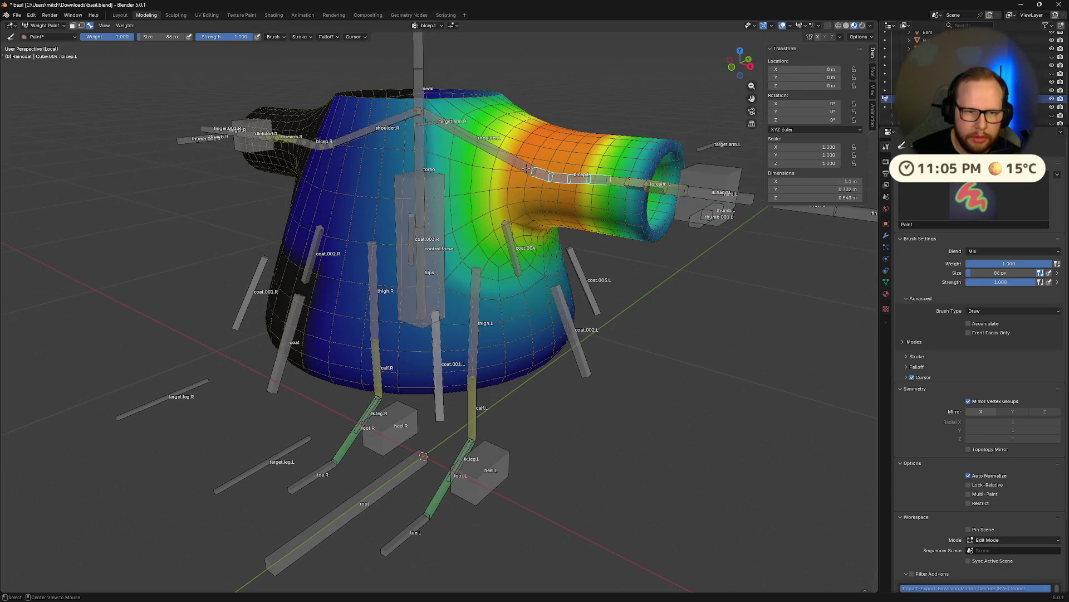
mouse_move(547, 177)
middle_down()
mouse_move(564, 341)
mouse_move(558, 297)
mouse_move(552, 309)
middle_up()
scroll(565, 340, up, 3)
scroll(564, 341, down, 3)
- Switch back to the coat.002.L weights, inspect the lower skirt from below and bring up the selection options
ctrl+click(589, 304)
ctrl+click(552, 309)
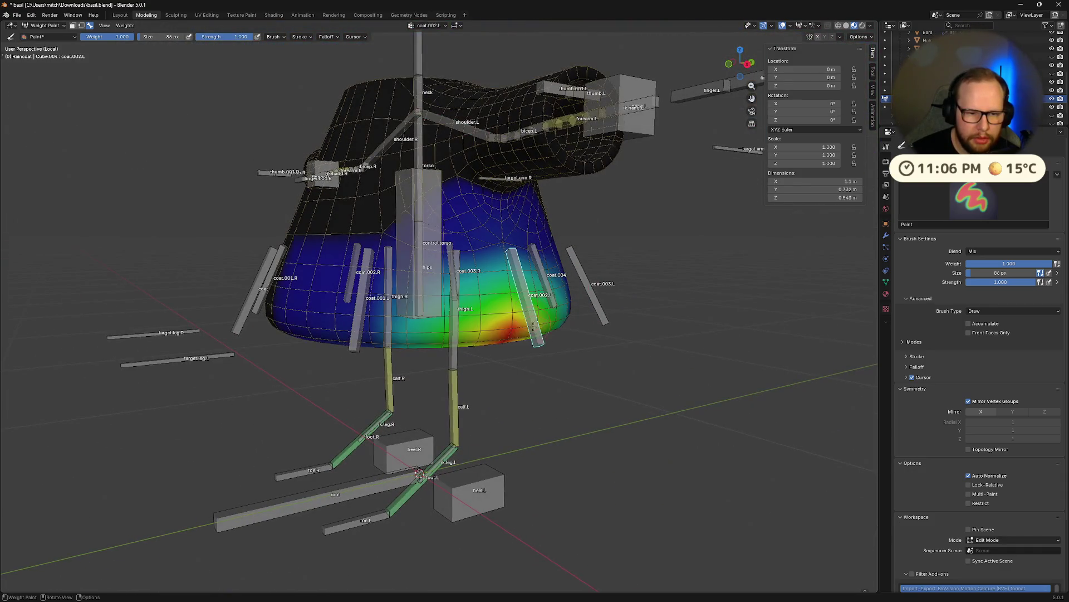
scroll(547, 336, up, 3)
middle_drag(551, 263, 517, 198)
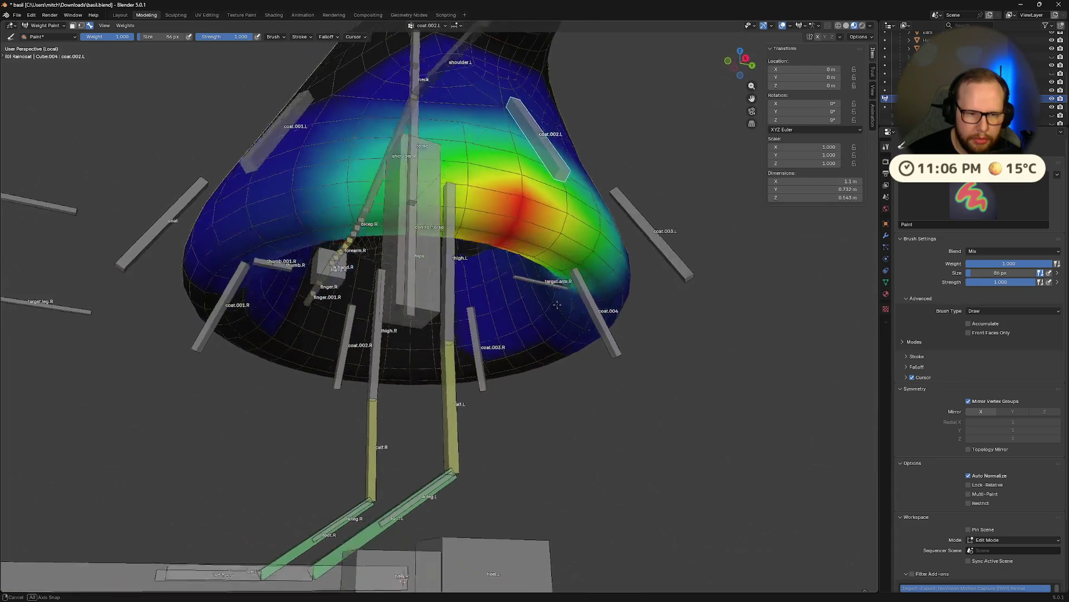
middle_drag(500, 251, 481, 309)
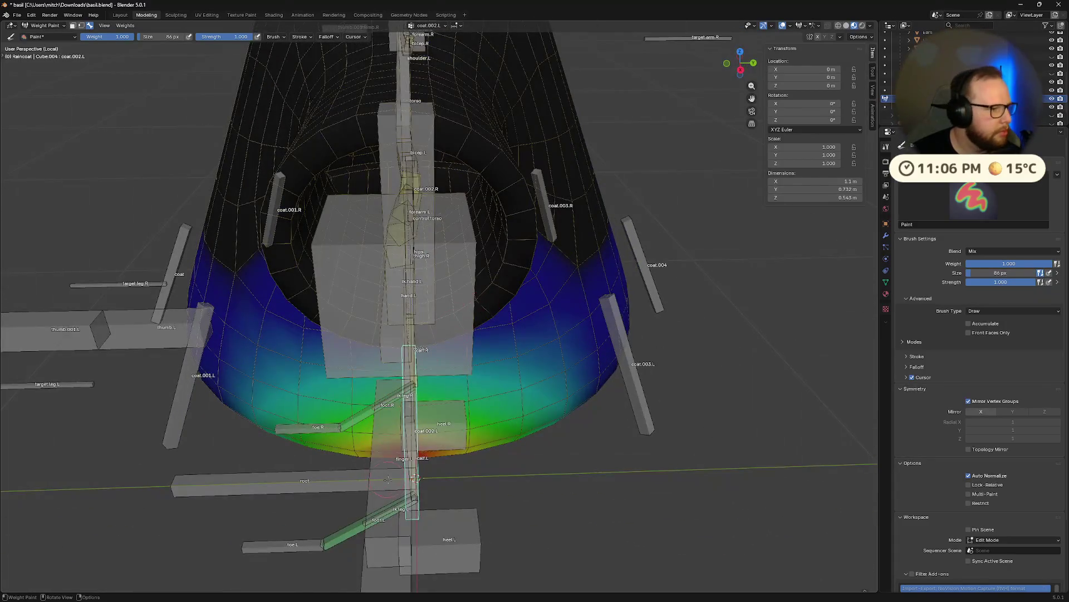
mouse_move(408, 480)
middle_down()
mouse_move(499, 315)
mouse_move(393, 109)
mouse_move(393, 269)
middle_up()
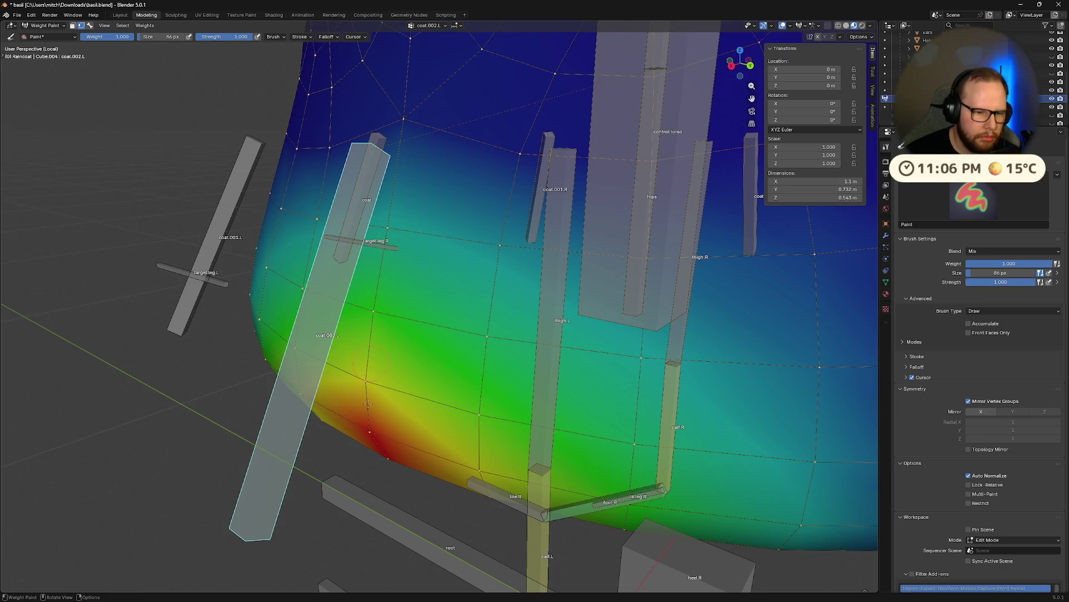
click(126, 26)
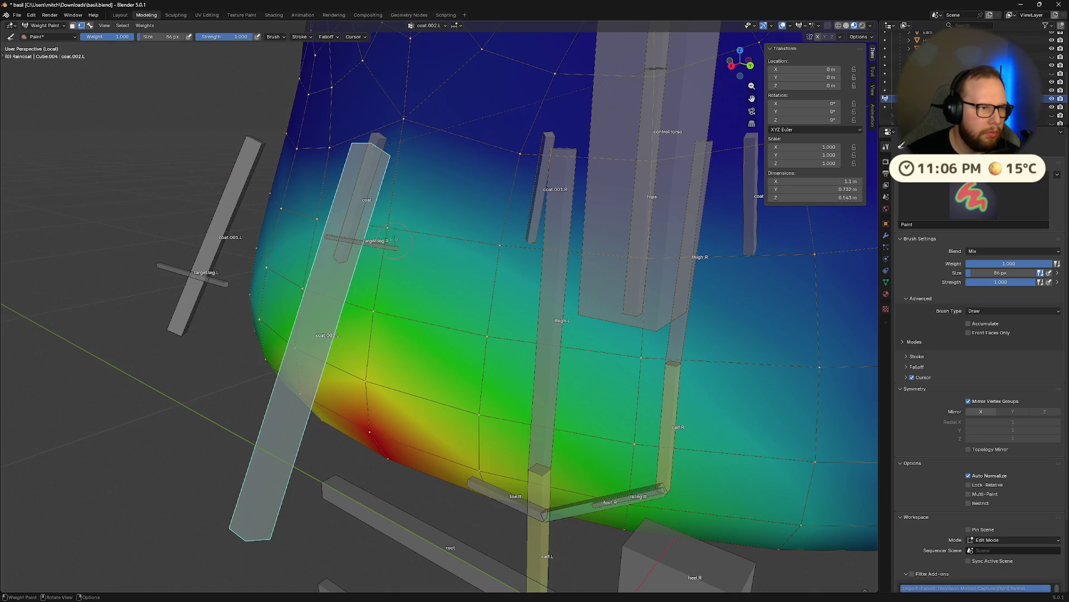
key(w)
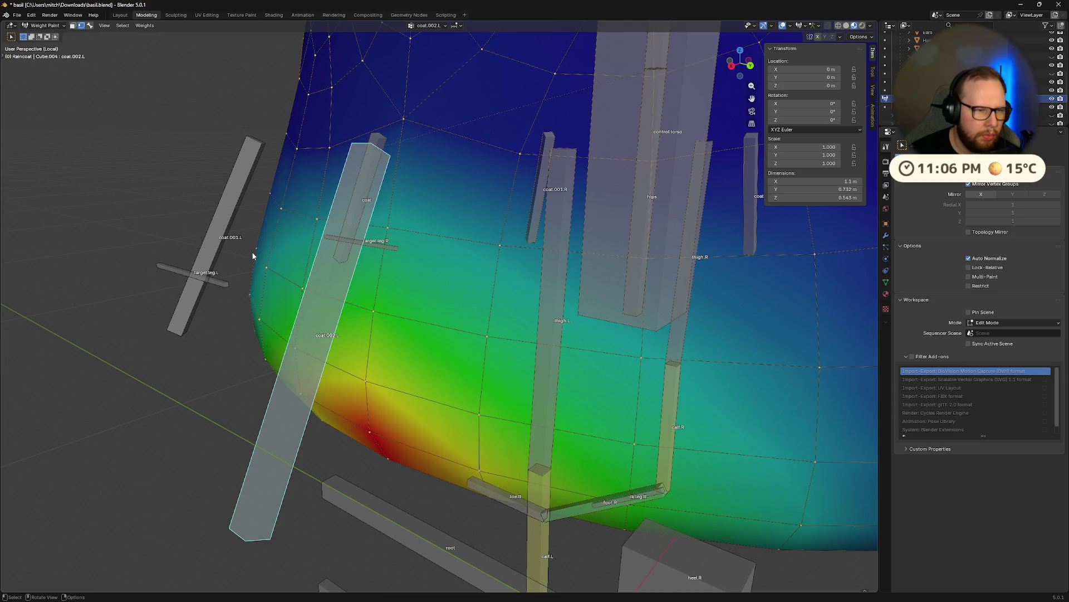
key(w)
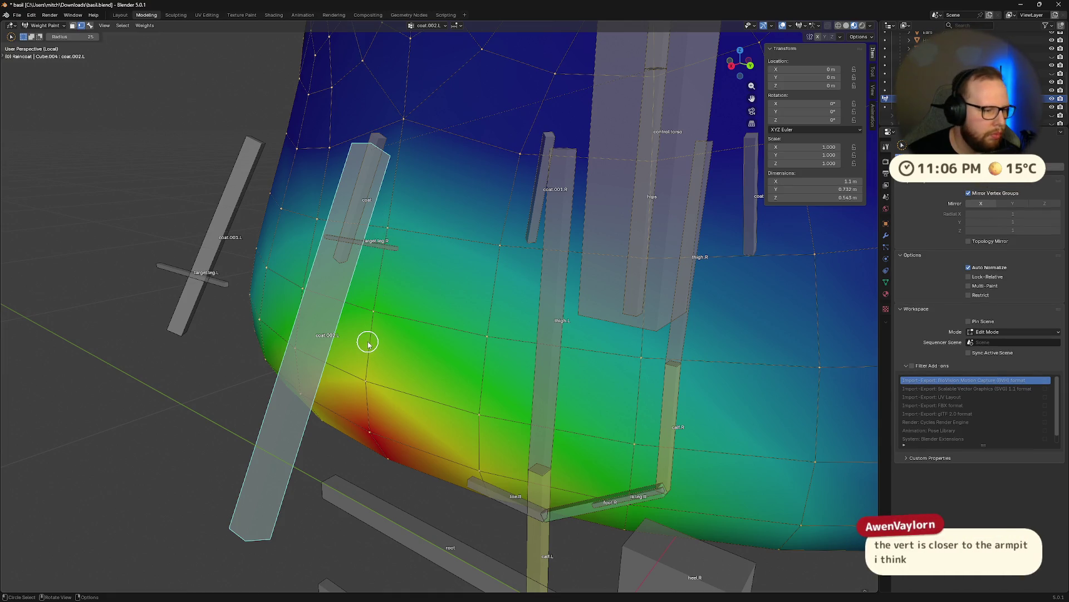
mouse_move(446, 368)
middle_down()
mouse_move(623, 327)
mouse_move(510, 430)
middle_up()
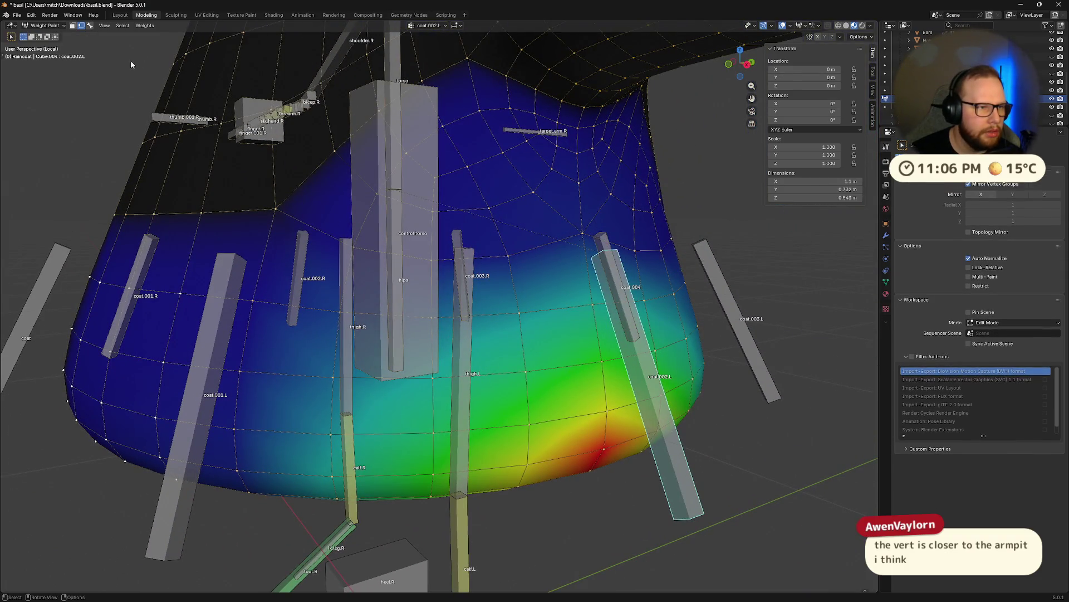
click(91, 28)
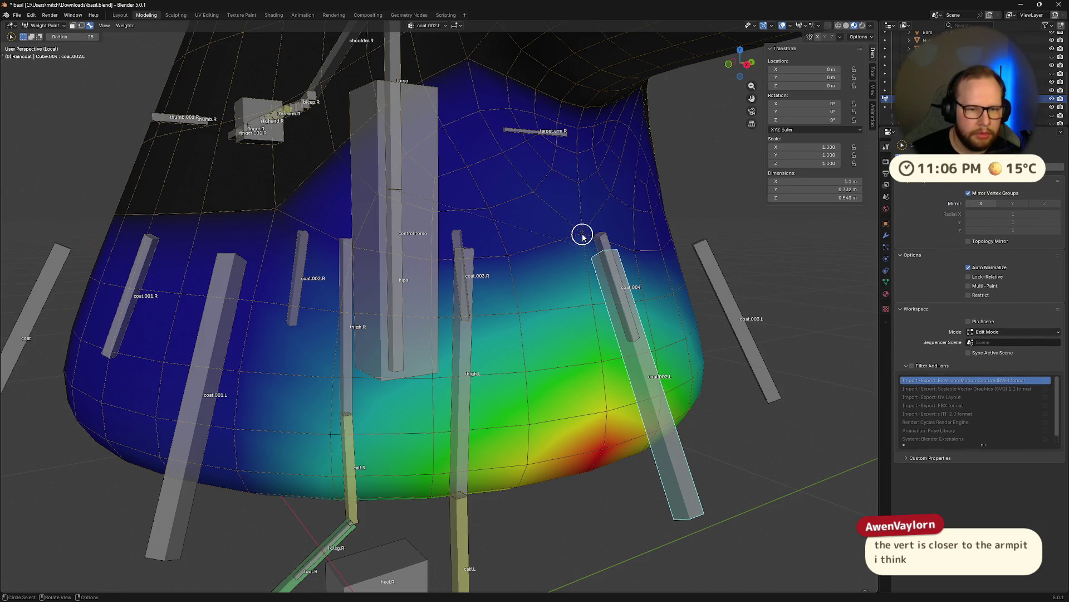
key(v)
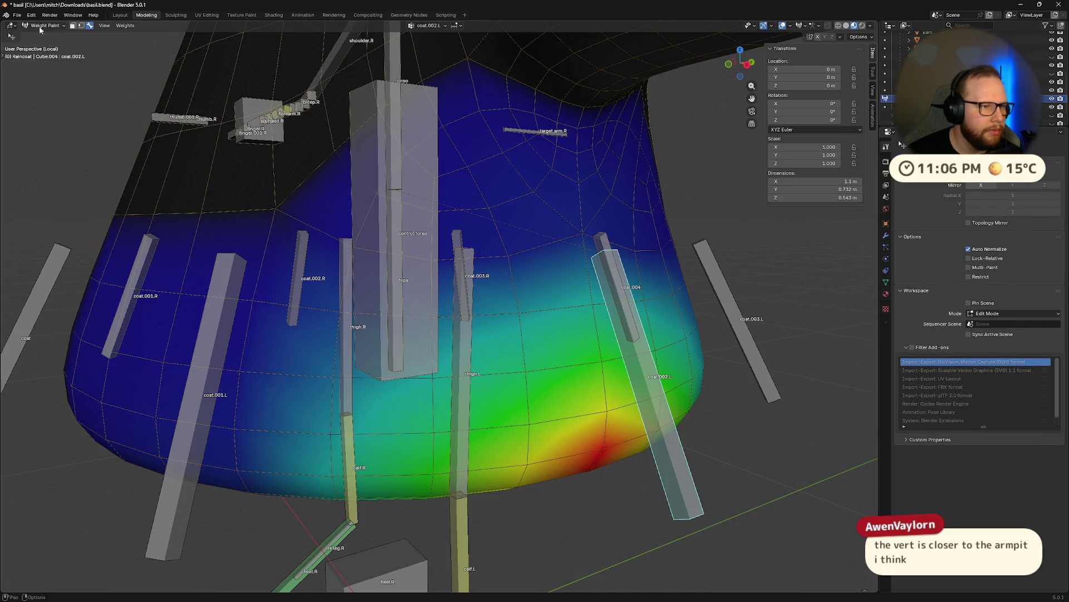
click(10, 36)
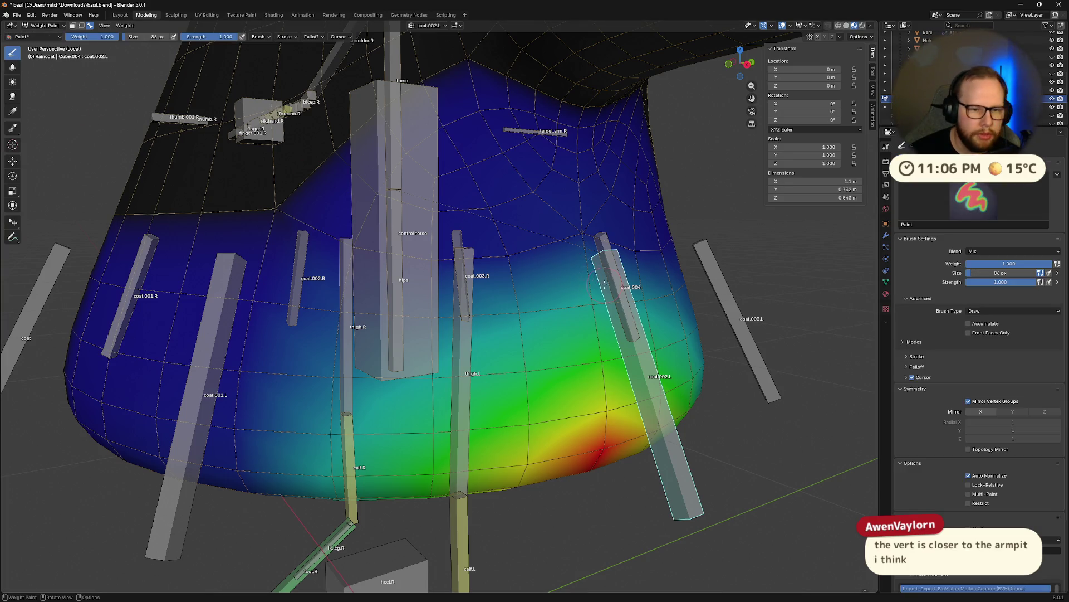
- Paint a strong vertical band of coat weight on the raincoat's side and test it with an X-axis bone rotation
drag(604, 283, 589, 320)
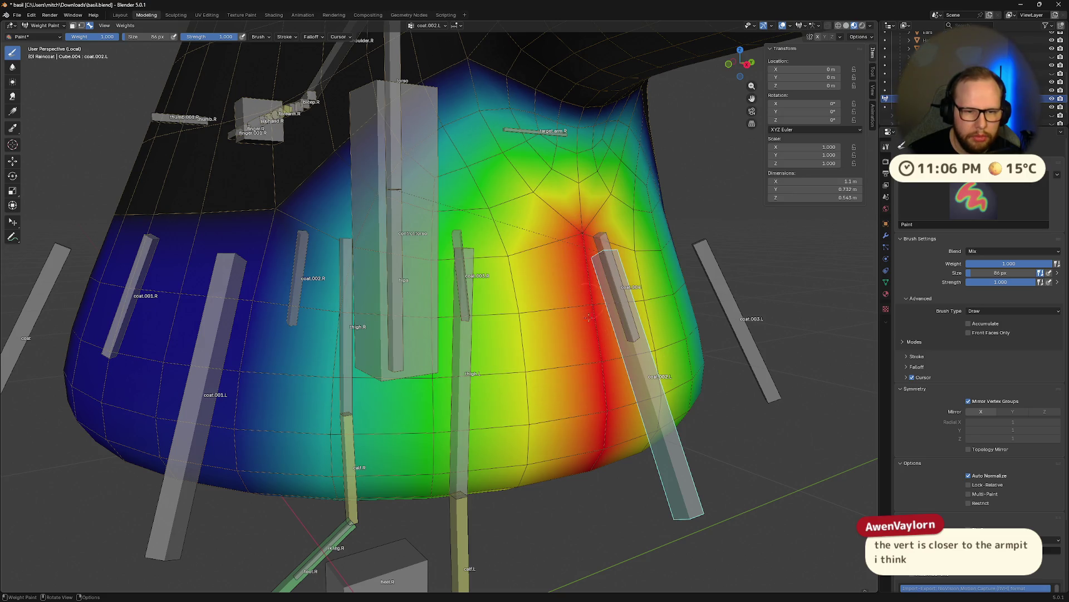
mouse_move(589, 317)
middle_down()
mouse_move(613, 255)
mouse_move(780, 327)
middle_up()
drag(413, 277, 414, 262)
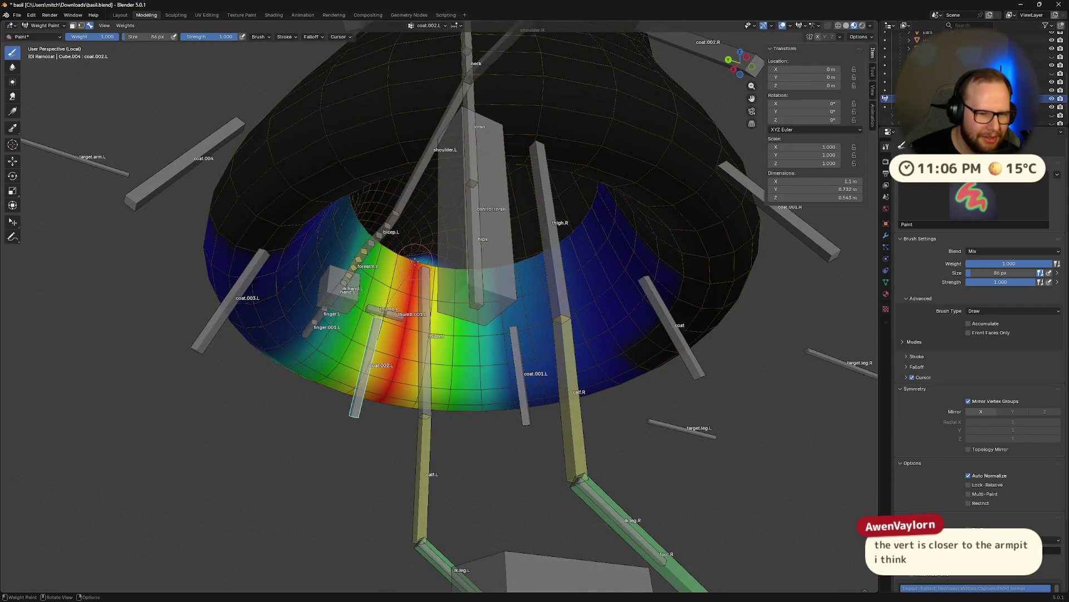
middle_drag(398, 374, 627, 411)
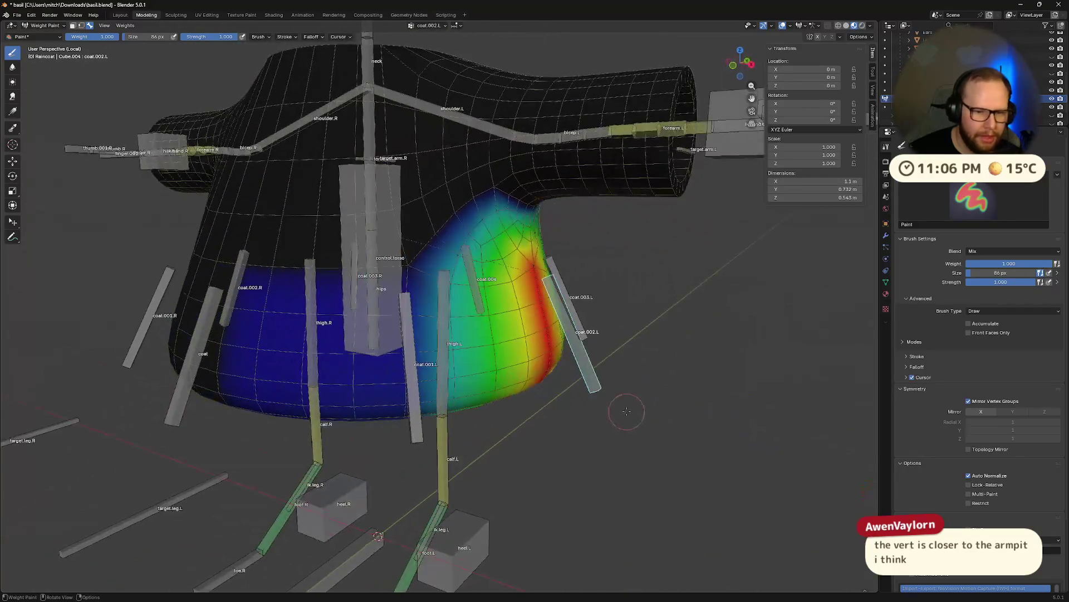
key(r)
key(x)
key(x)
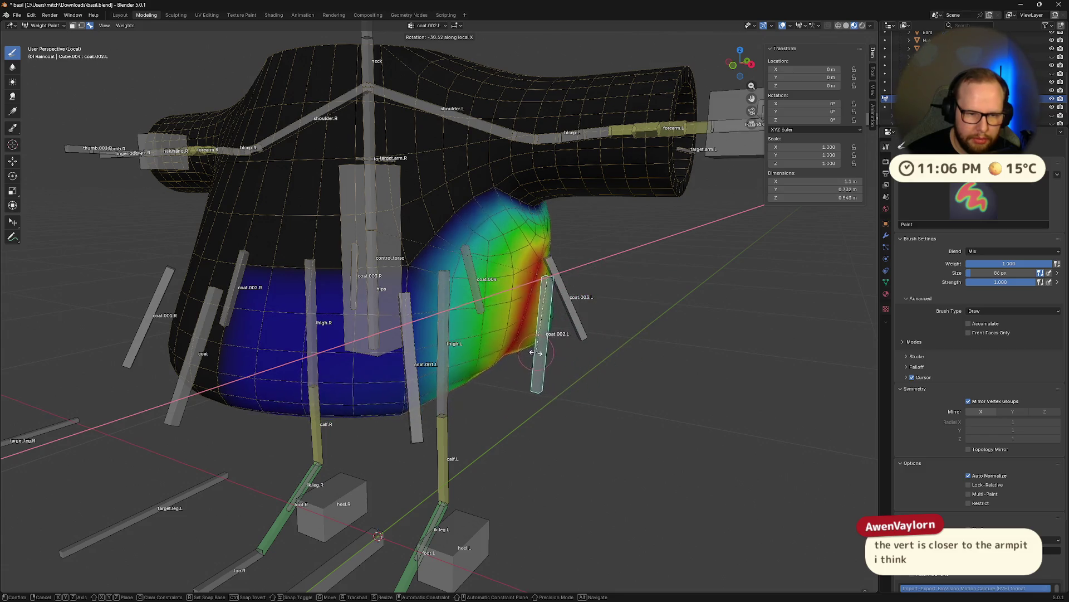
click(597, 286)
mouse_move(598, 284)
middle_down()
mouse_move(605, 329)
mouse_move(562, 372)
middle_up()
scroll(604, 330, up, 3)
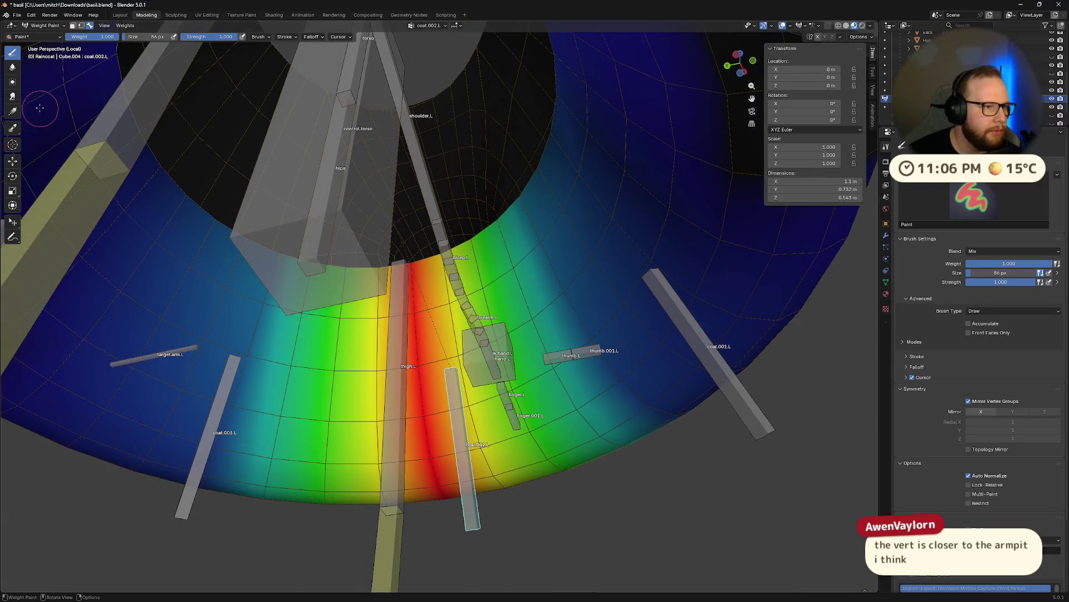
- Set the brush weight to 0, erase the excess weight near the armpit and show the raincoat's modifiers
click(99, 36)
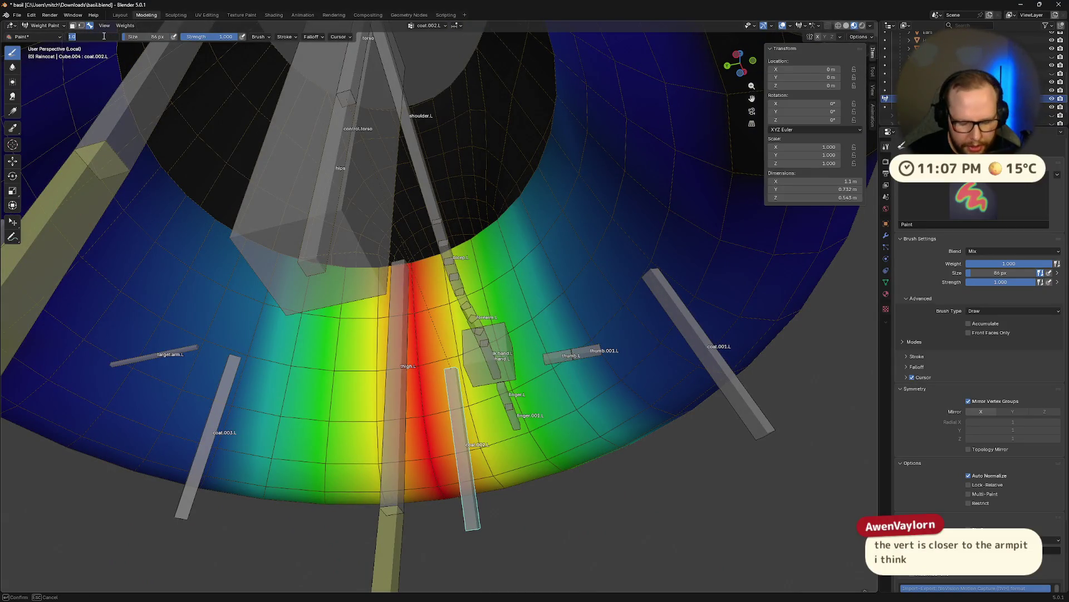
text(0)
key(Return)
drag(424, 325, 441, 482)
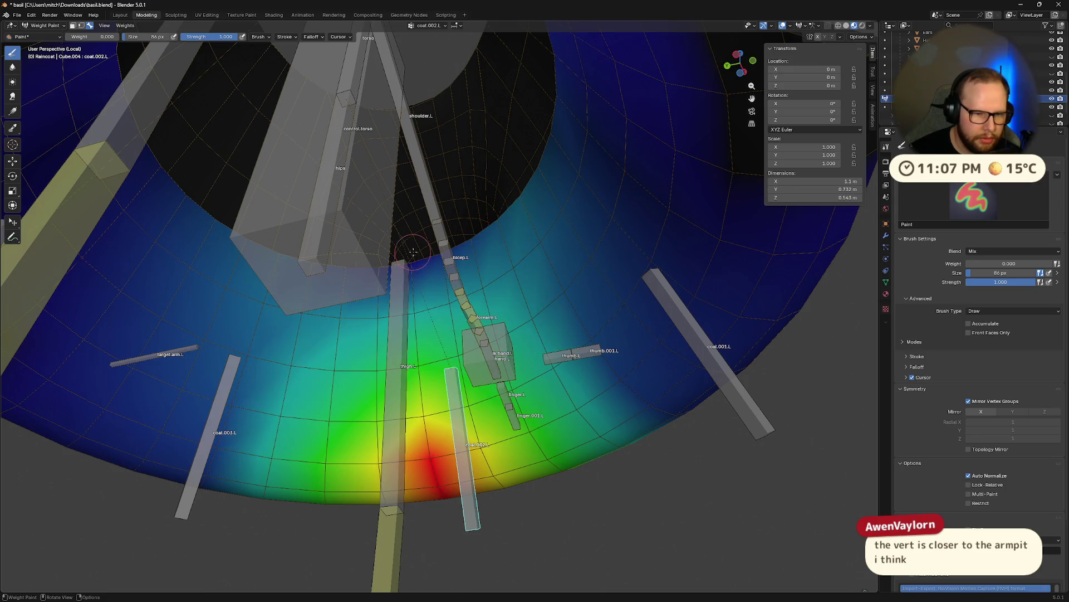
middle_drag(422, 350, 623, 367)
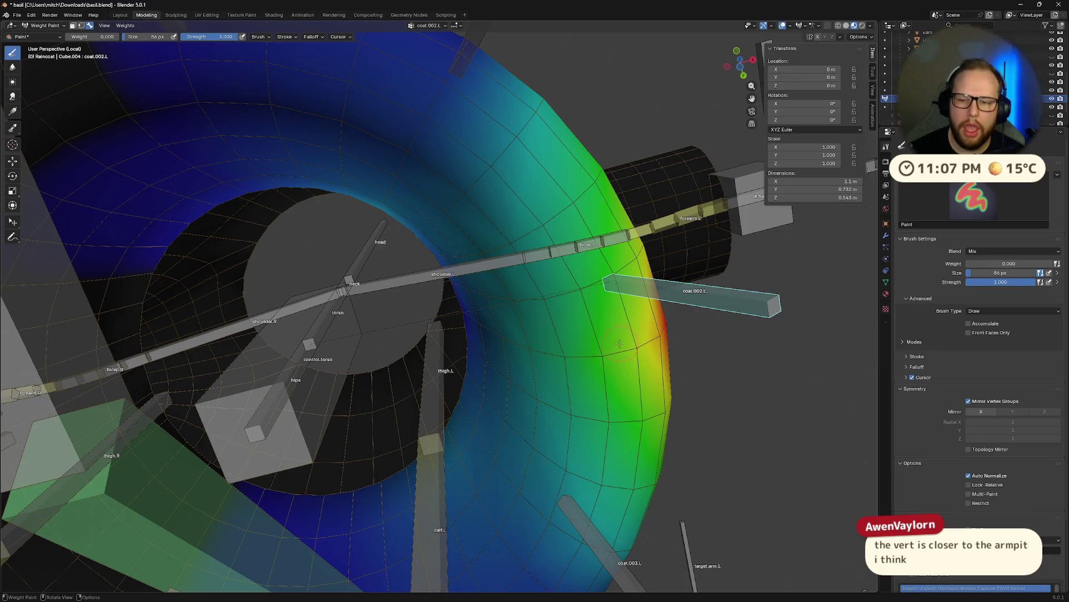
click(887, 235)
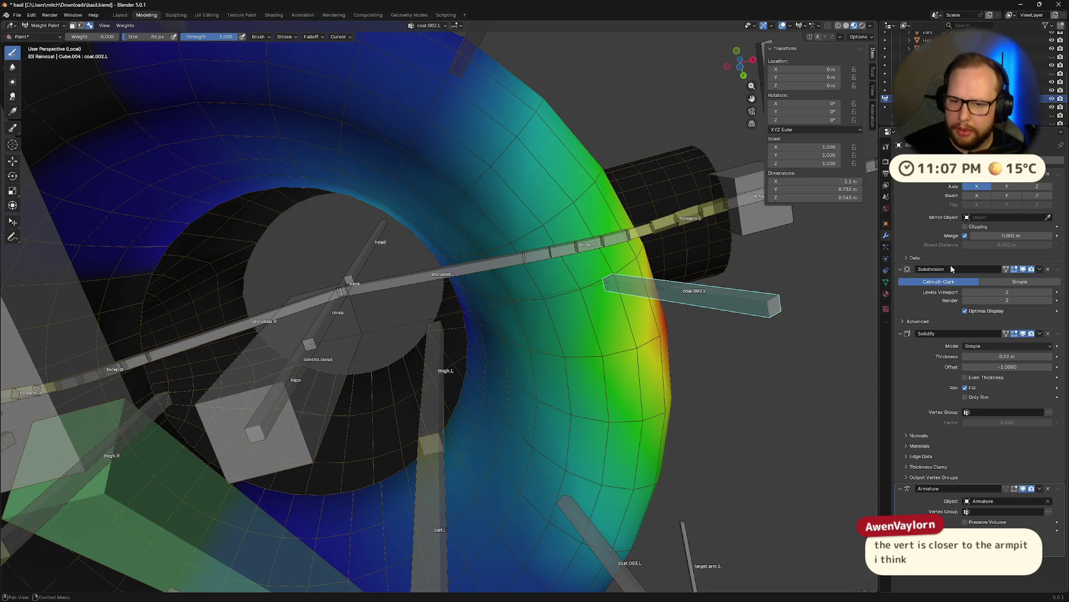
- Hide the coat's subdivision display and test-rotate the coat.002.L flap bone on local X
drag(1020, 290, 969, 293)
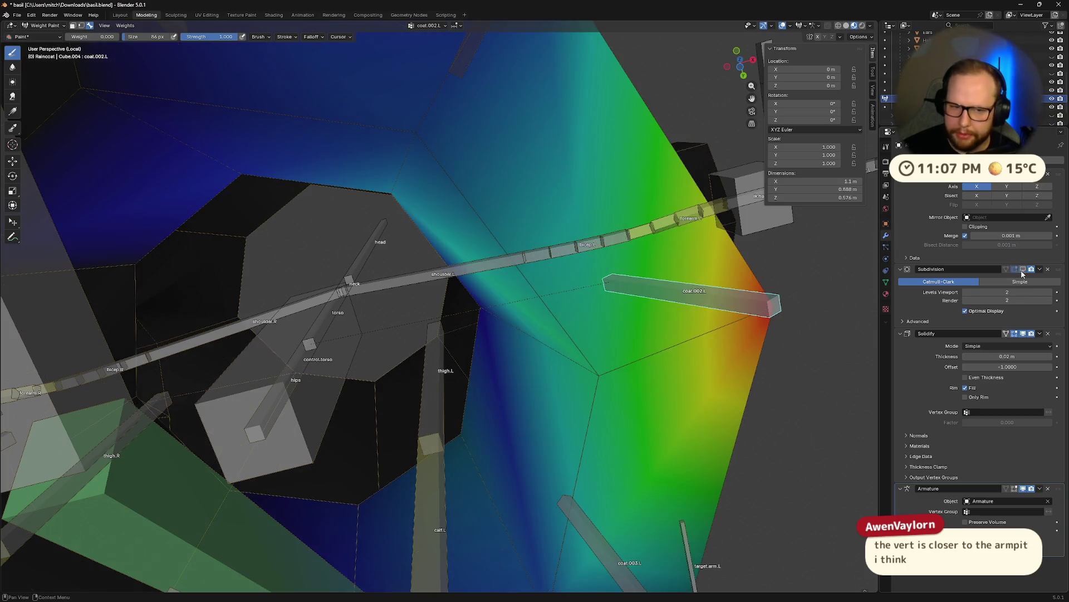
mouse_move(619, 335)
middle_down()
mouse_move(656, 345)
mouse_move(576, 512)
middle_up()
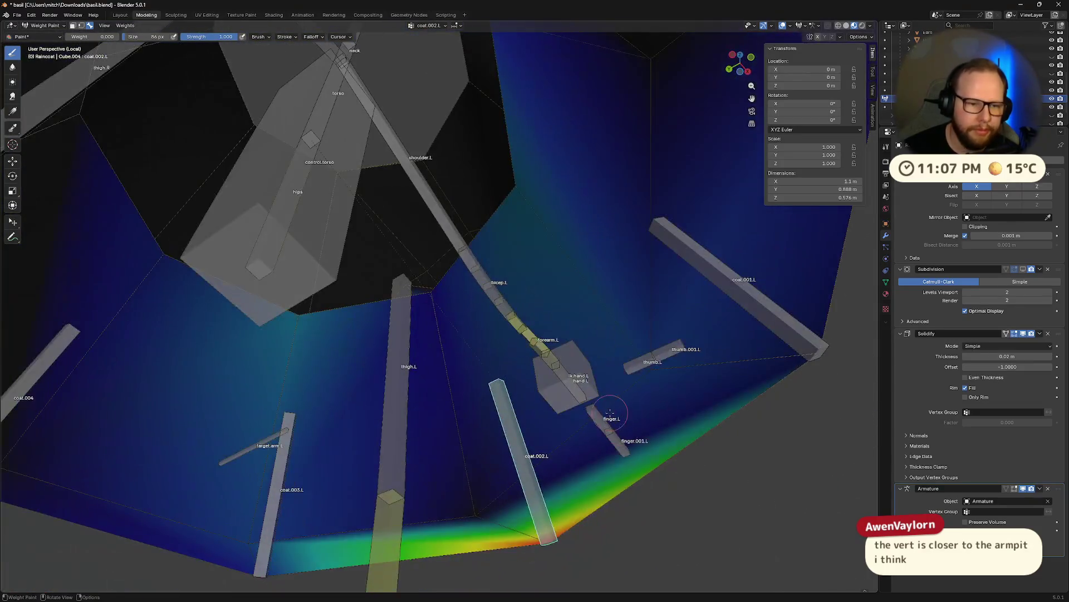
scroll(410, 487, down, 5)
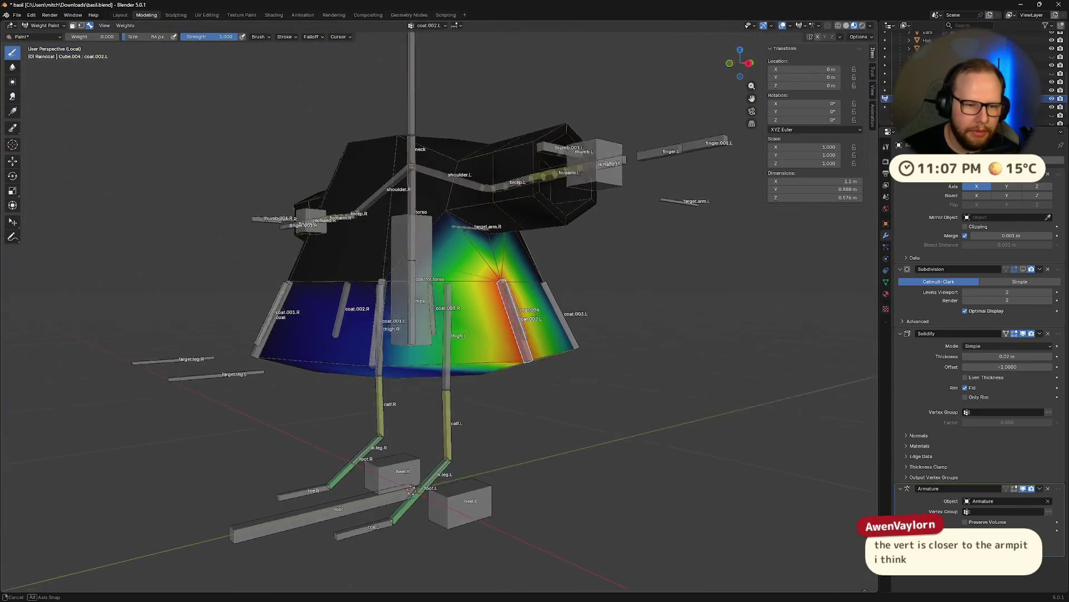
middle_drag(409, 487, 410, 487)
key(r)
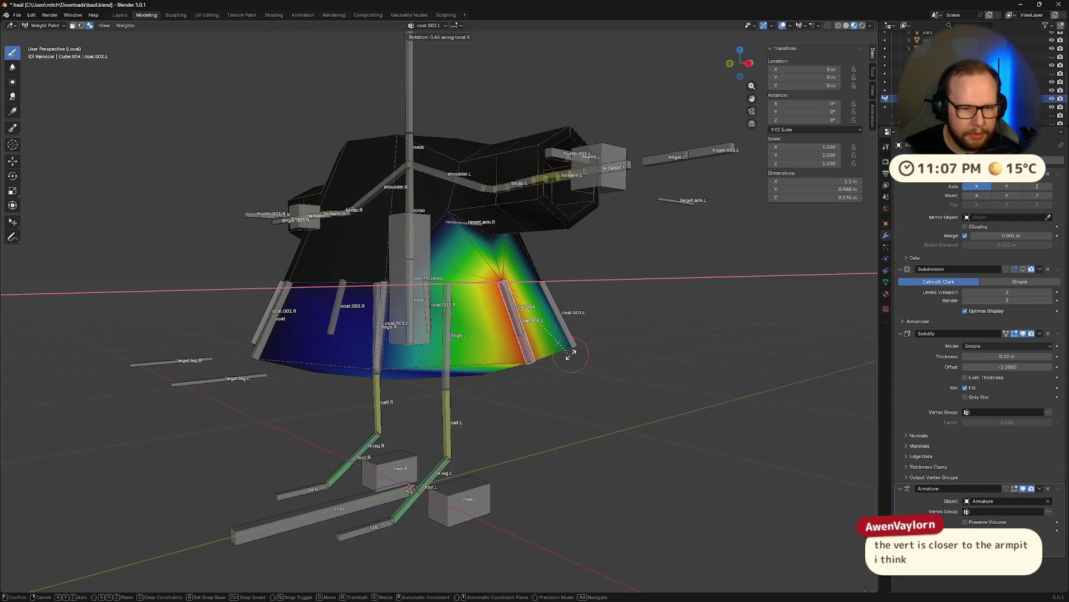
click(549, 351)
mouse_move(550, 350)
middle_down()
mouse_move(610, 381)
mouse_move(682, 391)
middle_up()
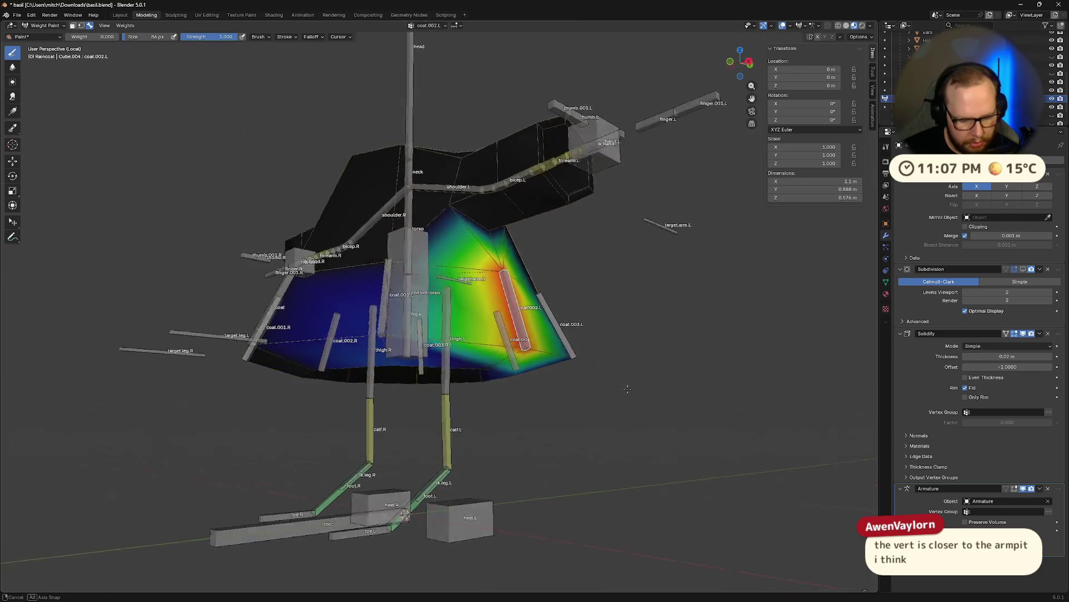
key(r)
key(x)
key(x)
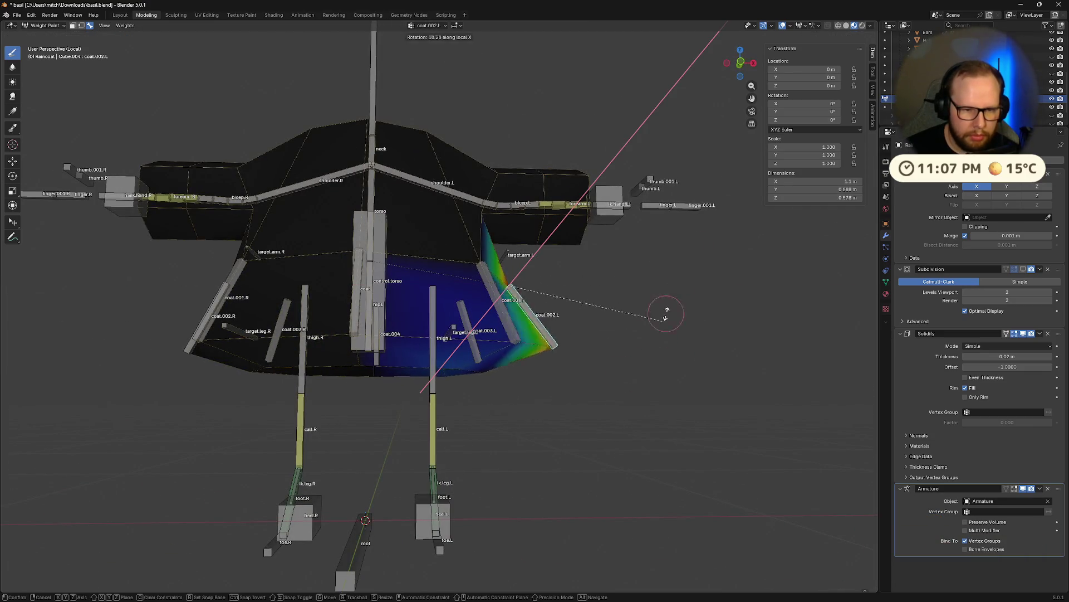
click(628, 324)
- Paint full-strength weight onto the coat's lower edge and re-test the flap bone rotations
mouse_move(628, 325)
middle_down()
mouse_move(640, 346)
mouse_move(497, 394)
middle_up()
scroll(640, 346, up, 4)
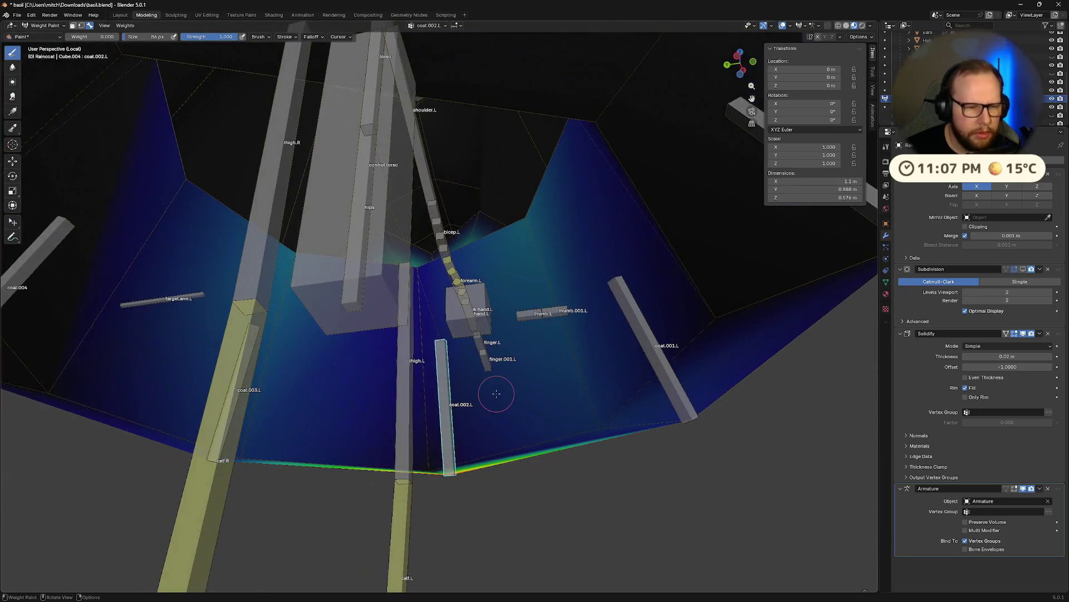
drag(84, 37, 103, 36)
click(427, 464)
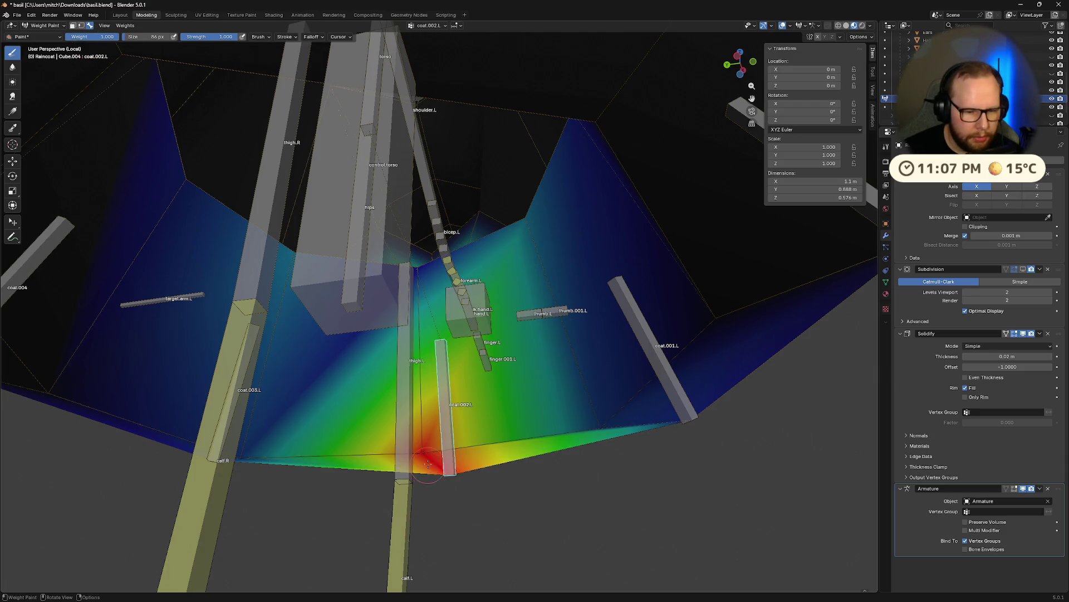
middle_drag(417, 267, 603, 374)
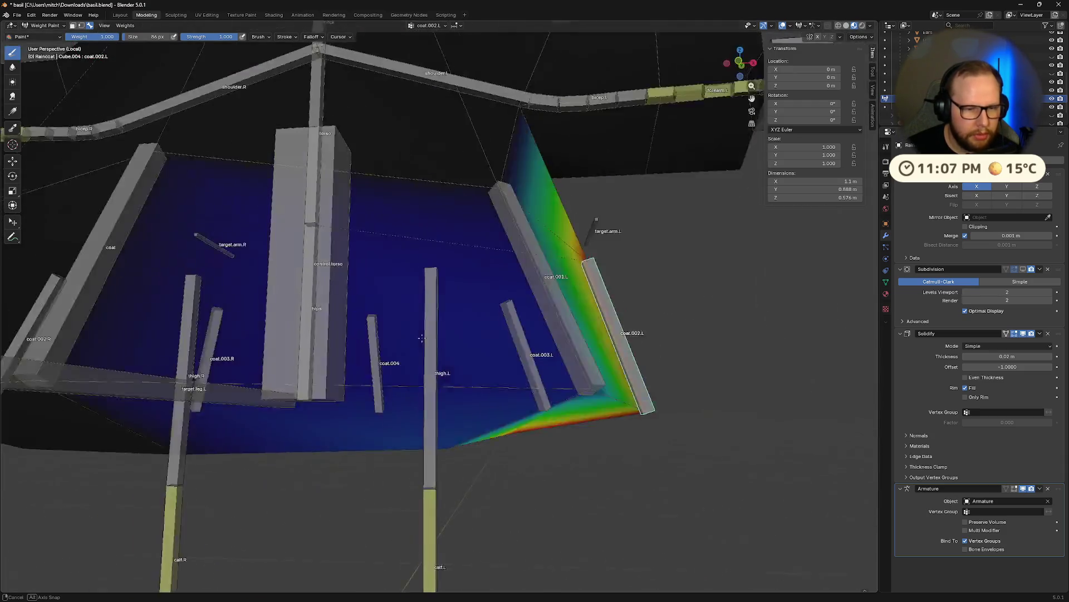
key(r)
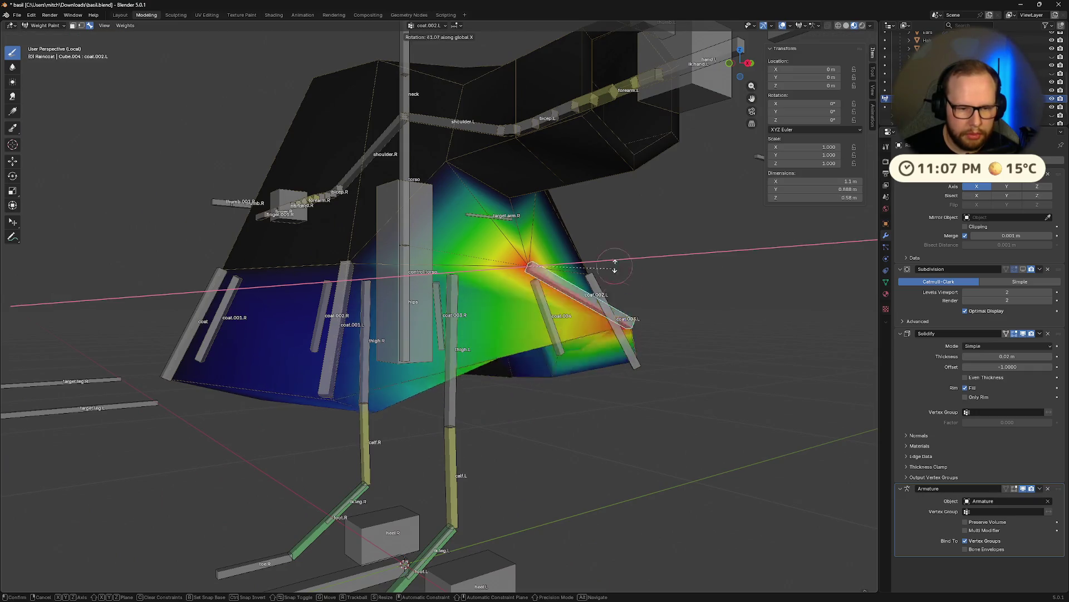
click(619, 267)
mouse_move(618, 267)
middle_down()
mouse_move(661, 305)
mouse_move(479, 343)
middle_up()
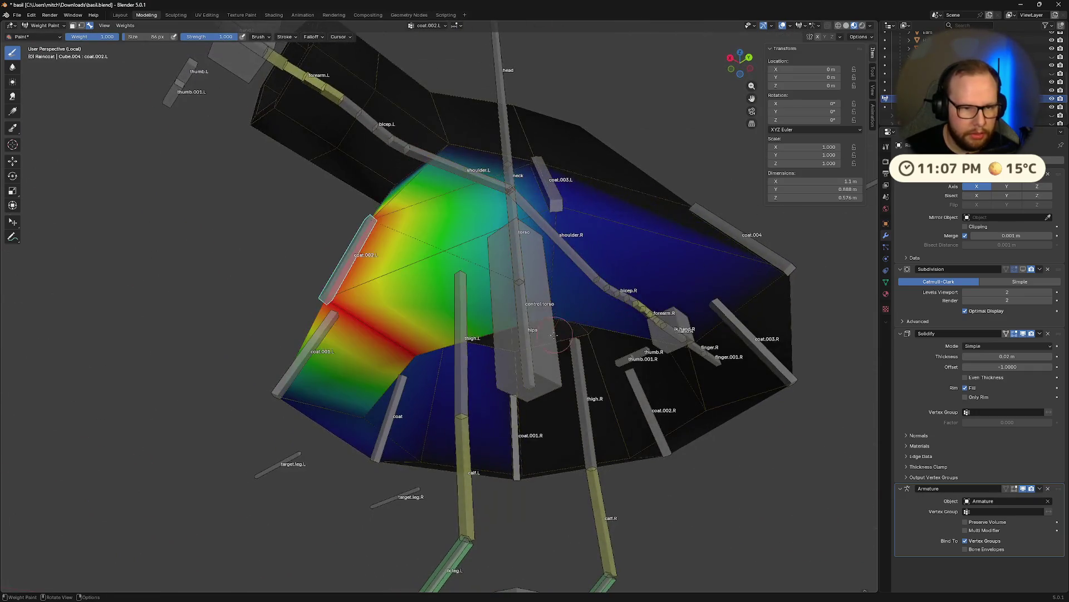
key(r)
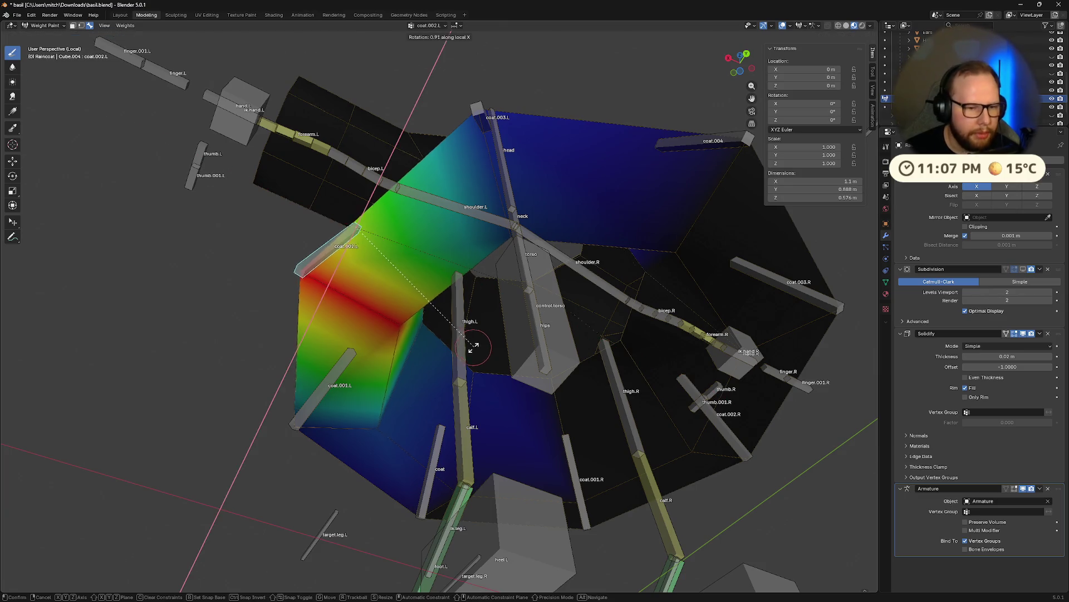
key(x)
click(335, 328)
- Inspect the coat from all sides and paint a full-weight stripe up the coat for the flap bone
mouse_move(335, 329)
middle_down()
mouse_move(435, 334)
mouse_move(474, 222)
mouse_move(579, 348)
mouse_move(506, 262)
mouse_move(438, 358)
mouse_move(477, 243)
mouse_move(420, 322)
middle_up()
middle_drag(435, 317, 435, 317)
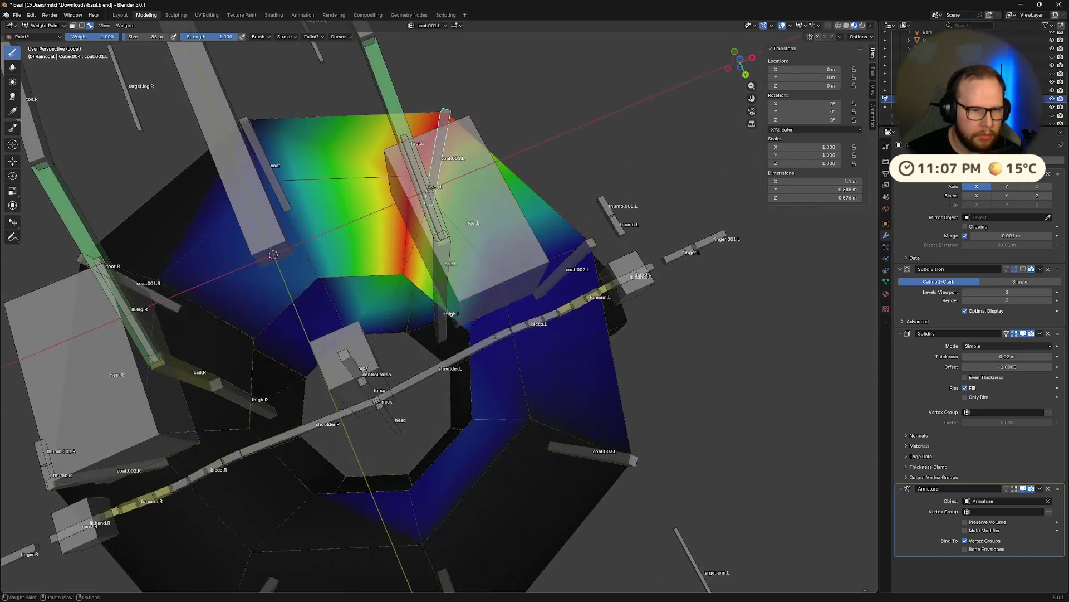
middle_drag(413, 179, 439, 206)
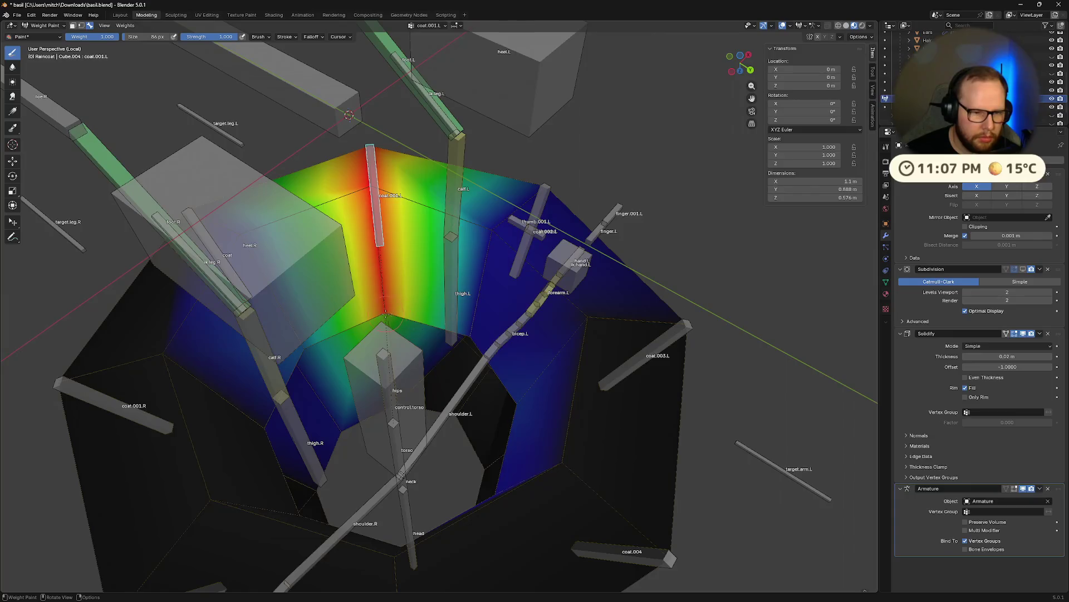
mouse_move(415, 252)
middle_down()
mouse_move(240, 333)
mouse_move(252, 325)
middle_up()
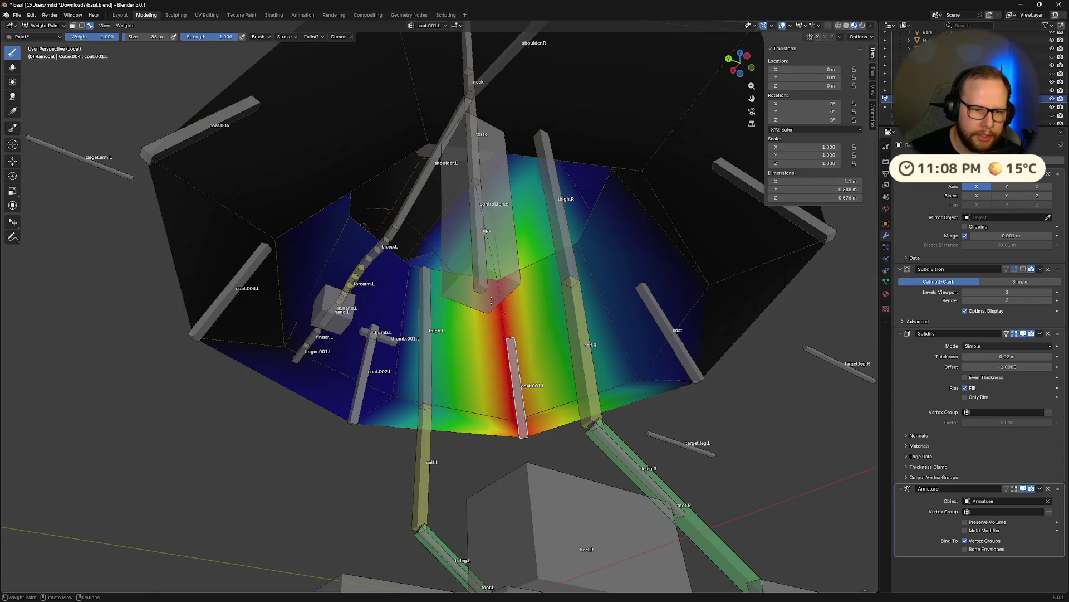
mouse_move(660, 299)
middle_down()
mouse_move(351, 335)
mouse_move(232, 366)
mouse_move(287, 349)
mouse_move(372, 289)
middle_up()
ctrl+click(286, 348)
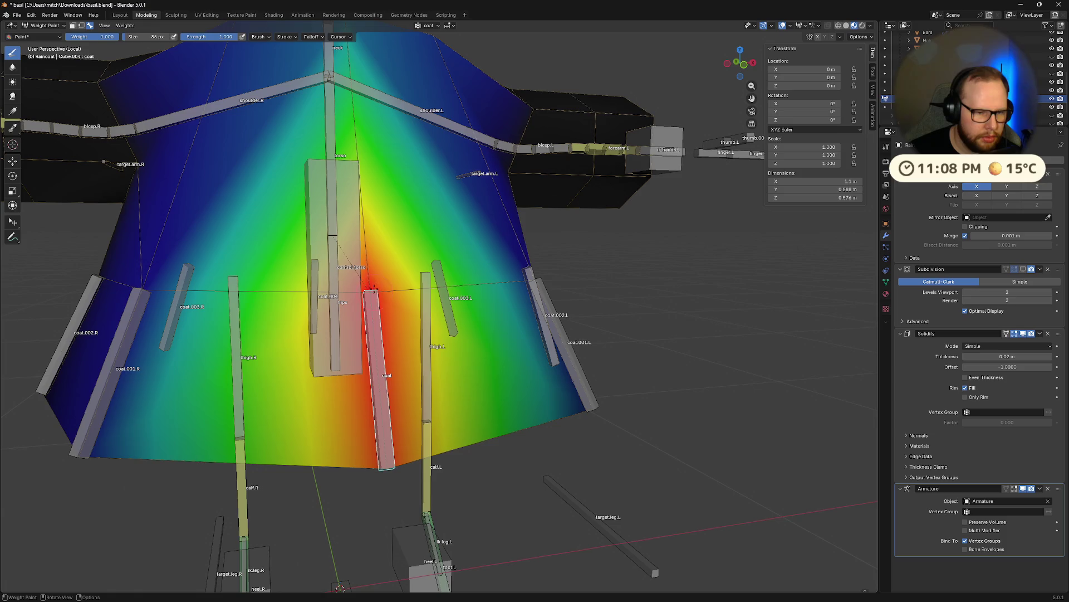
middle_drag(383, 339, 379, 273)
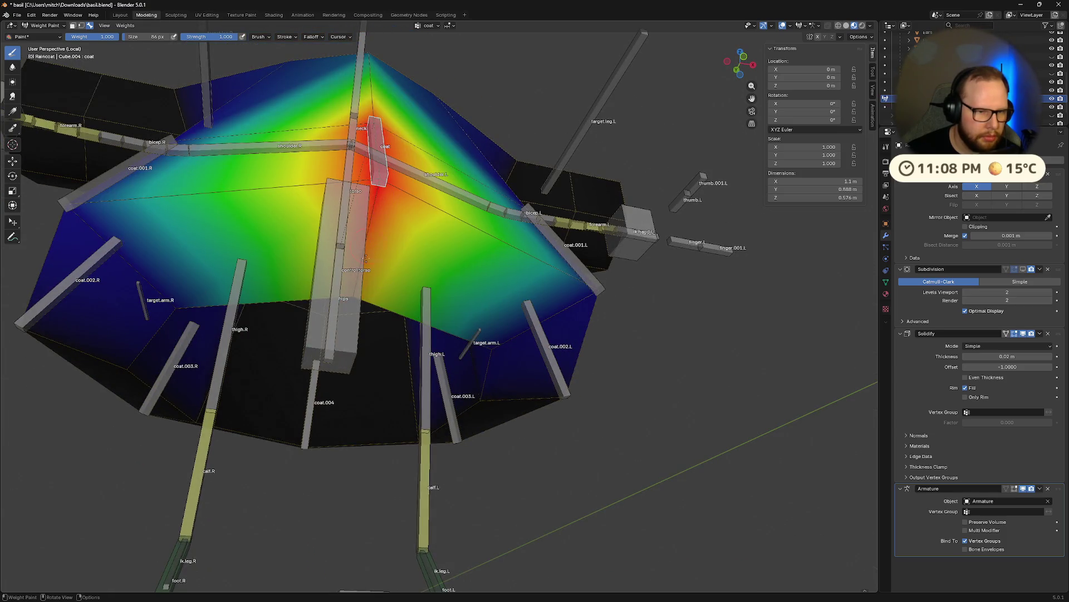
mouse_move(373, 200)
middle_down()
mouse_move(502, 251)
mouse_move(594, 307)
middle_up()
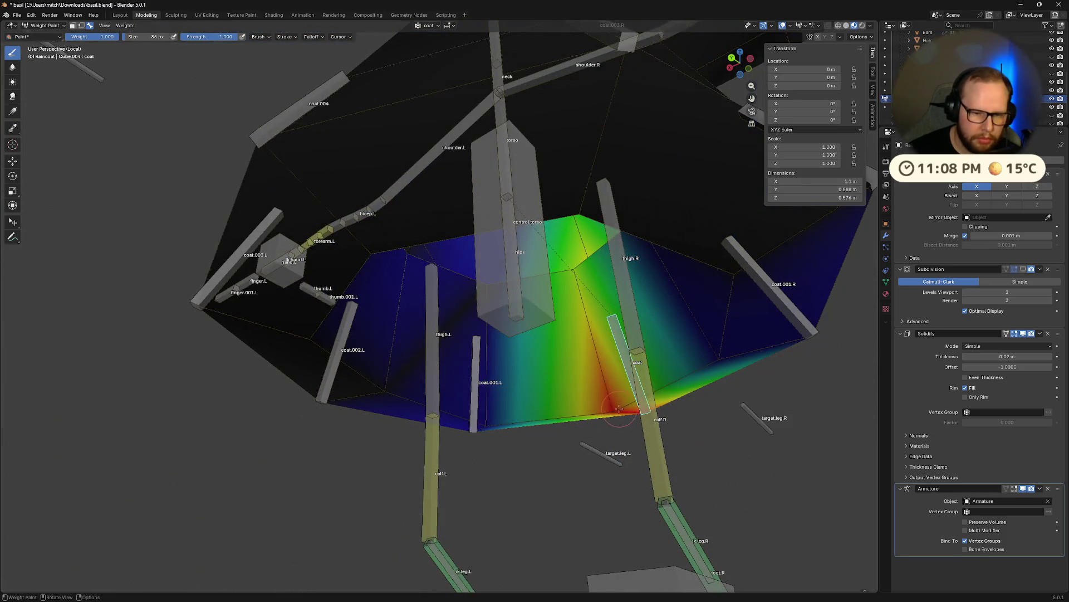
drag(596, 302, 571, 271)
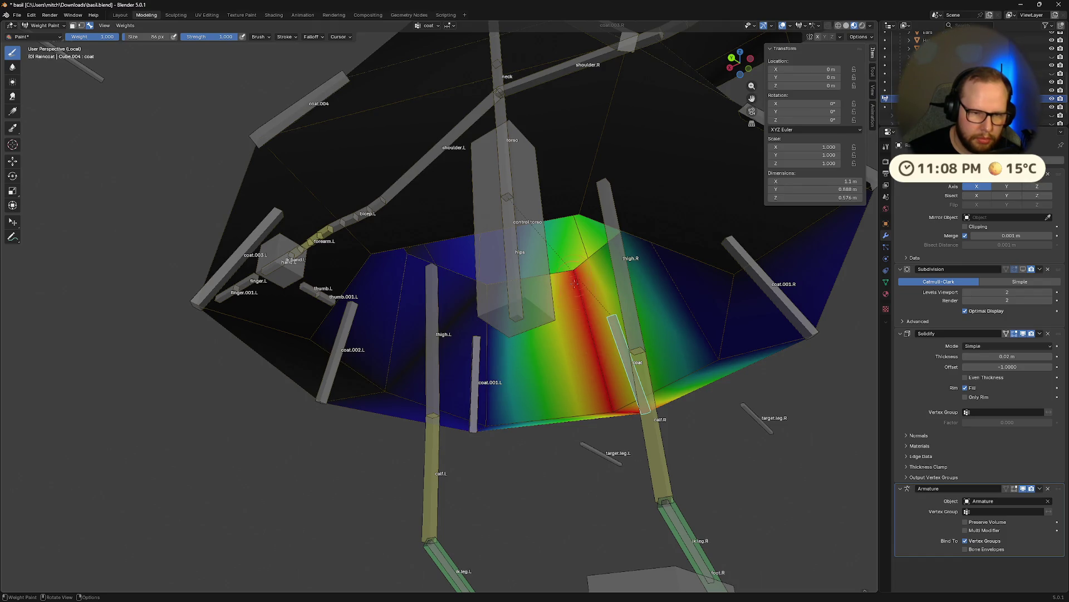
middle_drag(574, 282, 521, 397)
middle_drag(561, 349, 438, 361)
mouse_move(371, 351)
middle_down()
mouse_move(501, 333)
mouse_move(486, 346)
middle_up()
- Step through the coat.002.L and coat.003.L bone weights and review them on the lower skirt
ctrl+click(502, 332)
ctrl+click(503, 328)
ctrl+click(518, 311)
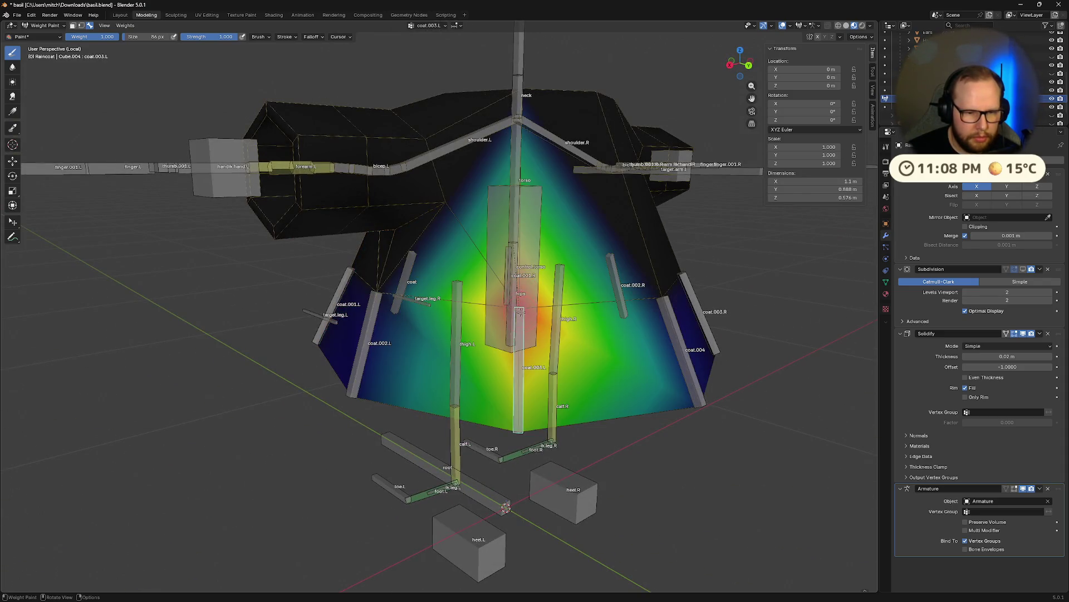
mouse_move(529, 395)
middle_down()
mouse_move(491, 195)
mouse_move(502, 258)
middle_up()
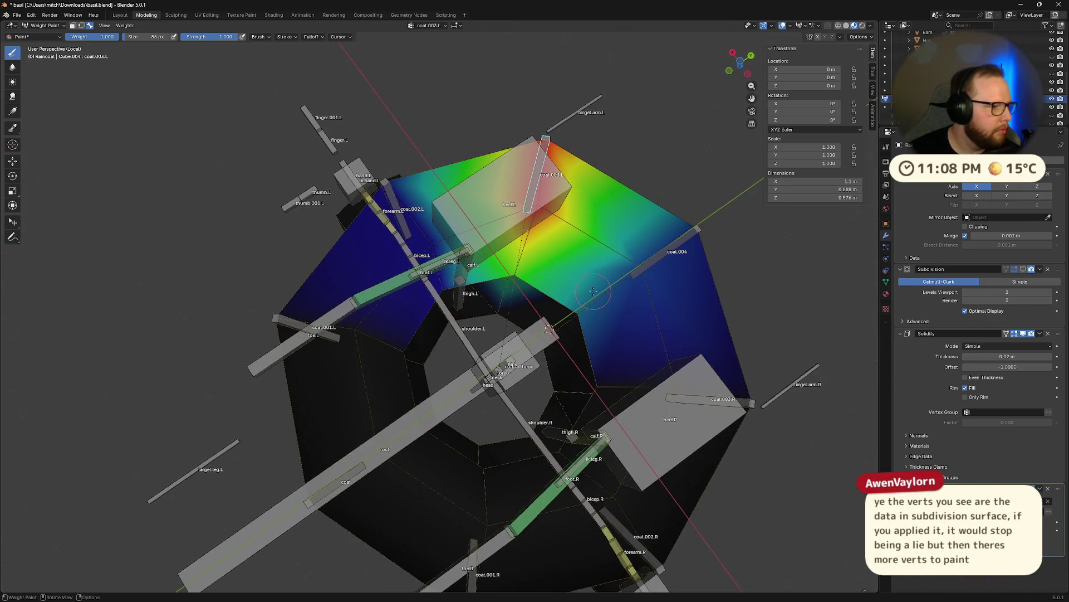
mouse_move(594, 289)
middle_down()
mouse_move(507, 381)
mouse_move(506, 414)
middle_up()
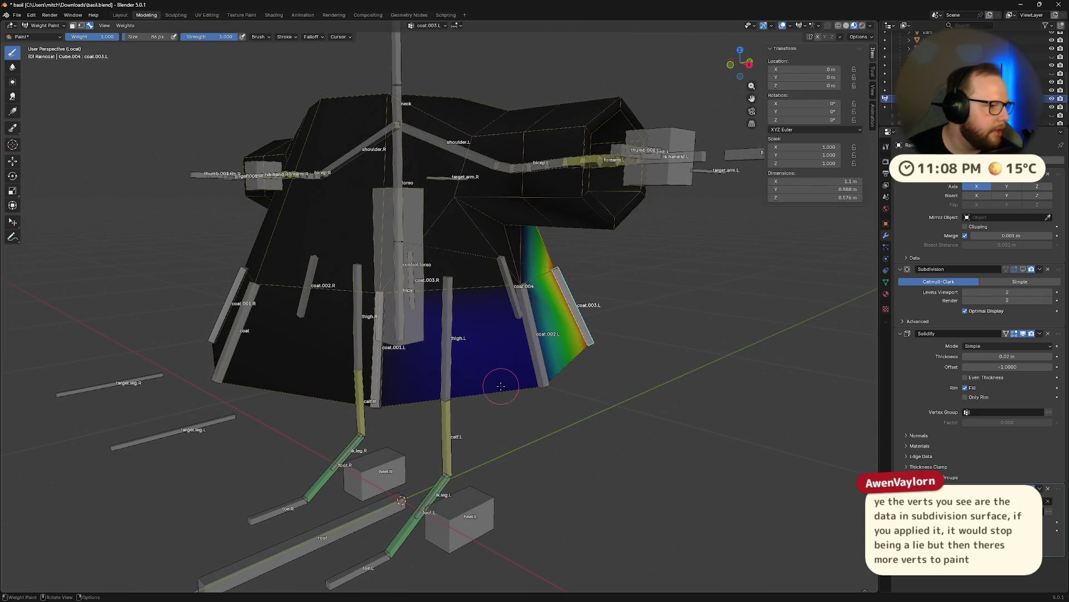
middle_drag(676, 399, 643, 456)
middle_drag(472, 367, 370, 264)
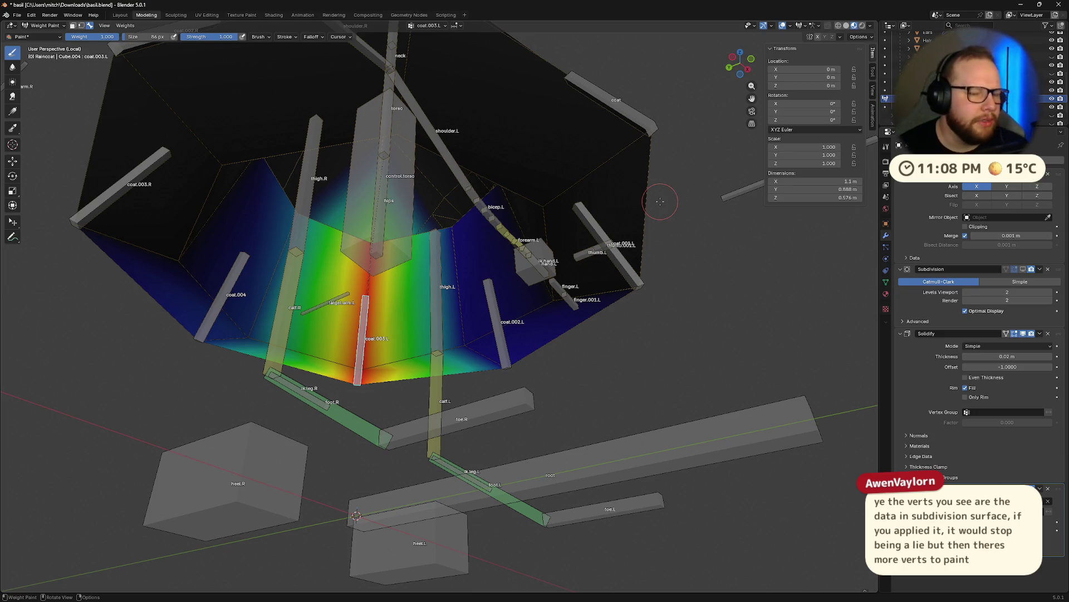
mouse_move(675, 227)
middle_down()
mouse_move(528, 318)
mouse_move(560, 320)
mouse_move(372, 412)
mouse_move(451, 376)
middle_up()
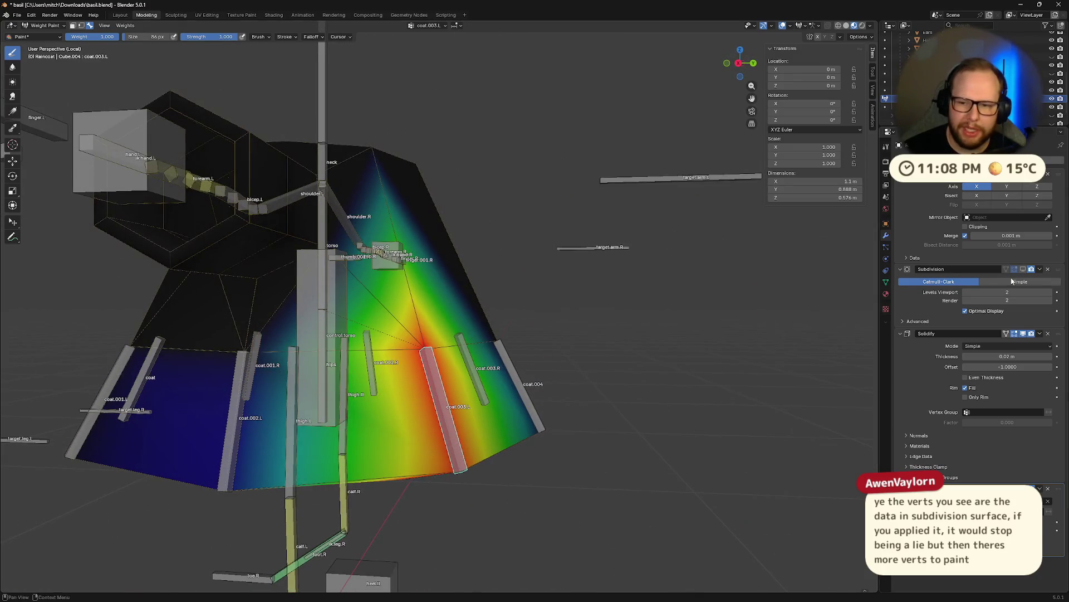
- Compare smoothed and flat coat display, then paint full weight further up the coat flap
click(1025, 270)
click(1023, 270)
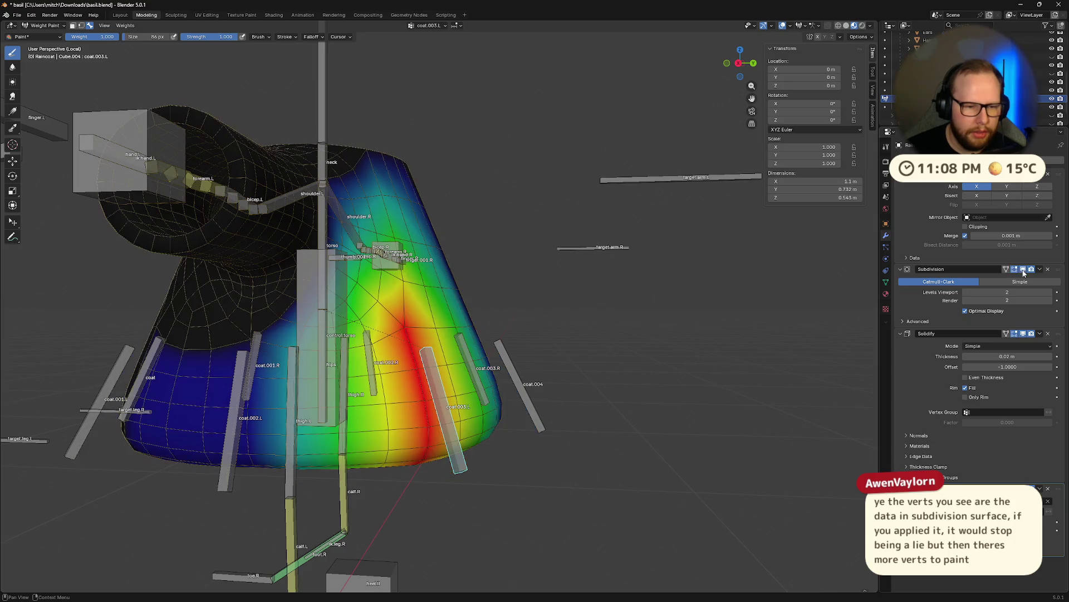
middle_drag(549, 383, 562, 352)
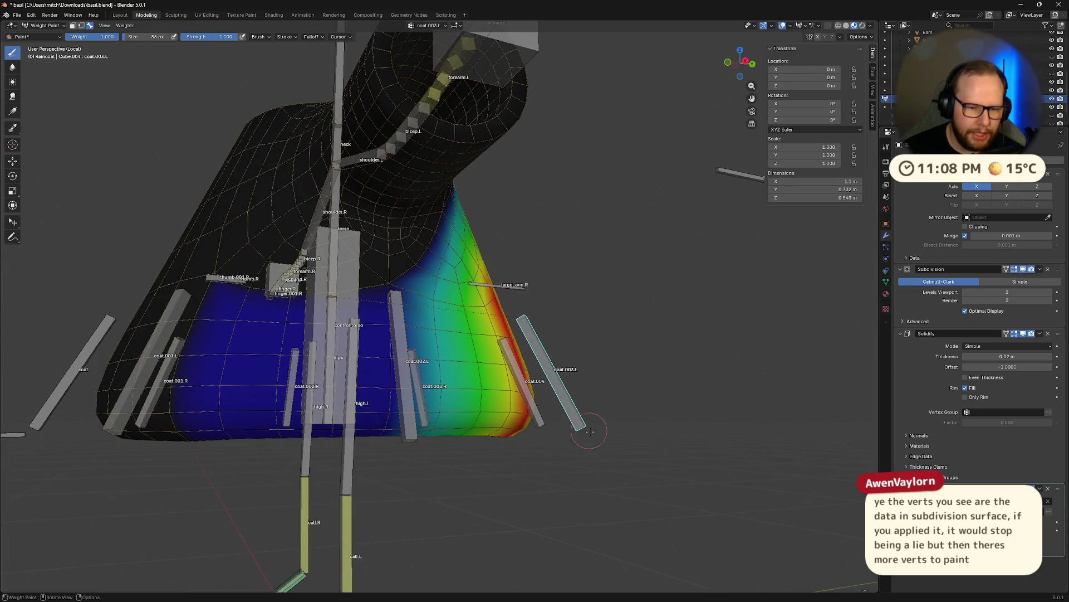
click(1022, 273)
mouse_move(501, 335)
middle_down()
mouse_move(568, 372)
mouse_move(596, 373)
middle_up()
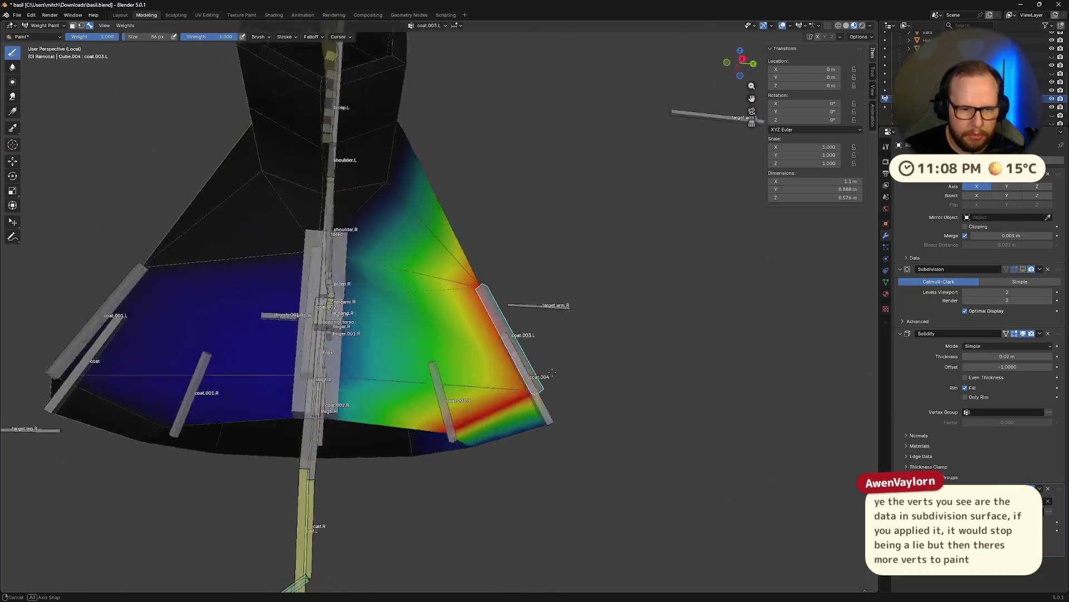
mouse_move(562, 320)
middle_down()
mouse_move(516, 438)
mouse_move(385, 377)
mouse_move(457, 354)
mouse_move(470, 376)
mouse_move(451, 313)
middle_up()
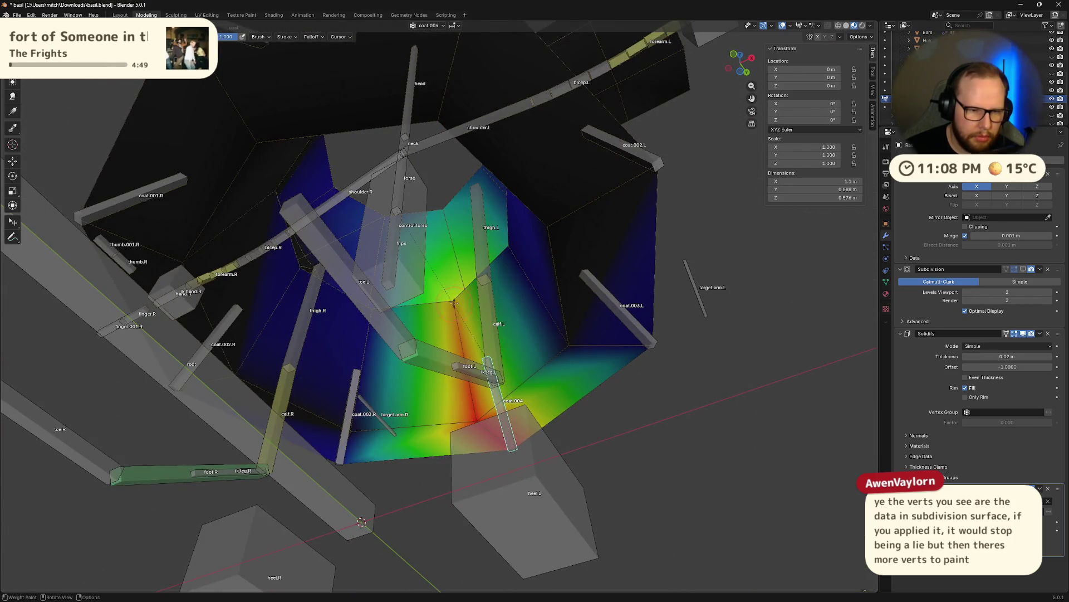
drag(452, 313, 456, 295)
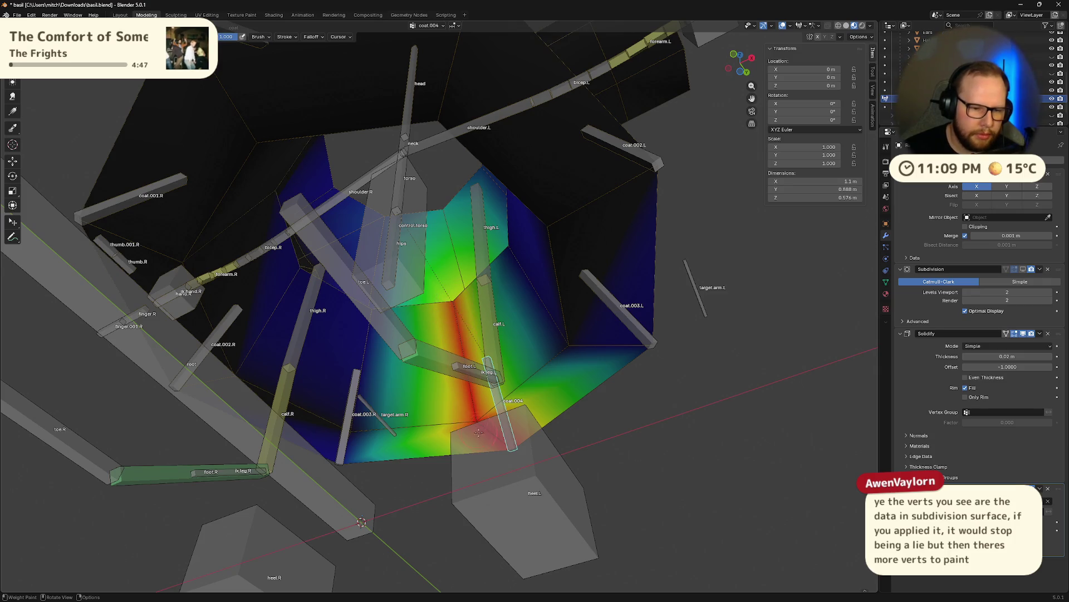
mouse_move(361, 521)
middle_down()
mouse_move(462, 543)
mouse_move(695, 418)
mouse_move(532, 397)
mouse_move(485, 364)
mouse_move(509, 419)
mouse_move(573, 410)
middle_up()
scroll(533, 397, down, 5)
scroll(573, 410, up, 4)
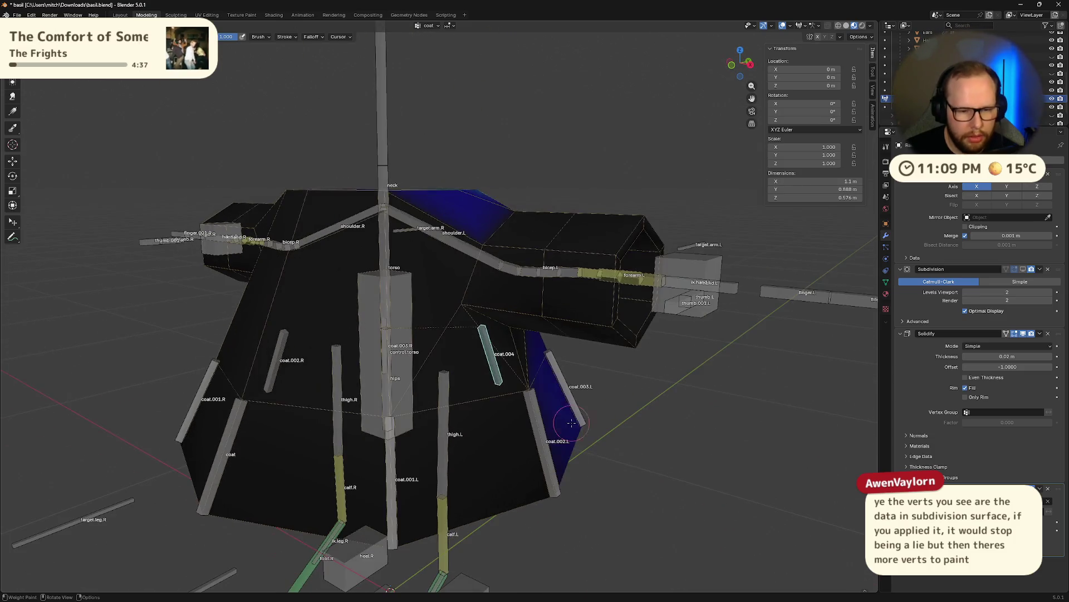
- Test-rotate the coat.002.L bone on X twice, cancelling each rotation
ctrl+click(573, 433)
key(r)
key(x)
key(x)
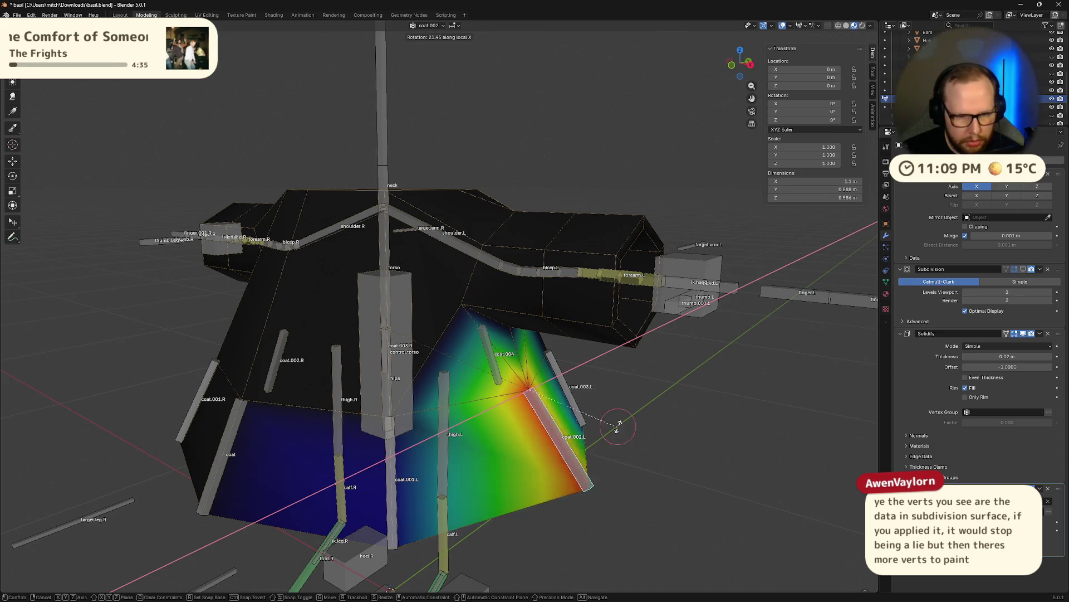
key(Escape)
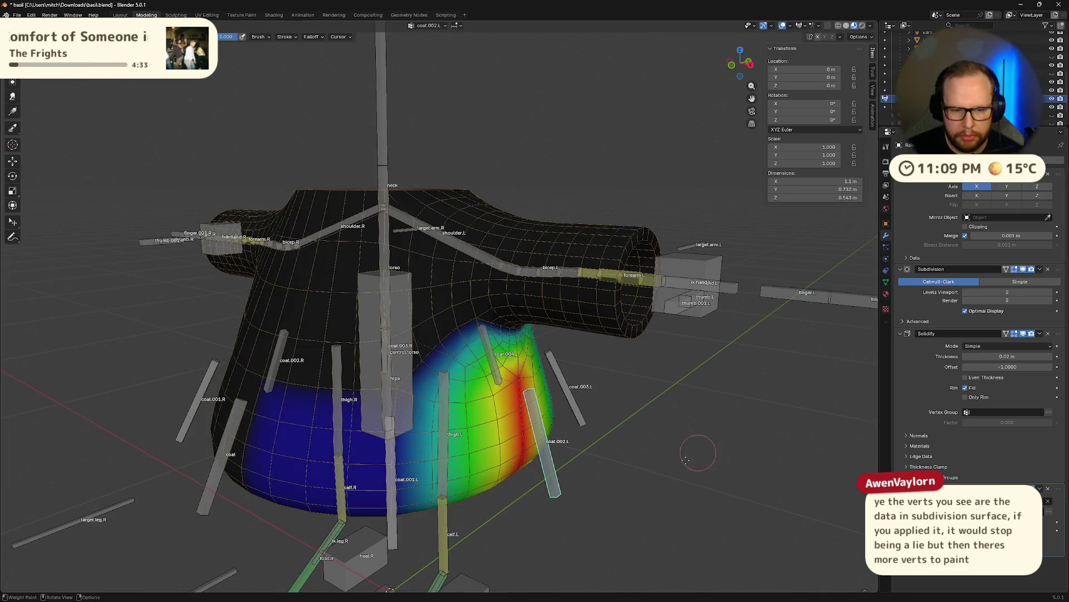
key(r)
key(x)
key(Escape)
middle_drag(661, 426, 650, 400)
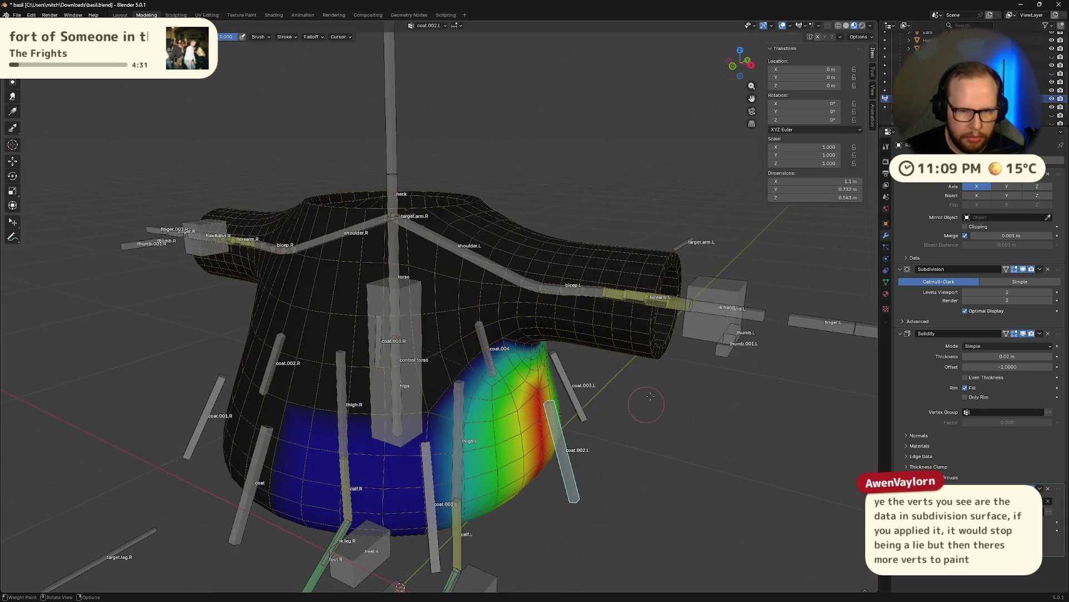
- Raise the hand.L bone to see the sleeve bend, undo it, and leave local view
ctrl+click(732, 289)
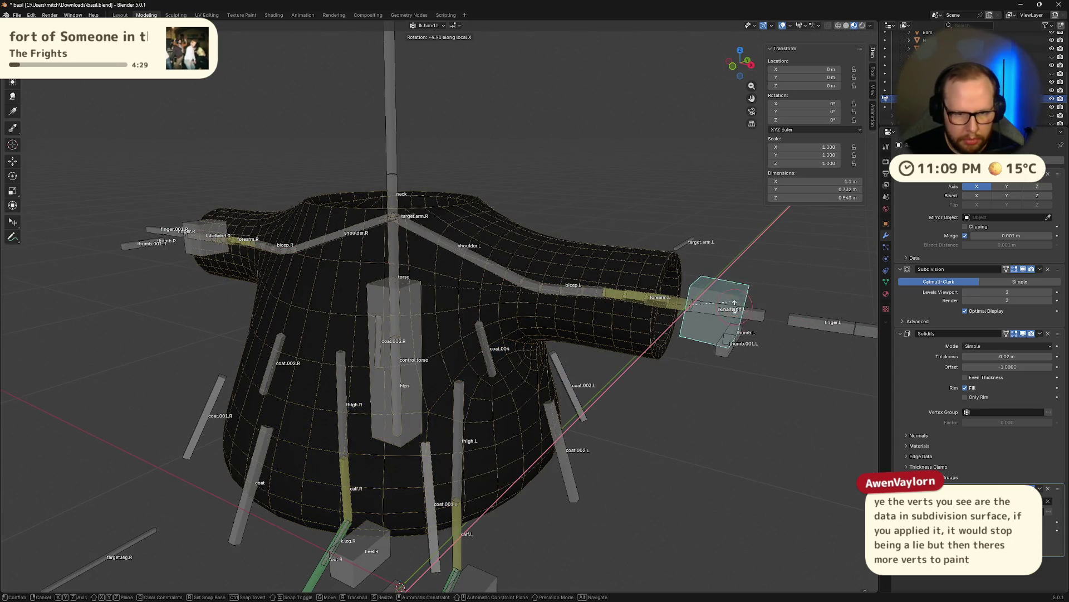
key(g)
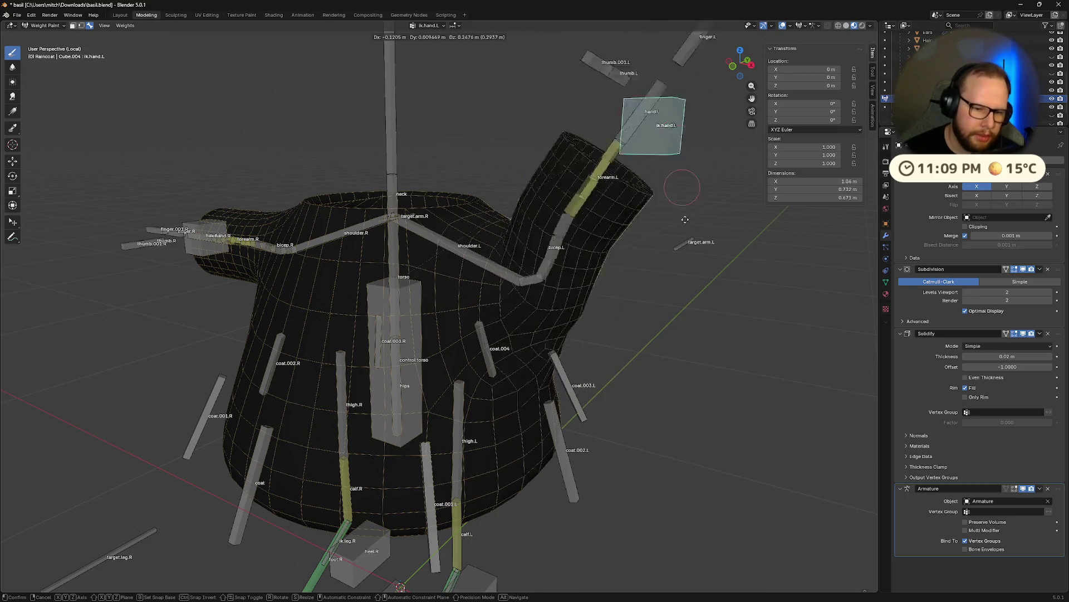
click(699, 170)
key(ctrl+z)
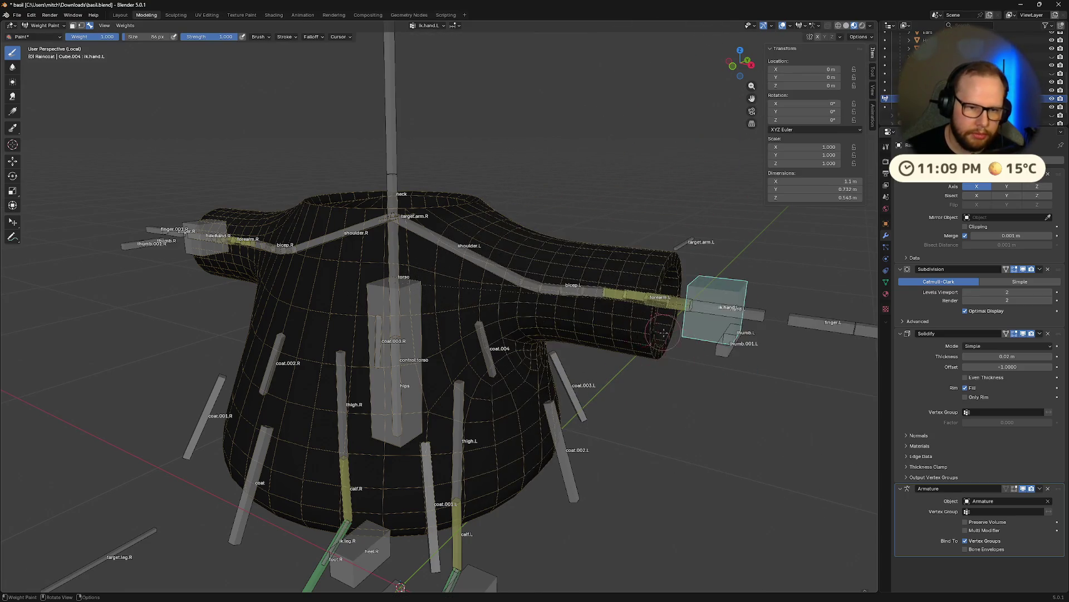
middle_drag(699, 169, 612, 347)
key(KP_Divide)
scroll(651, 153, down, 5)
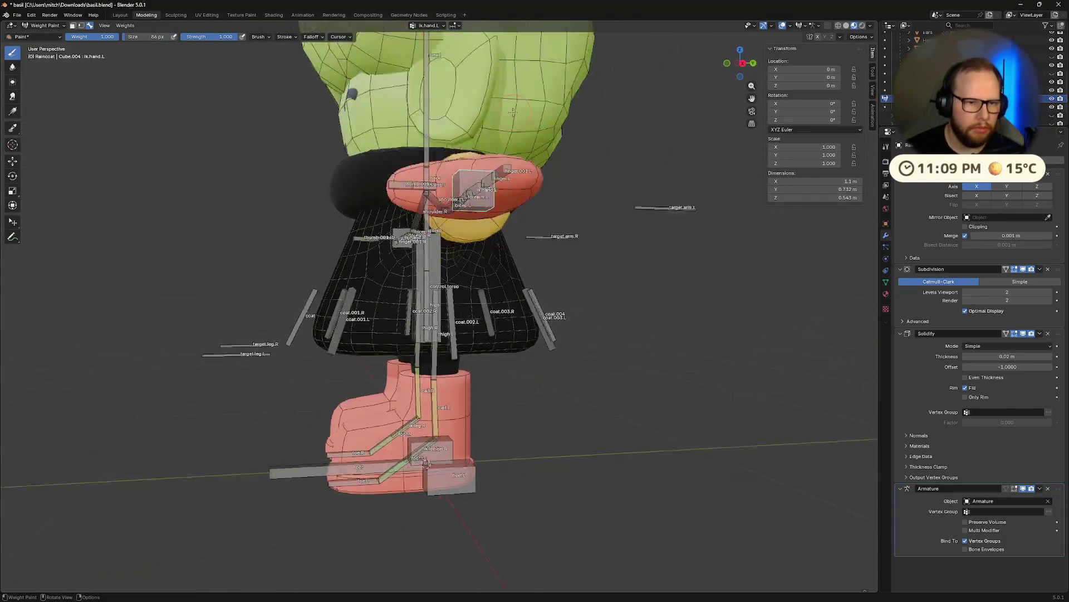
- View the full character and switch from weight painting to Object Mode
middle_drag(650, 153, 585, 251)
middle_drag(395, 295, 445, 299)
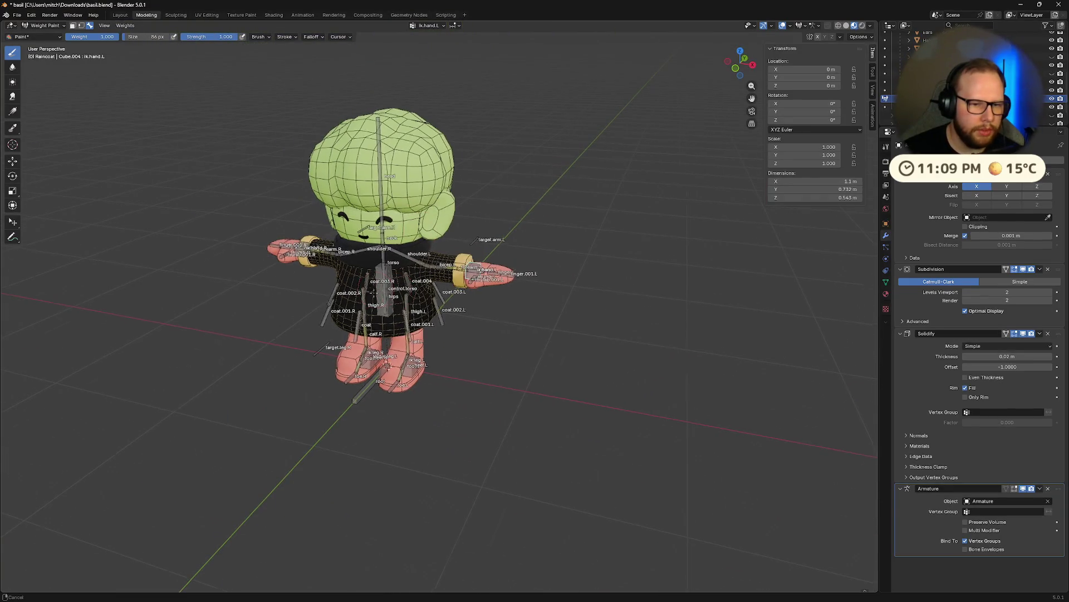
click(44, 27)
scroll(584, 251, up, 4)
mouse_move(585, 251)
middle_down()
mouse_move(679, 254)
mouse_move(688, 272)
mouse_move(619, 259)
mouse_move(613, 248)
mouse_move(626, 257)
middle_up()
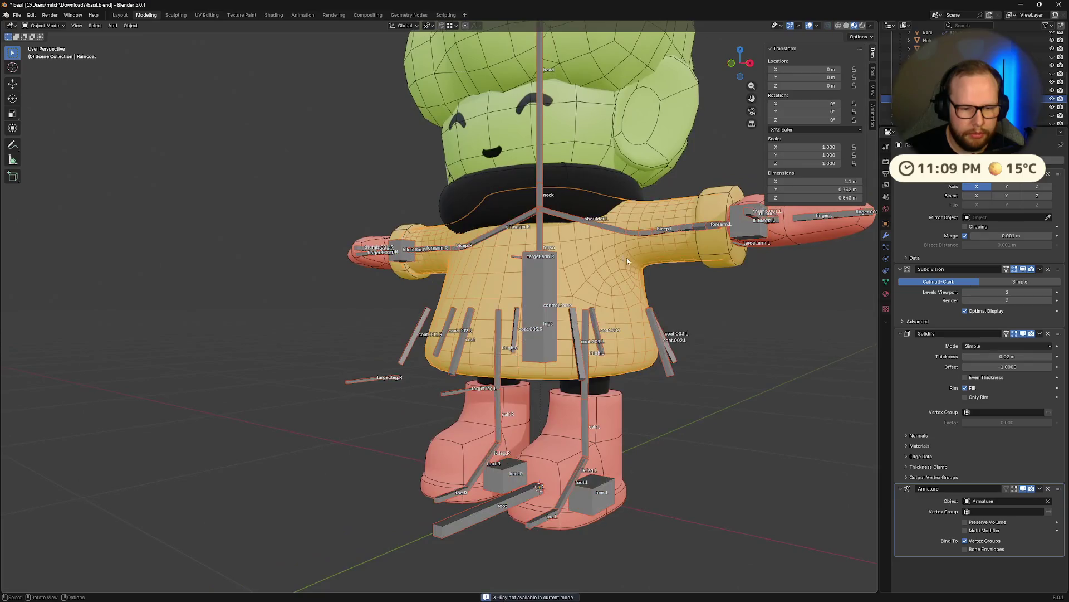
scroll(627, 258, down, 5)
- Make the armature active and put it into Pose Mode
mouse_move(591, 298)
middle_down()
mouse_move(571, 390)
mouse_move(535, 382)
mouse_move(558, 255)
mouse_move(664, 298)
mouse_move(633, 240)
middle_up()
click(466, 400)
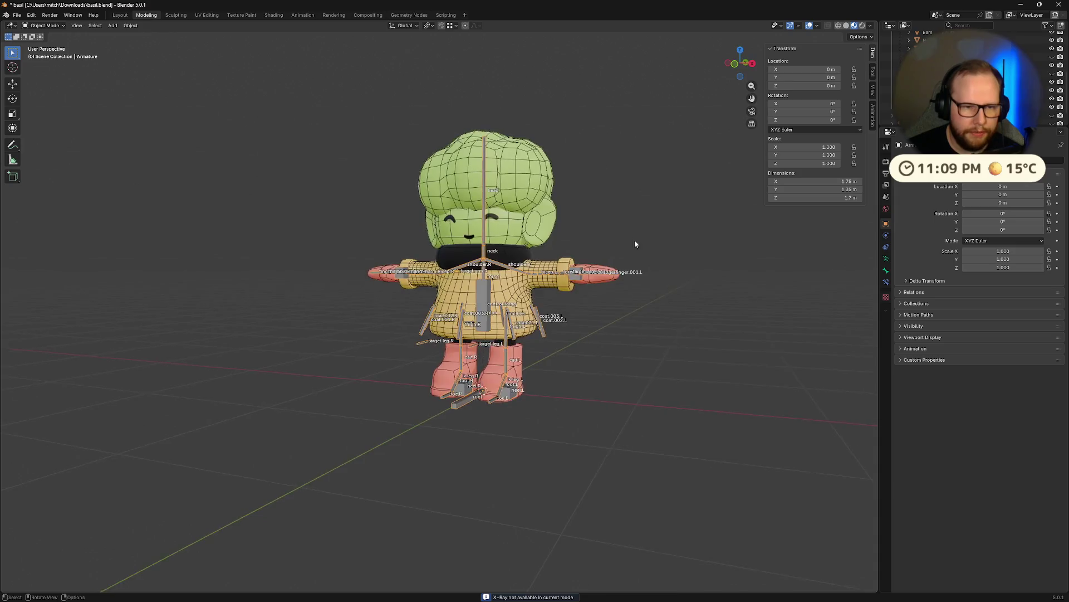
scroll(585, 276, up, 5)
middle_drag(585, 275, 504, 316)
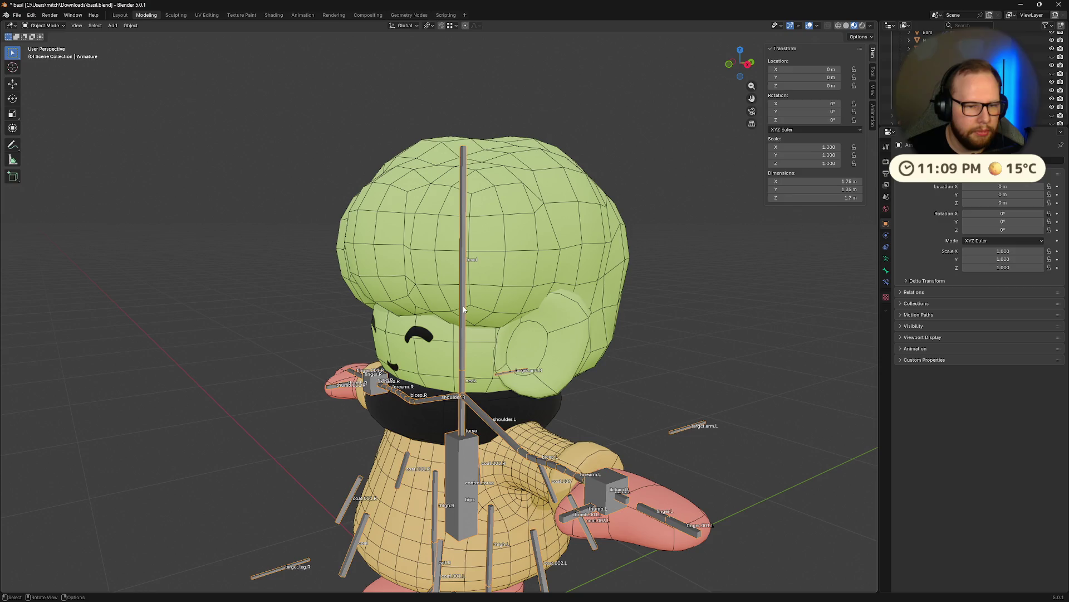
key(ctrl+Tab)
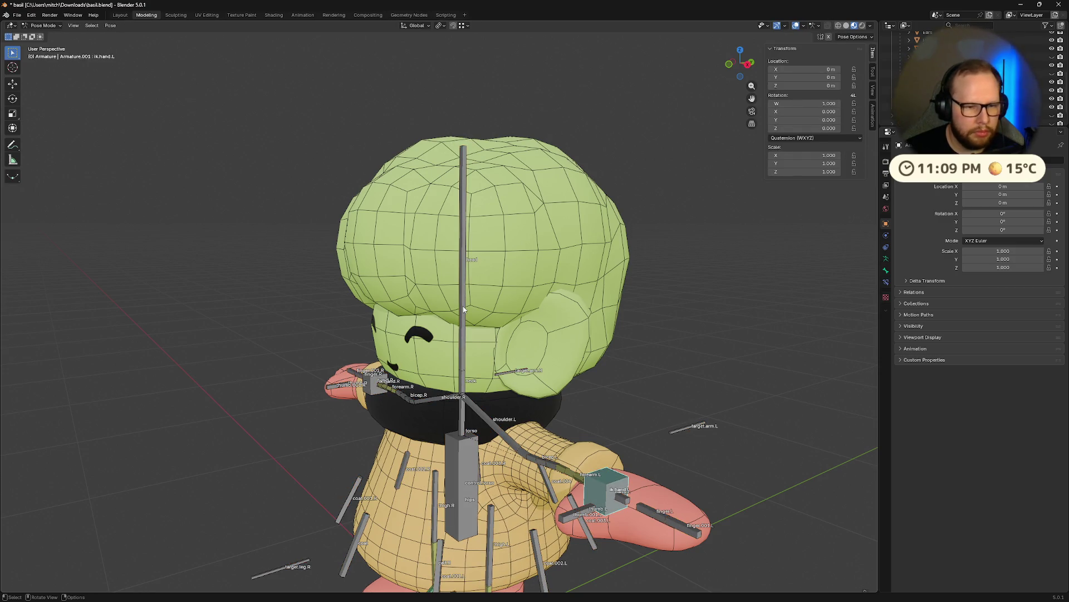
- Test-rotate the head bone on X then Z, cancelling and undoing the turns
click(463, 306)
key(r)
key(x)
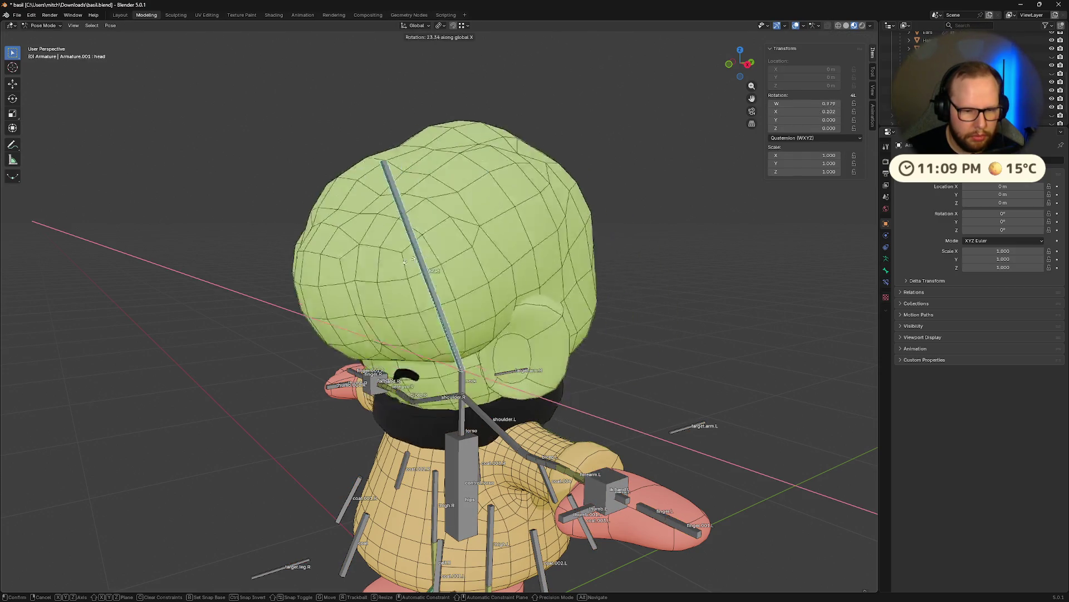
mouse_move(405, 261)
middle_down()
mouse_move(625, 160)
mouse_move(636, 216)
mouse_move(459, 224)
mouse_move(507, 187)
mouse_move(577, 266)
middle_up()
key(Escape)
key(r)
key(z)
click(468, 210)
key(ctrl+z)
- Tilt the neck bone on X and twist it on Z, then undo the neck rotation
click(436, 377)
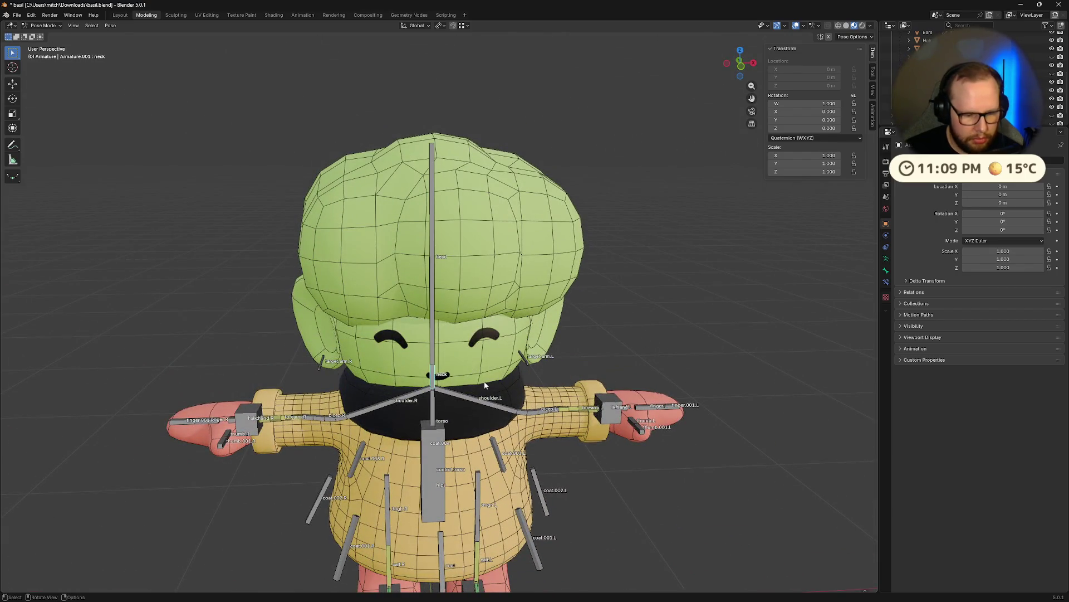
key(r)
key(x)
click(455, 342)
middle_drag(455, 341, 606, 368)
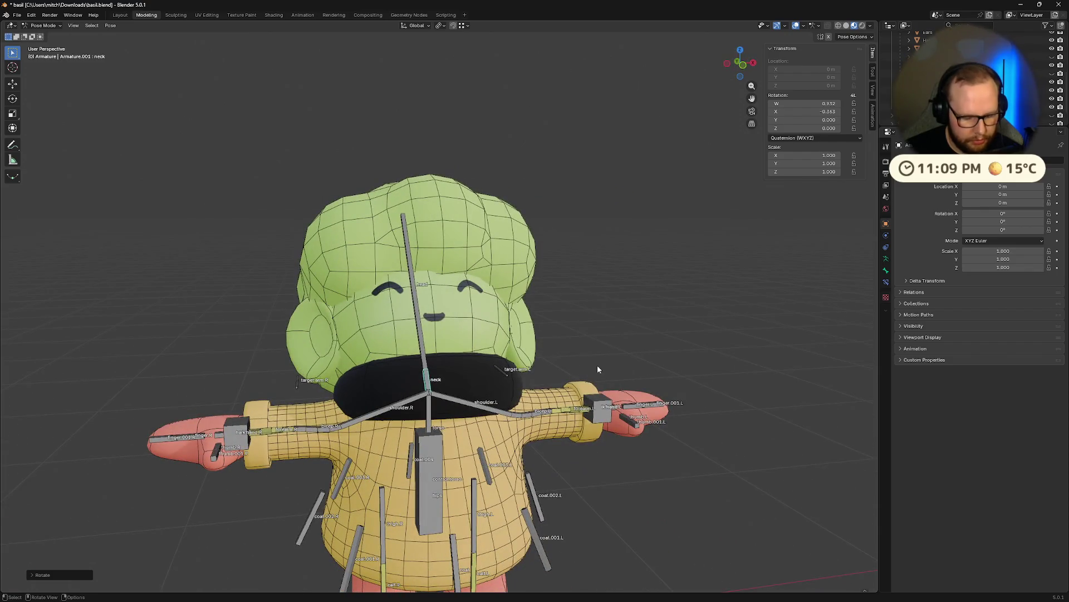
key(r)
key(z)
key(z)
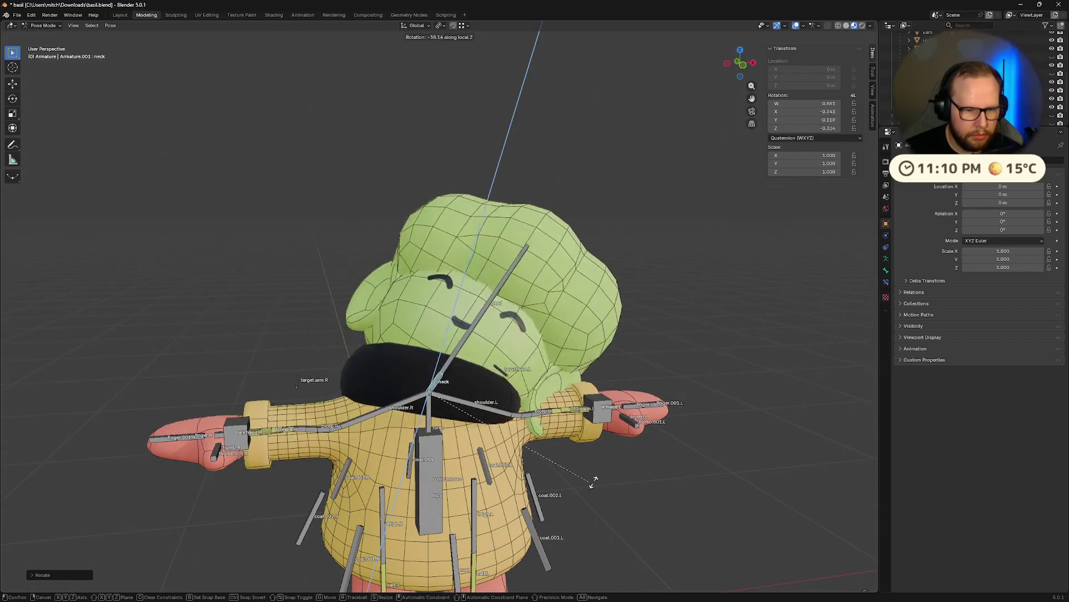
click(623, 320)
key(ctrl+z)
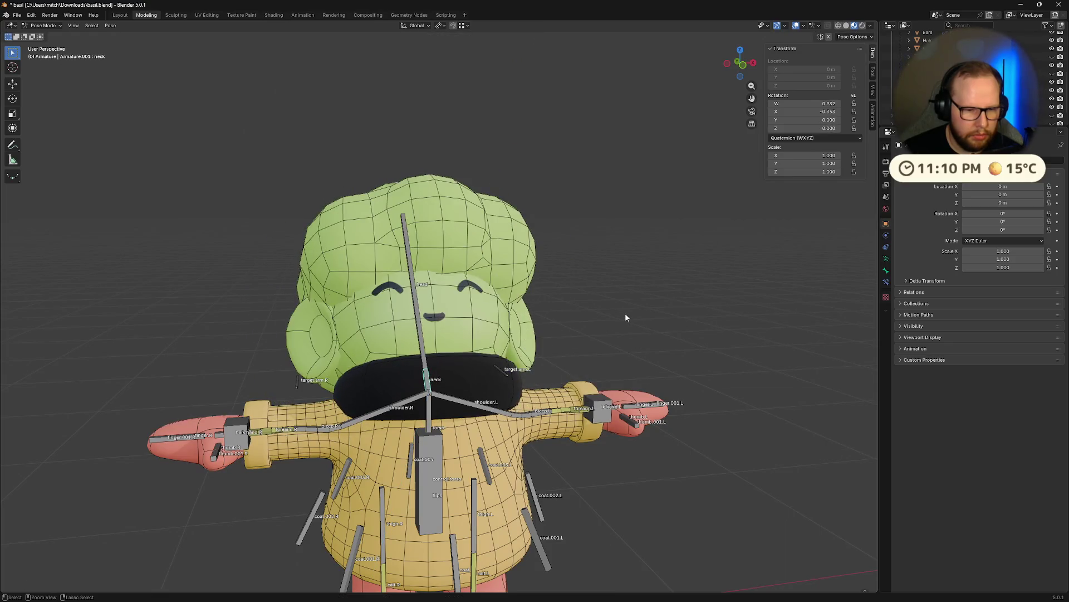
- Lower the control.torso bone along Z so the legs stretch, select the root bone and enter Edit Mode
middle_drag(622, 321, 480, 463)
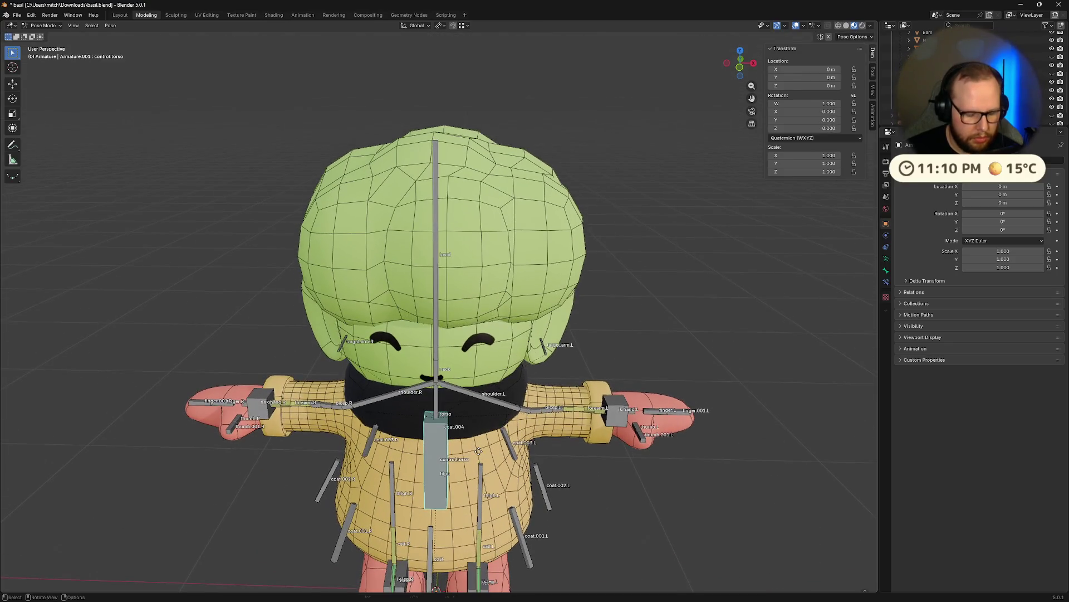
key(g)
key(z)
key(z)
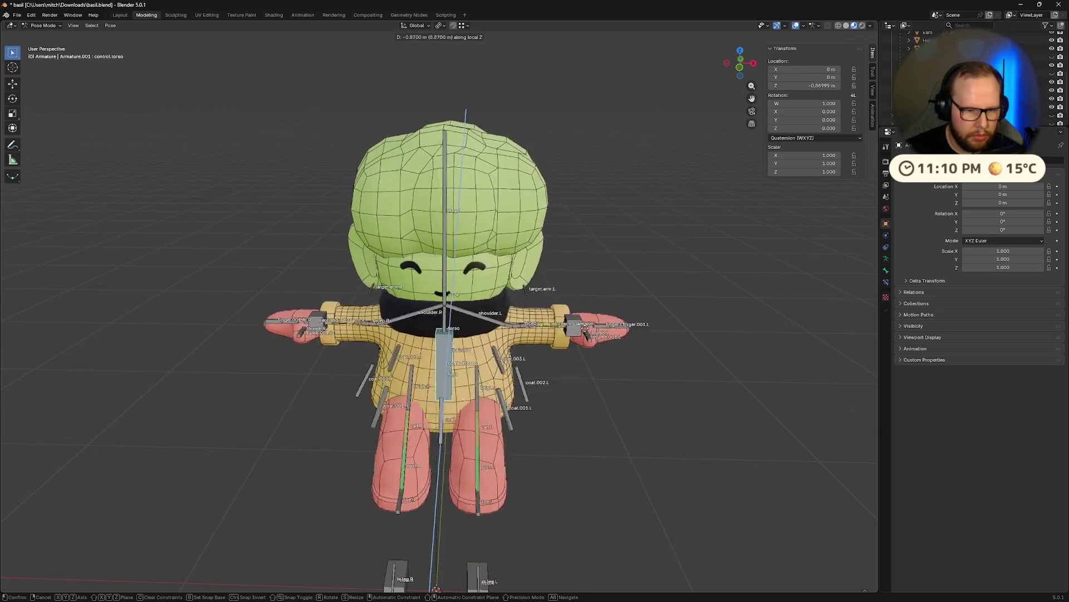
click(592, 251)
mouse_move(592, 259)
middle_down()
mouse_move(635, 401)
mouse_move(591, 310)
mouse_move(553, 325)
mouse_move(407, 491)
middle_up()
click(383, 458)
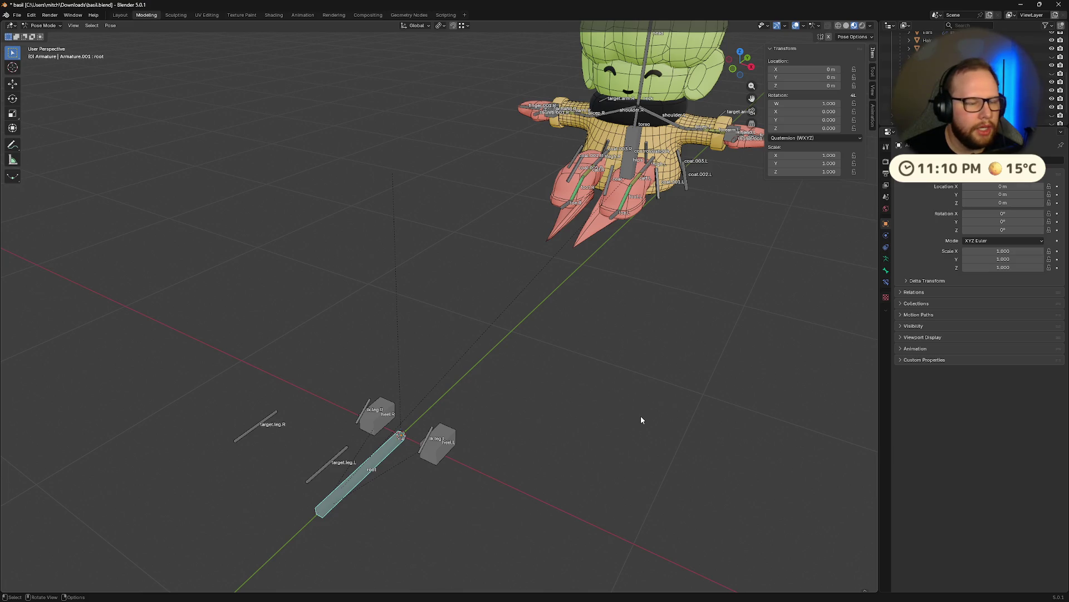
key(Tab)
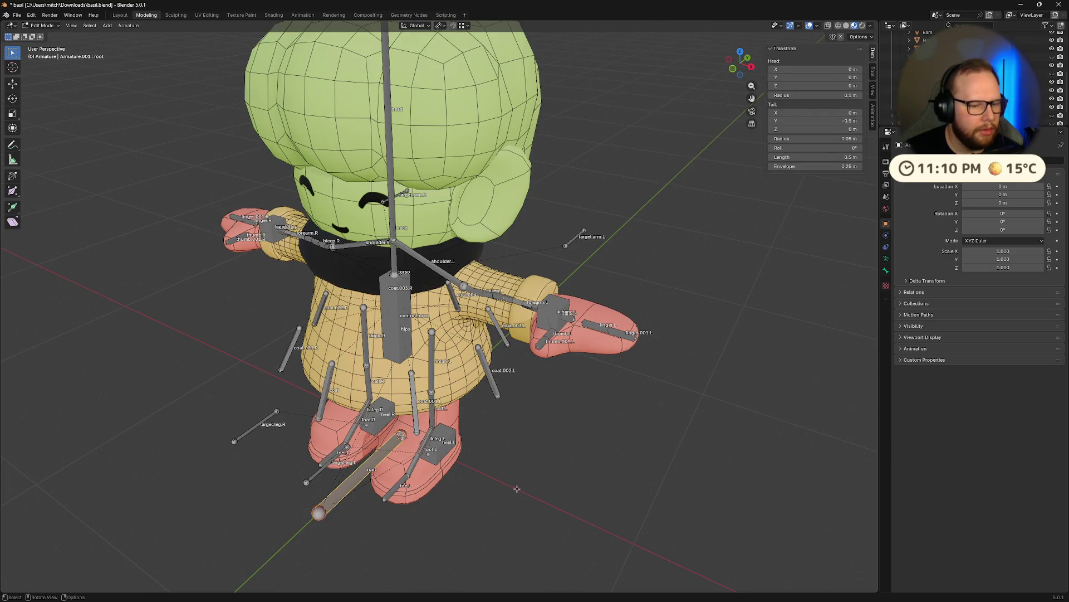
- Switch the Wellies mesh into Weight Paint mode with the brush weight set to 0.000
key(Tab)
key(ctrl+Tab)
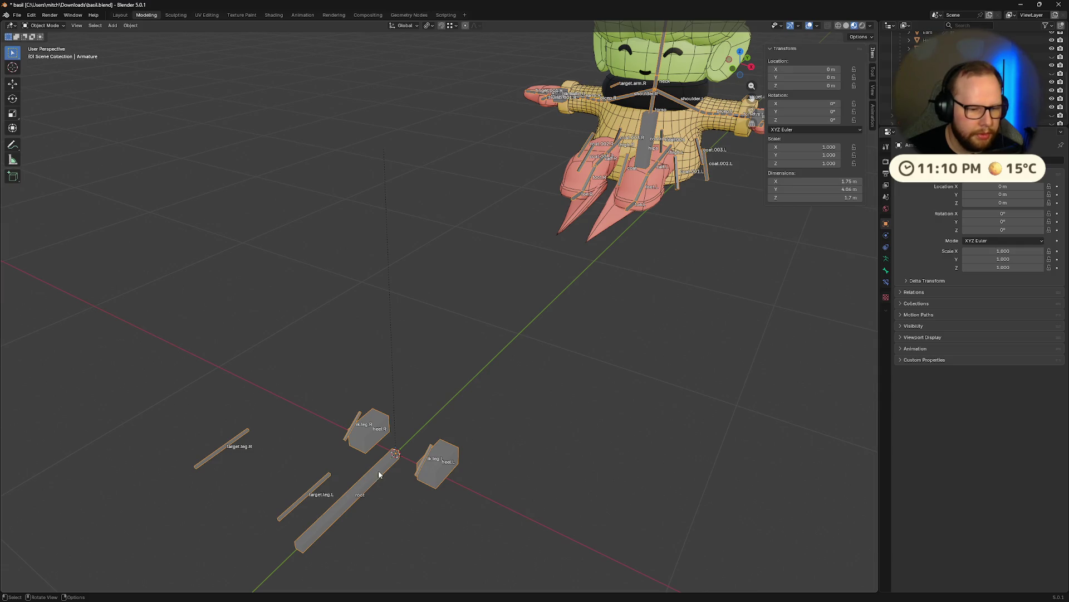
click(623, 201)
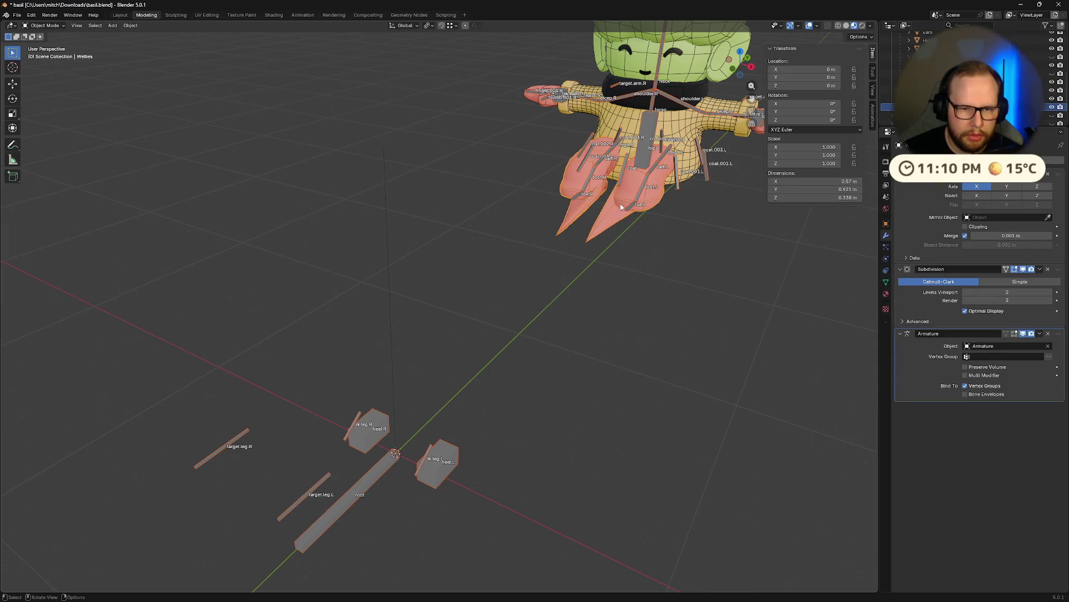
key(ctrl+Tab)
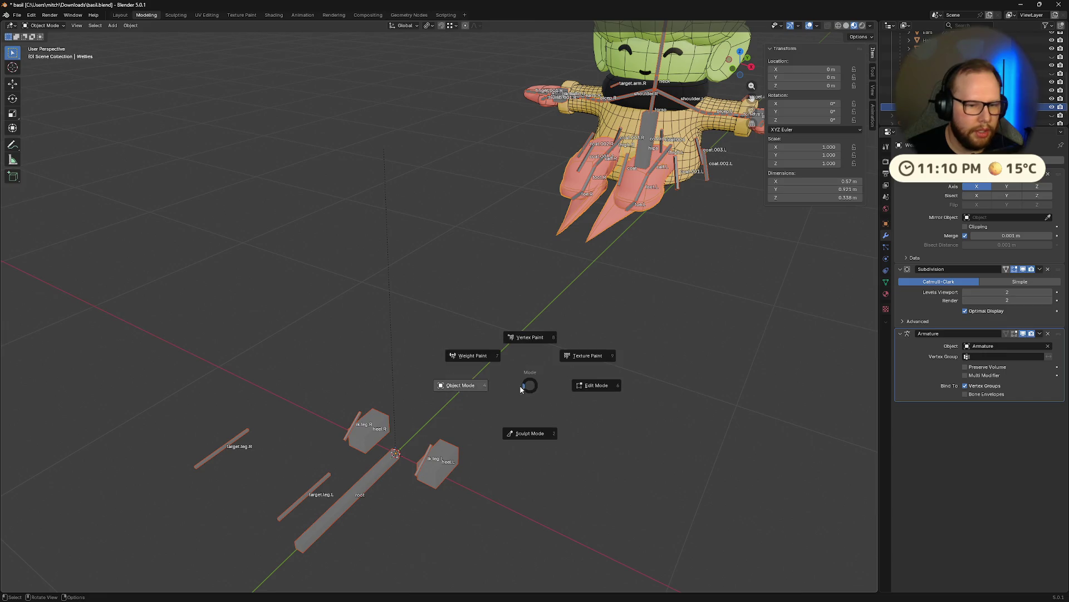
click(476, 358)
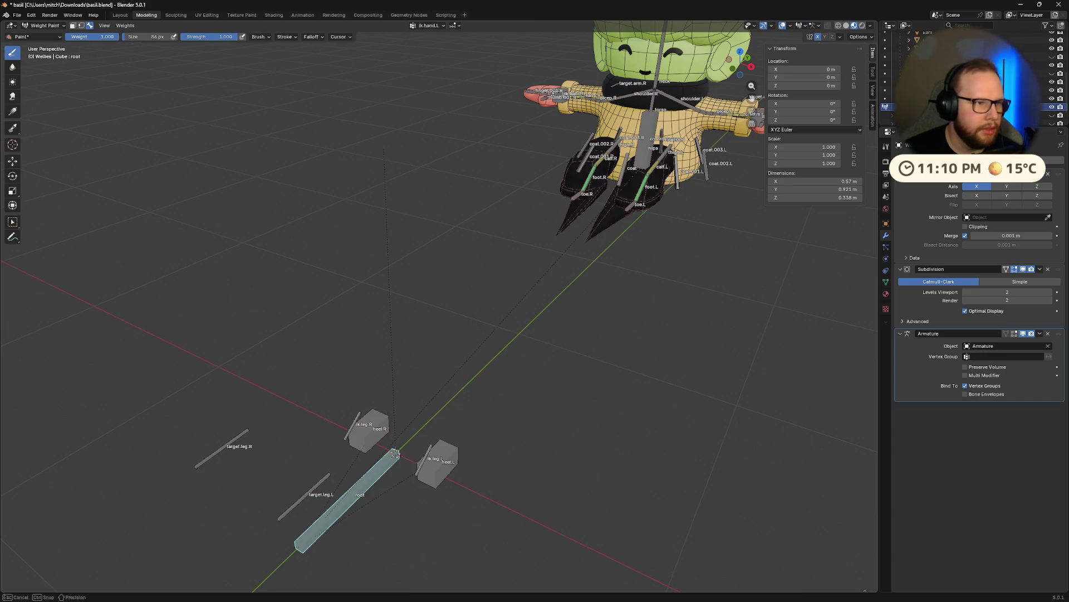
drag(97, 36, 79, 54)
key(super)
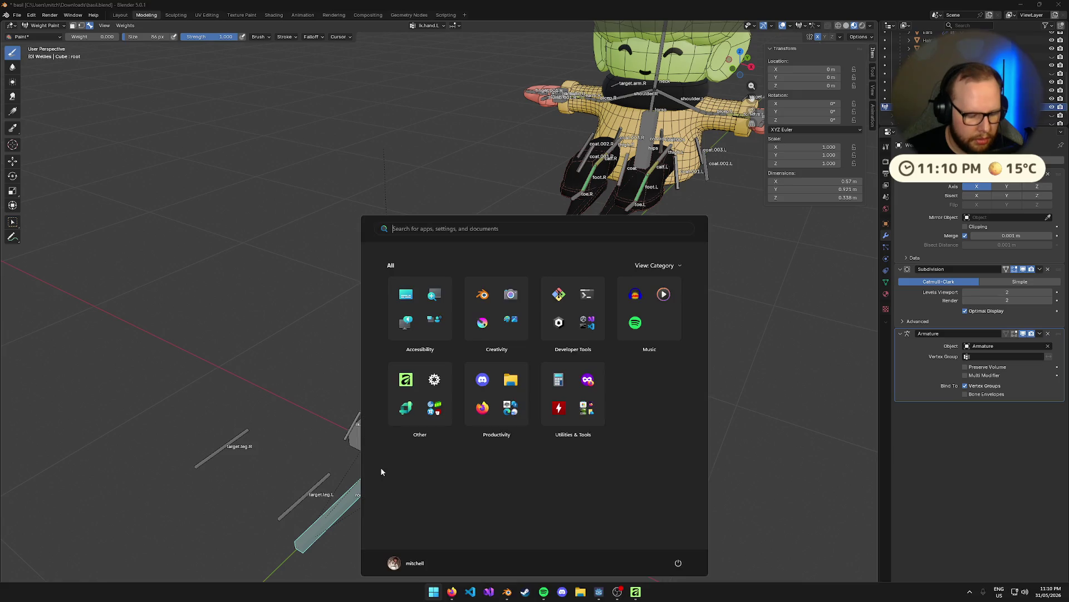
key(super)
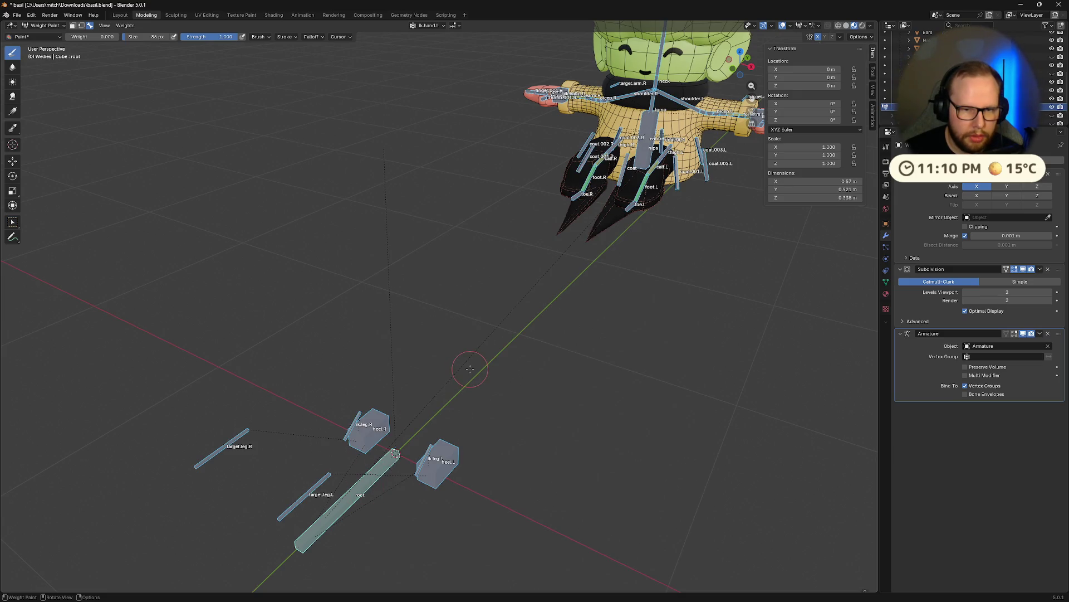
- Select the foot.R, heel.L and root bones to view their weights on the boots
mouse_move(492, 381)
middle_down()
mouse_move(386, 553)
mouse_move(485, 367)
mouse_move(385, 417)
middle_up()
alt+click(485, 351)
ctrl+click(430, 423)
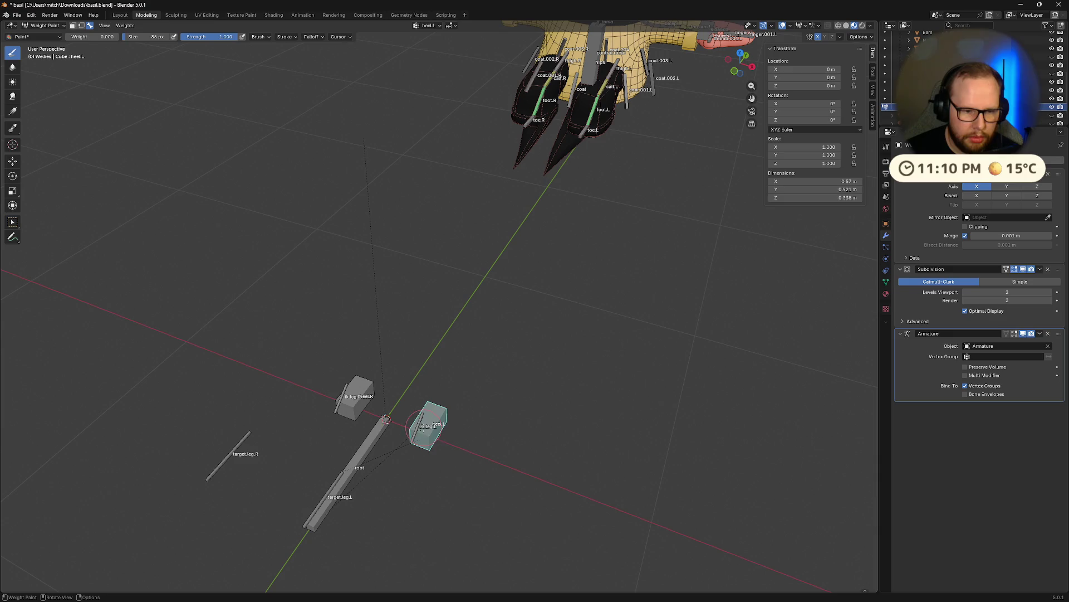
shift+click(430, 424)
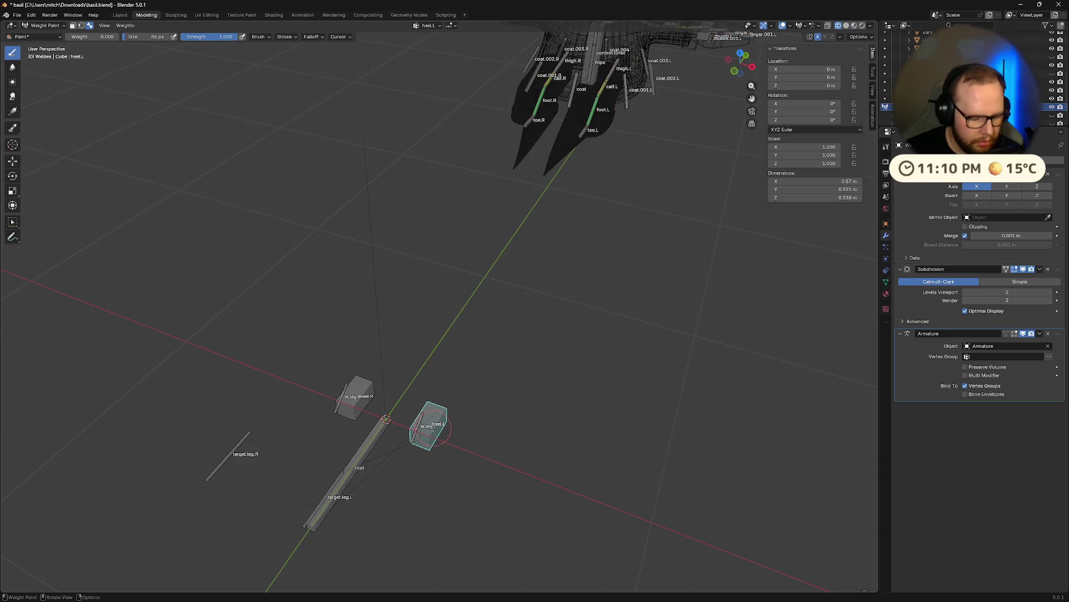
ctrl+click(374, 436)
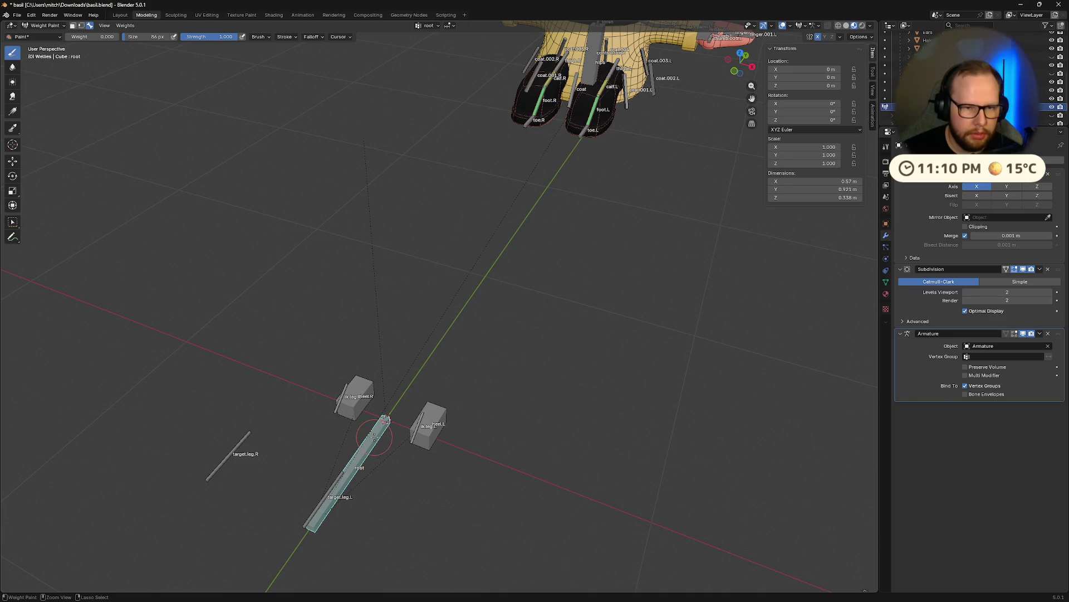
- Toggle the boots through edit mode and back to weight painting, then bring up the mode list
key(ctrl+c)
middle_drag(593, 402, 579, 365)
key(Tab)
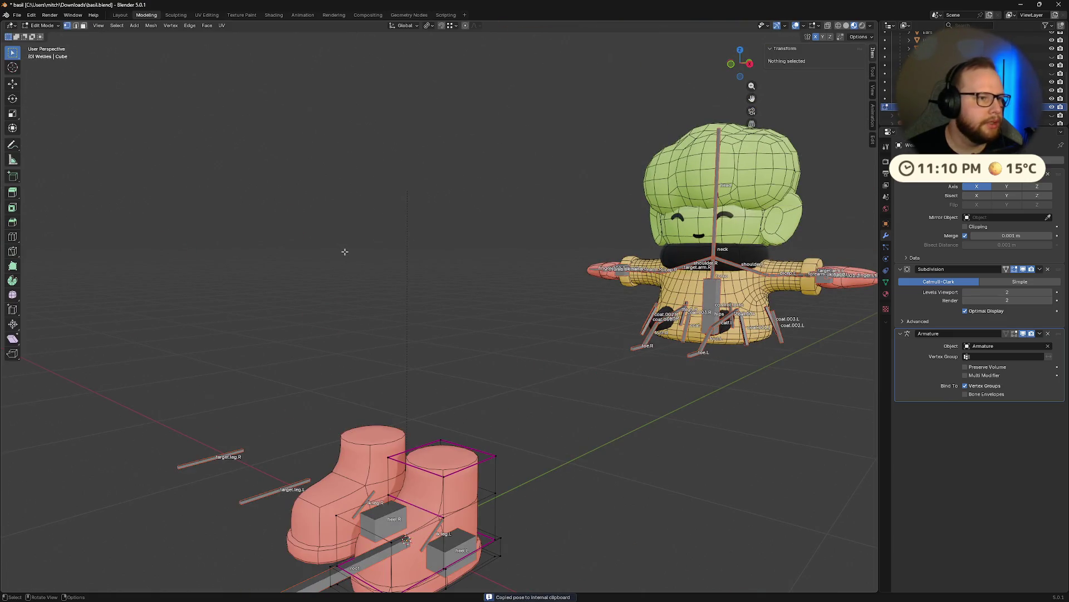
key(Tab)
key(alt+Tab)
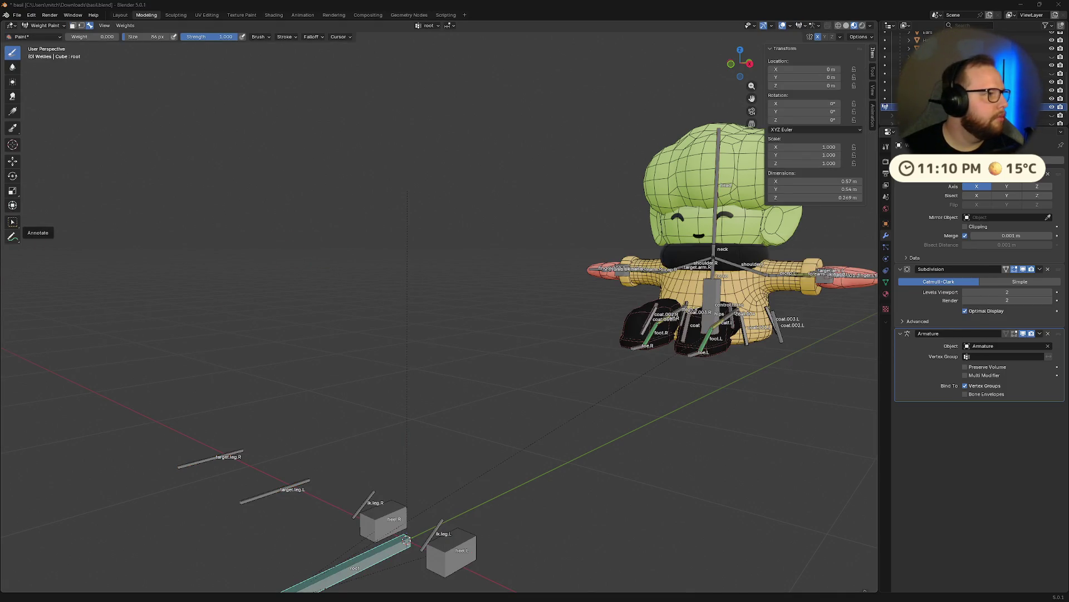
middle_drag(152, 219, 317, 244)
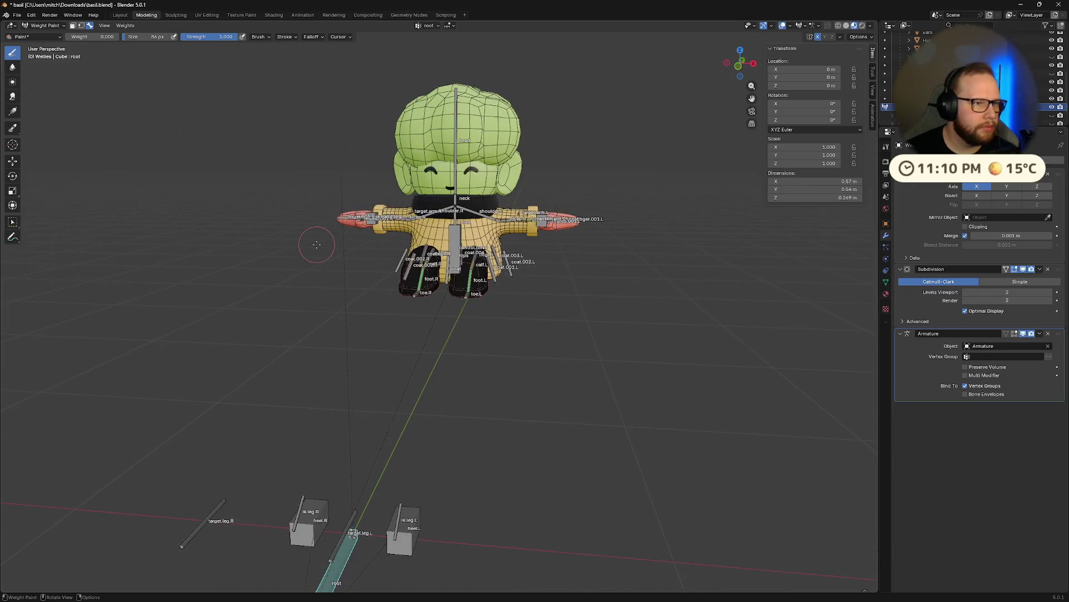
click(44, 26)
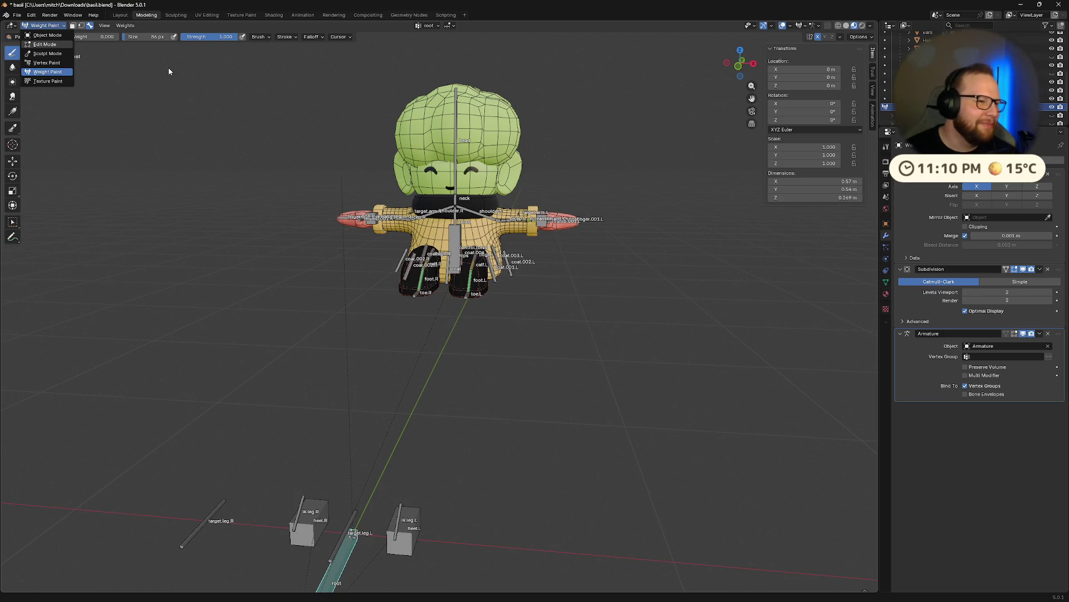
- Inspect the leg and root bones, switch to Object Mode and make the armature active
middle_drag(490, 198, 435, 268)
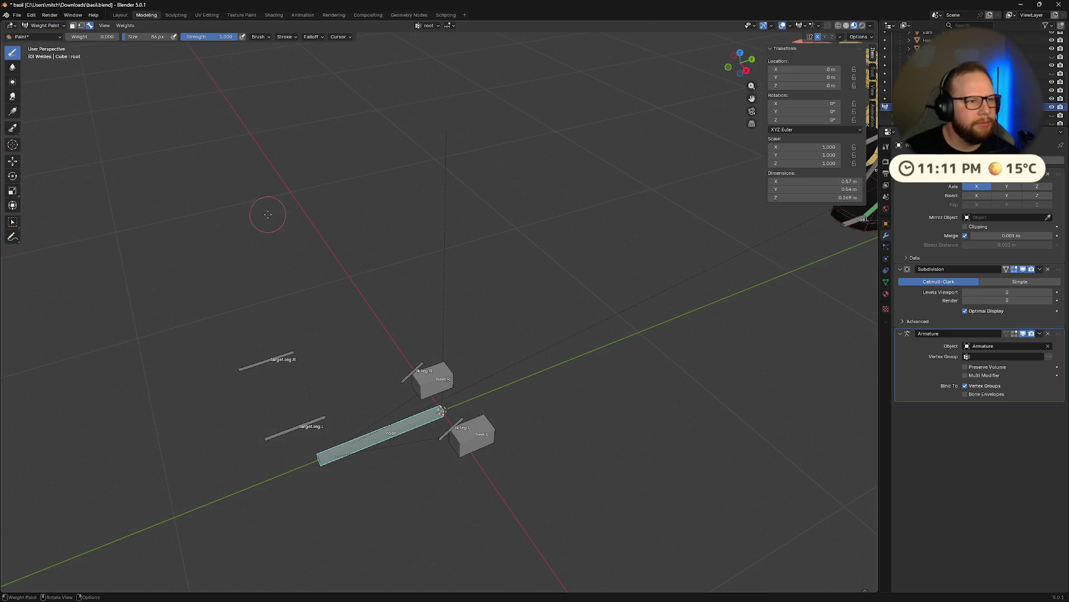
mouse_move(305, 222)
middle_down()
mouse_move(317, 270)
mouse_move(342, 229)
mouse_move(363, 226)
mouse_move(504, 326)
mouse_move(636, 305)
middle_up()
mouse_move(704, 307)
middle_down()
mouse_move(540, 275)
mouse_move(612, 293)
middle_up()
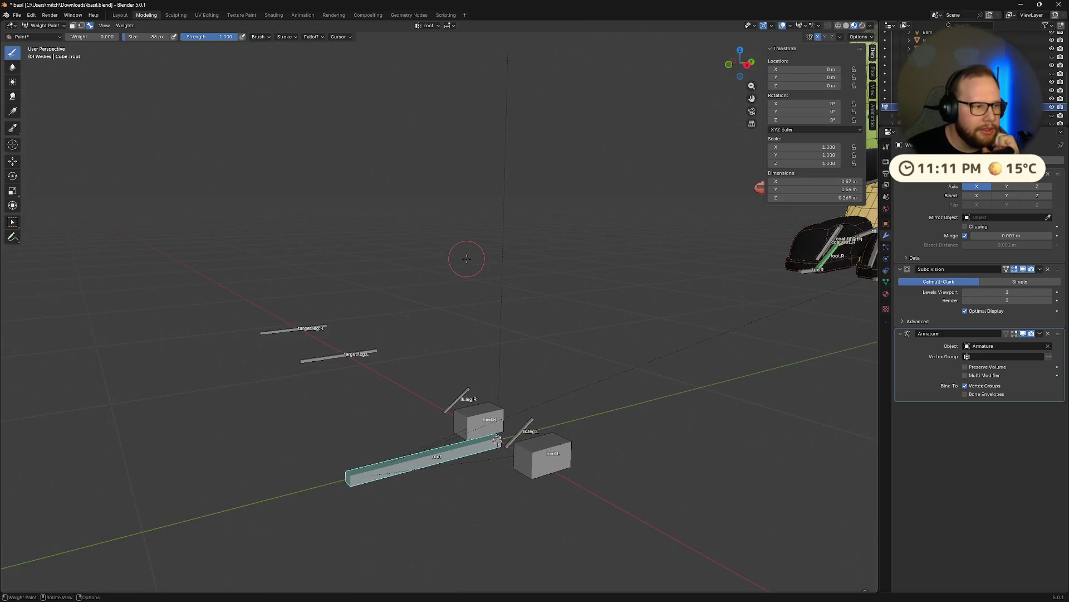
mouse_move(422, 243)
middle_down()
mouse_move(438, 295)
mouse_move(42, 27)
middle_up()
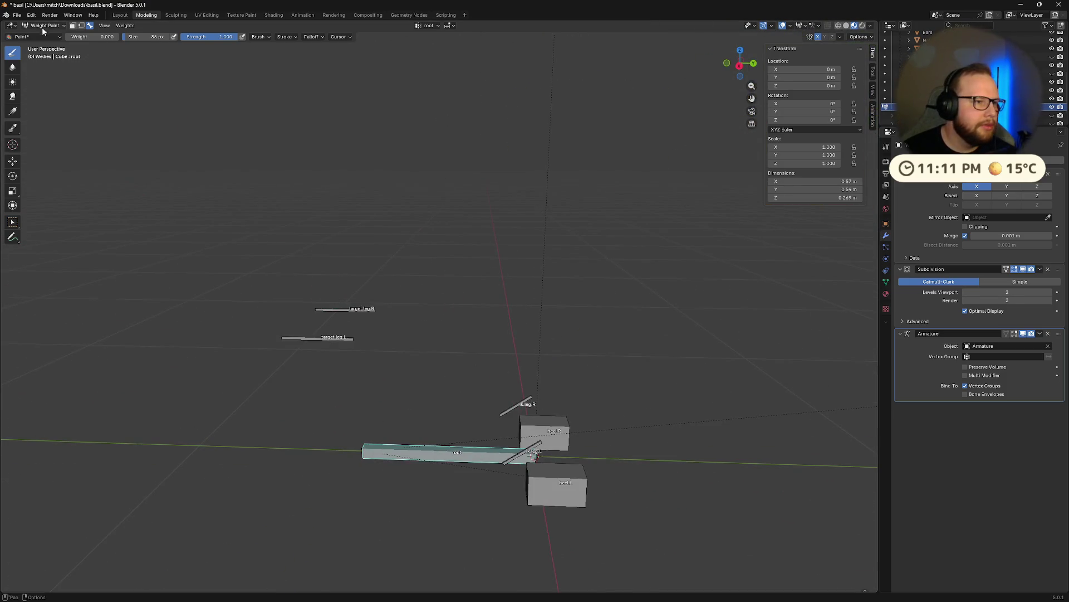
click(43, 25)
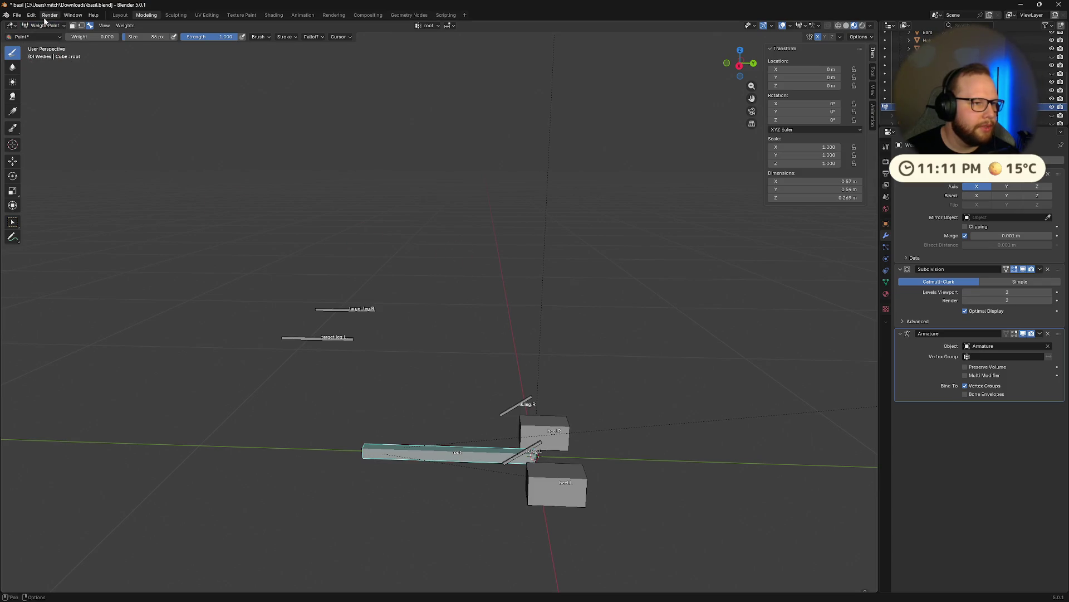
click(42, 25)
click(495, 467)
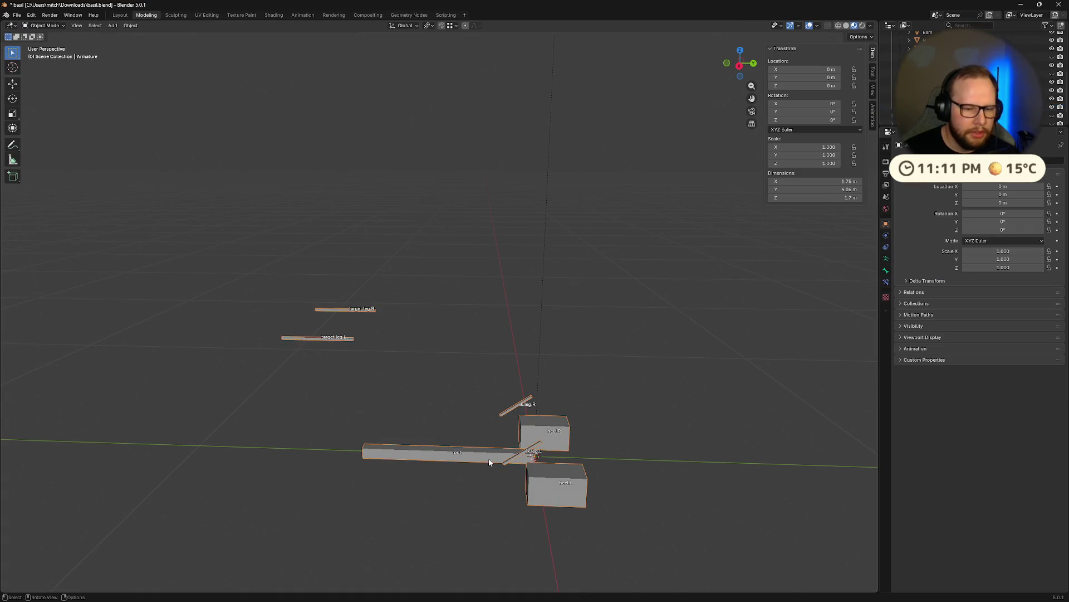
- In Pose Mode, lift and lower the torso control to check the body and legs follow, then reset it
middle_drag(489, 460, 420, 383)
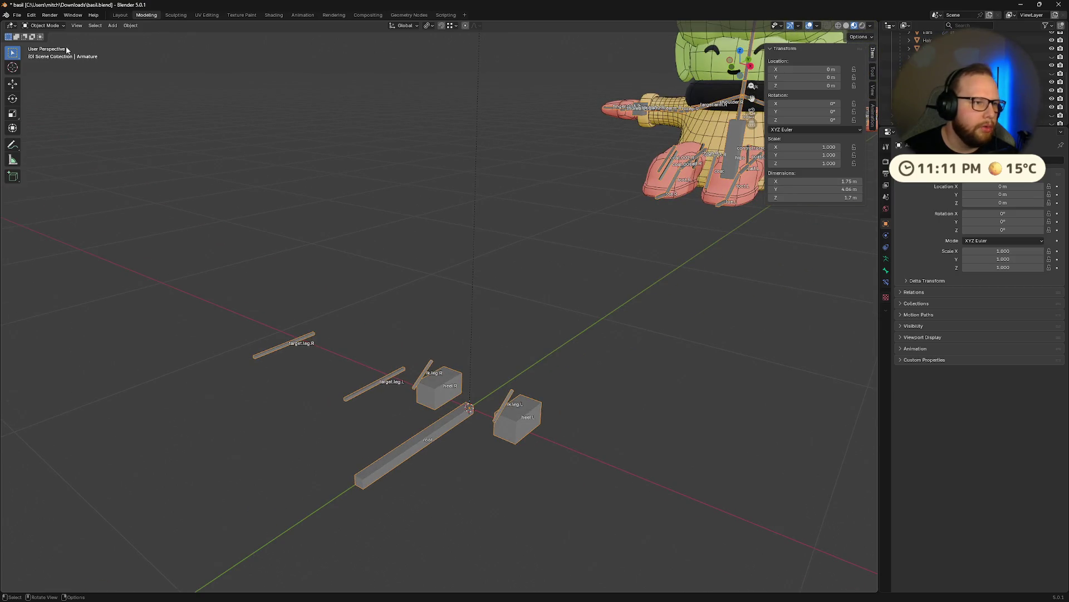
key(ctrl+Tab)
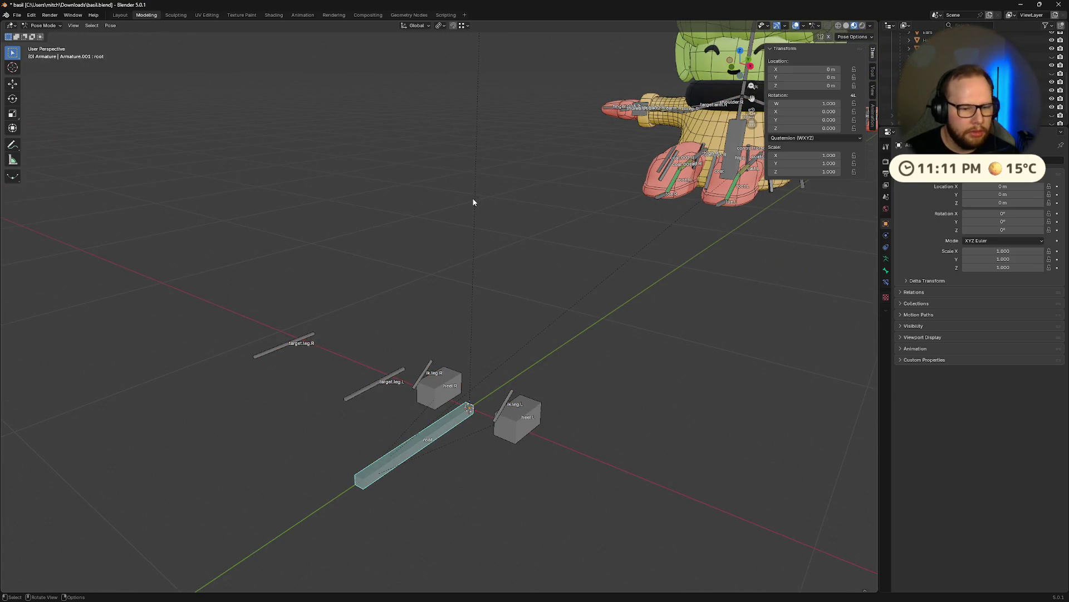
click(474, 202)
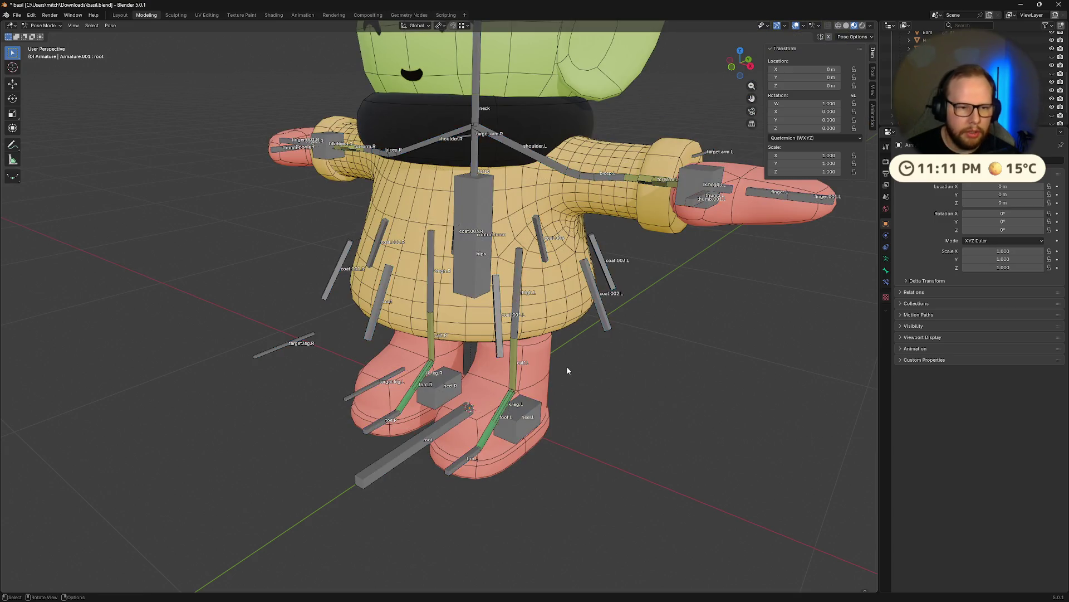
key(KP_1)
click(424, 286)
key(g)
key(z)
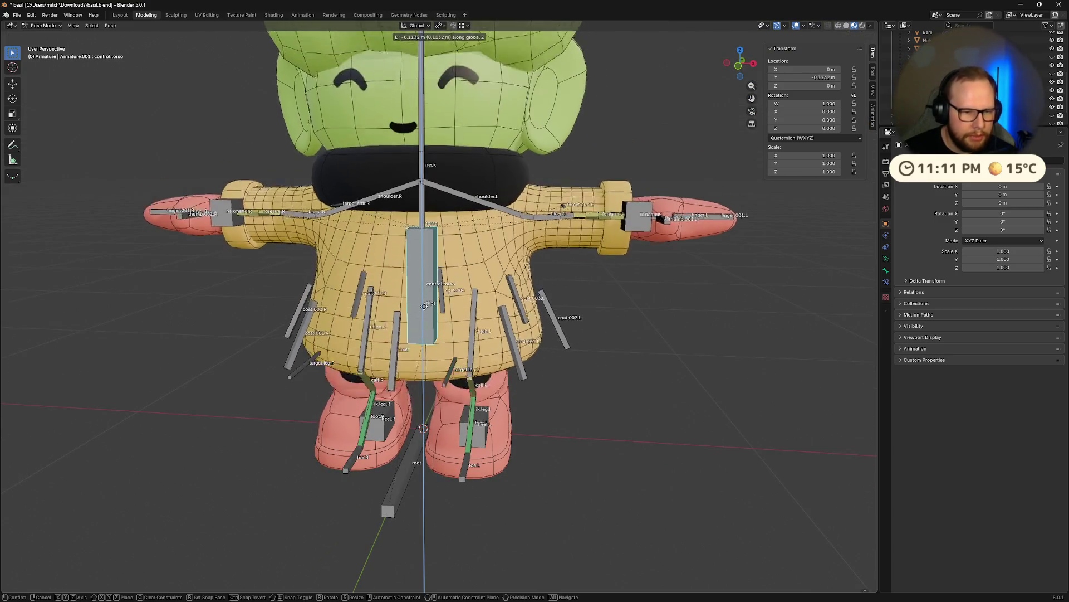
right_click(423, 306)
middle_drag(423, 307, 454, 328)
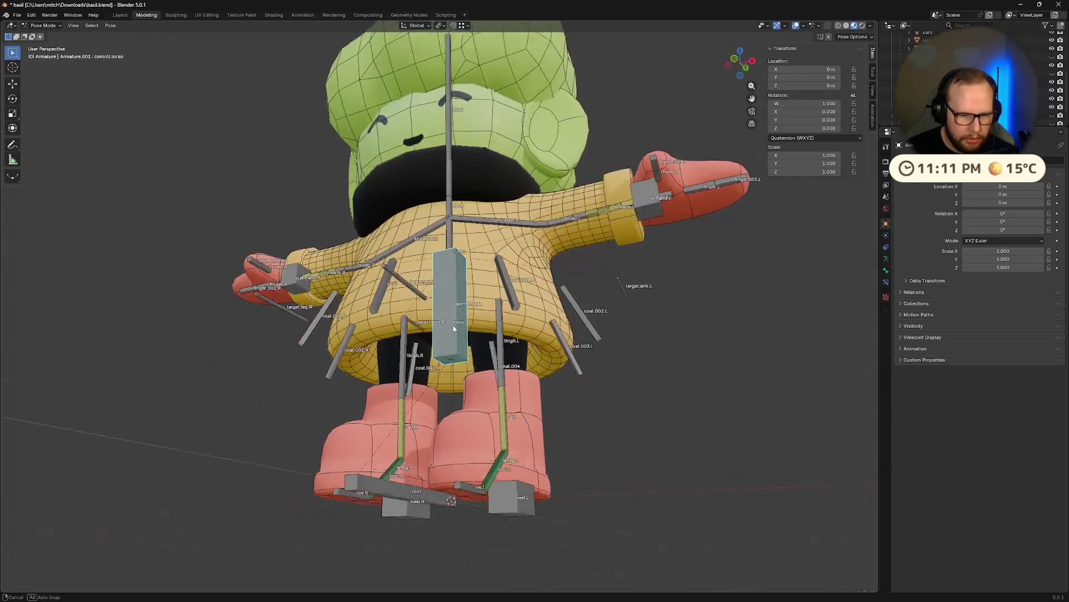
click(457, 206)
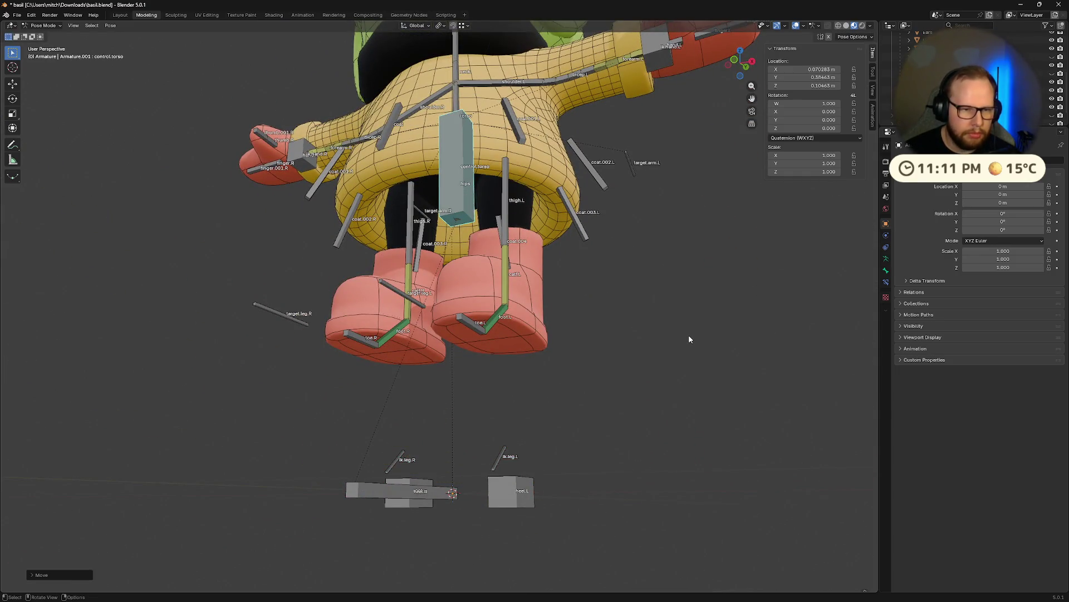
key(alt+g)
middle_drag(687, 336, 558, 358)
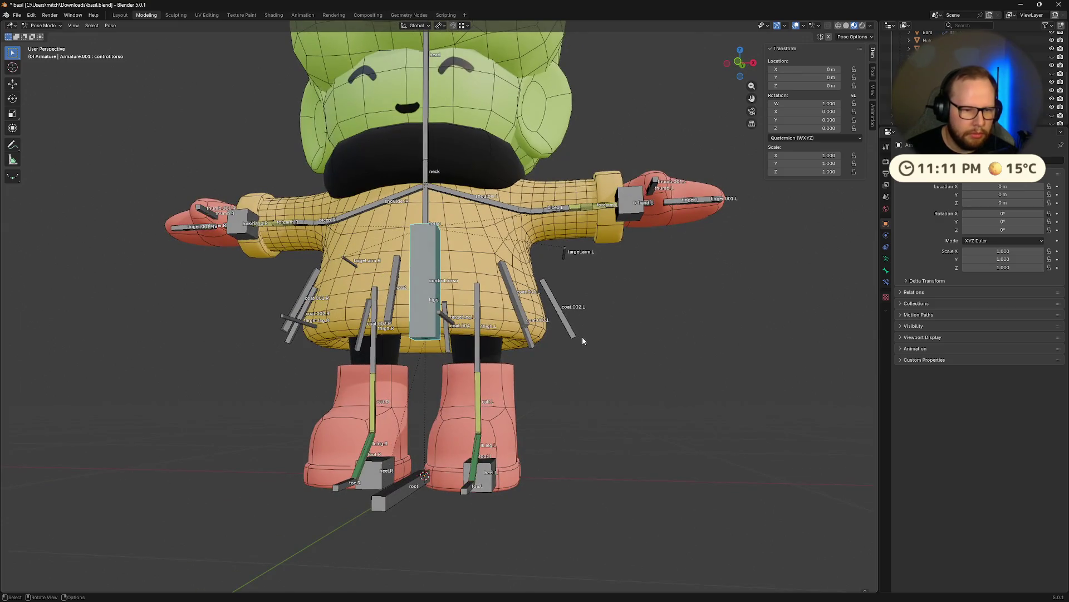
key(g)
right_click(726, 344)
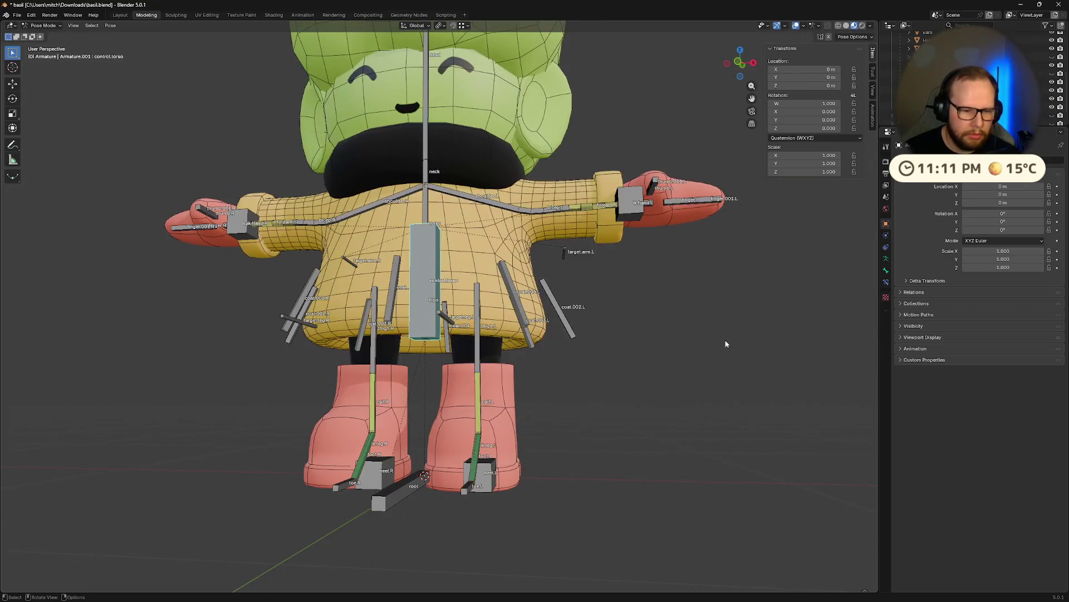
- Move the left hand IK control and rotate the head to test them, resetting the head afterward
middle_drag(726, 344, 672, 314)
click(688, 169)
key(g)
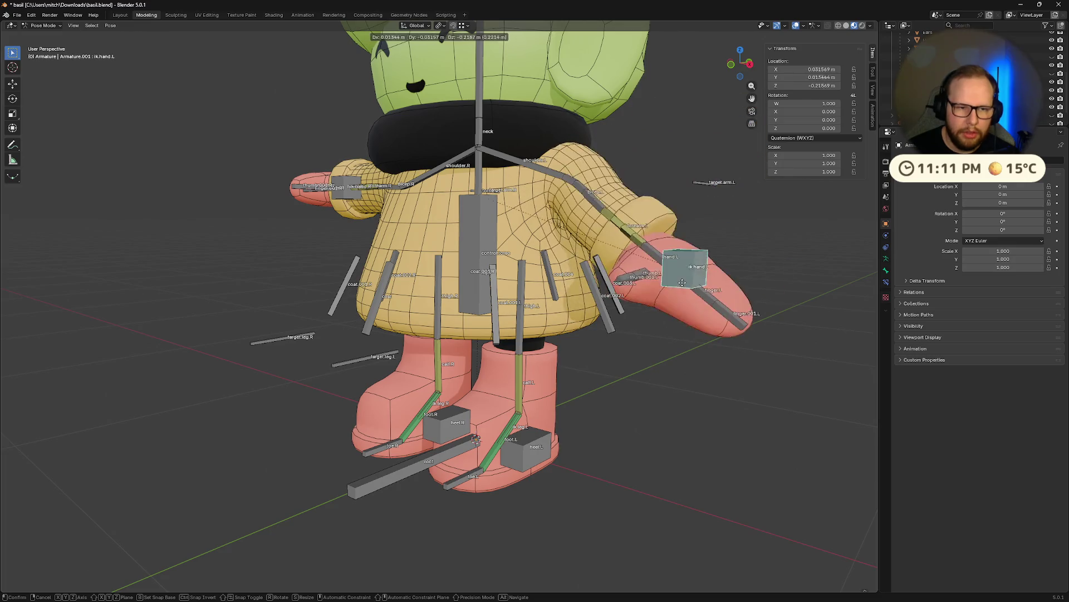
right_click(683, 283)
click(481, 80)
key(r)
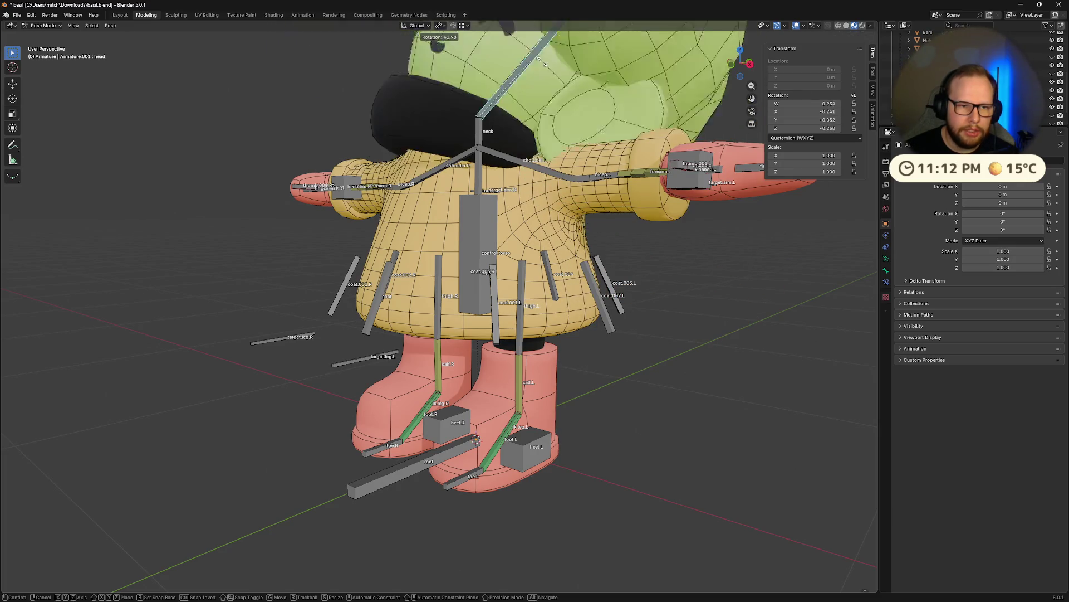
right_click(512, 227)
middle_drag(512, 227, 519, 313)
key(r)
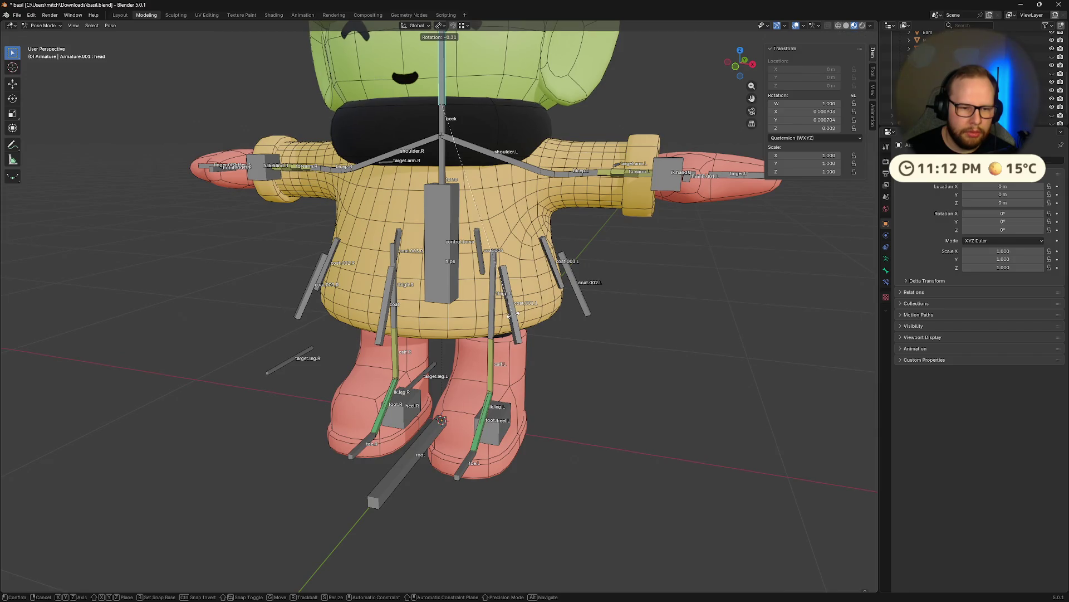
click(531, 276)
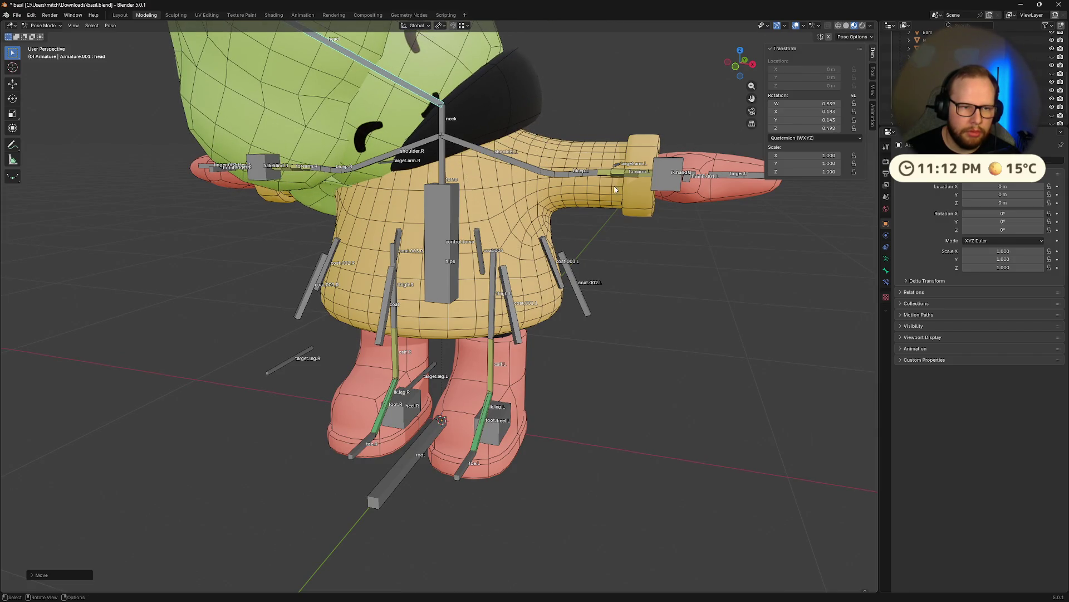
key(alt+r)
scroll(645, 302, down, 3)
- Rotate the torso control about X so the whole character tilts, and inspect it from behind
middle_drag(645, 301, 486, 252)
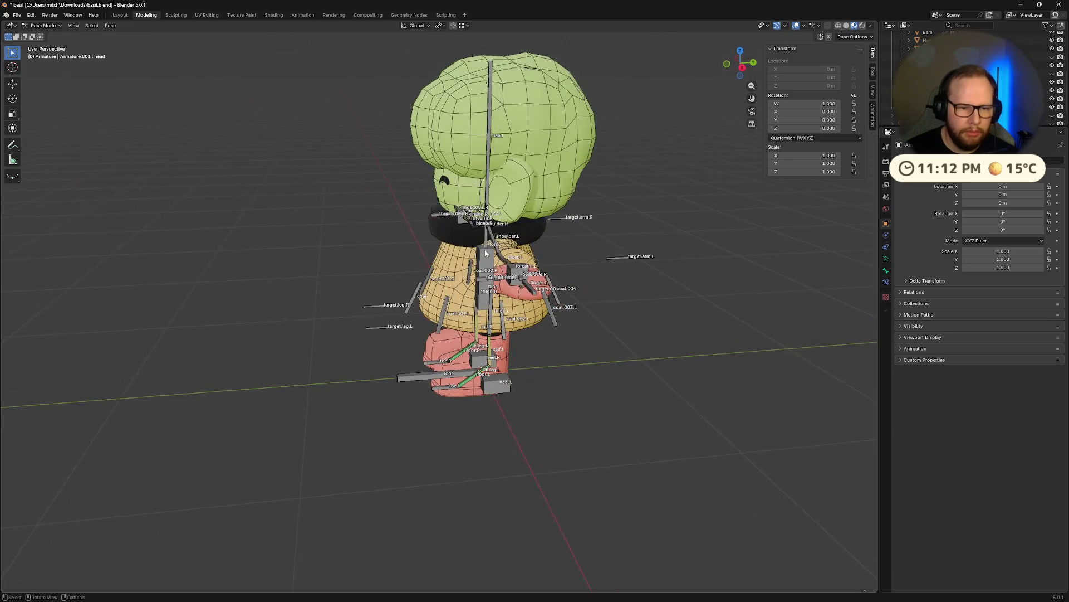
click(485, 251)
key(t)
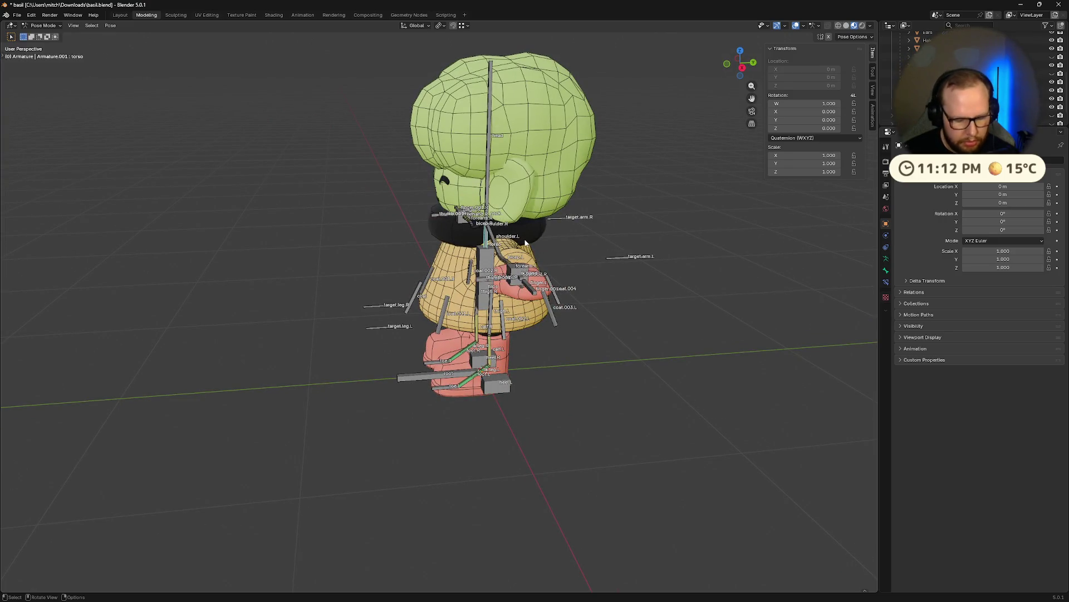
key(r)
key(x)
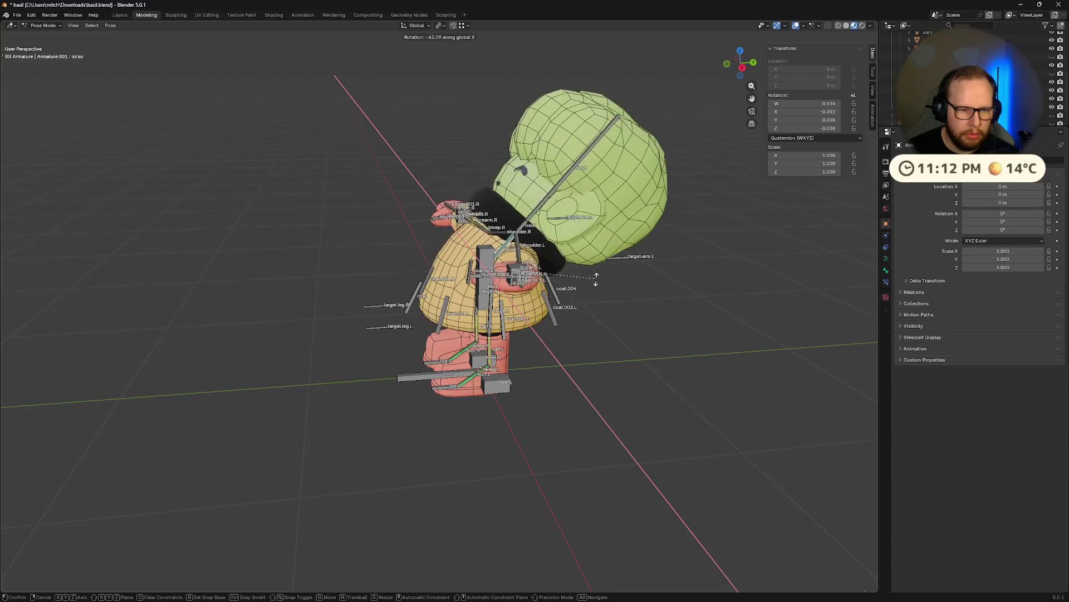
click(495, 214)
mouse_move(495, 213)
middle_down()
mouse_move(474, 220)
mouse_move(606, 228)
middle_up()
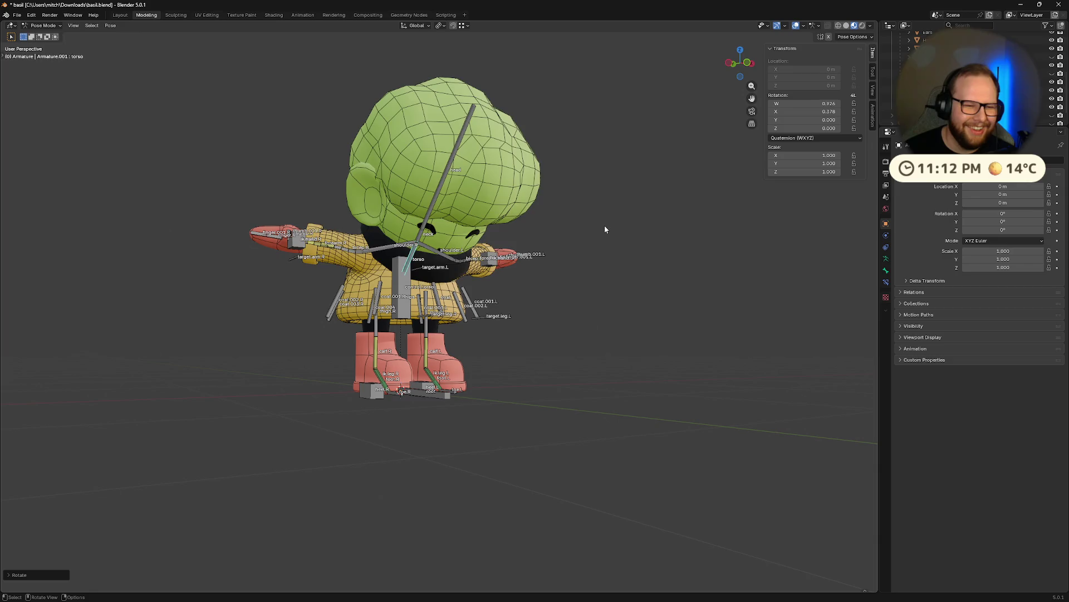
- Clear the torso rotation, try one more tilt and cancel it so basil stands upright, then save basil.blend
key(alt+r)
key(ctrl+s)
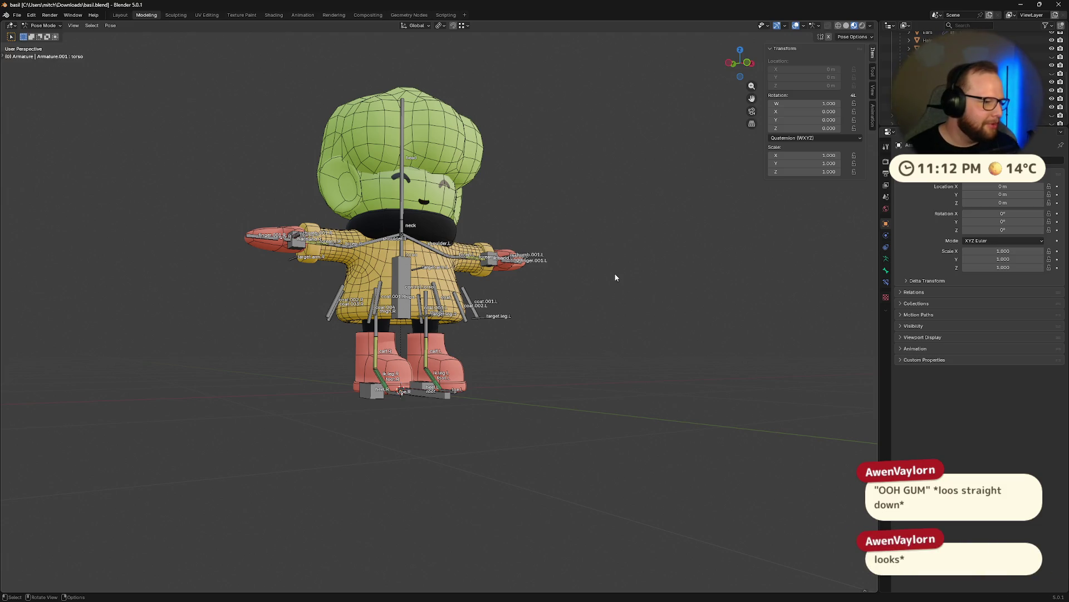
middle_drag(654, 282, 656, 281)
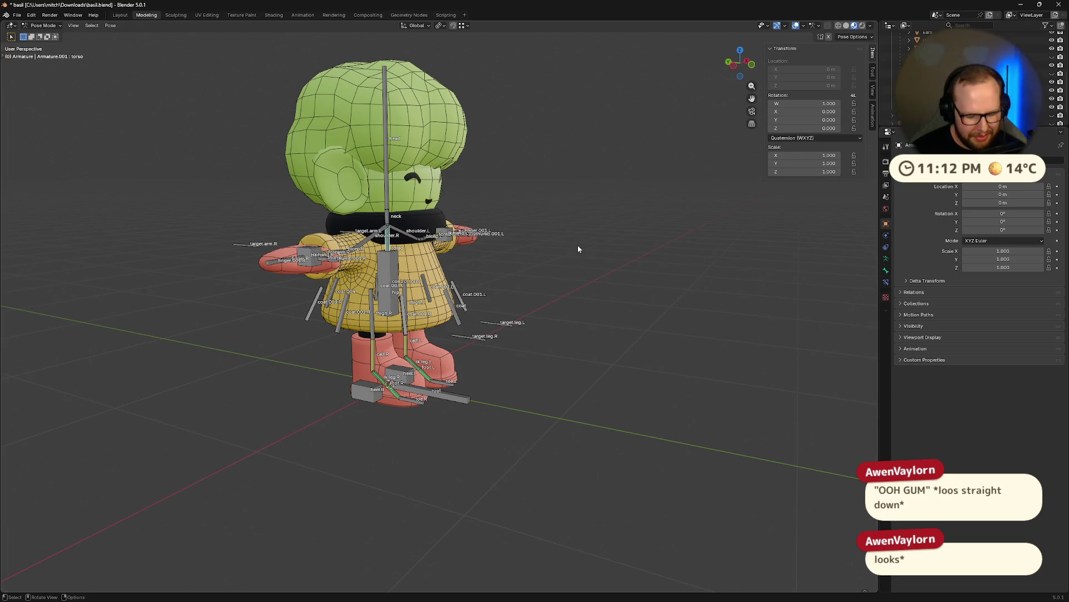
middle_drag(578, 249, 585, 276)
key(r)
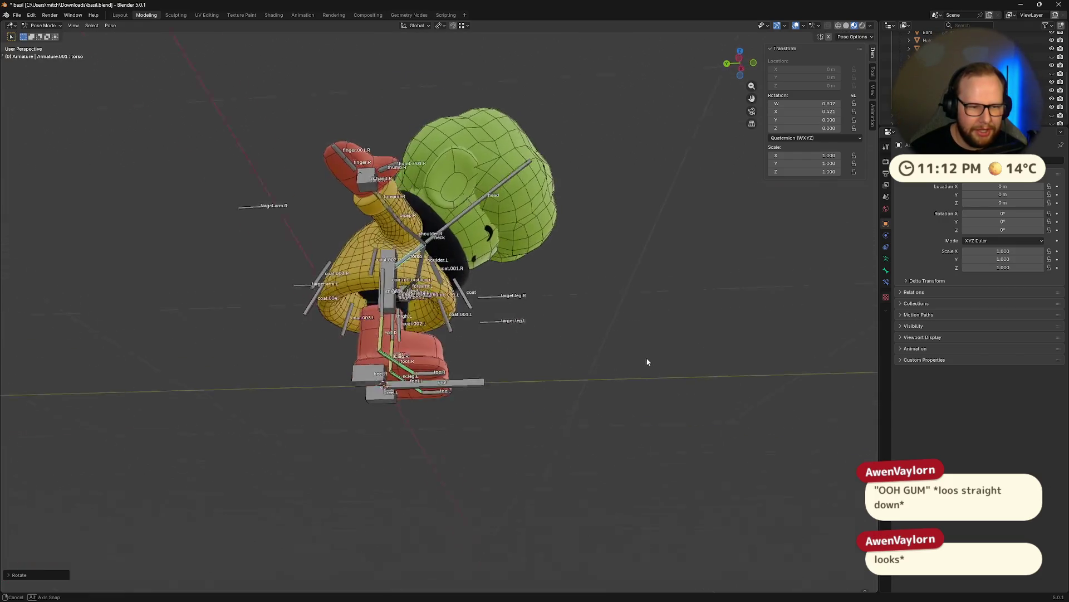
mouse_move(647, 362)
middle_down()
mouse_move(17, 371)
mouse_move(238, 279)
middle_up()
key(Escape)
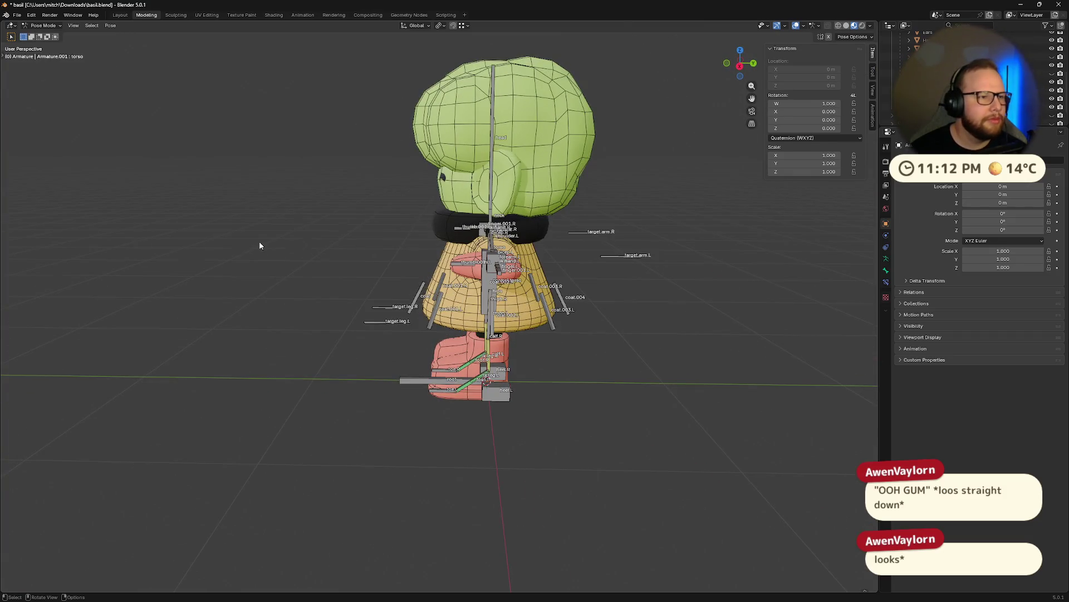
key(ctrl+s)
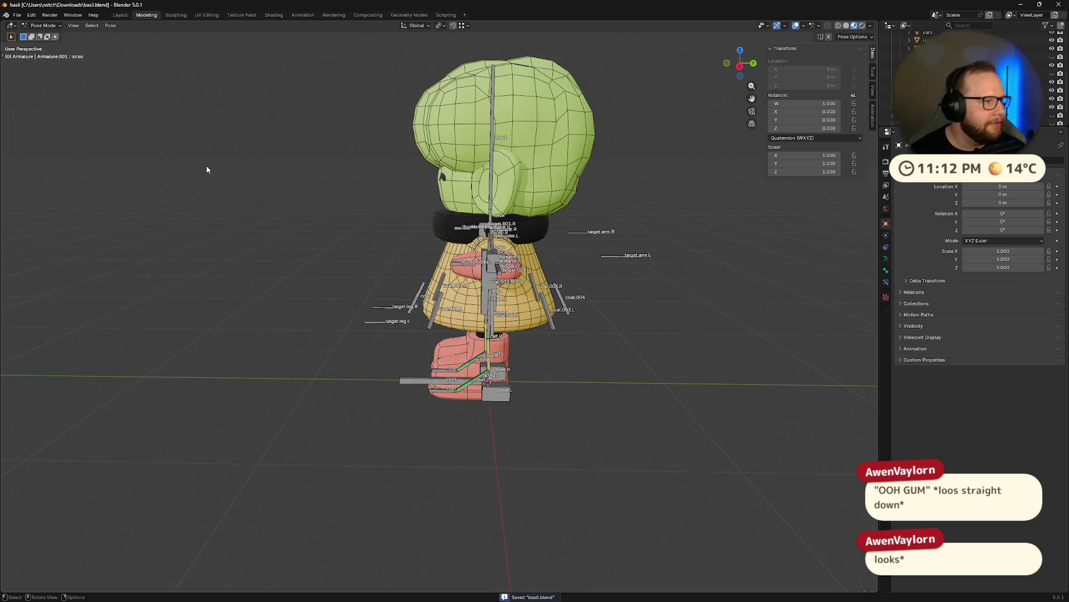
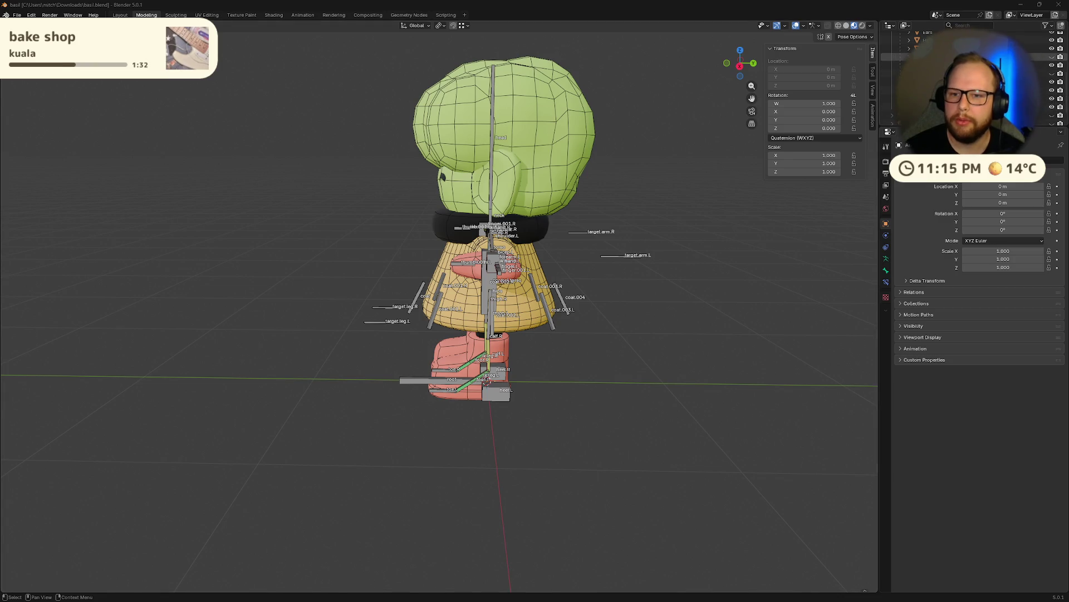
- Rename the selected scene item in the Outliner and save basil.blend
click(935, 56)
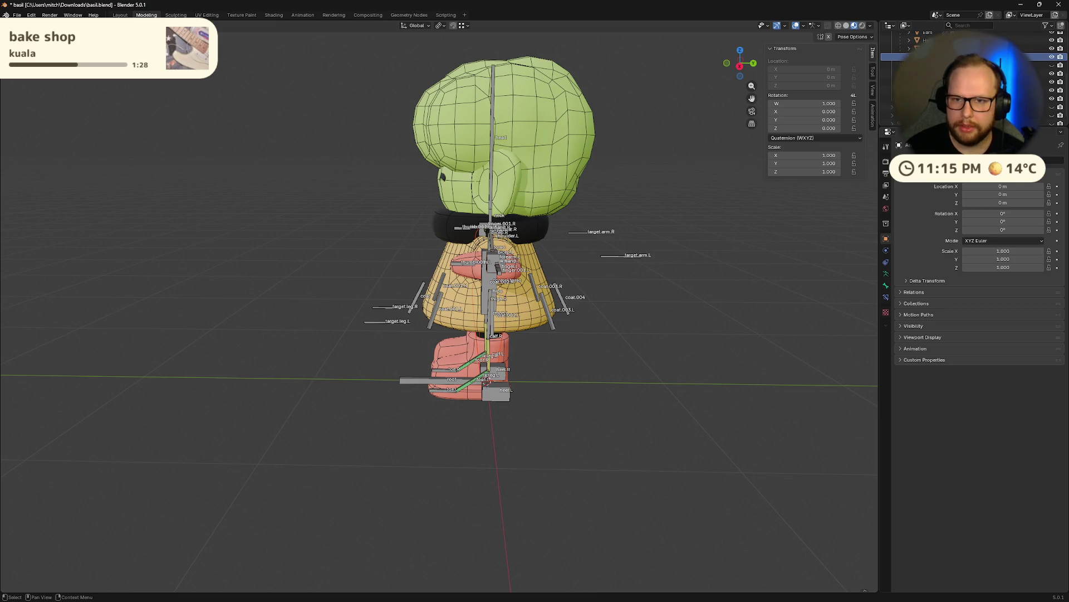
scroll(969, 84, up, 2)
double_click(969, 73)
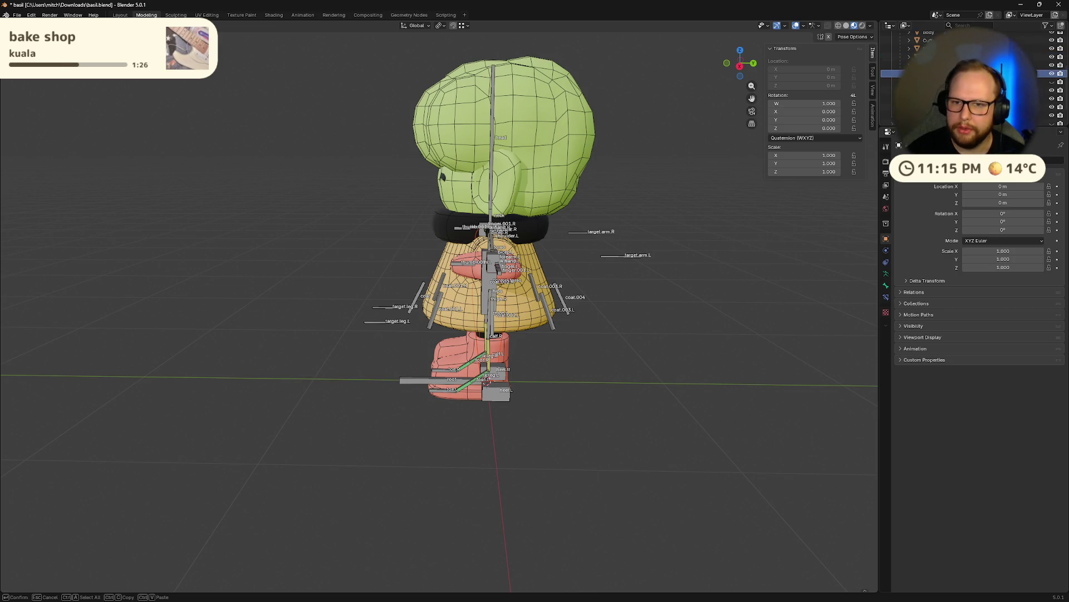
key(Return)
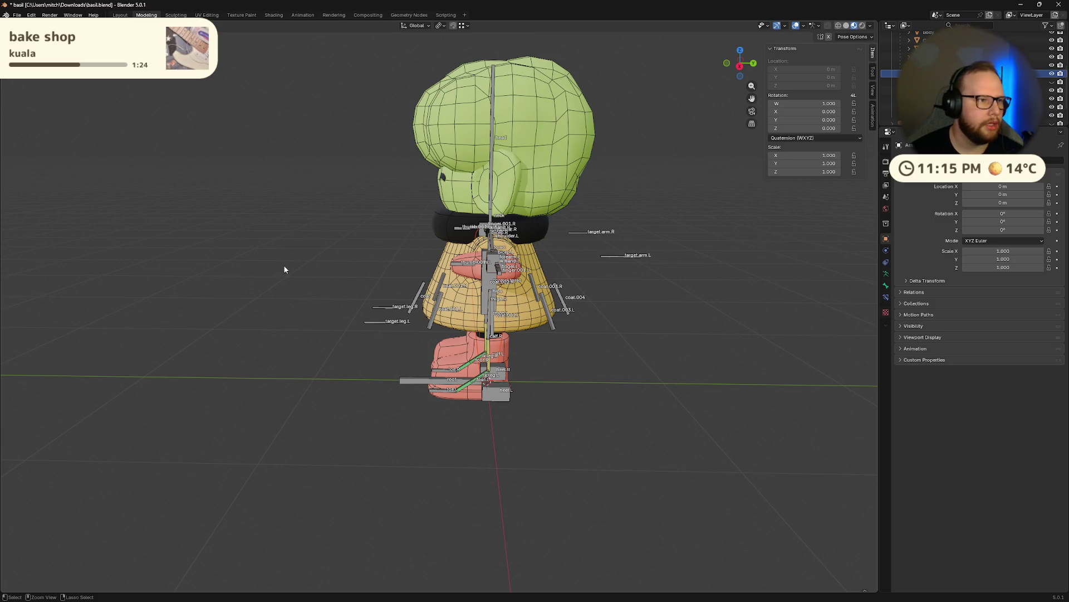
key(ctrl+s)
- Frame the whole character and collapse a branch of the Outliner hierarchy
middle_drag(224, 319, 627, 293)
scroll(628, 293, down, 3)
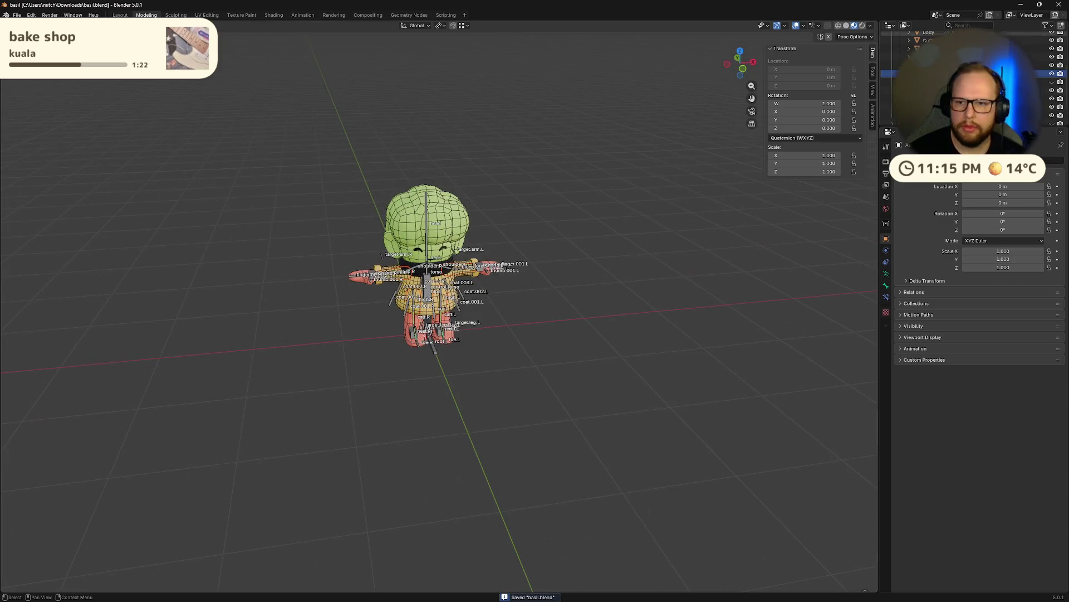
scroll(969, 84, up, 2)
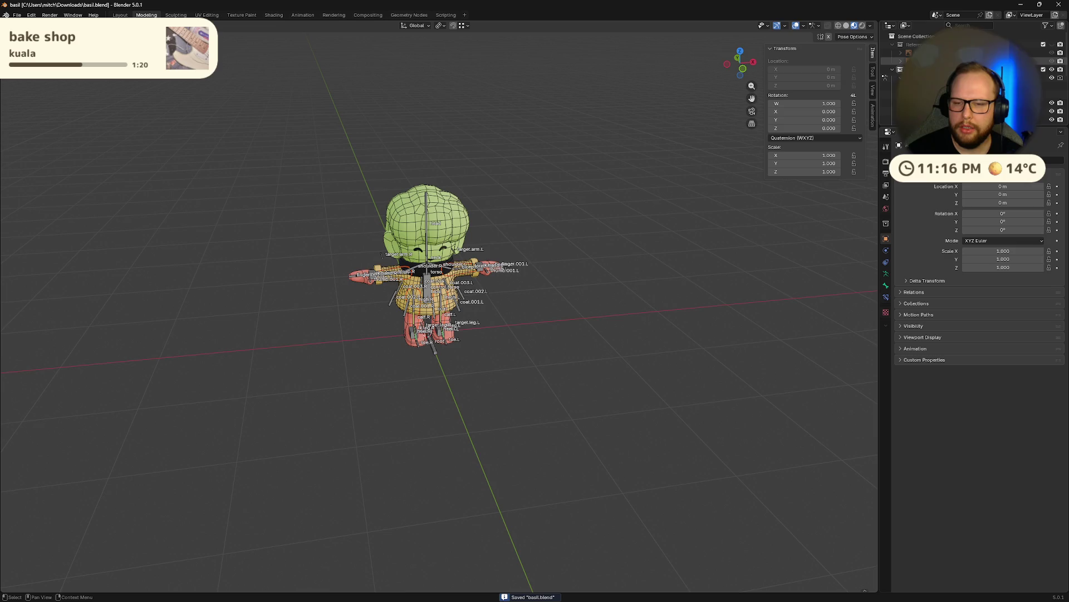
click(1061, 48)
scroll(1062, 47, down, 5)
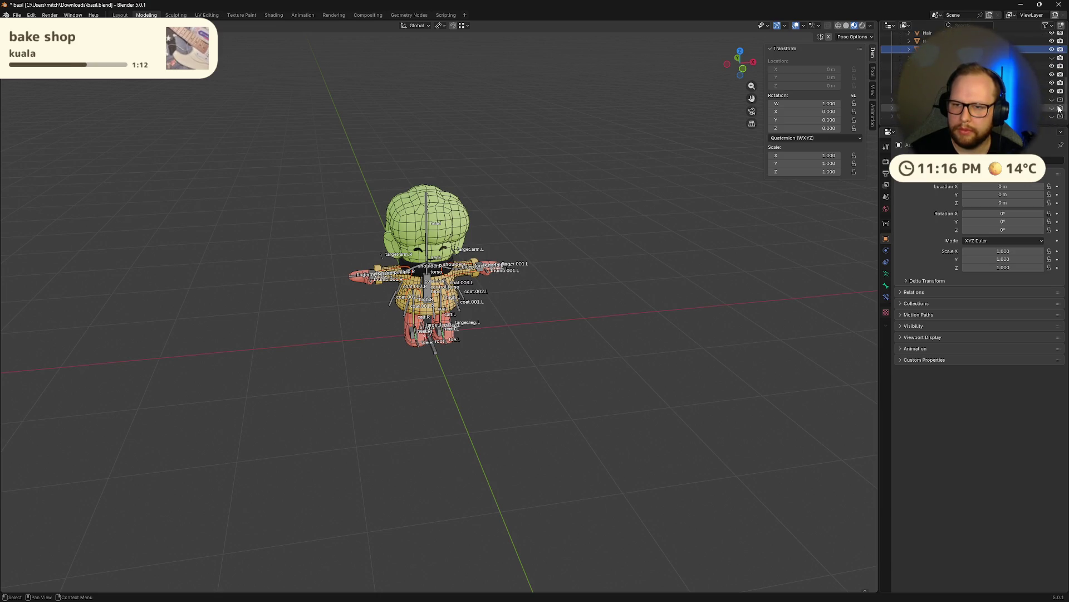
scroll(888, 92, up, 5)
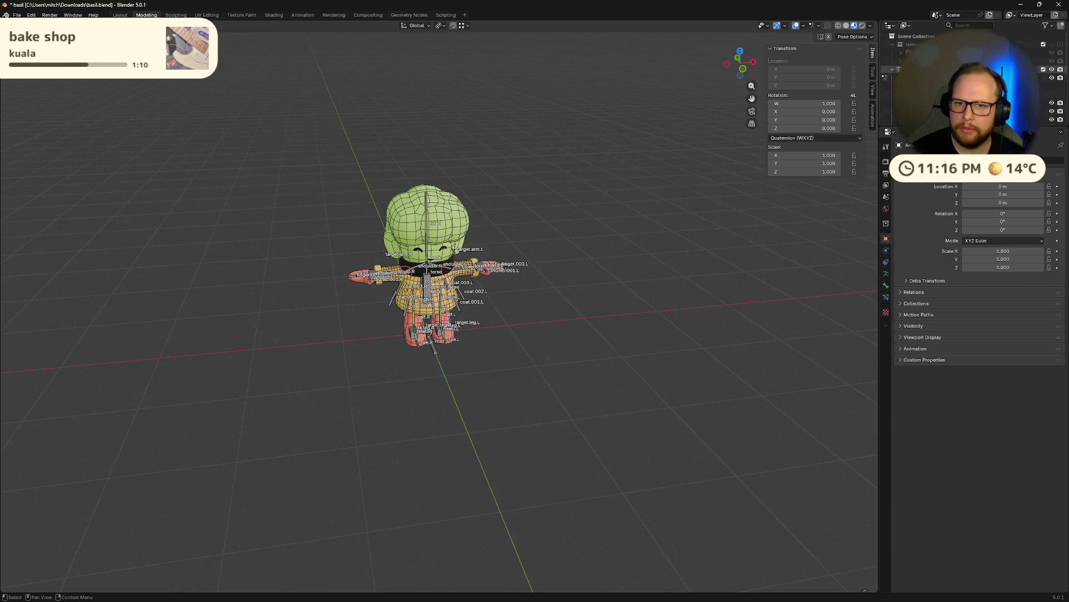
click(890, 43)
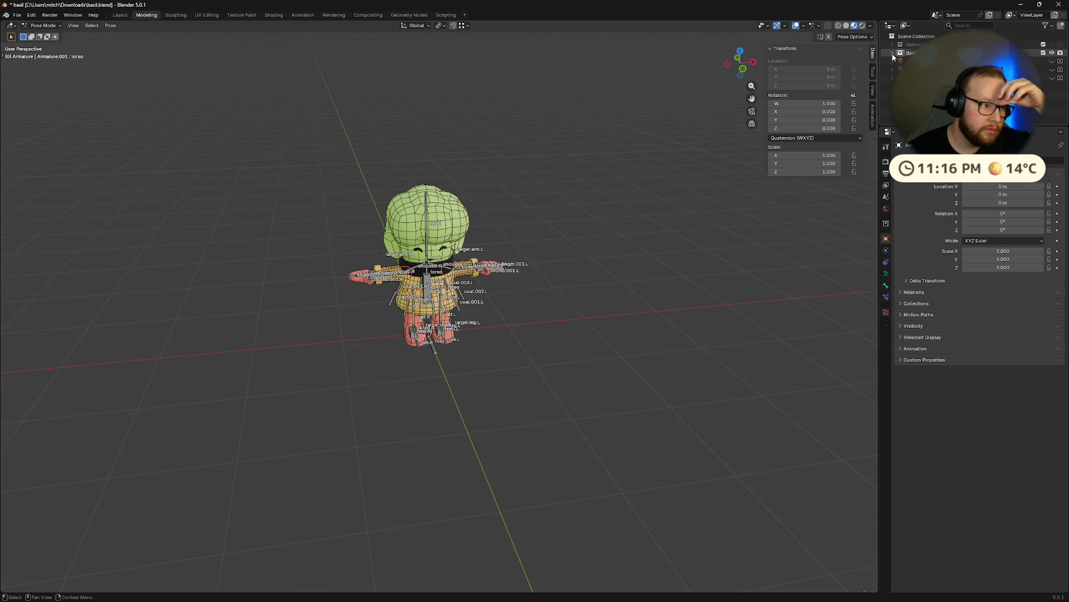
- Turn off Show Names in the armature's Viewport Display and save the file
middle_drag(604, 256, 597, 258)
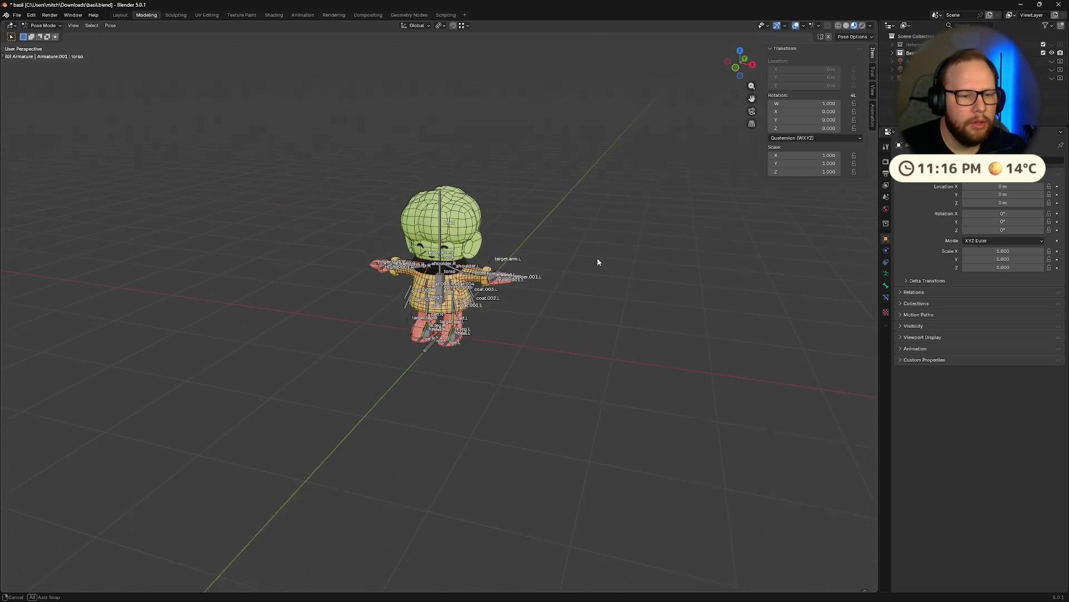
scroll(610, 254, up, 6)
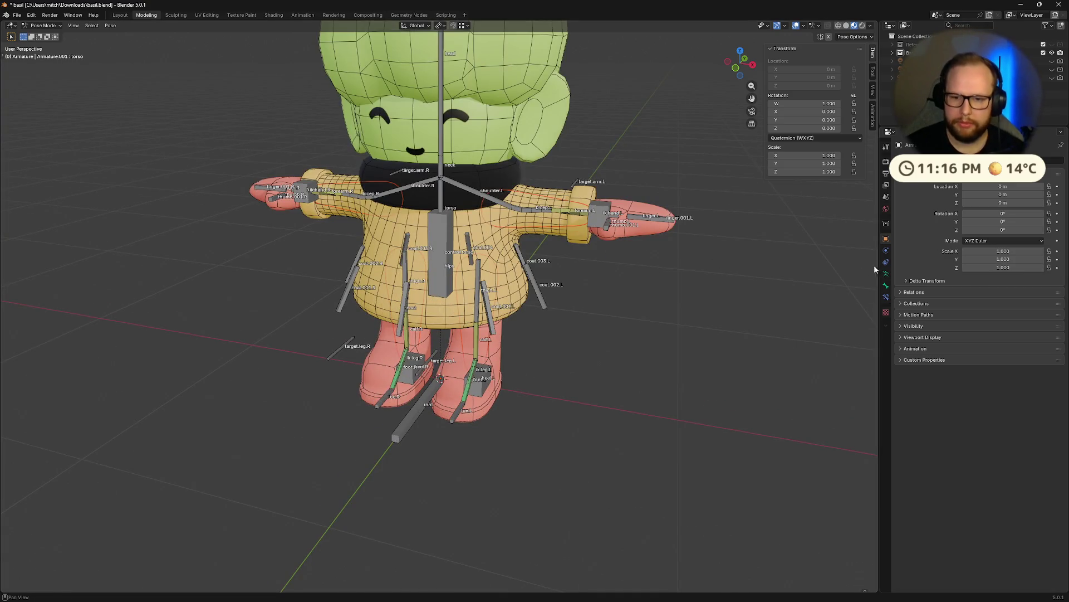
click(886, 285)
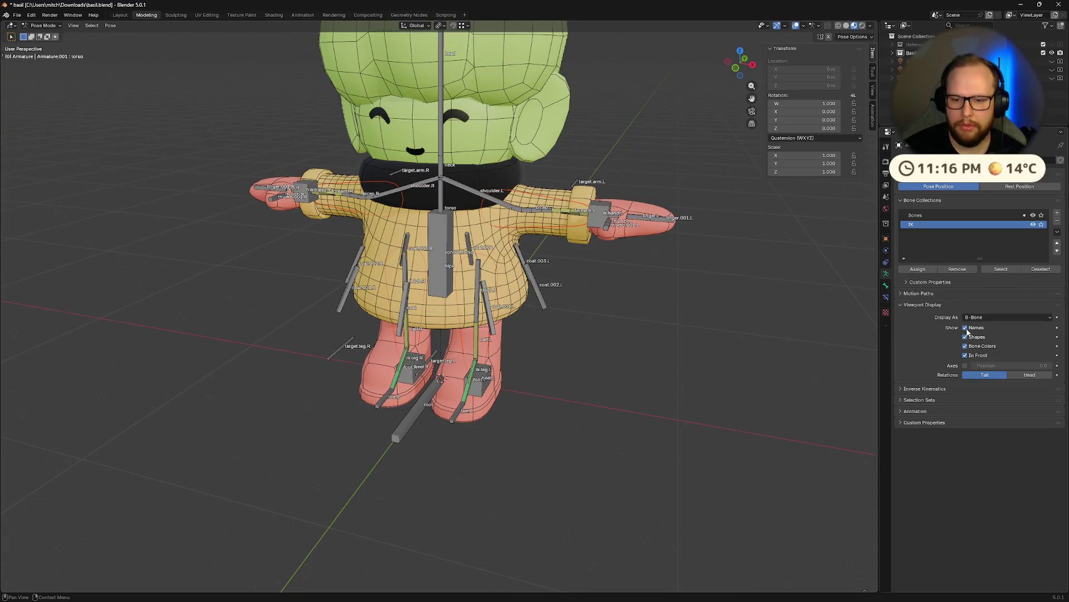
click(966, 328)
mouse_move(749, 413)
middle_down()
mouse_move(661, 407)
mouse_move(667, 418)
middle_up()
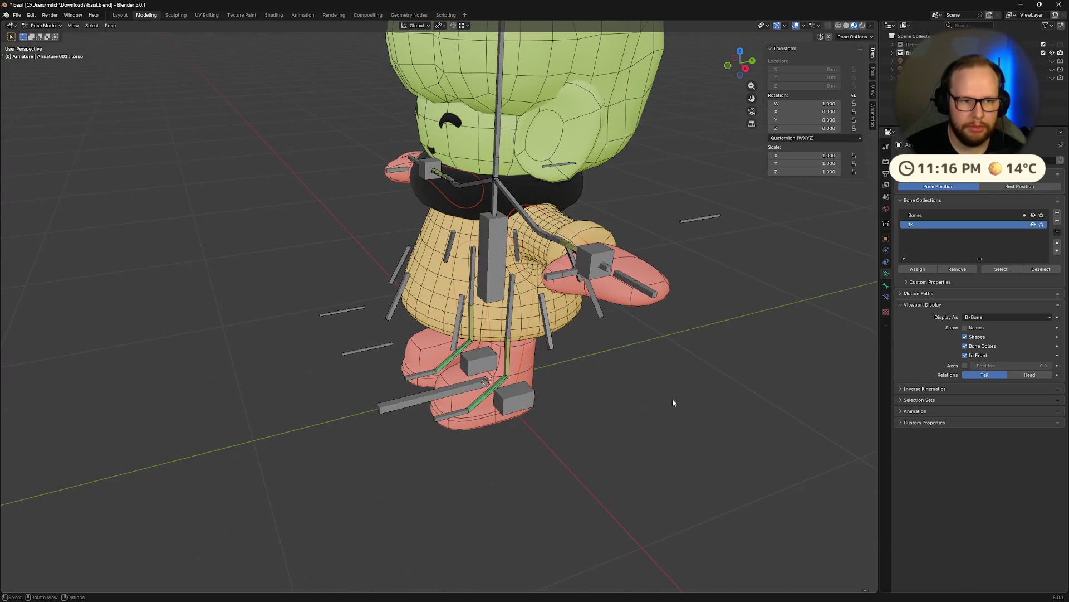
key(ctrl+s)
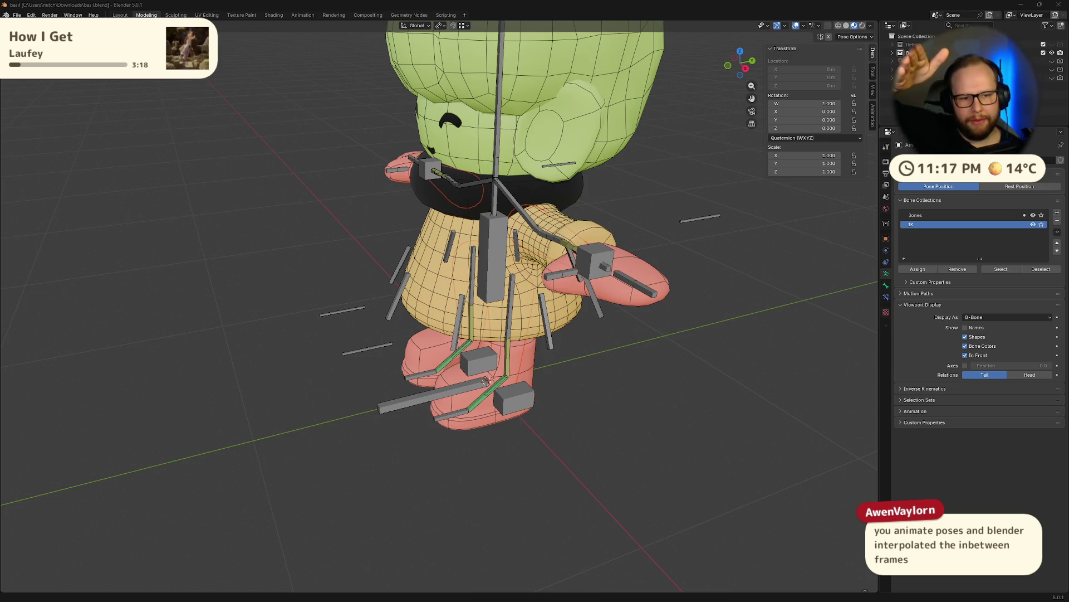
mouse_move(440, 468)
middle_down()
mouse_move(441, 478)
mouse_move(552, 439)
middle_up()
- Move the left heel control to bend the leg, then clear its location back to rest
key(g)
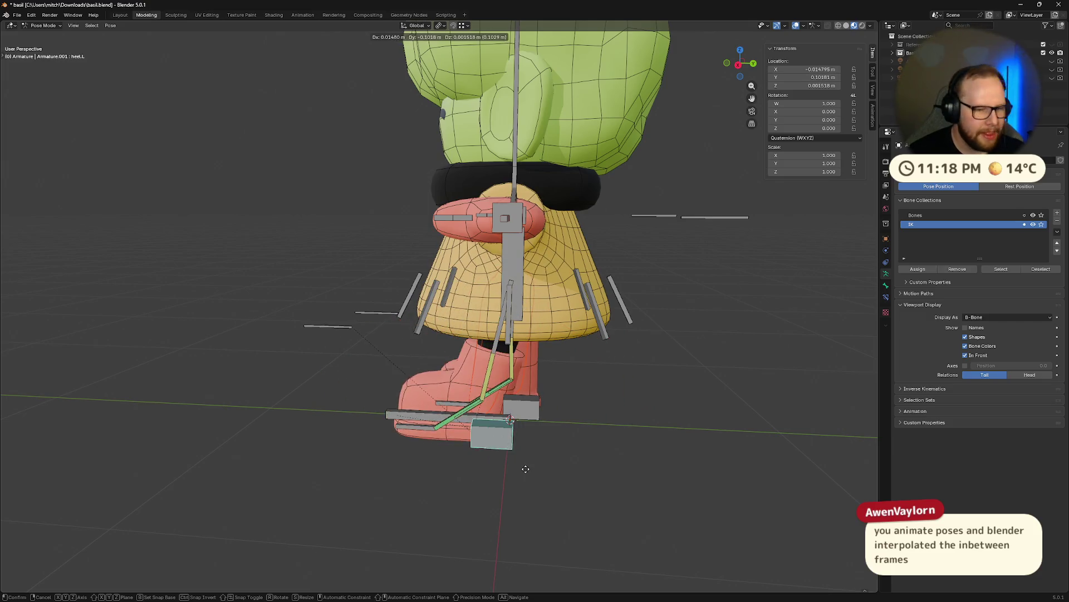
click(604, 450)
key(alt+g)
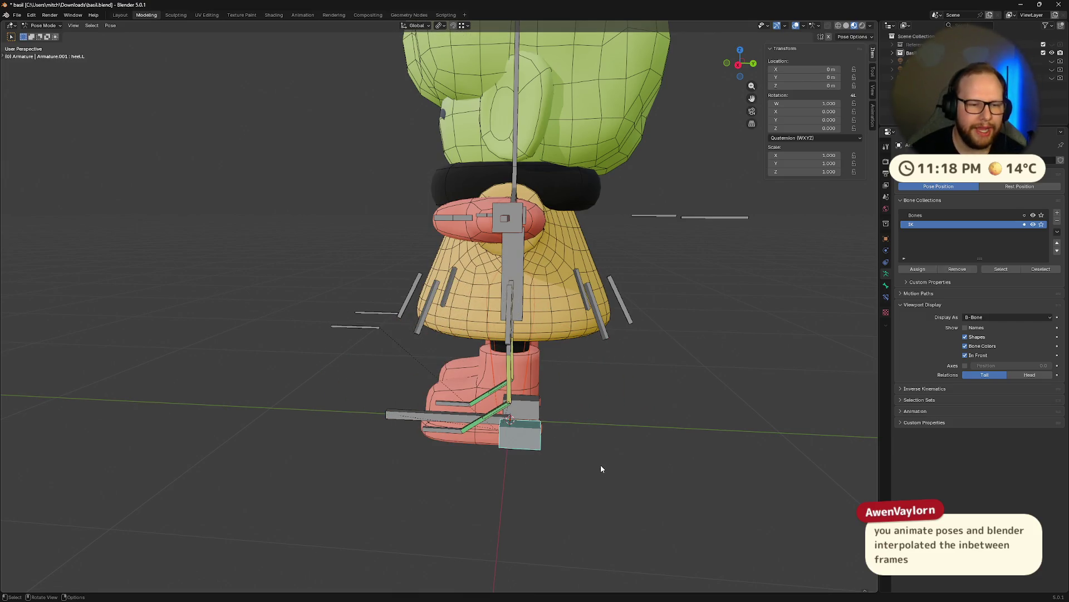
mouse_move(601, 465)
middle_down()
mouse_move(438, 312)
mouse_move(697, 352)
mouse_move(559, 354)
mouse_move(605, 367)
middle_up()
scroll(698, 352, down, 3)
scroll(560, 351, up, 4)
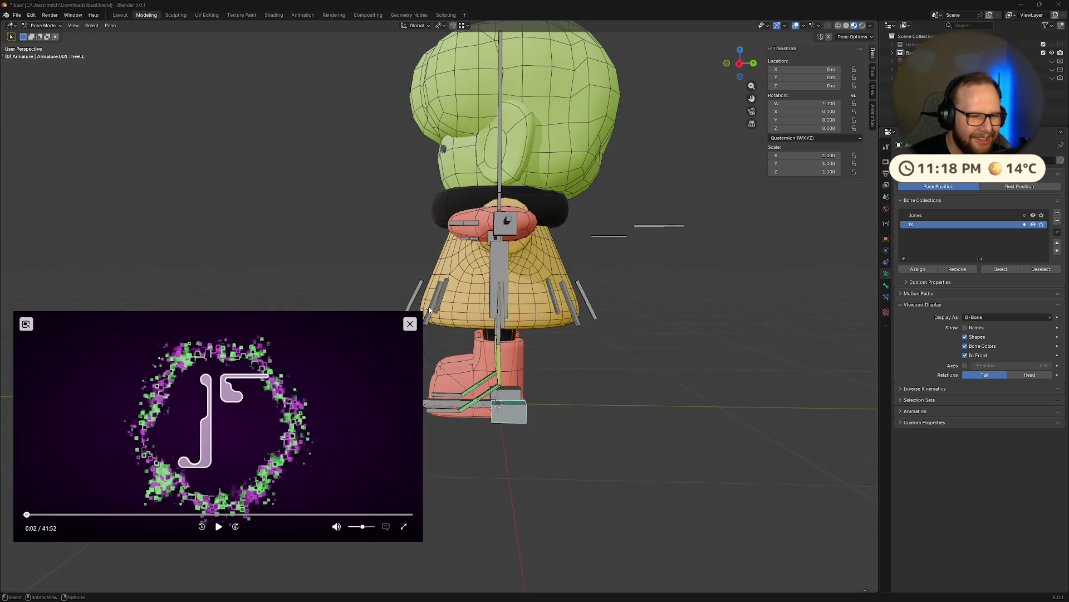
drag(387, 353, 420, 337)
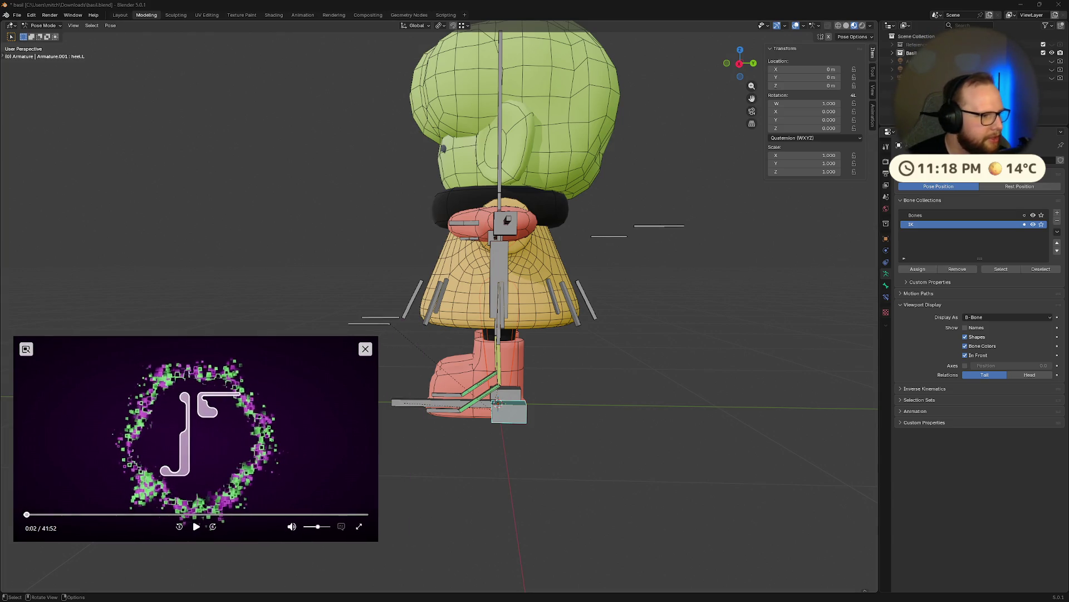
key(space)
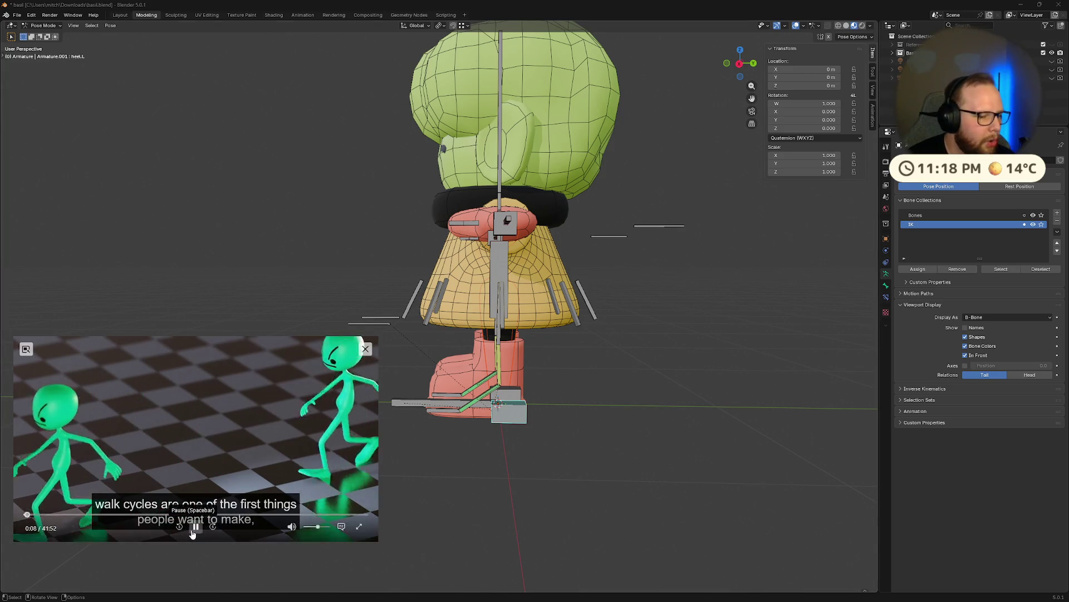
click(194, 528)
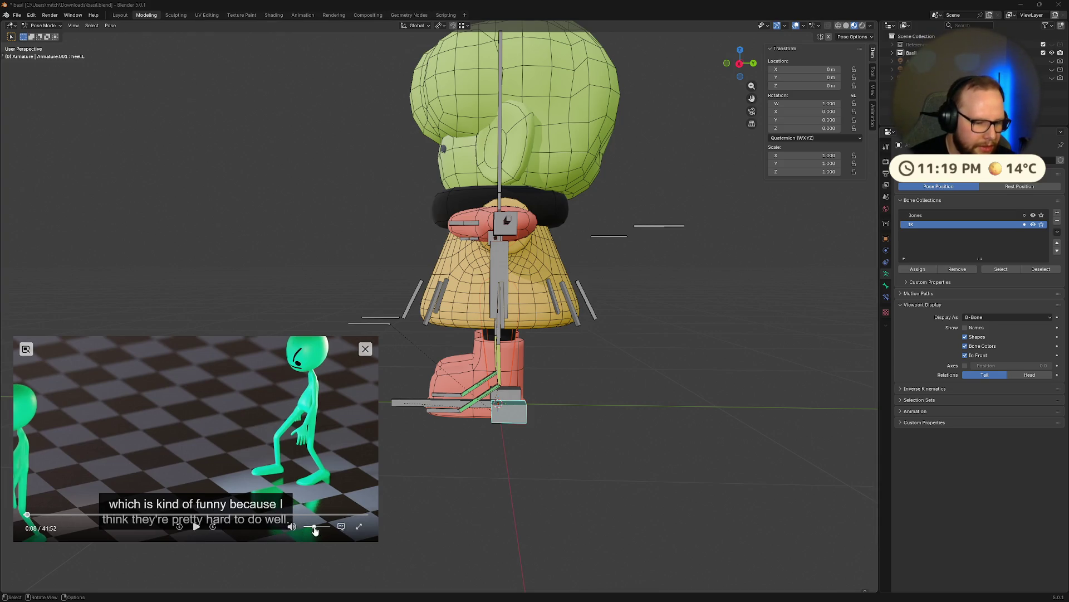
key(space)
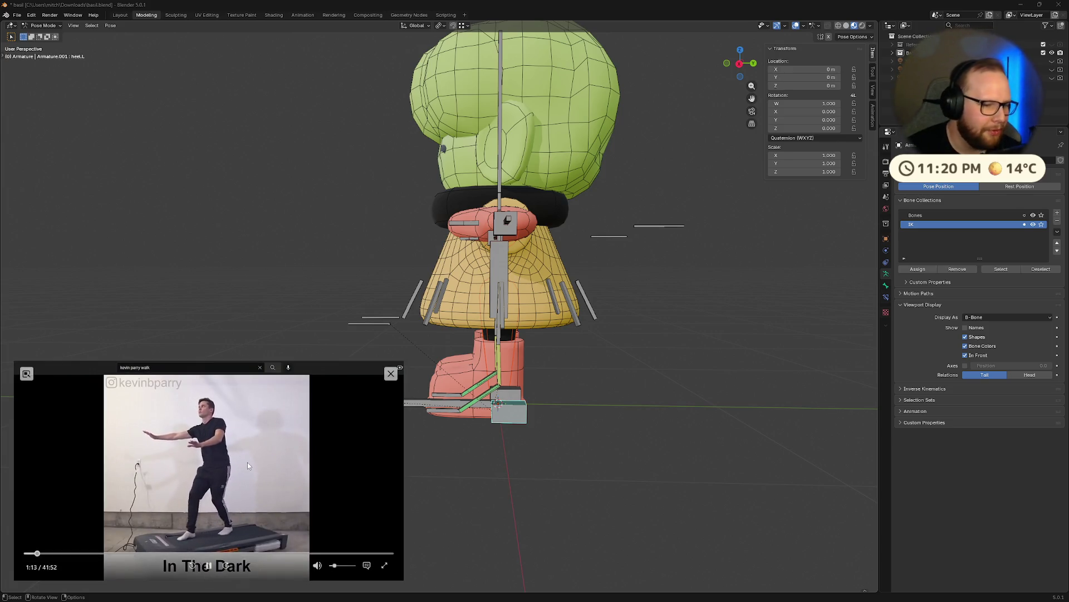
click(207, 566)
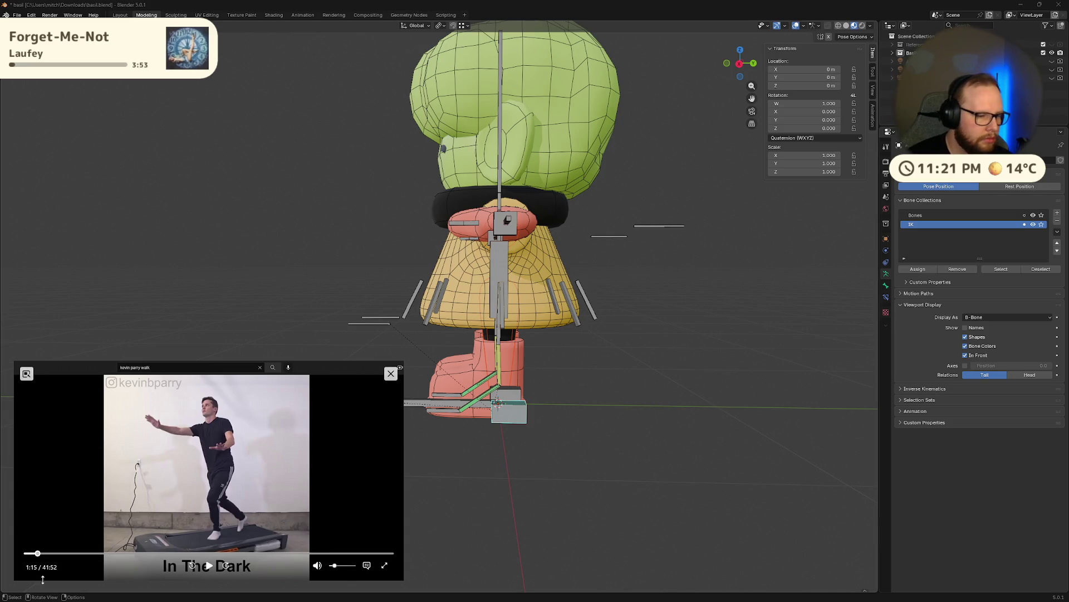
click(208, 566)
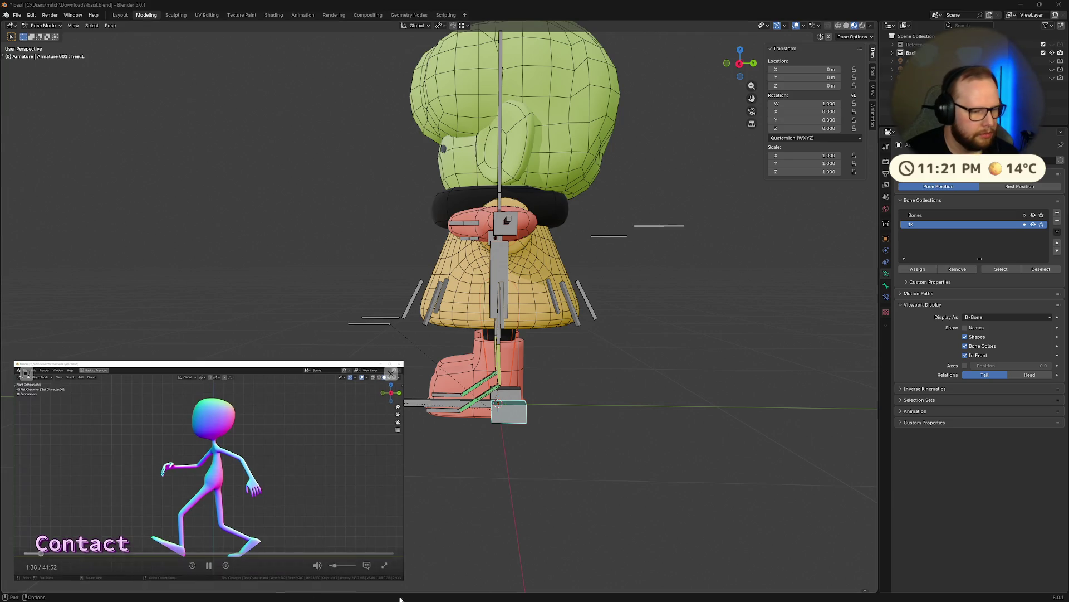
scroll(526, 409, down, 5)
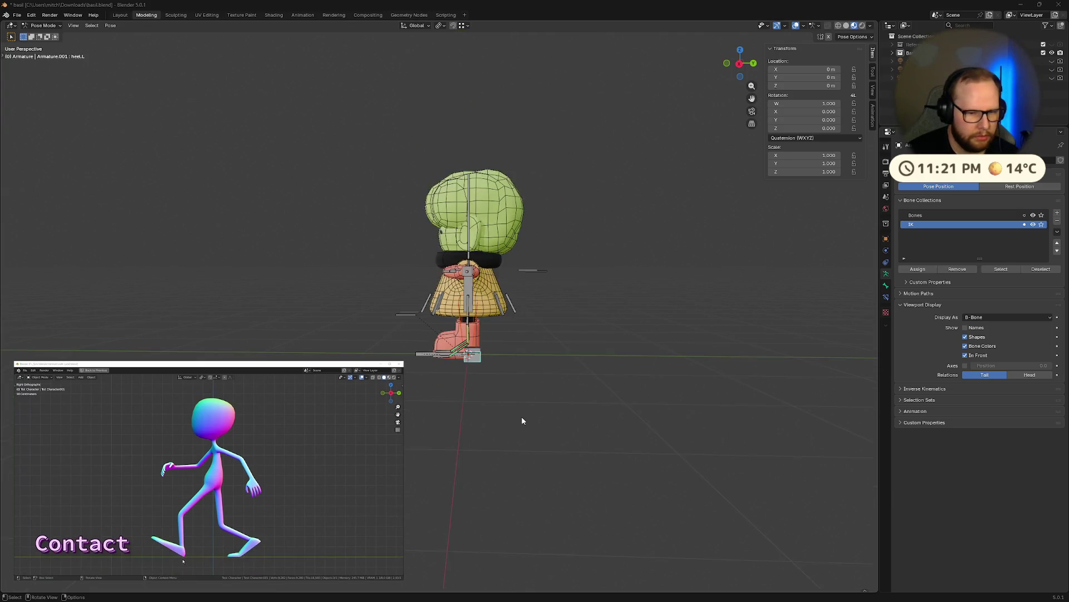
scroll(524, 403, down, 1)
- Check the heel.L control from the Right Orthographic view
click(739, 61)
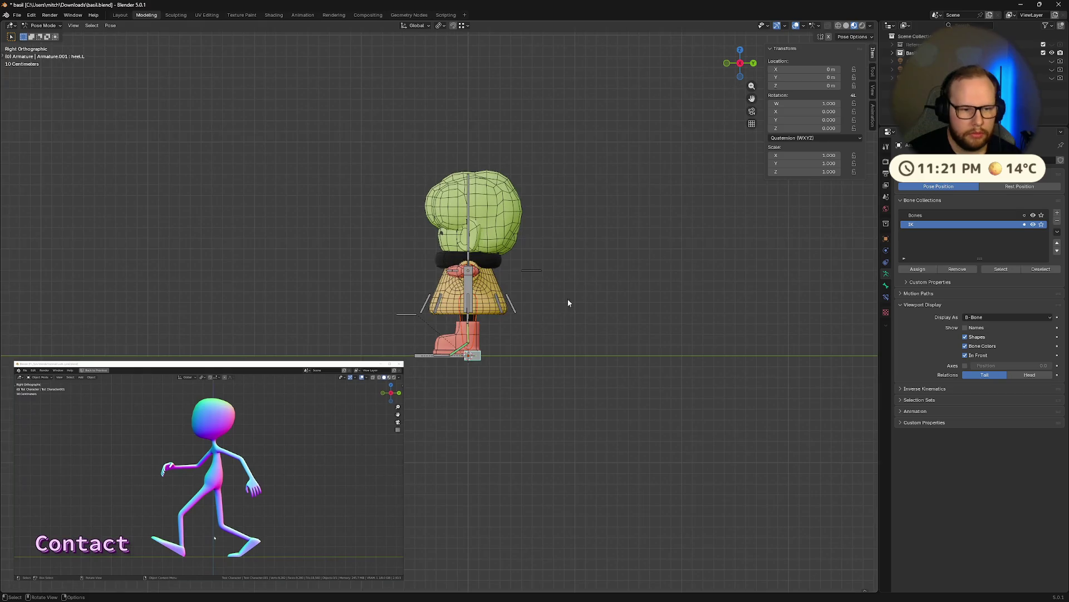
scroll(488, 385, up, 6)
scroll(489, 386, down, 2)
scroll(501, 389, down, 1)
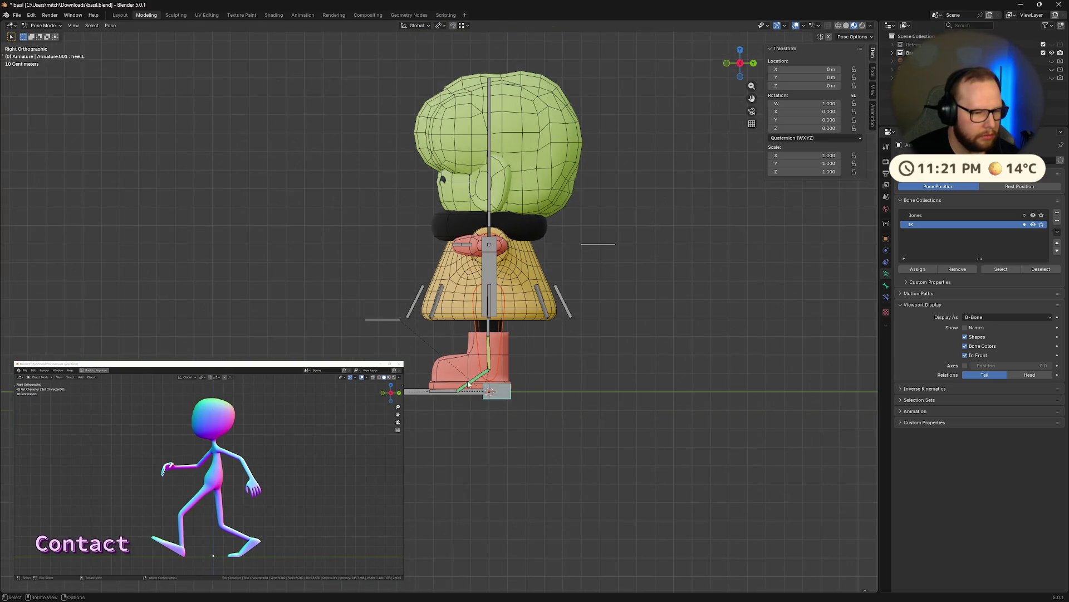
middle_drag(468, 383, 477, 420)
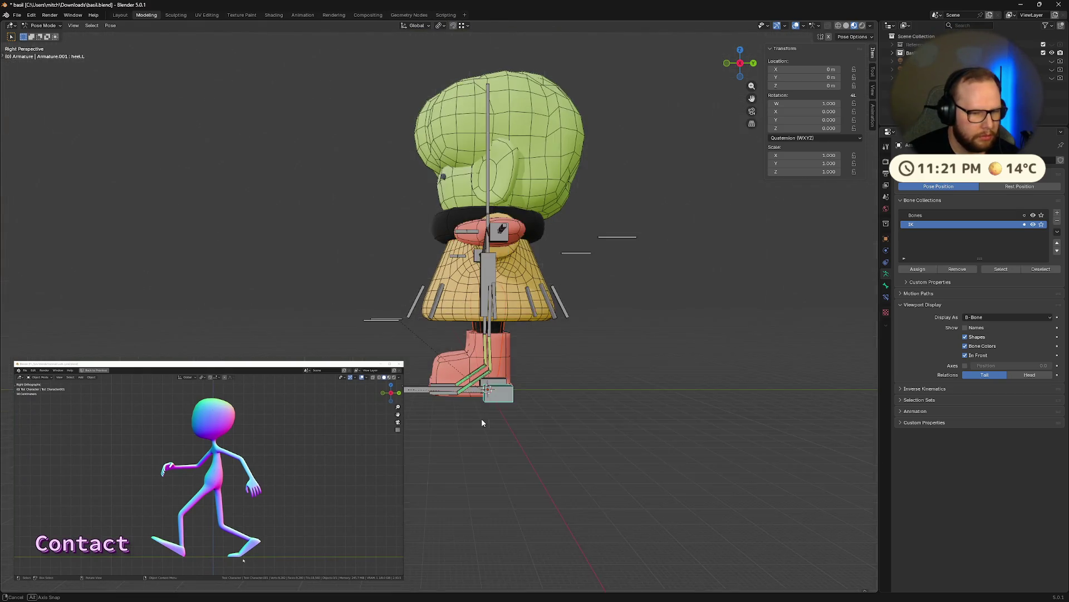
click(738, 64)
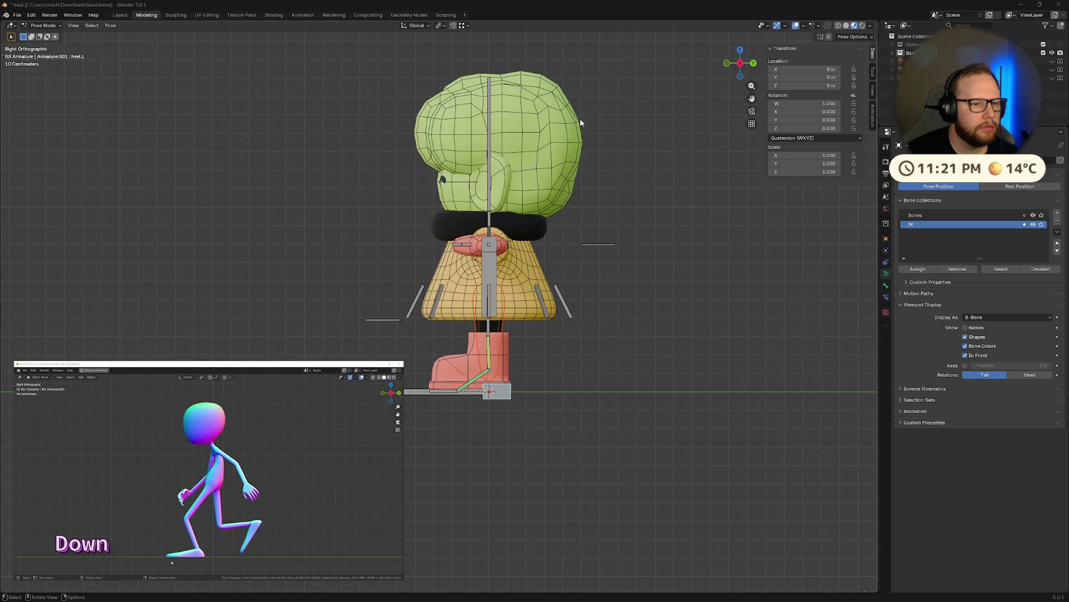
- Shrink and move the reference window aside, then pause the tutorial video
key(alt+Tab)
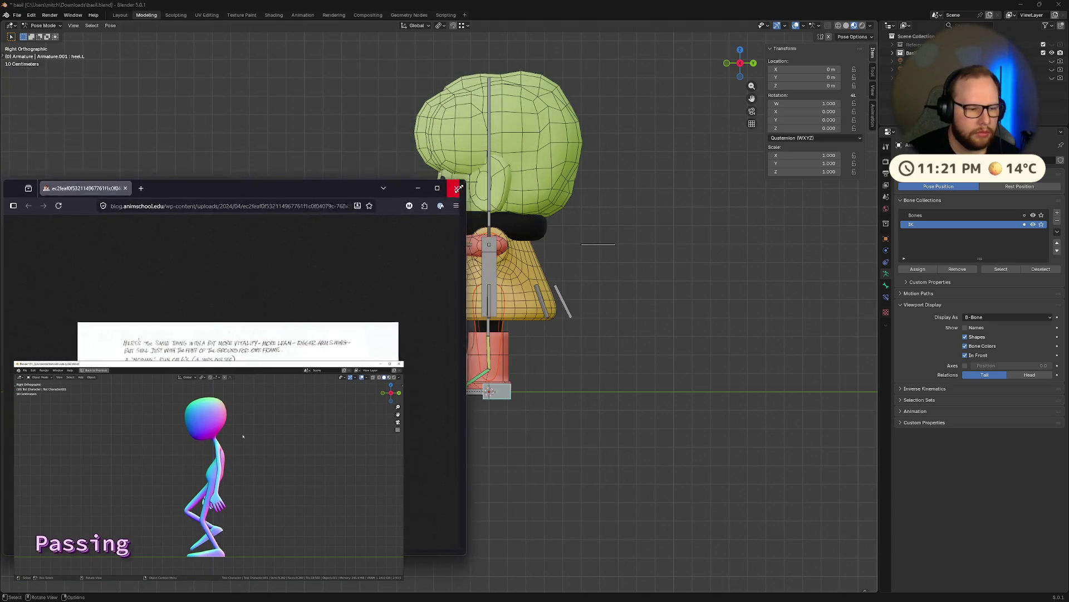
drag(608, 65, 347, 298)
drag(204, 305, 804, 81)
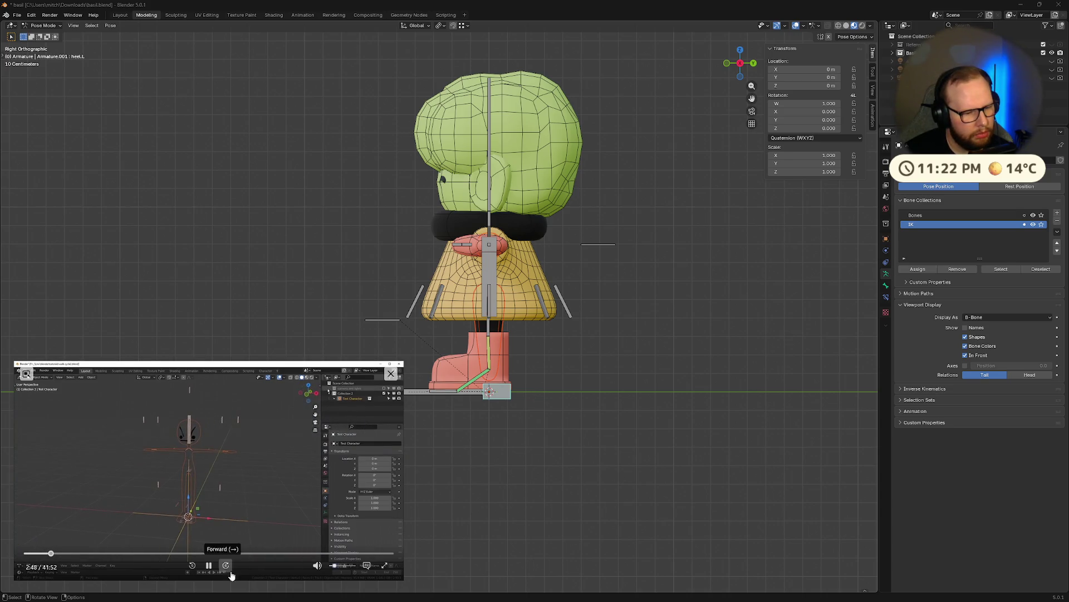
click(209, 565)
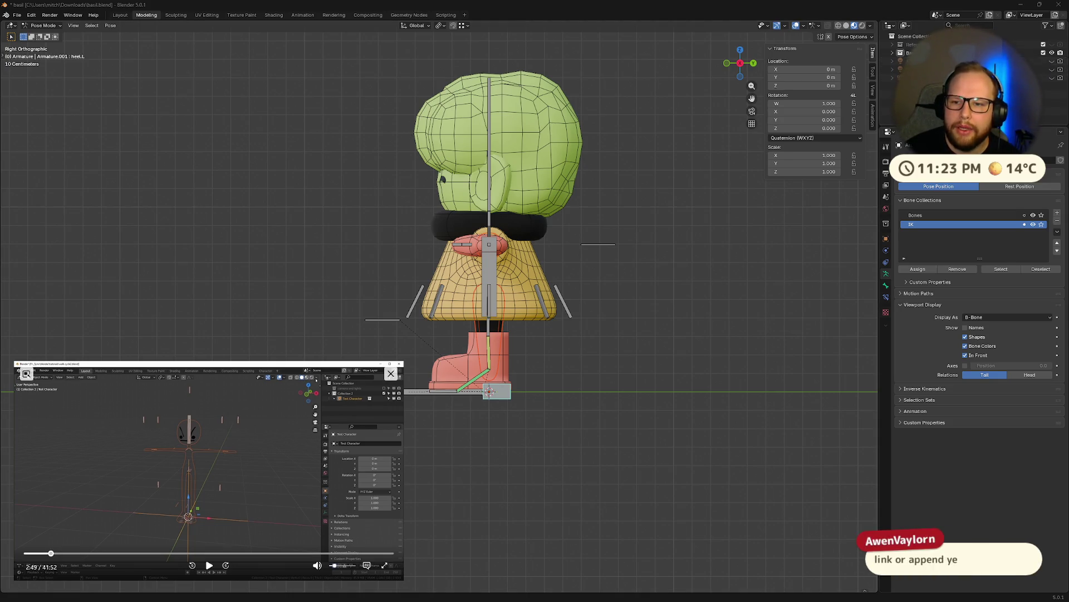
- Unhide the light and the camera via their Outliner eye icons
click(1052, 62)
click(1052, 76)
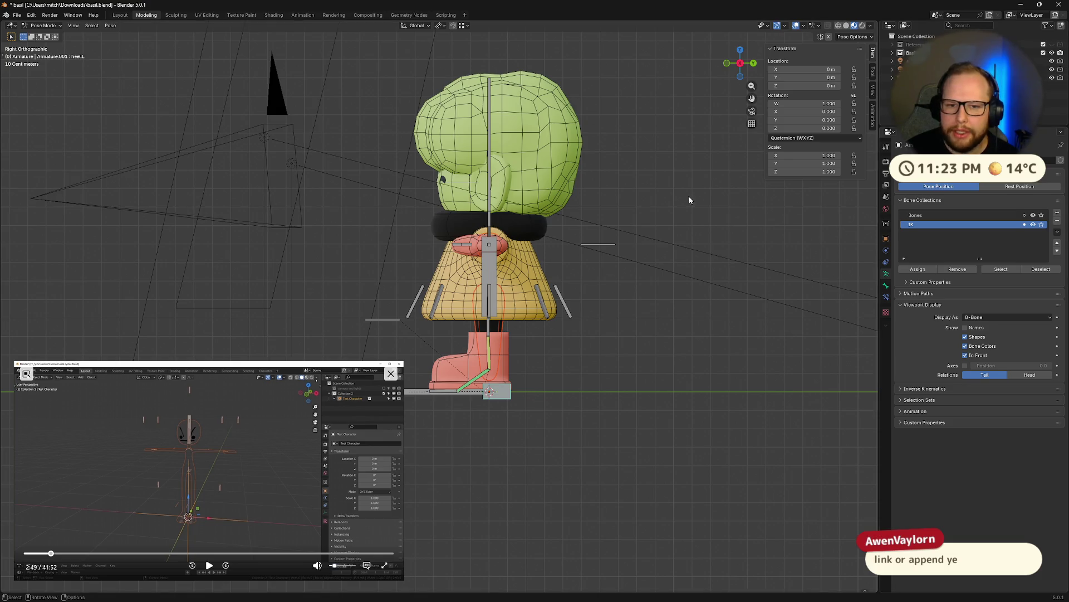
scroll(409, 207, down, 5)
- Orbit around the character to view it with the camera and light present
middle_drag(409, 208, 465, 226)
scroll(439, 272, up, 3)
mouse_move(439, 271)
middle_down()
mouse_move(498, 261)
mouse_move(464, 240)
mouse_move(88, 259)
middle_up()
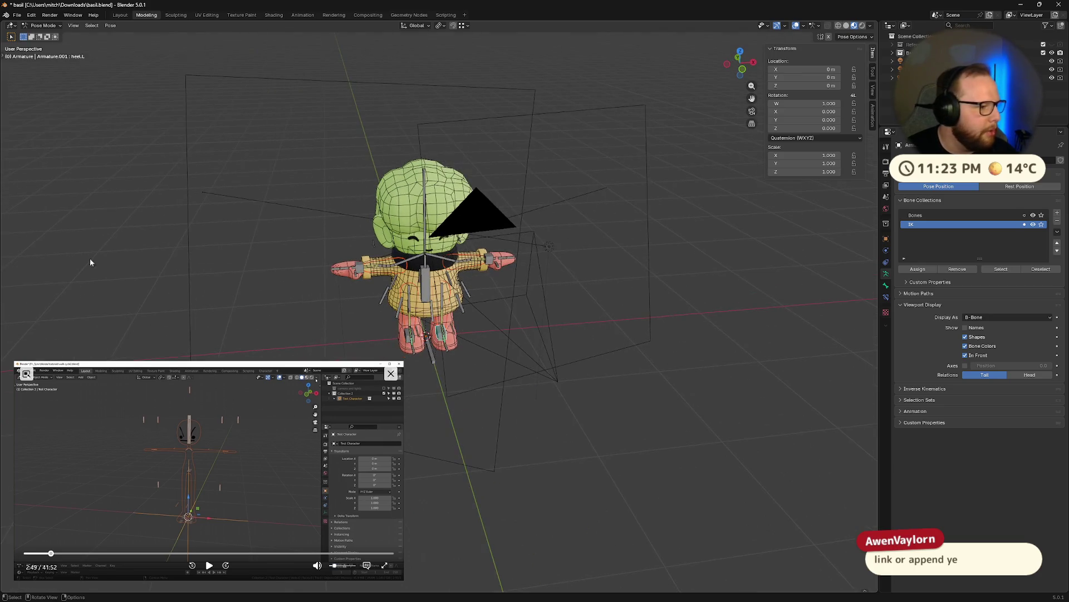
click(26, 373)
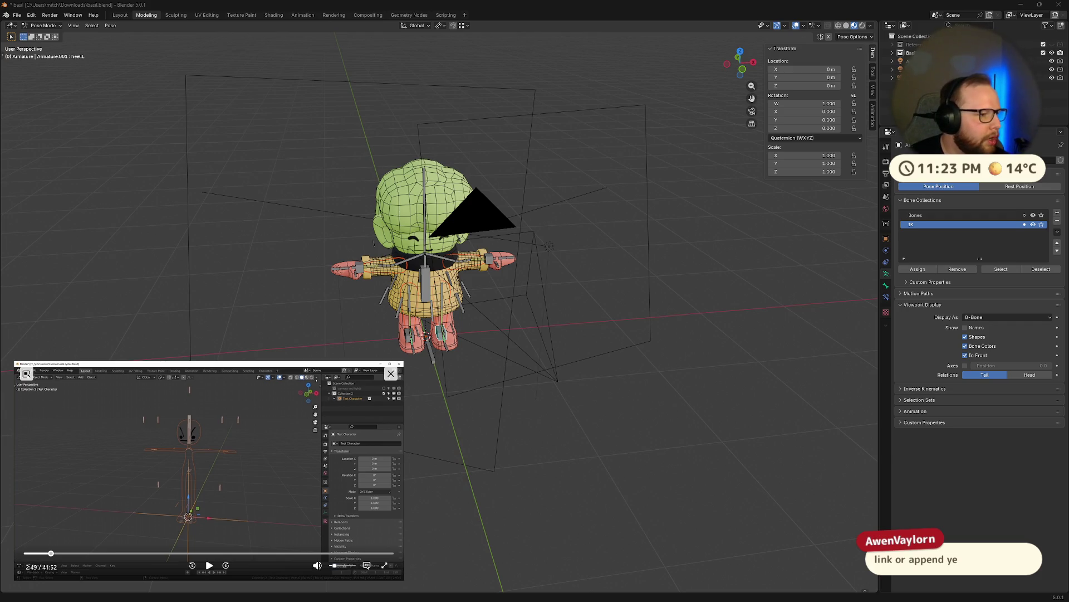
mouse_move(585, 251)
middle_down()
mouse_move(685, 230)
mouse_move(632, 247)
middle_up()
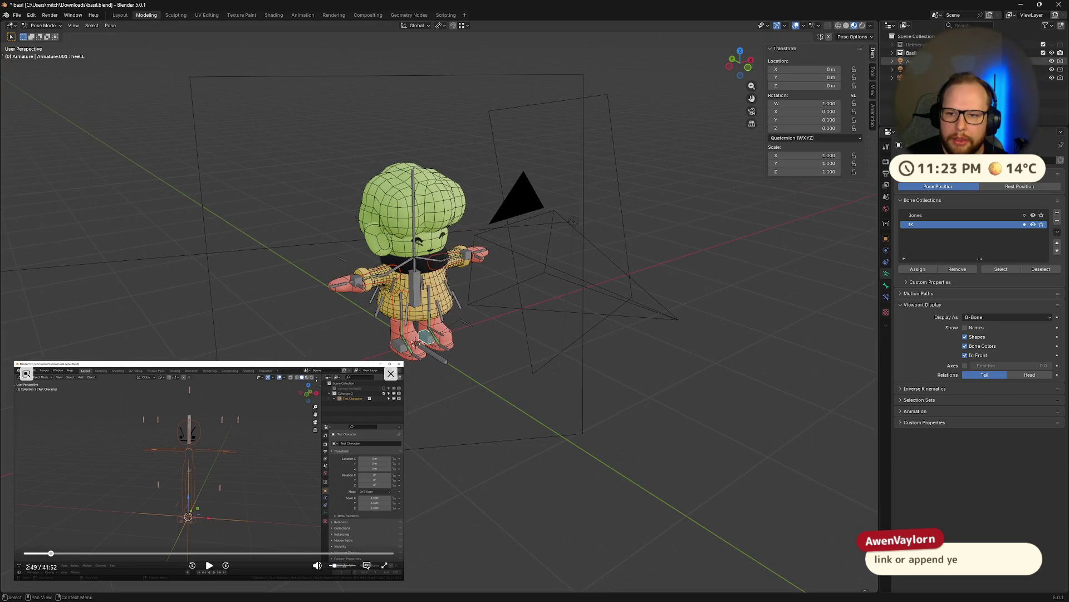
middle_drag(702, 346, 633, 325)
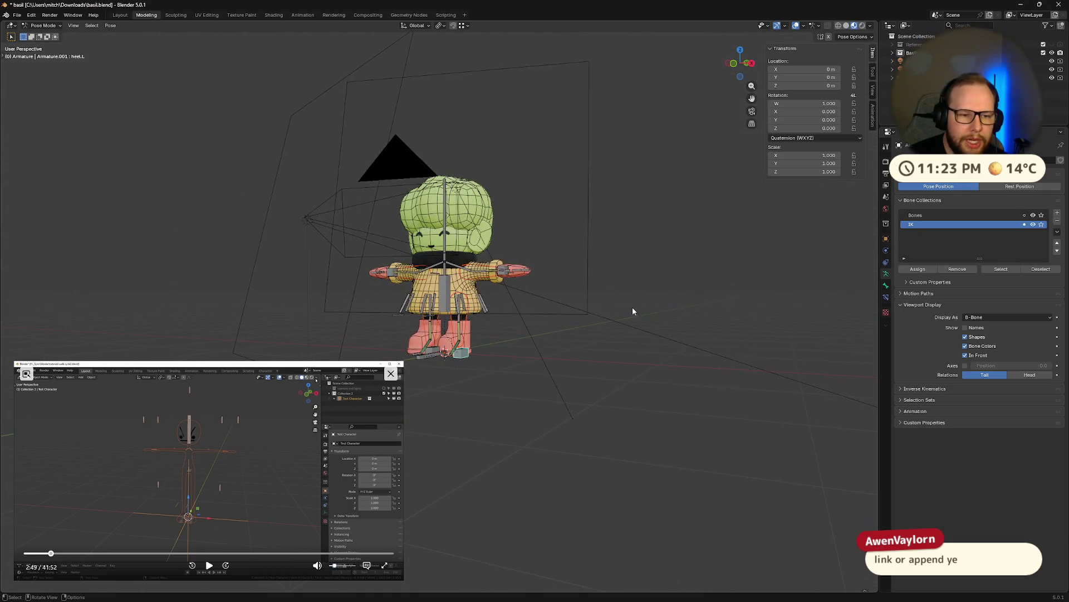
middle_drag(634, 324, 491, 214)
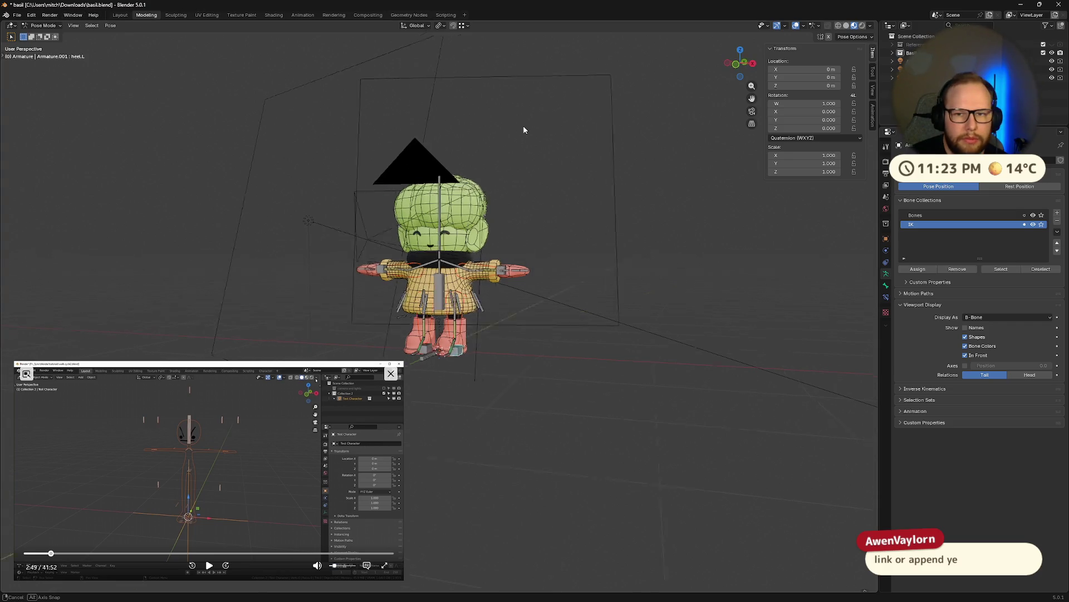
middle_drag(526, 126, 542, 137)
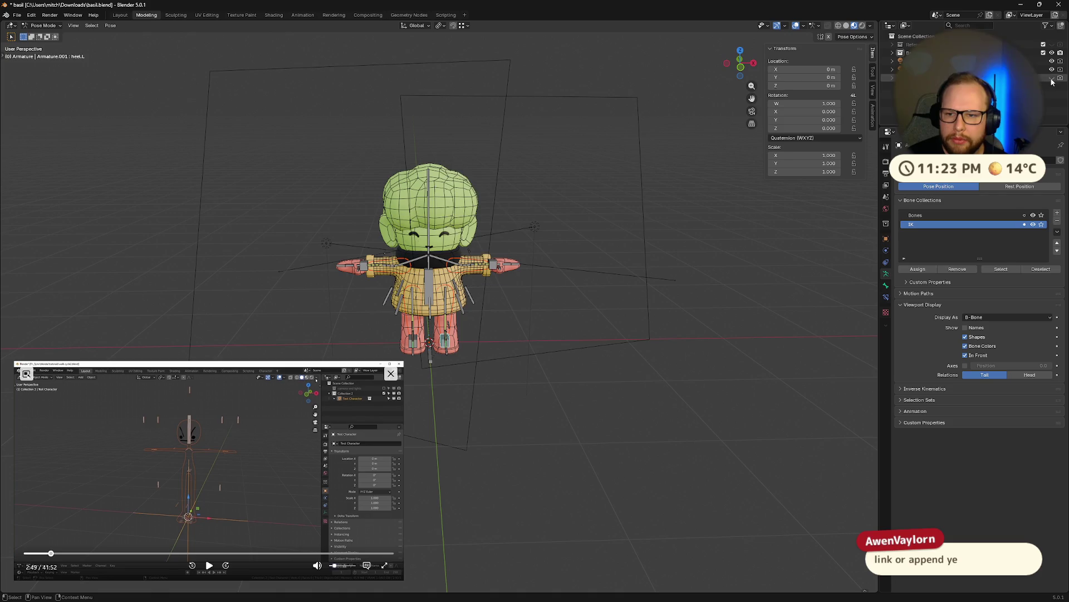
- Hide the camera and light again and resume the reference video
middle_drag(592, 270, 424, 297)
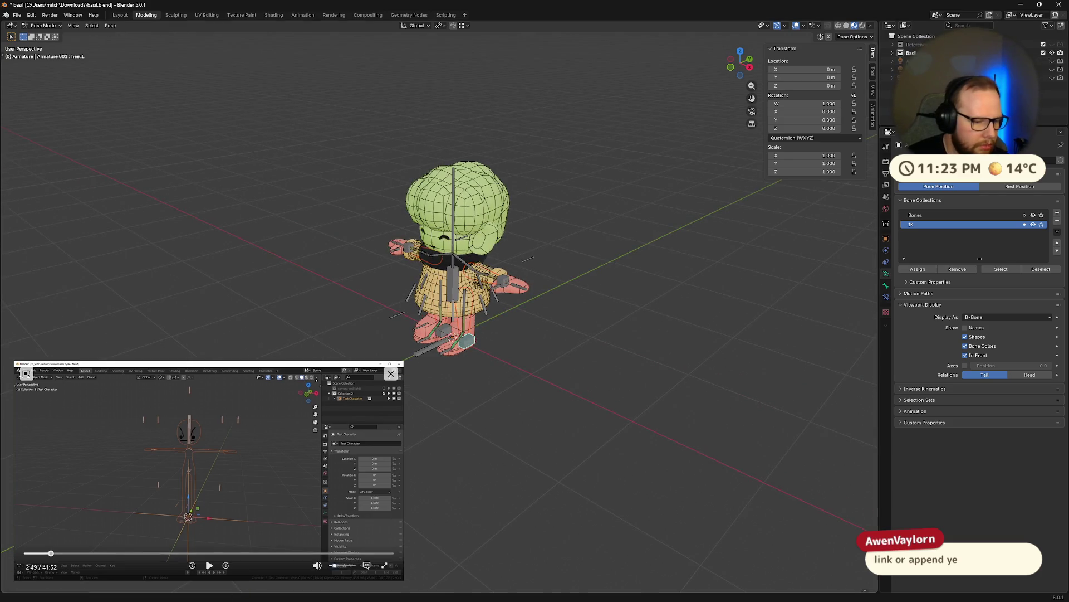
click(209, 565)
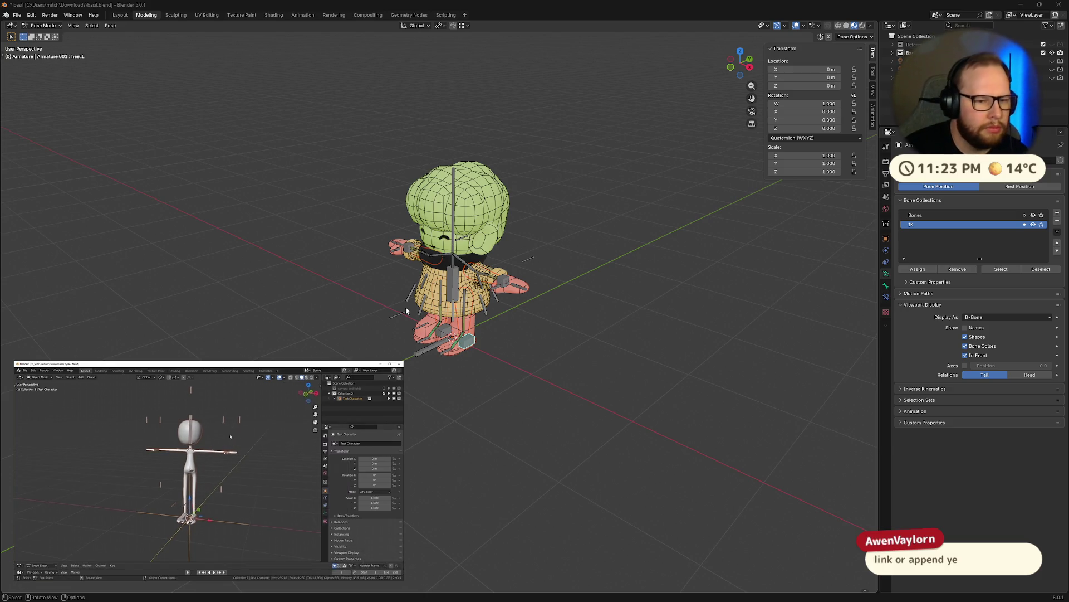
middle_drag(562, 279, 479, 311)
scroll(479, 311, up, 5)
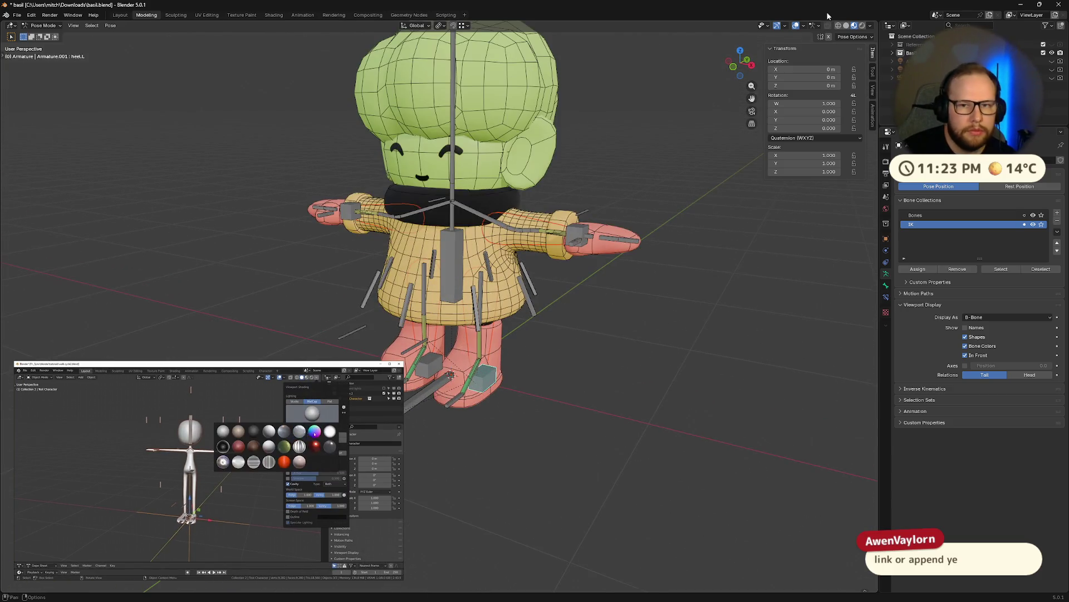
- Turn off the Wireframe overlay on the character mesh and inspect it from the front
click(804, 25)
click(749, 176)
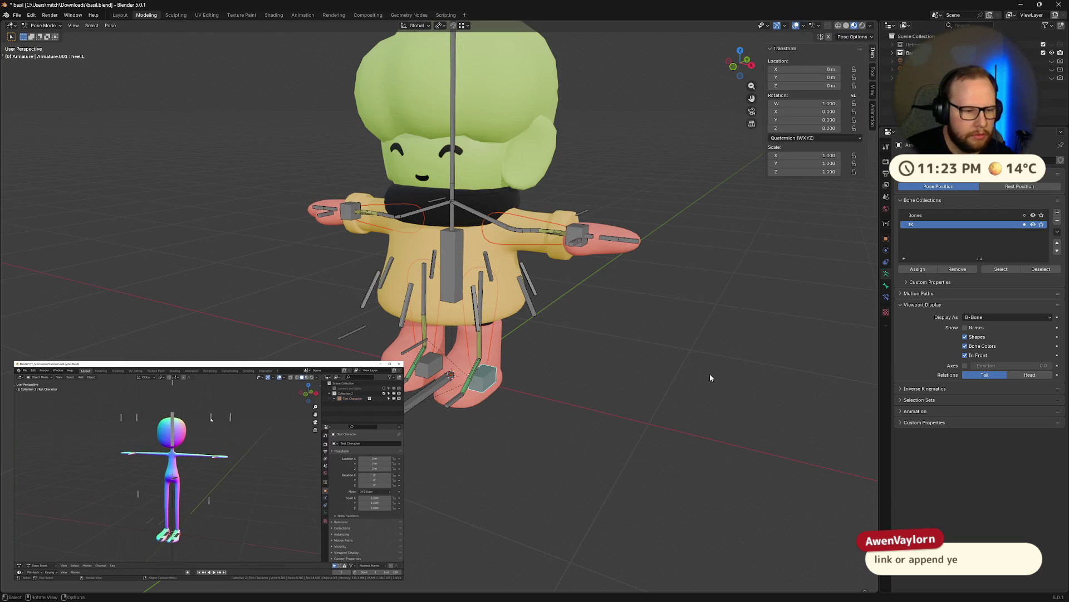
mouse_move(636, 302)
middle_down()
mouse_move(676, 303)
mouse_move(659, 295)
middle_up()
scroll(643, 304, down, 3)
click(210, 565)
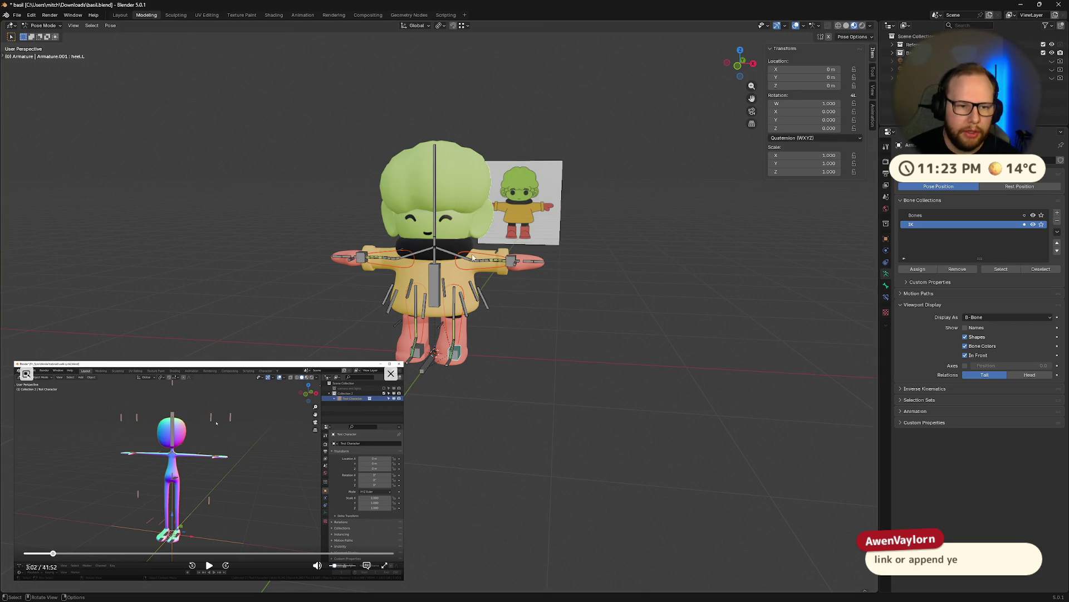
scroll(507, 223, up, 6)
mouse_move(507, 223)
middle_down()
mouse_move(533, 157)
mouse_move(686, 242)
middle_up()
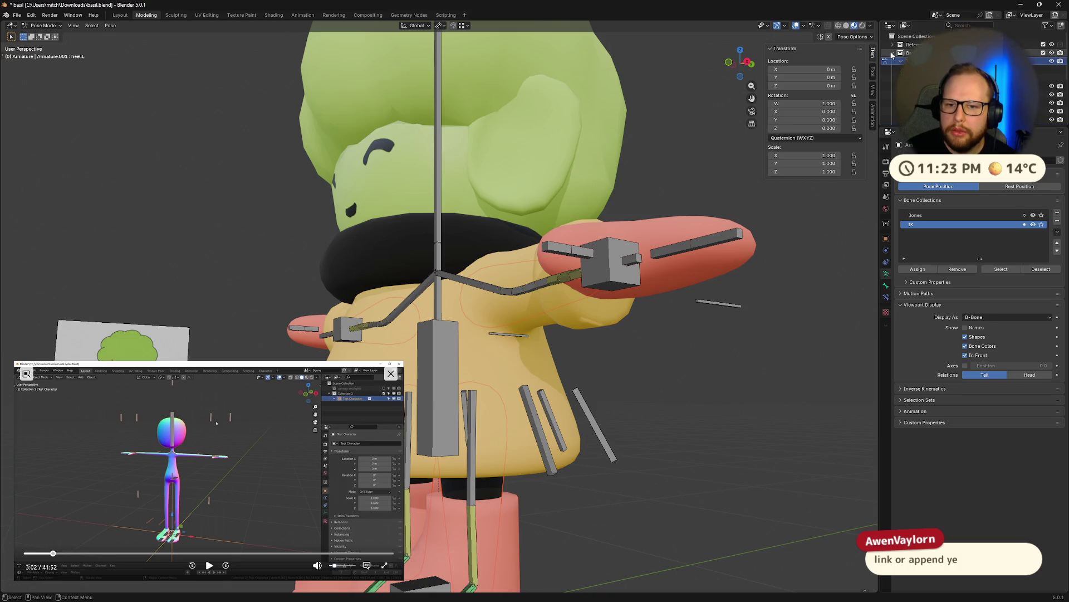
middle_drag(518, 194, 533, 192)
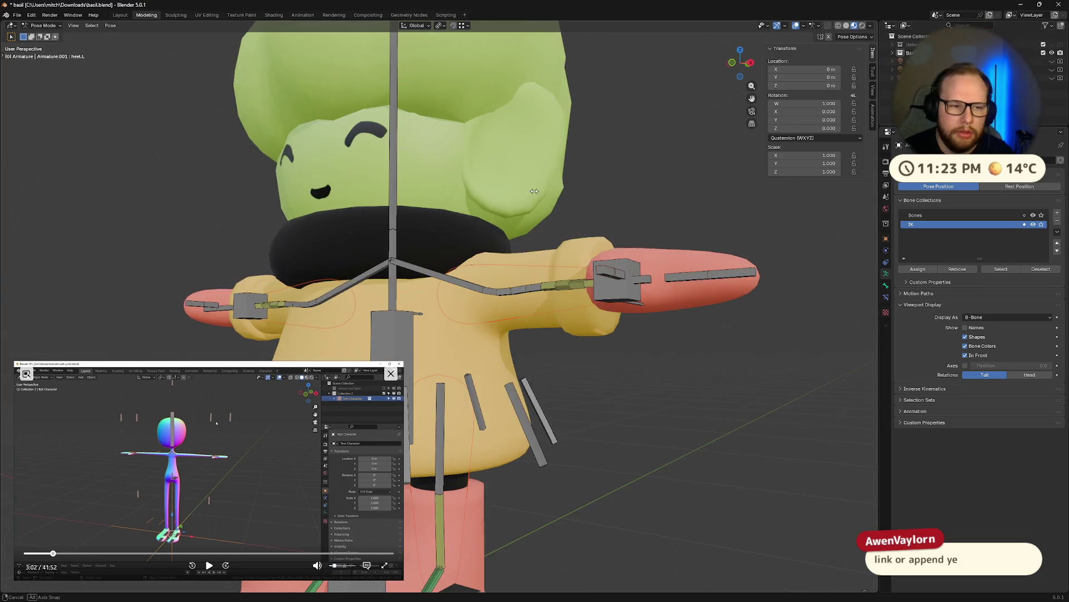
click(209, 564)
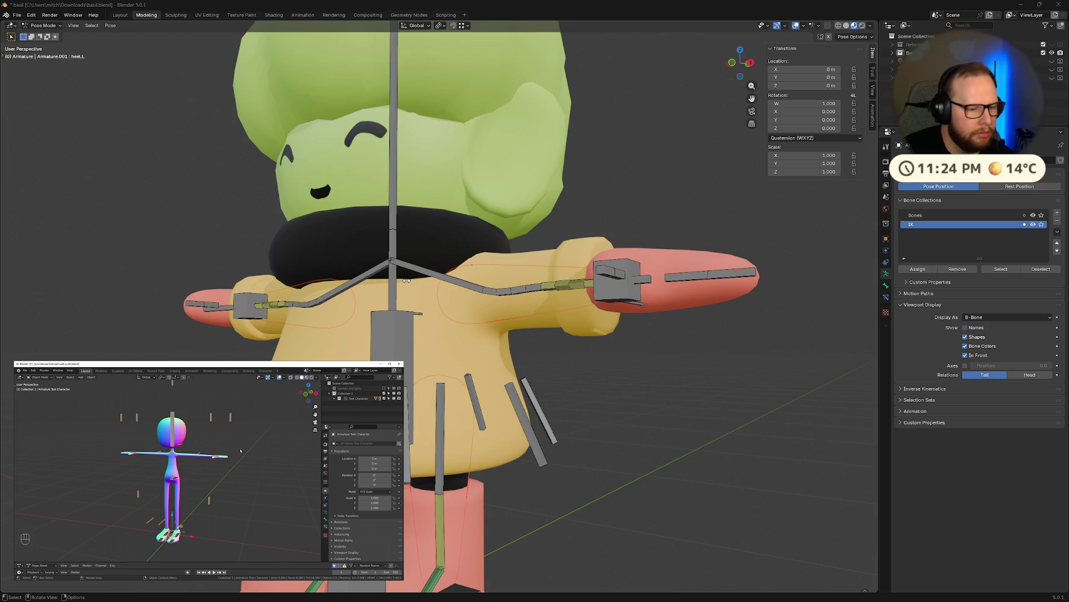
scroll(408, 282, down, 3)
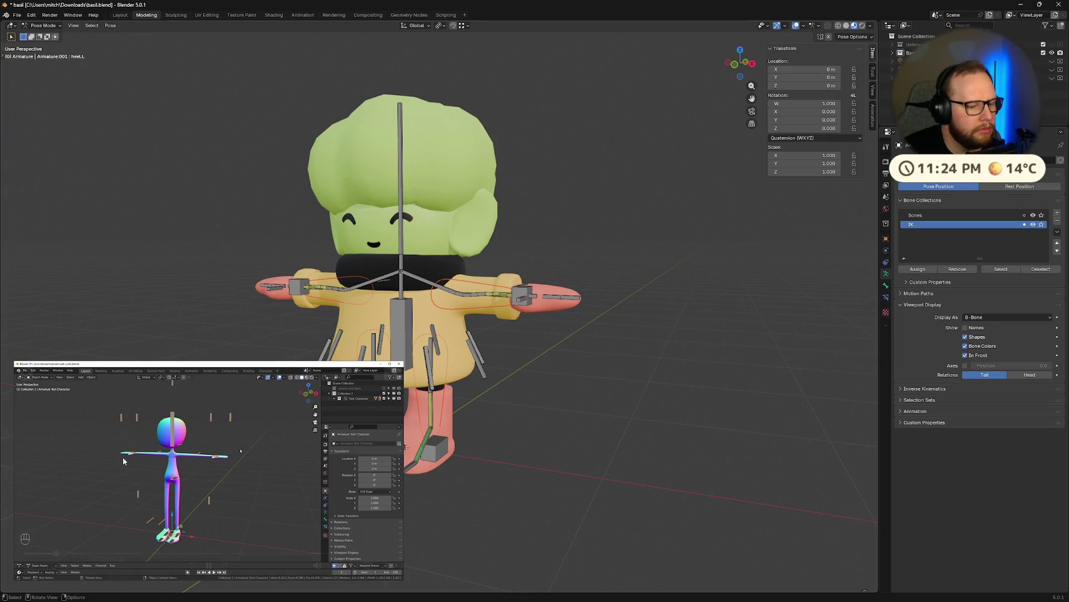
- Save the file and hide the Bones collection so only IK cube controls show
key(ctrl+s)
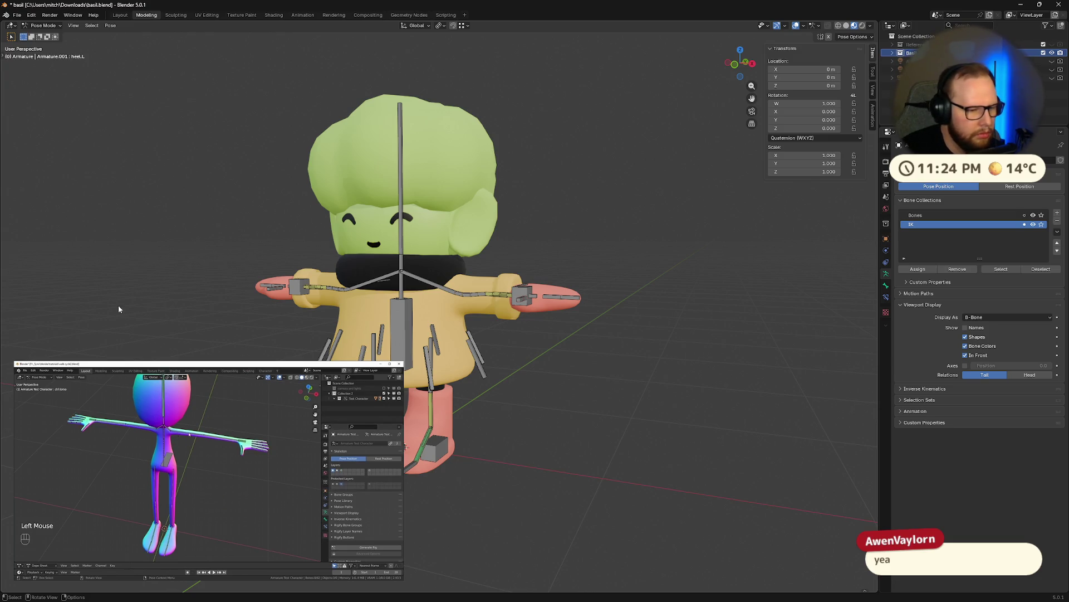
click(209, 565)
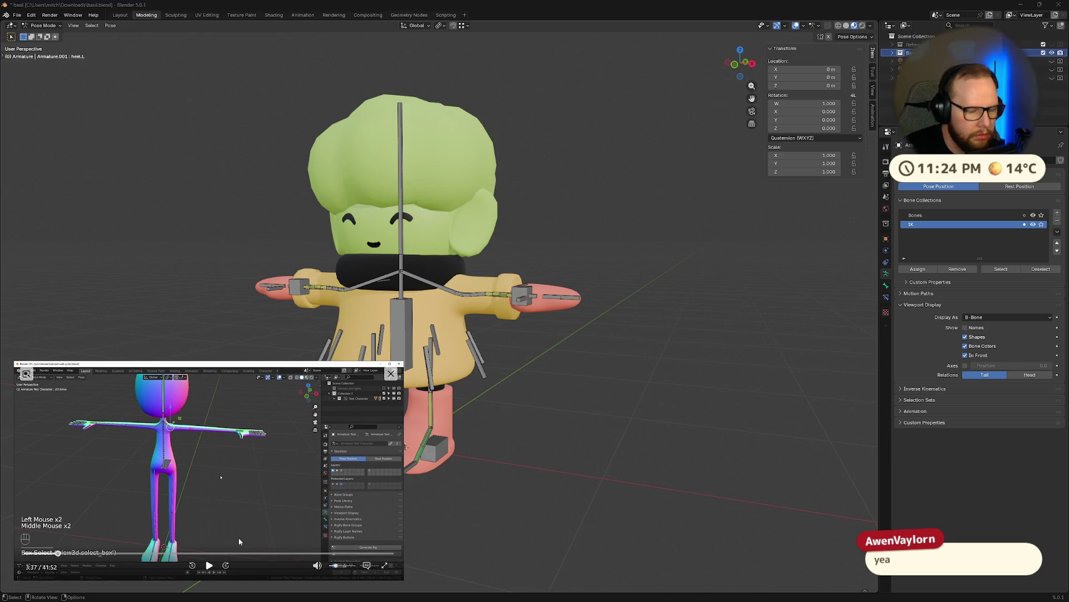
click(886, 285)
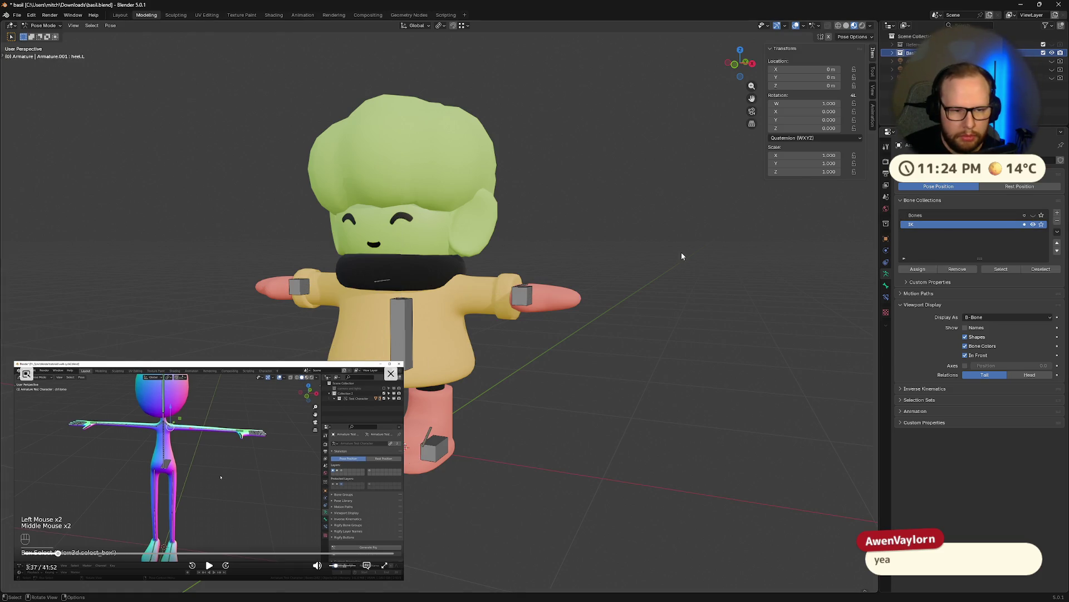
- Select the left hand control bone and try moving it while viewing from the front
middle_drag(681, 251, 615, 281)
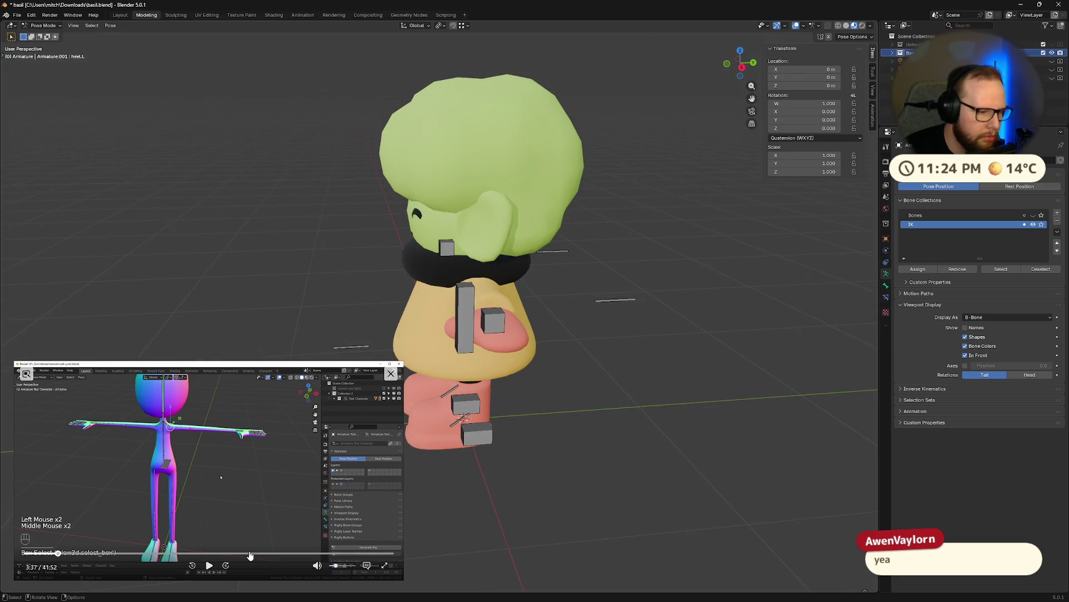
click(206, 566)
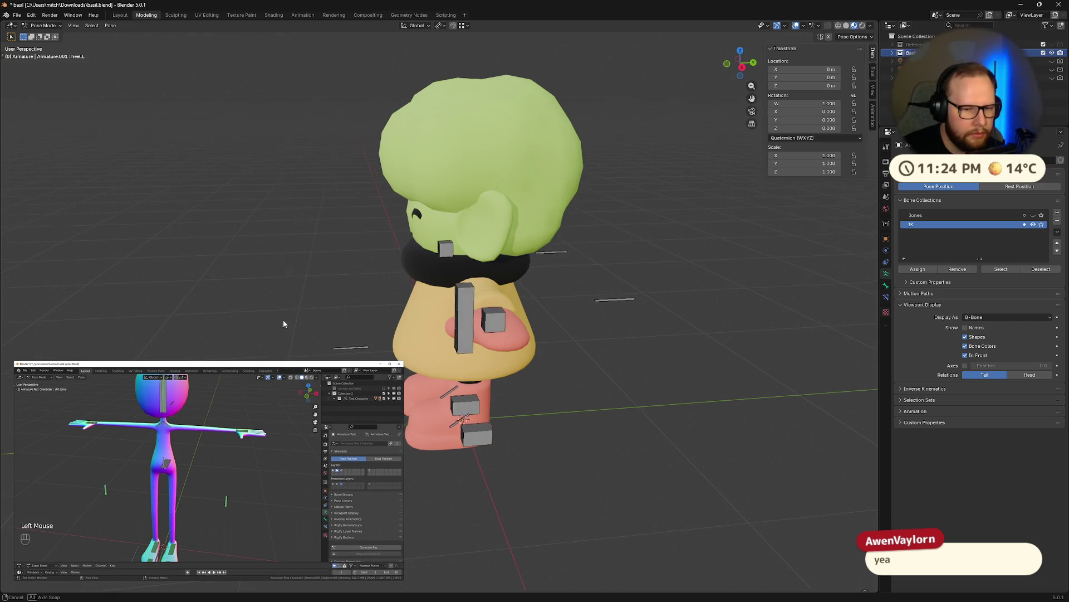
scroll(288, 318, down, 5)
mouse_move(301, 320)
middle_down()
mouse_move(533, 313)
mouse_move(495, 314)
middle_up()
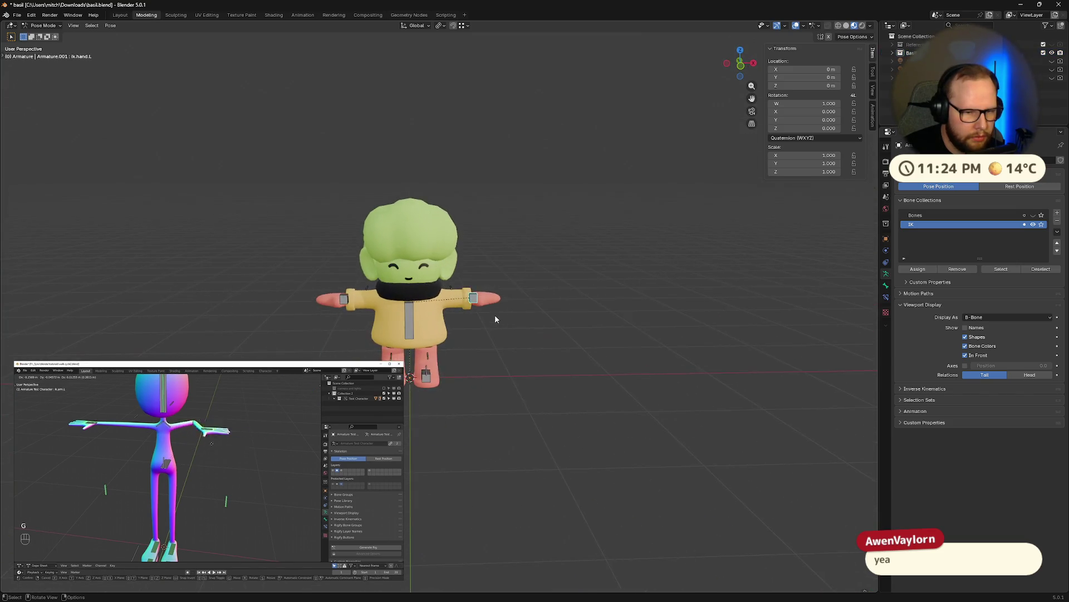
scroll(495, 314, up, 3)
click(500, 299)
key(g)
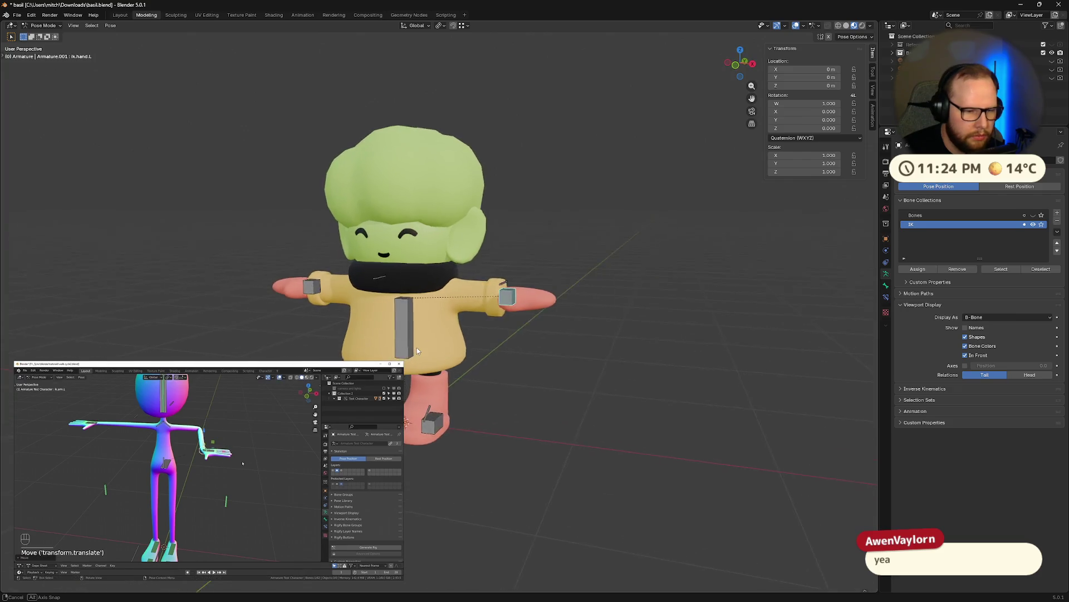
middle_drag(434, 337, 422, 344)
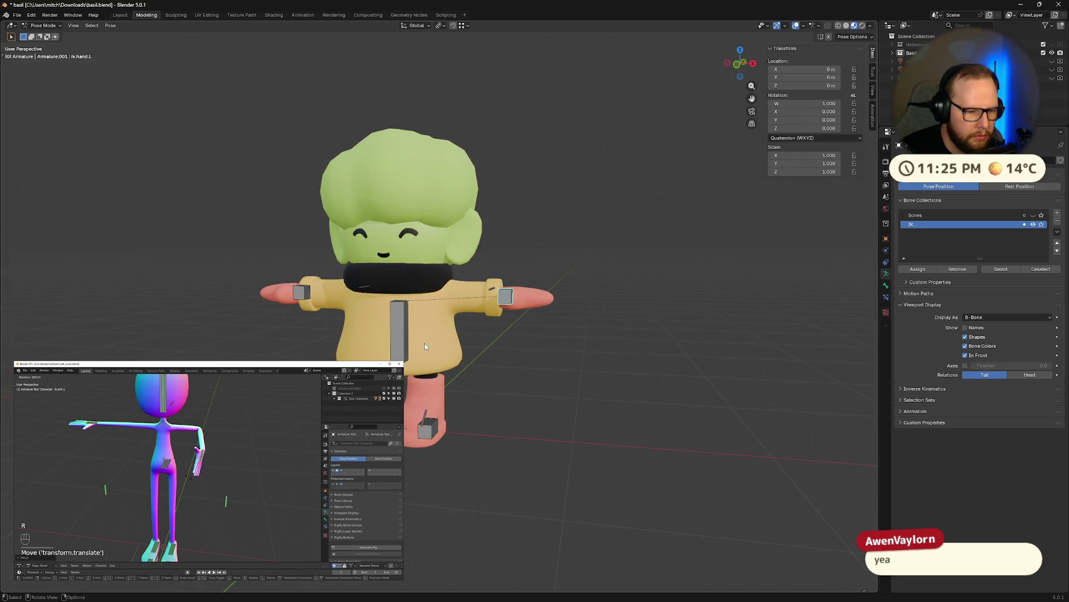
scroll(502, 313, up, 2)
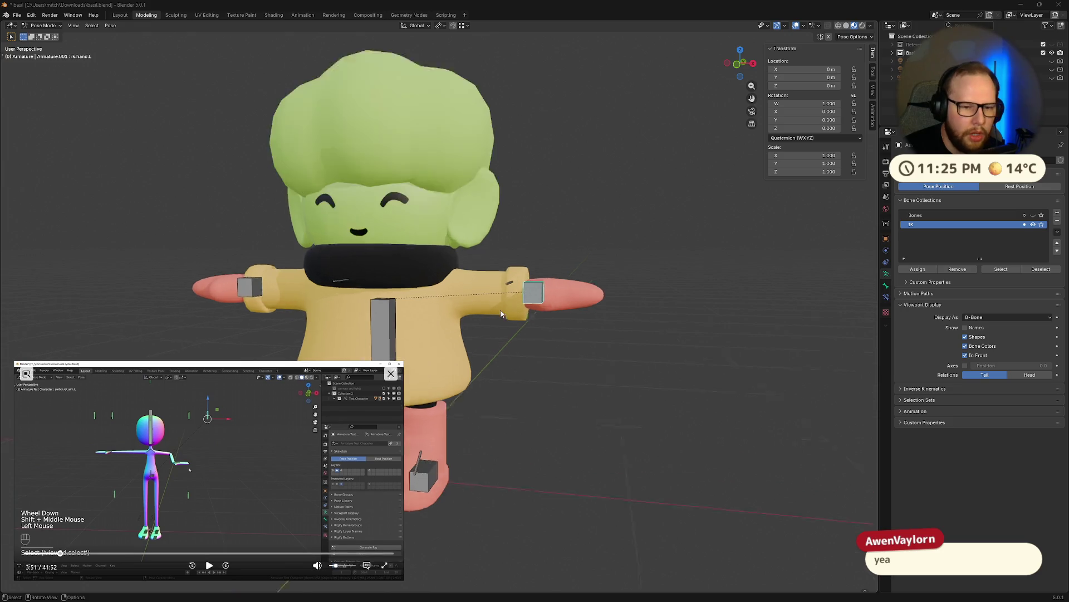
middle_drag(501, 314, 581, 331)
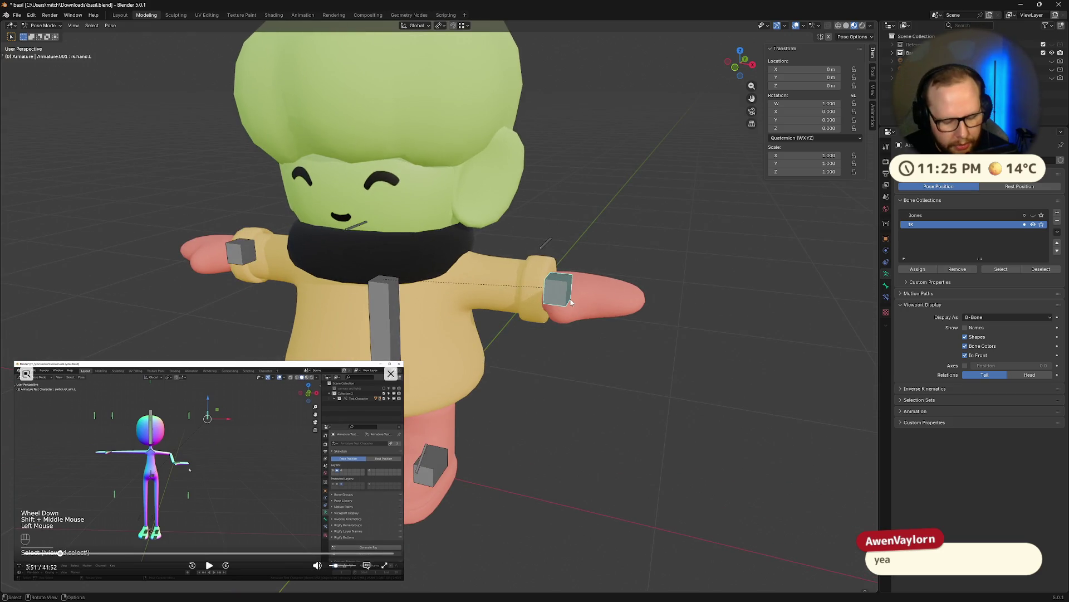
- Rotate ik.hand.L about X slightly, then cancel a second local-X rotation
key(r)
key(x)
click(593, 316)
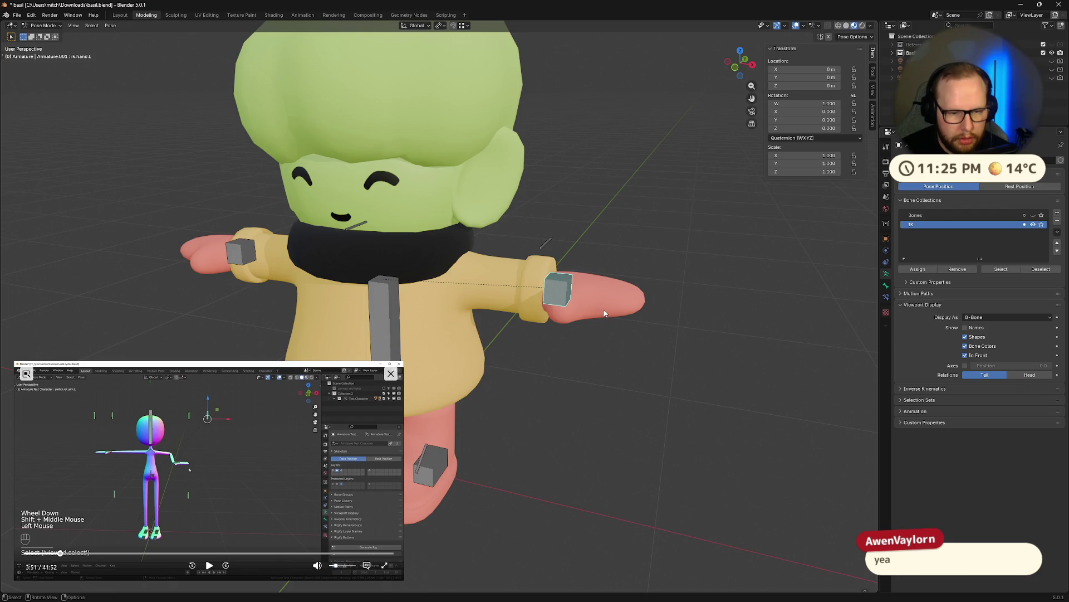
key(r)
key(x)
key(x)
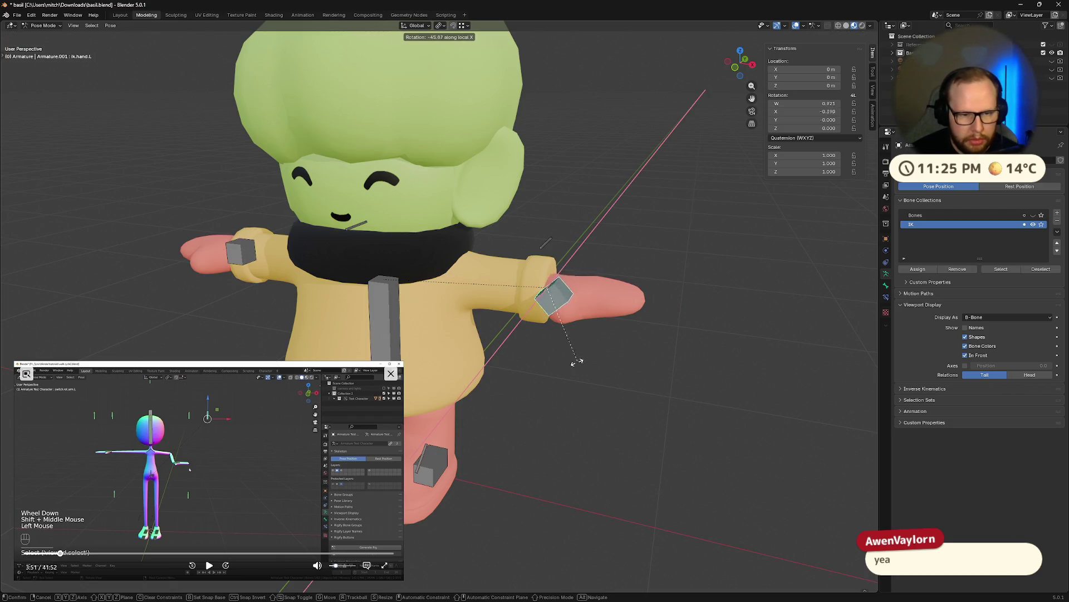
right_click(607, 376)
- Inspect the hand up close via Edit Mode, return to Pose Mode, then exit to Object Mode
middle_drag(608, 377, 677, 295)
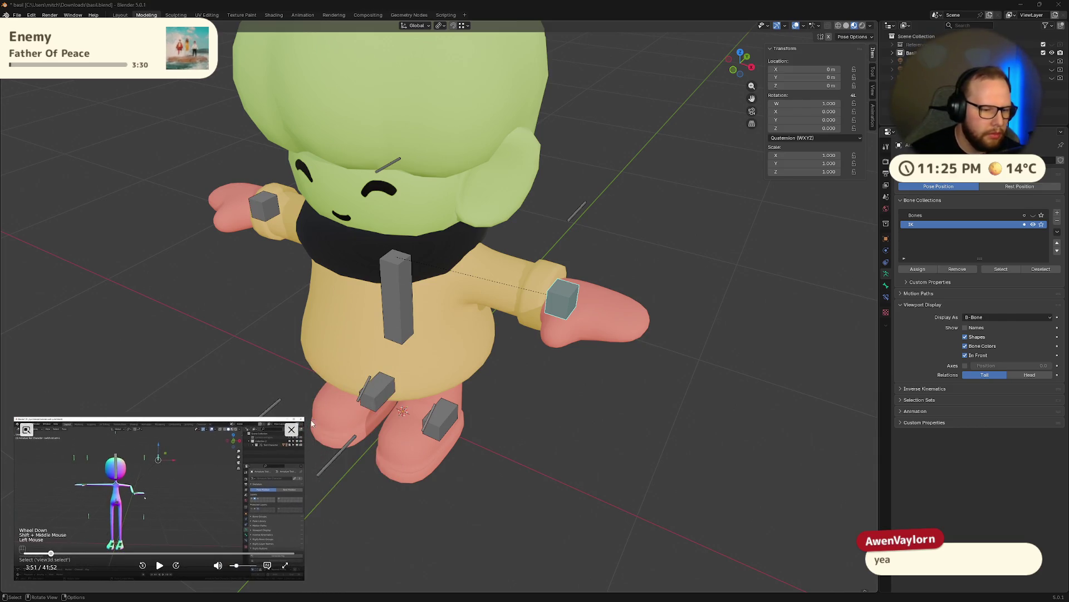
mouse_move(676, 295)
middle_down()
mouse_move(666, 309)
mouse_move(502, 356)
middle_up()
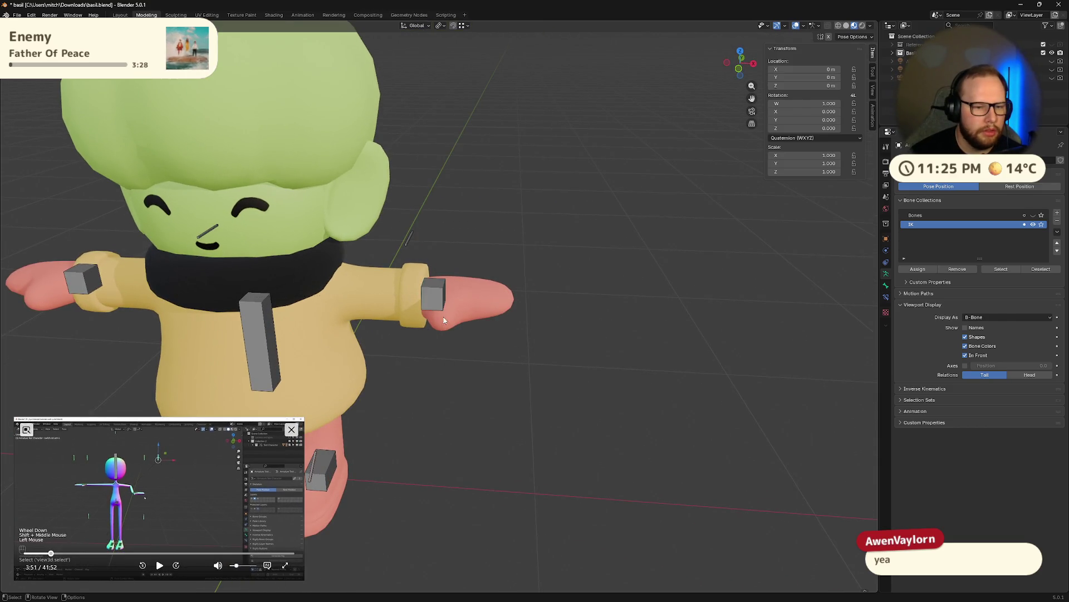
middle_drag(443, 320, 530, 311)
scroll(480, 358, up, 5)
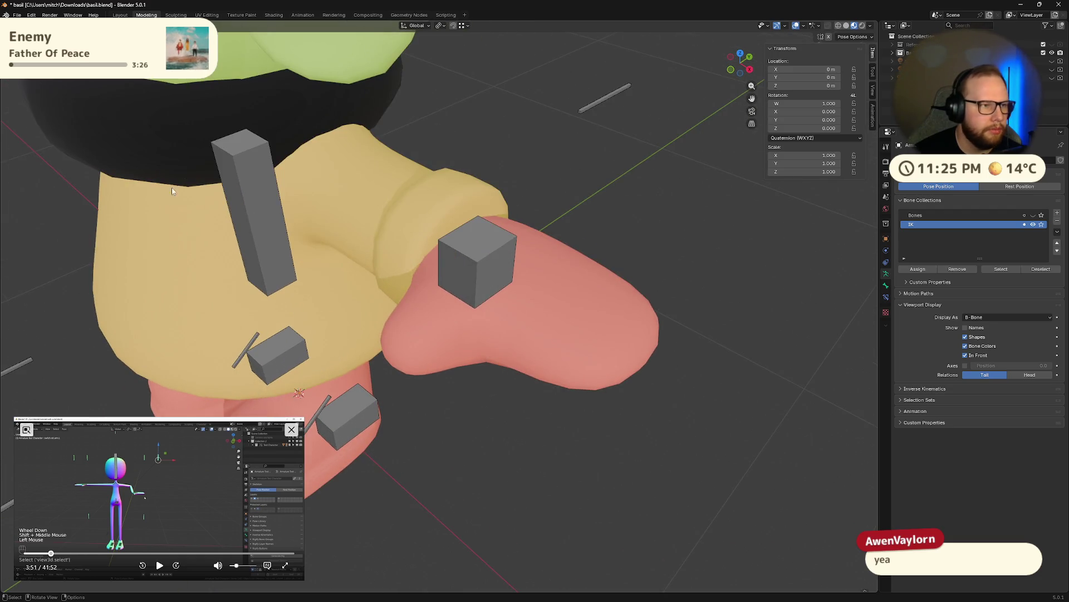
key(Tab)
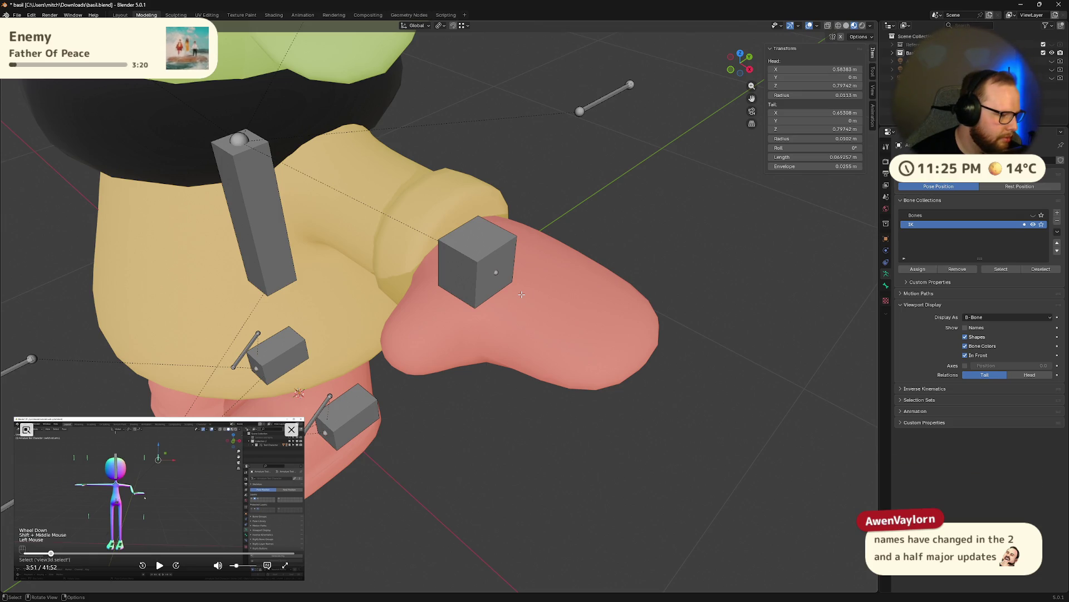
middle_drag(537, 388, 551, 321)
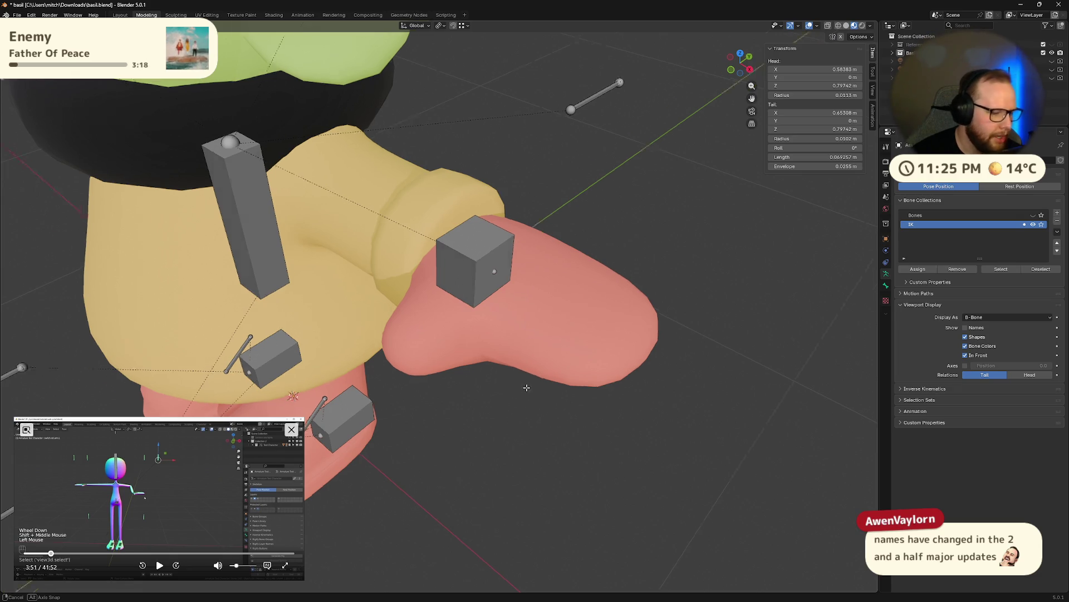
key(ctrl+Tab)
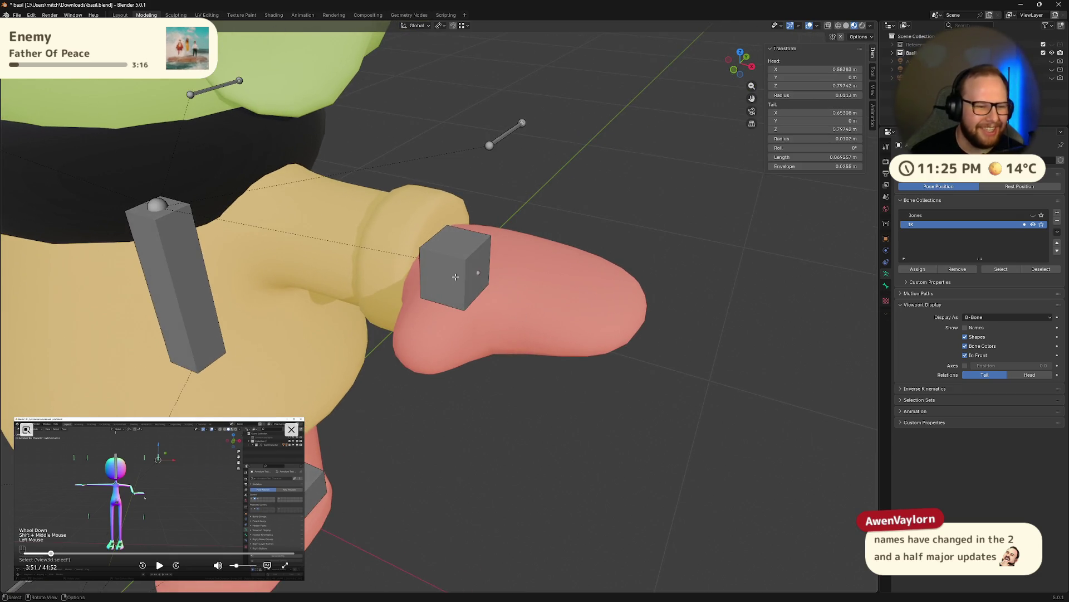
key(ctrl+Tab)
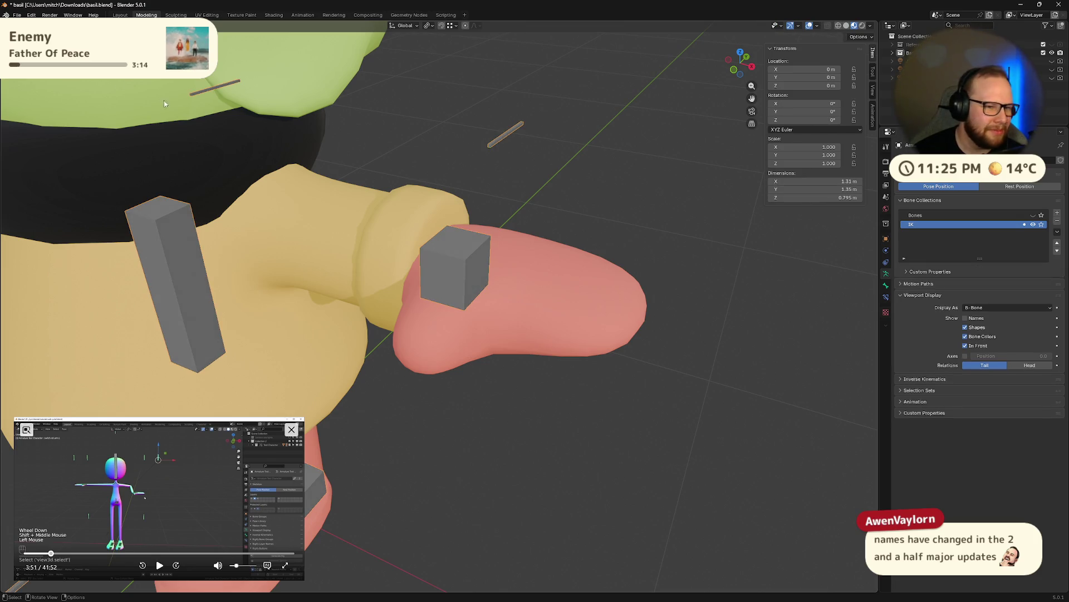
- Select the hand mesh and switch it into Weight Paint mode to view its weights
click(561, 313)
middle_drag(561, 314, 583, 334)
click(438, 250)
middle_drag(439, 249, 511, 307)
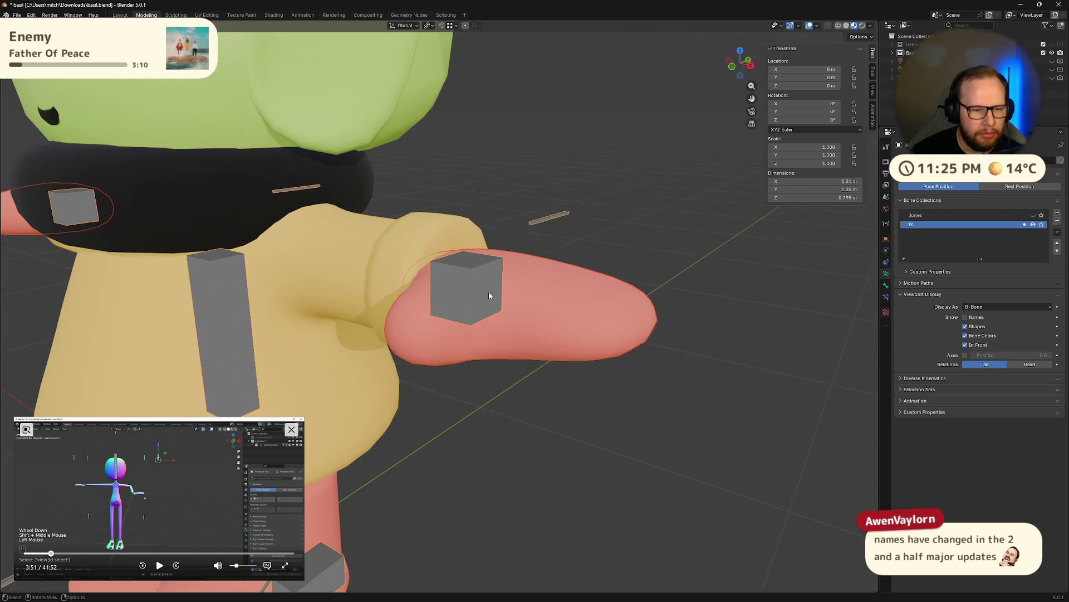
click(489, 291)
middle_drag(489, 291, 543, 282)
key(ctrl+Tab)
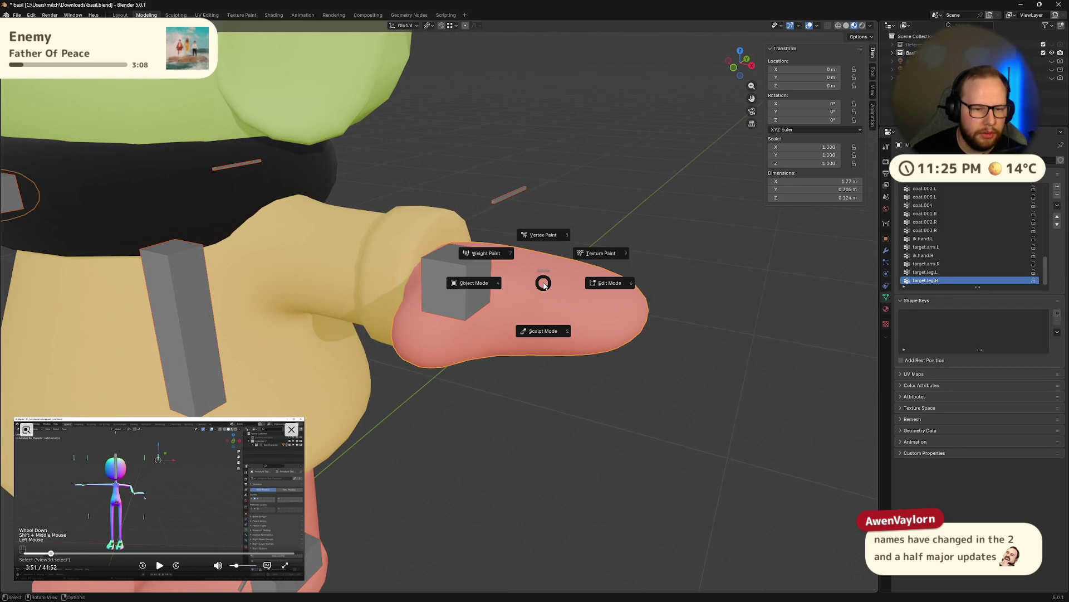
click(501, 265)
middle_drag(516, 309, 522, 312)
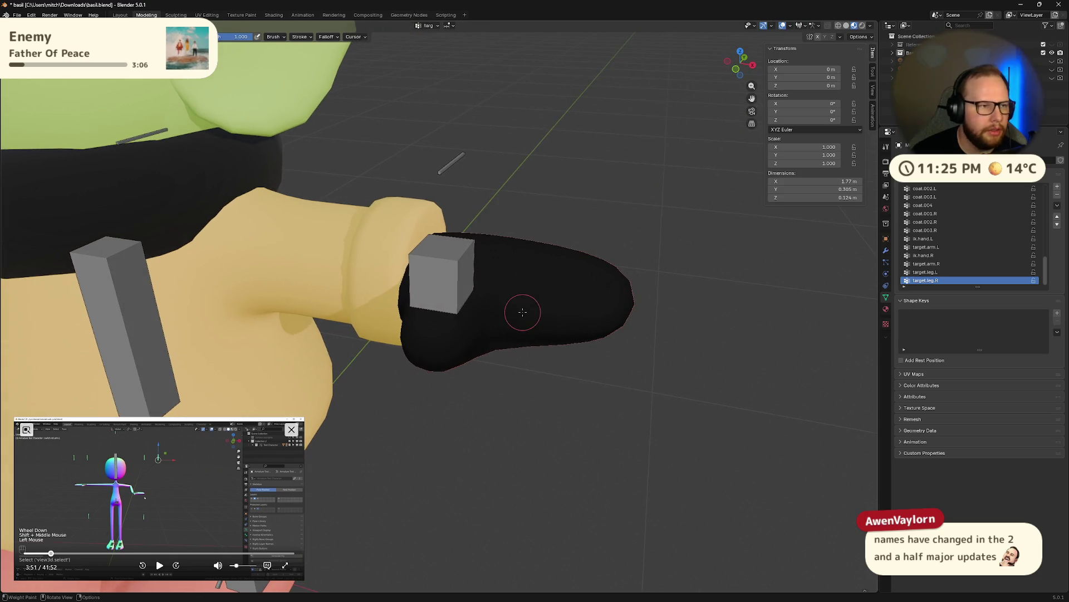
scroll(317, 261, down, 3)
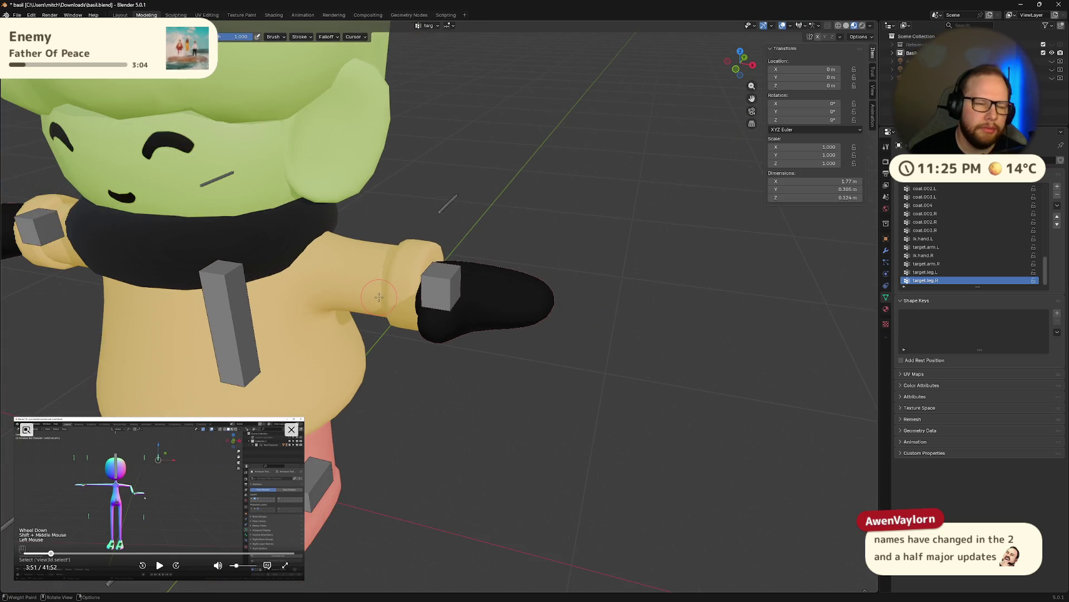
- Toggle the hand through Edit Mode and back, then return it to Object Mode and deselect
key(Tab)
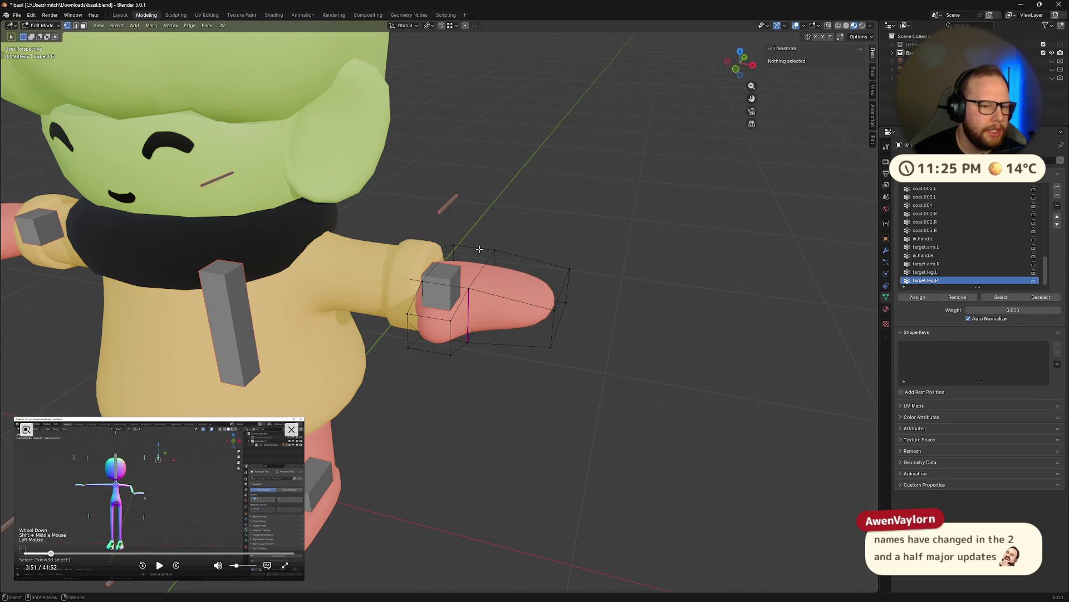
key(Tab)
key(ctrl+Tab)
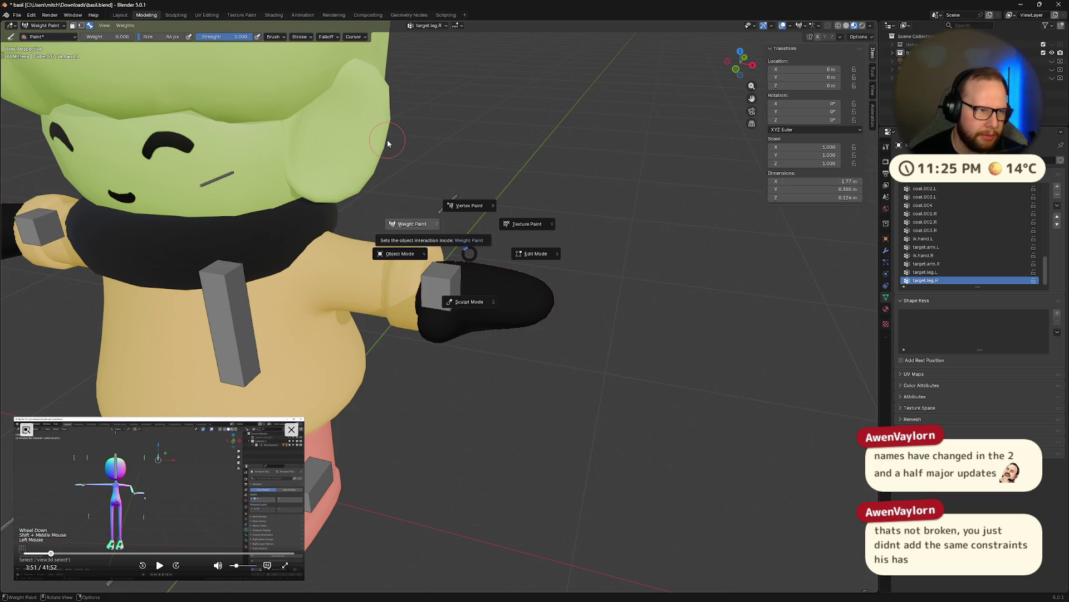
click(54, 30)
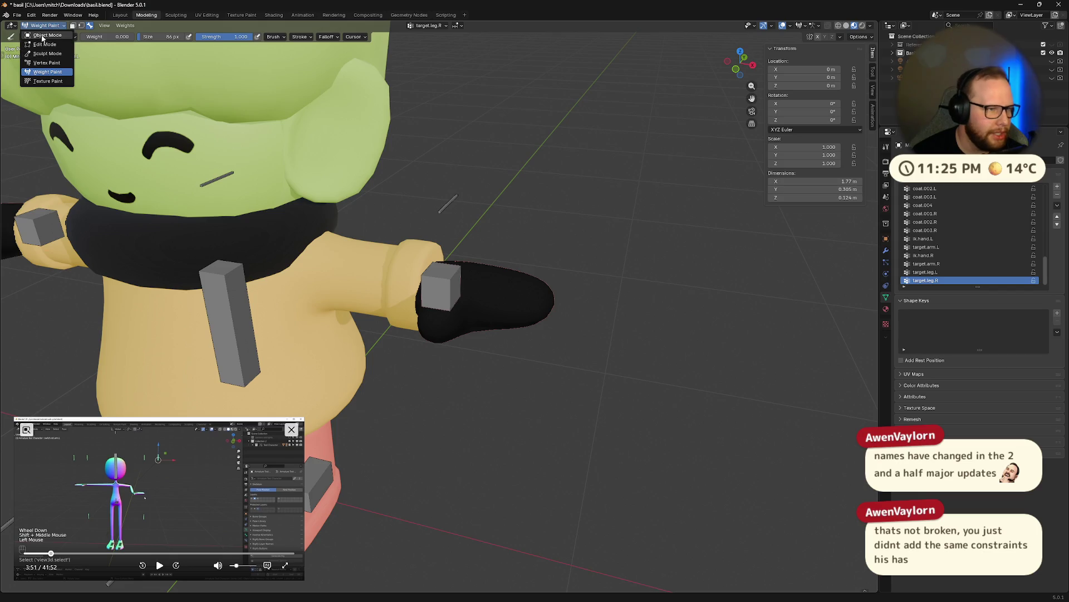
key(ctrl+Tab)
middle_drag(511, 228, 564, 258)
click(558, 253)
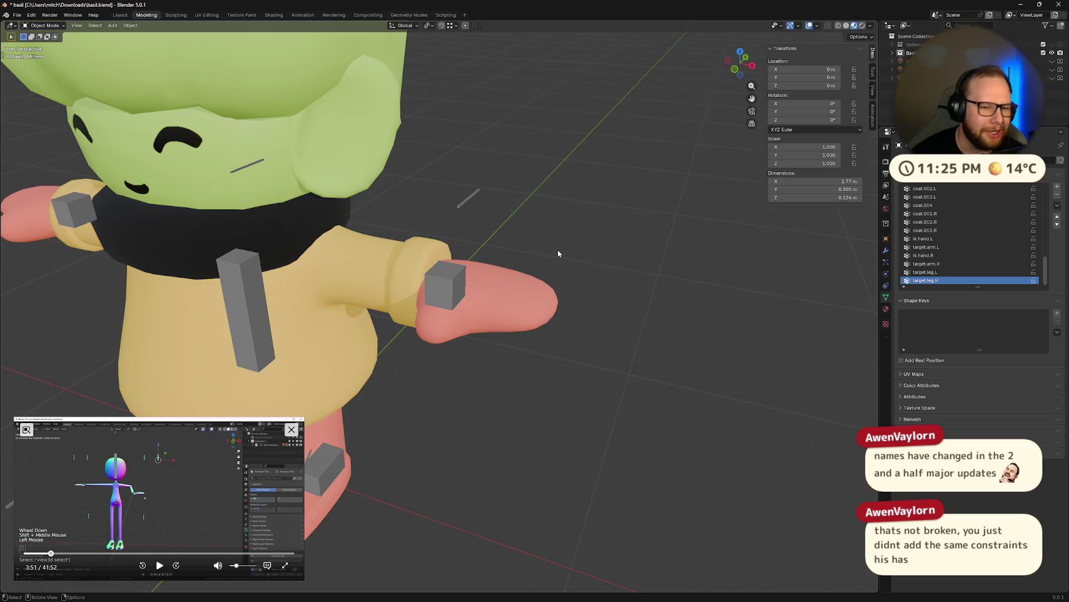
scroll(557, 250, up, 3)
- Check the hand mesh's Armature modifier, then select the armature in the Outliner
click(492, 278)
scroll(548, 289, up, 2)
click(549, 289)
scroll(606, 301, down, 1)
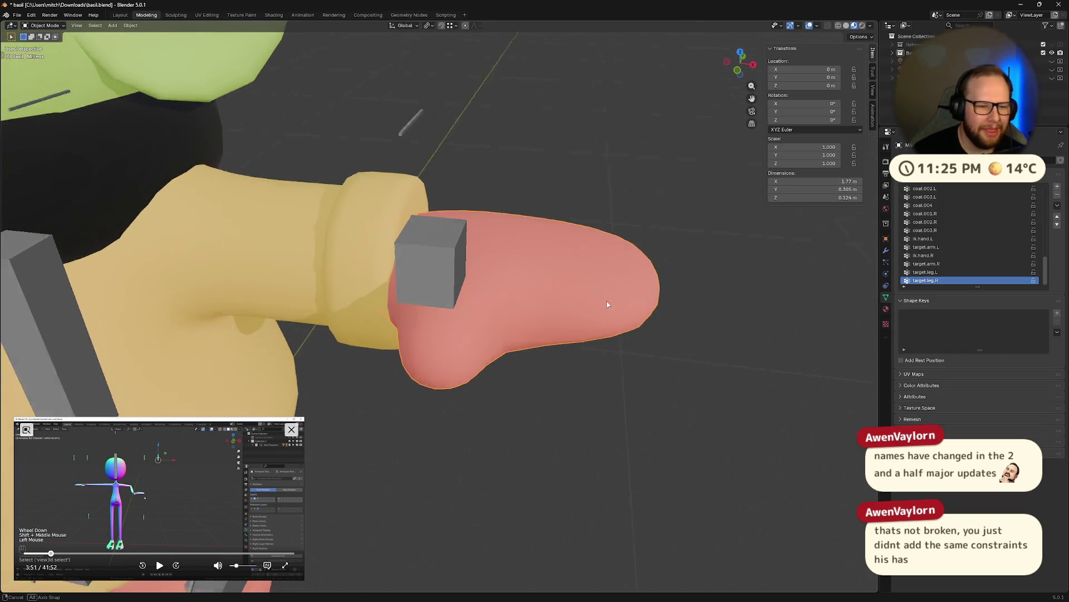
scroll(608, 297, down, 1)
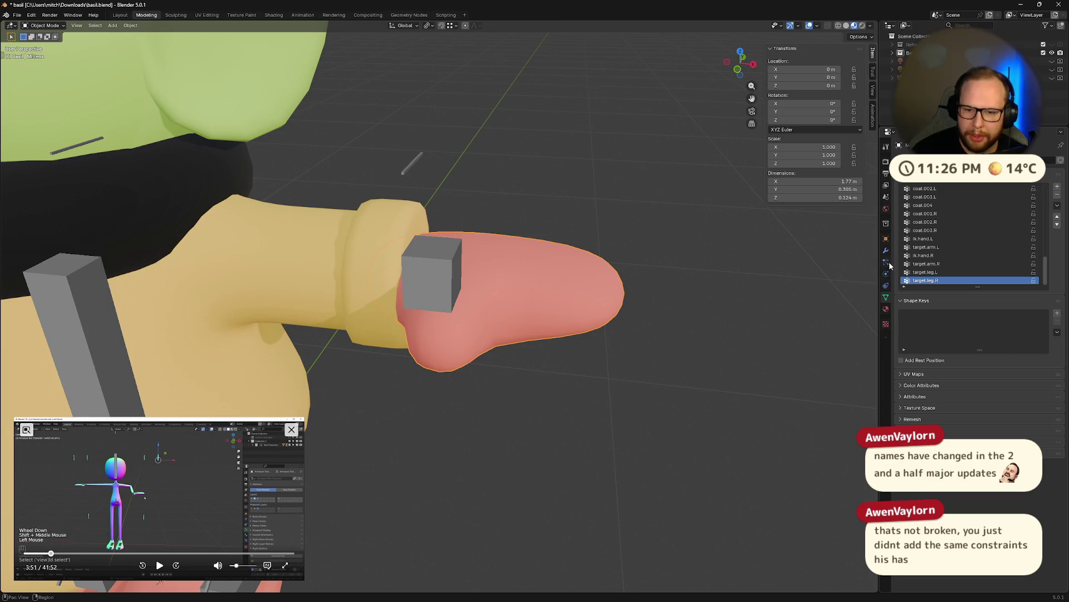
scroll(673, 251, down, 1)
scroll(663, 256, up, 2)
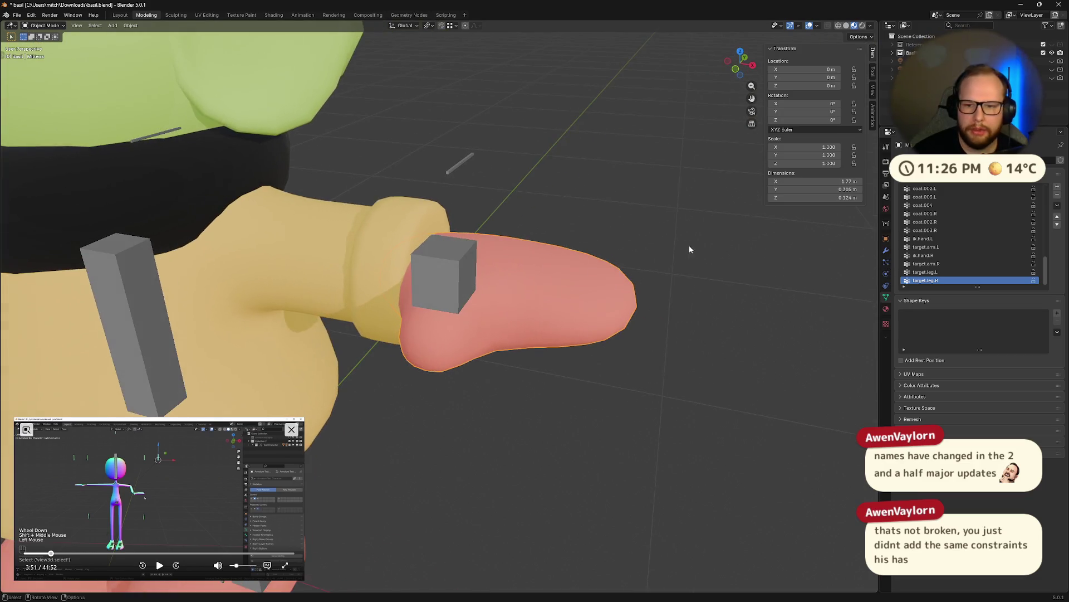
click(887, 252)
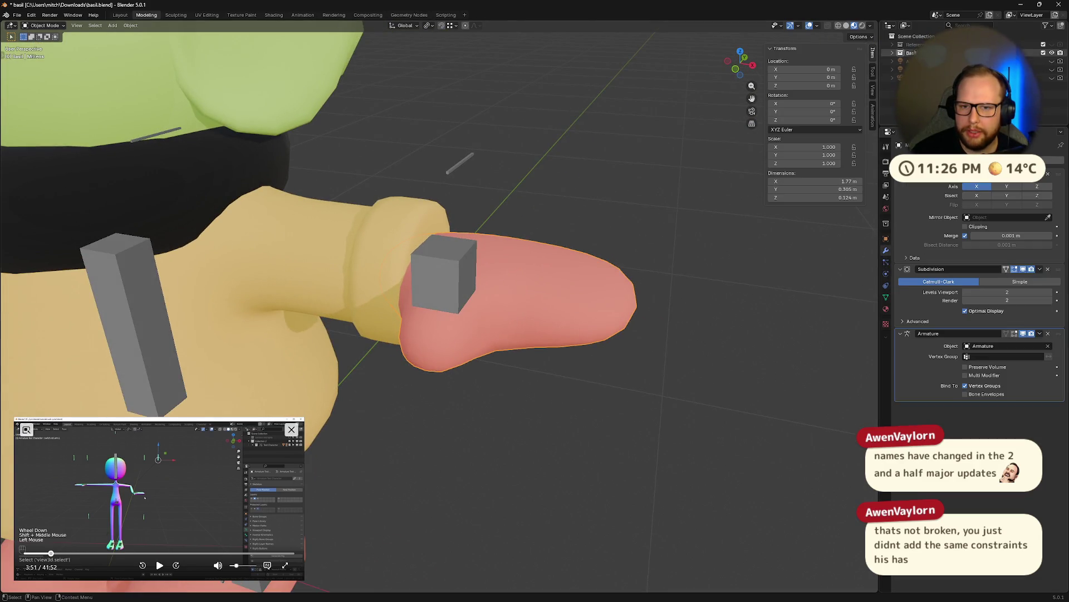
click(915, 52)
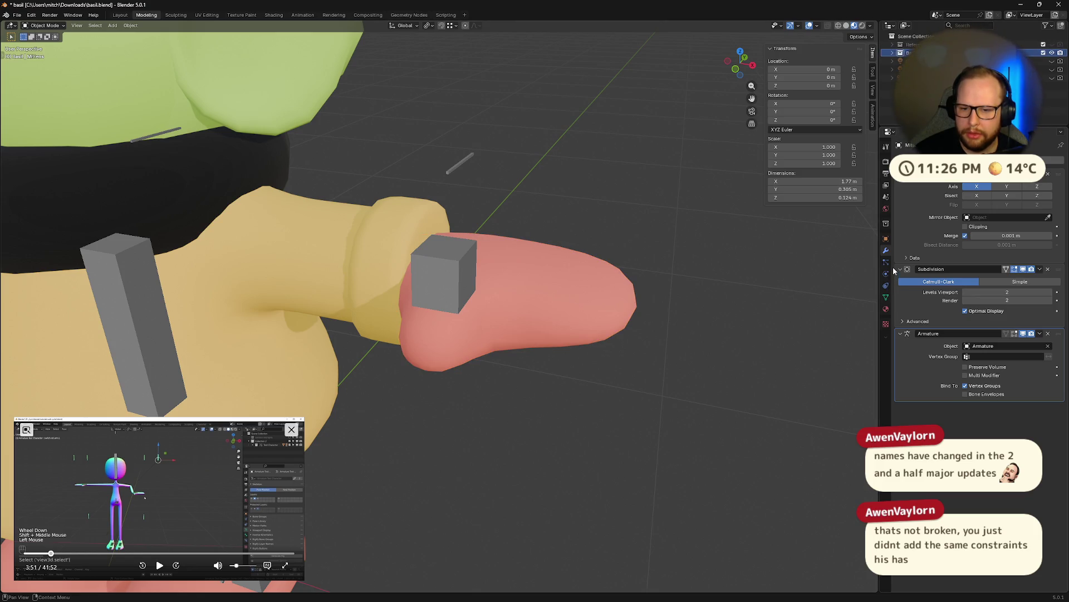
click(892, 52)
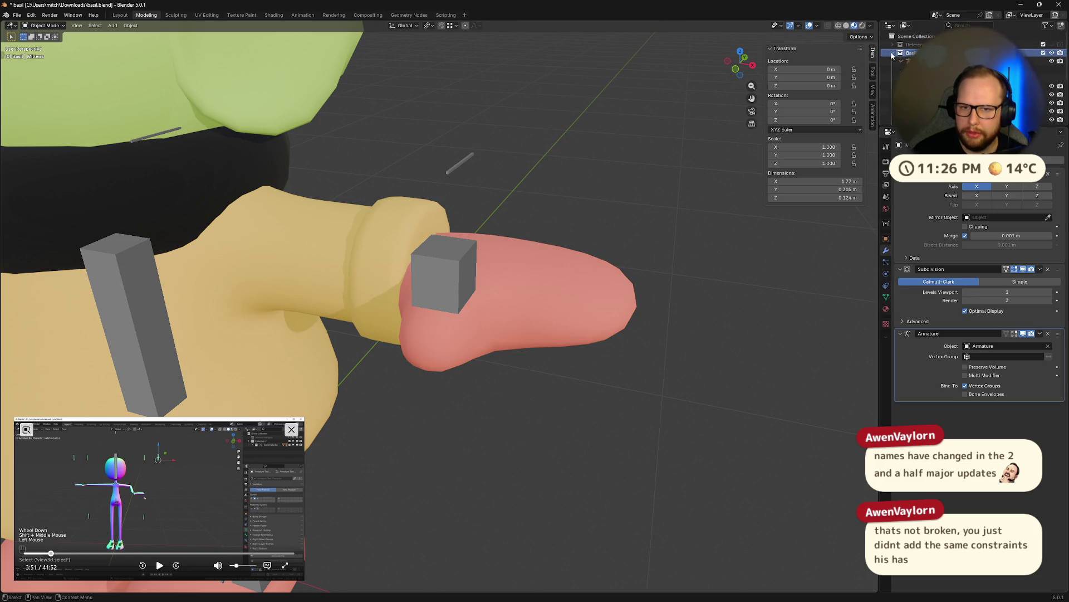
click(916, 62)
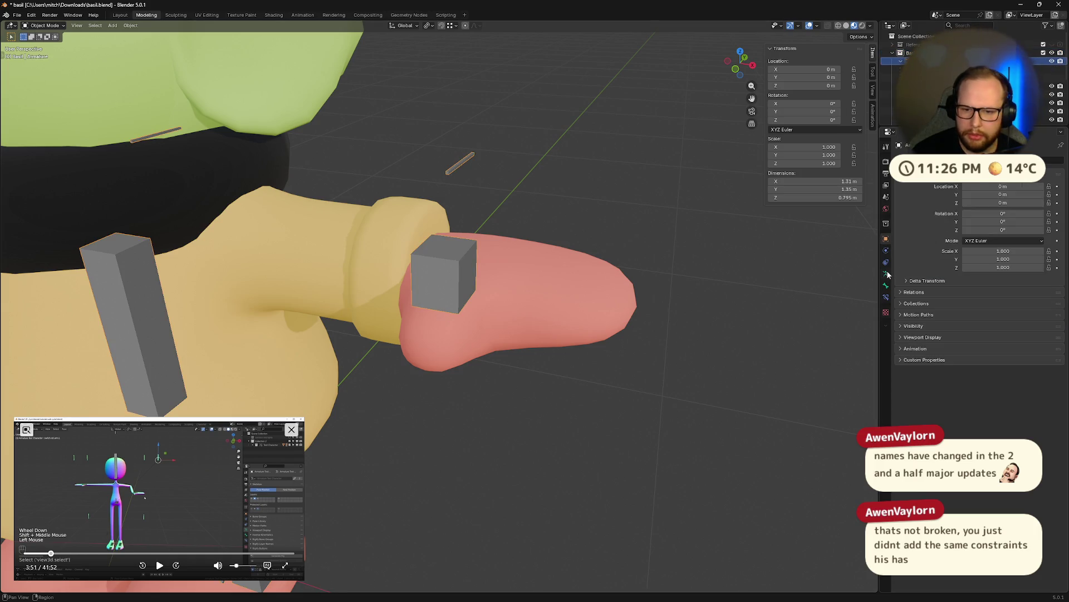
- Show the Bones collection, enter Pose Mode and review the forearm bone's IK constraint
click(994, 291)
click(1033, 215)
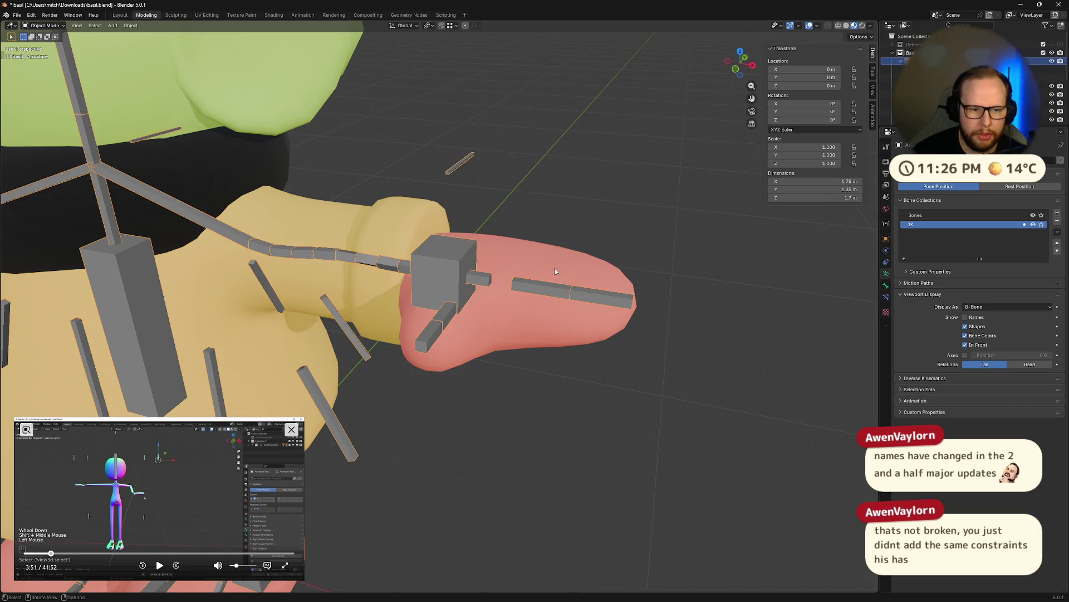
key(Tab)
middle_drag(526, 257, 635, 242)
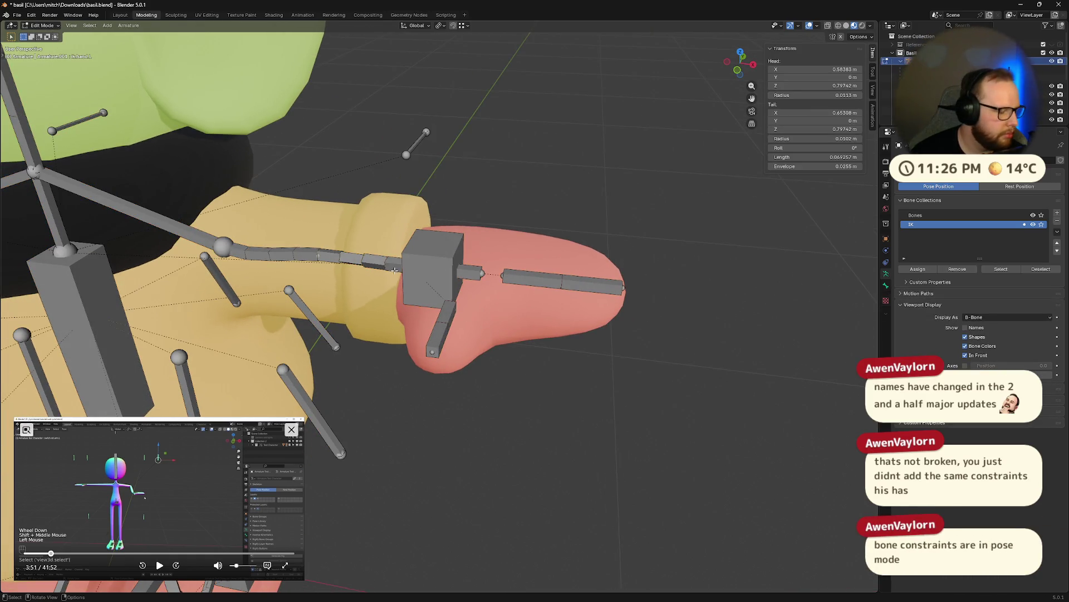
middle_drag(395, 270, 458, 245)
key(ctrl+Tab)
click(457, 245)
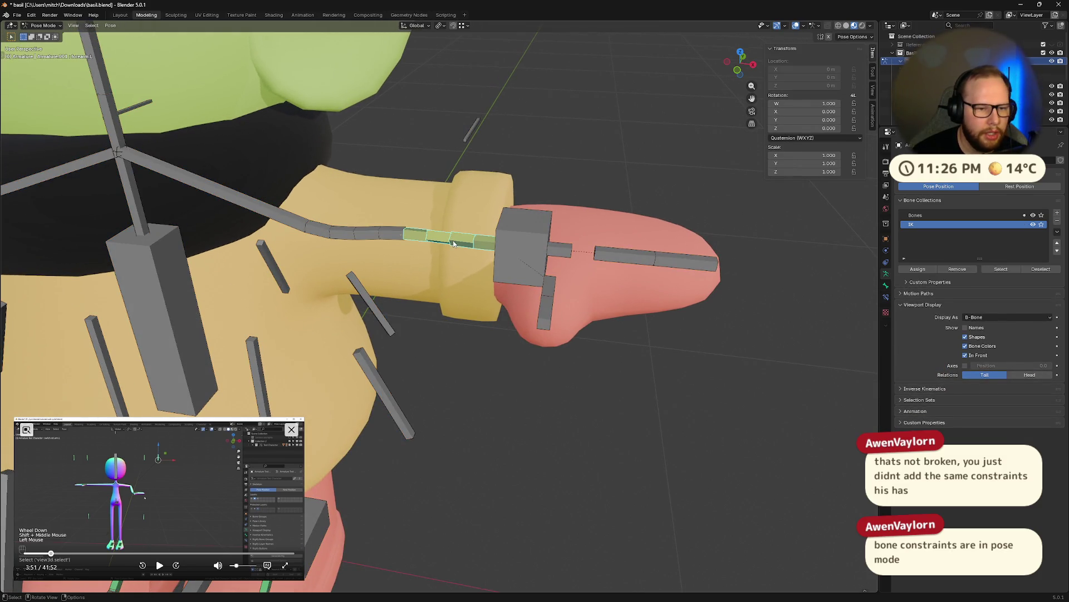
scroll(452, 242, up, 2)
middle_drag(453, 242, 573, 220)
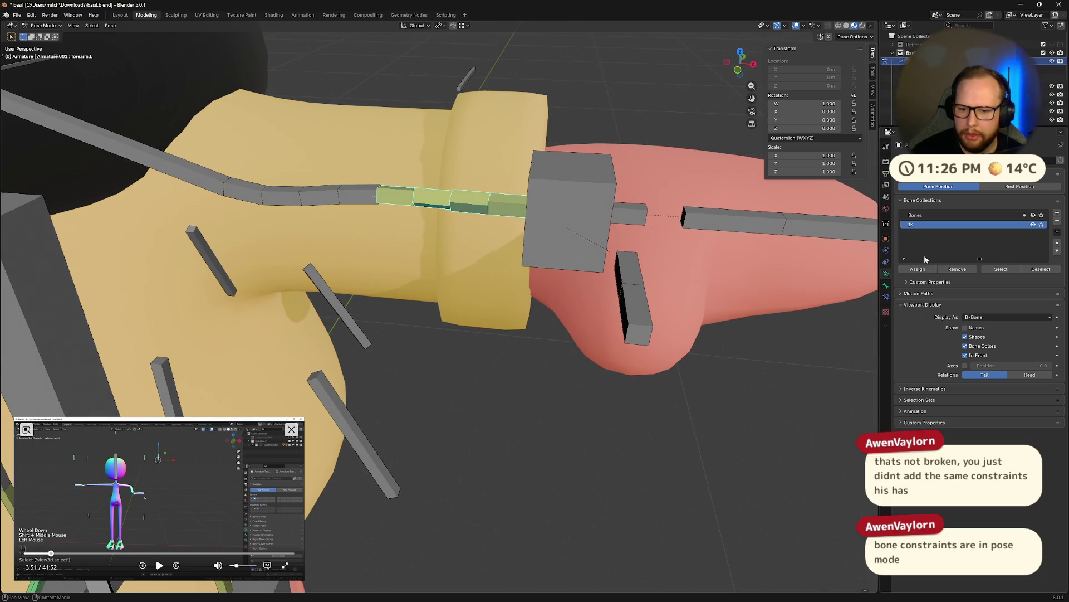
click(887, 282)
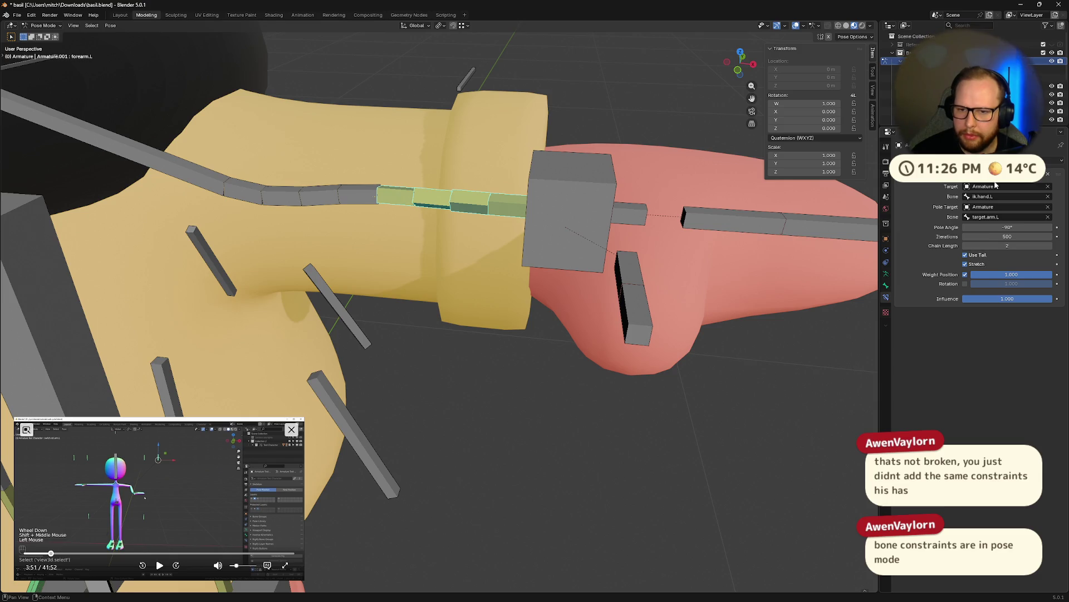
scroll(732, 301, down, 2)
scroll(735, 278, down, 2)
- Move the hand control to test deformation, then clear its location back to zero
mouse_move(736, 279)
middle_down()
mouse_move(463, 279)
mouse_move(568, 287)
middle_up()
click(569, 286)
key(g)
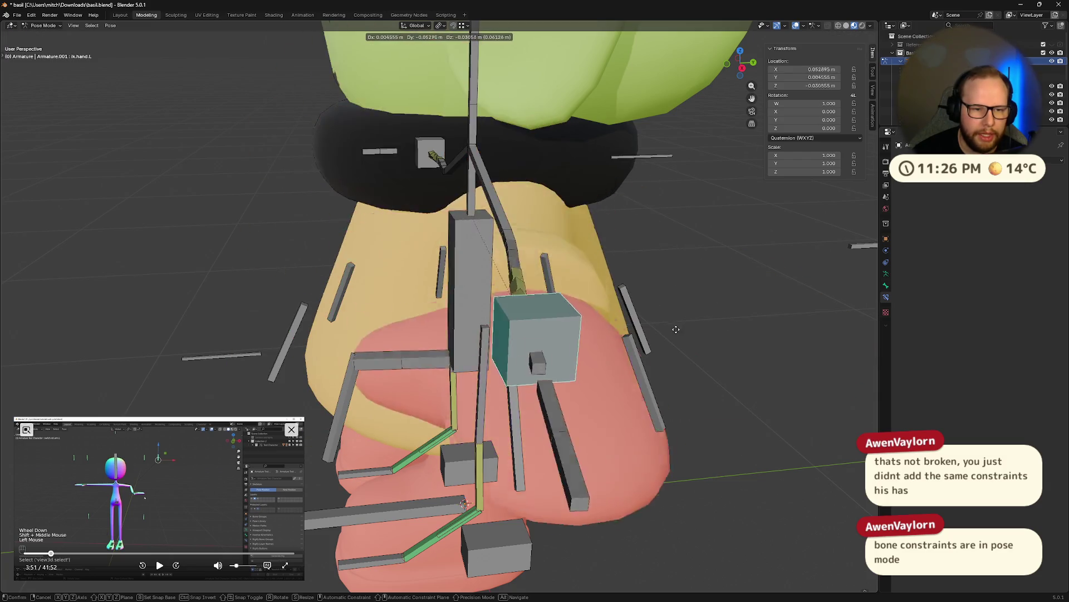
right_click(675, 329)
mouse_move(677, 329)
middle_down()
mouse_move(587, 267)
mouse_move(568, 277)
middle_up()
scroll(649, 274, up, 3)
scroll(594, 268, up, 2)
key(g)
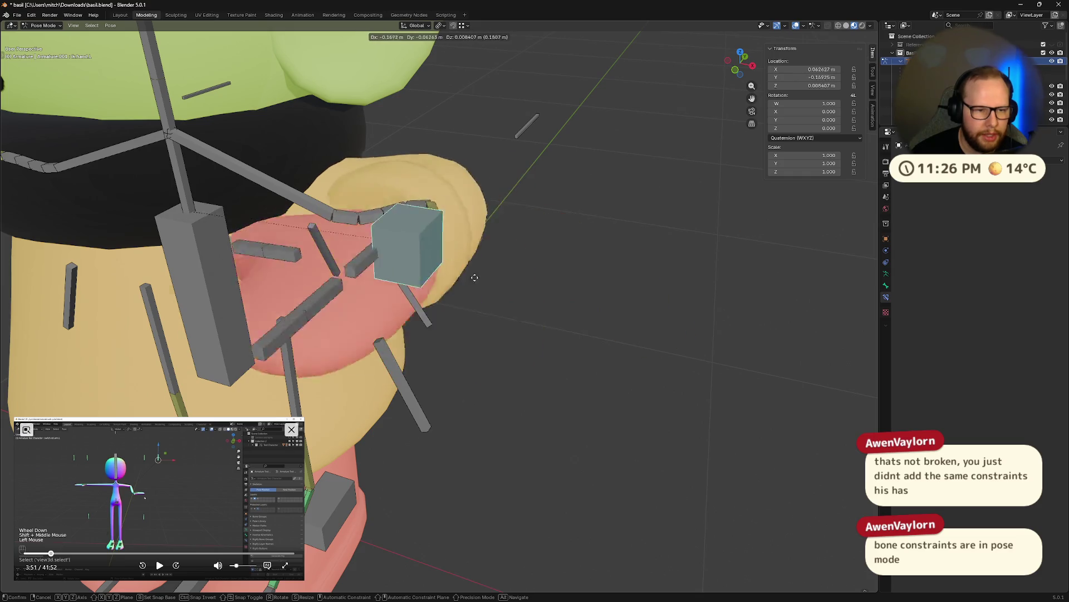
click(474, 276)
mouse_move(474, 277)
middle_down()
mouse_move(402, 278)
mouse_move(611, 251)
mouse_move(582, 266)
mouse_move(616, 268)
middle_up()
key(alt+g)
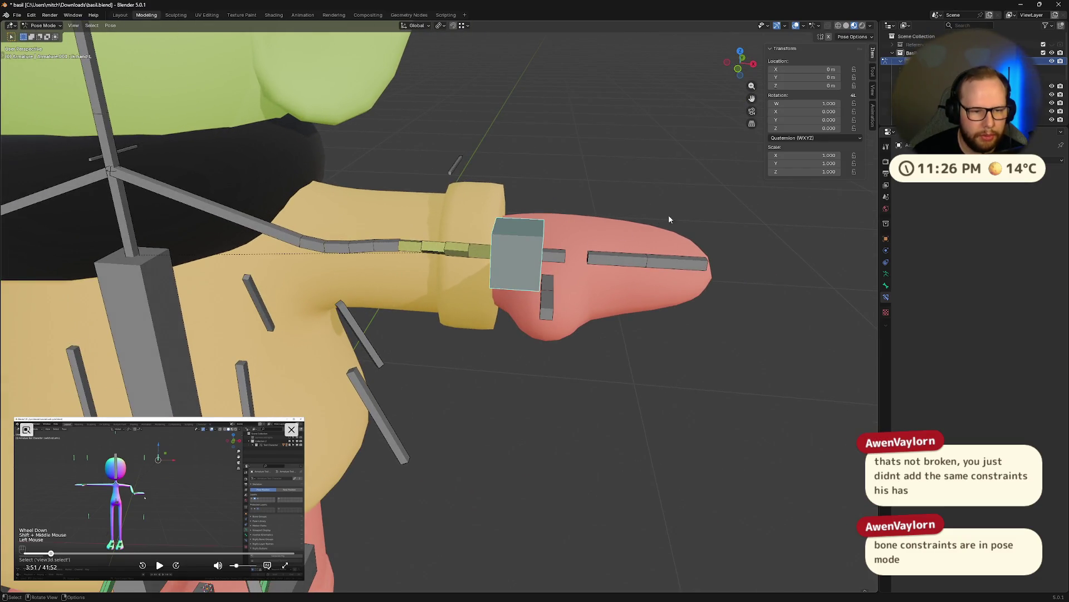
- Select the finger bones and the small bone beside the hand cube
key(t)
mouse_move(672, 293)
middle_down()
mouse_move(584, 292)
mouse_move(581, 332)
middle_up()
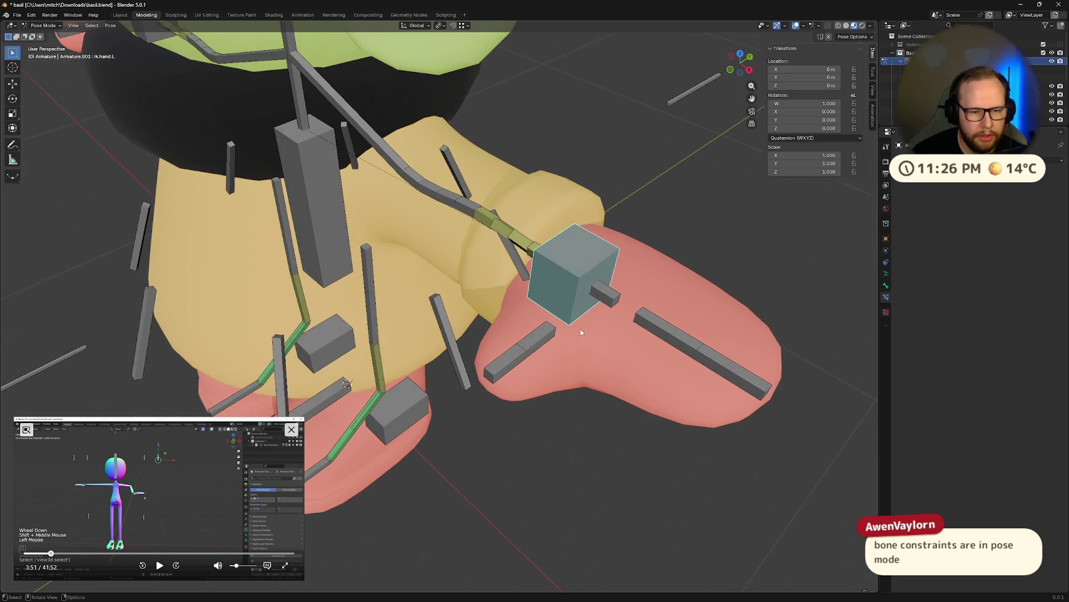
click(519, 350)
click(727, 357)
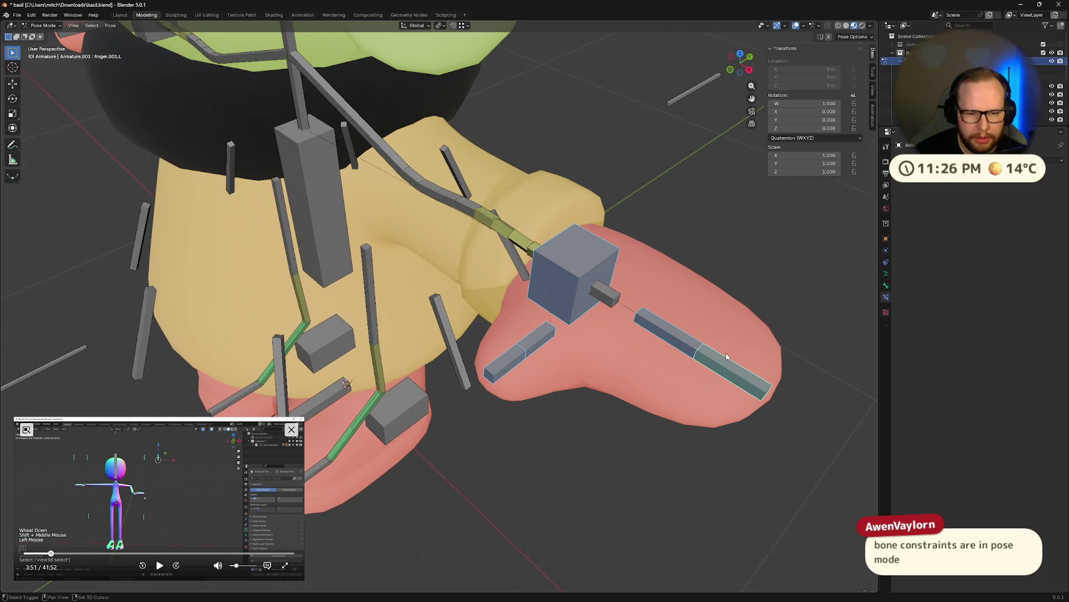
middle_drag(621, 310, 648, 298)
click(650, 259)
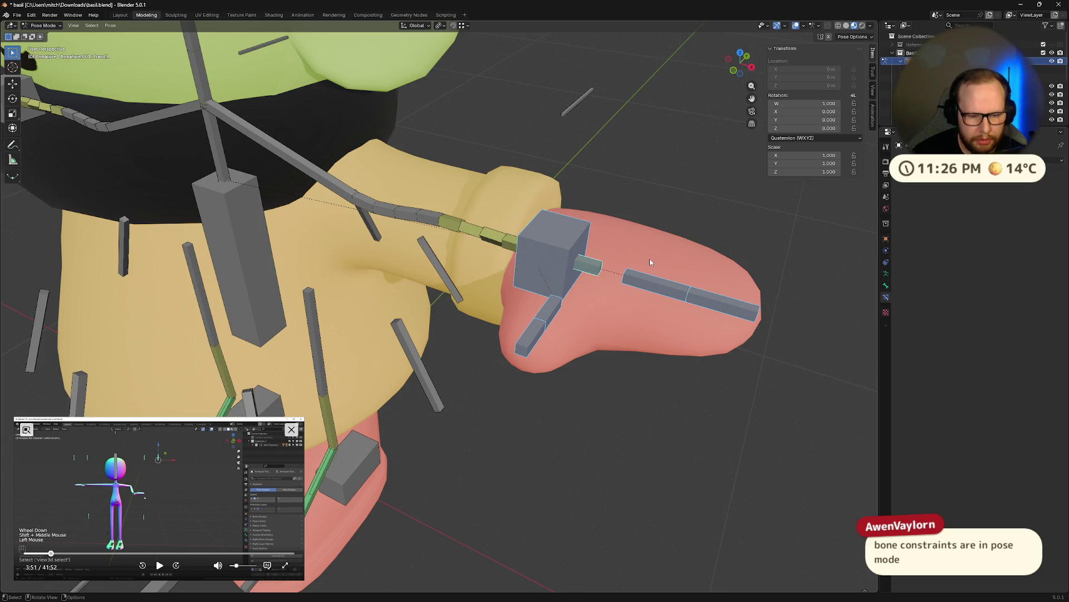
key(ctrl+shift+c)
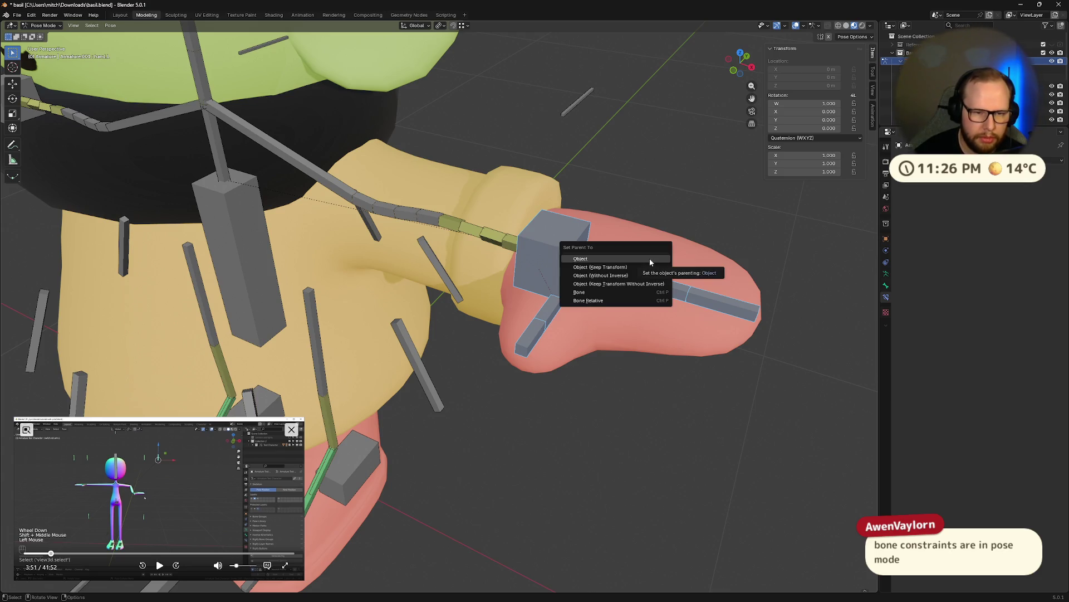
key(Escape)
click(539, 261)
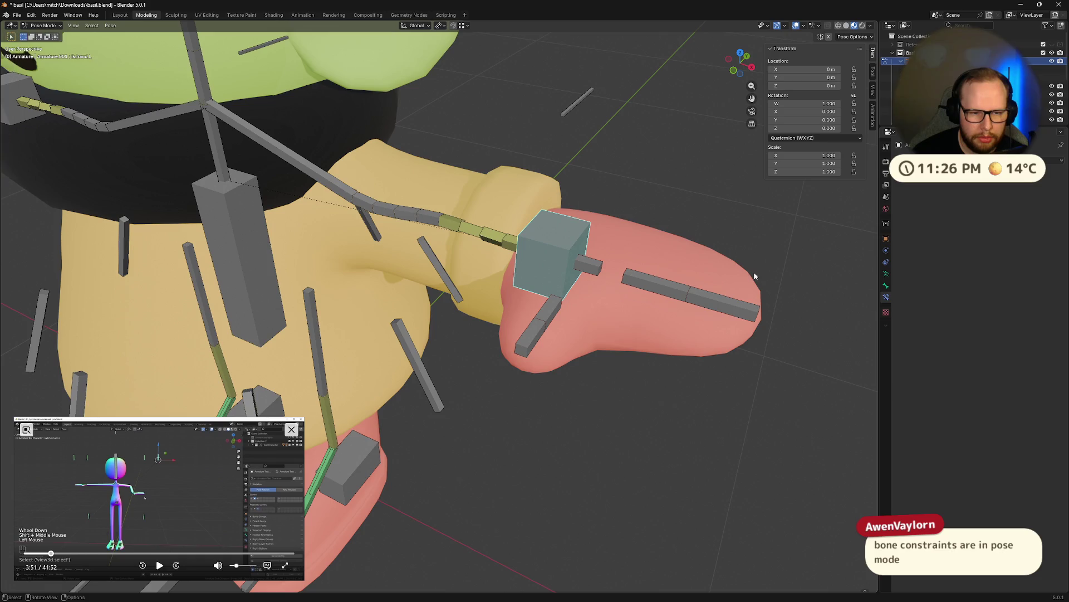
click(629, 316)
key(ctrl+z)
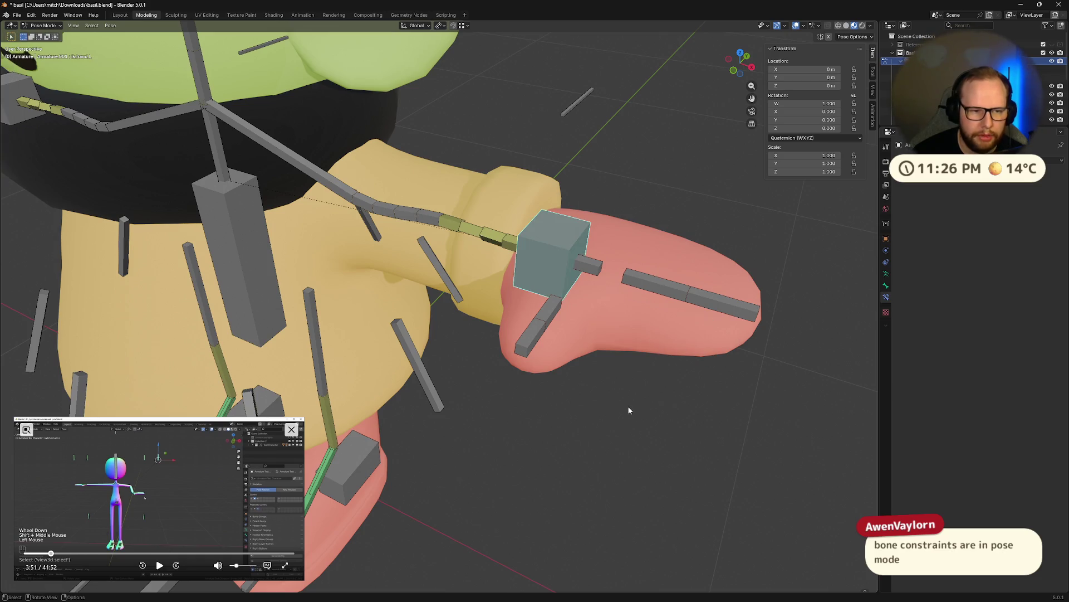
click(627, 406)
middle_drag(628, 405, 635, 360)
mouse_move(575, 293)
middle_down()
mouse_move(690, 350)
mouse_move(692, 337)
middle_up()
click(690, 328)
shift+click(504, 347)
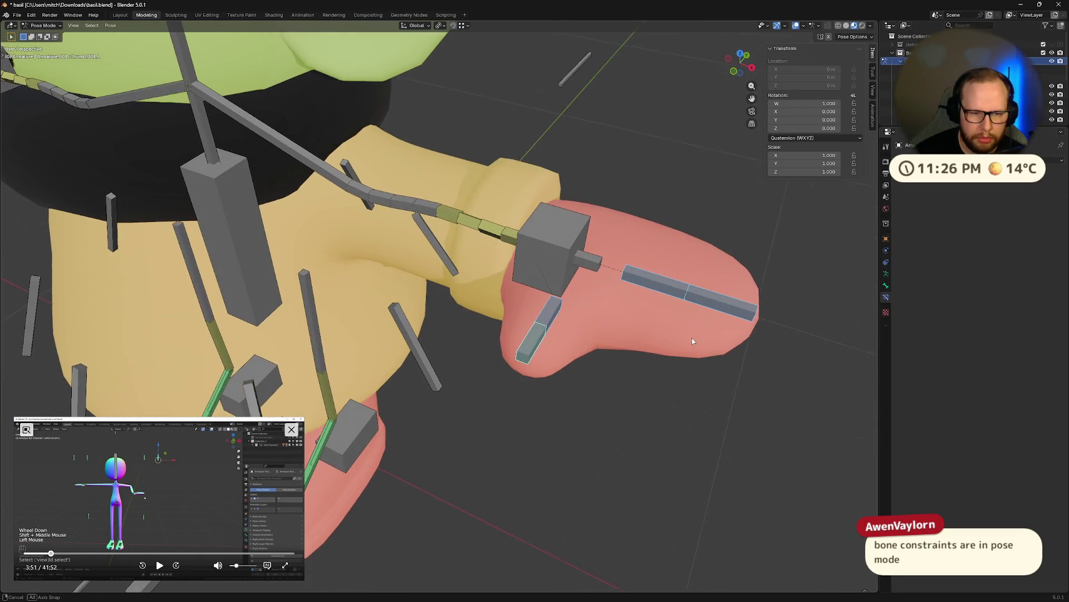
click(541, 251)
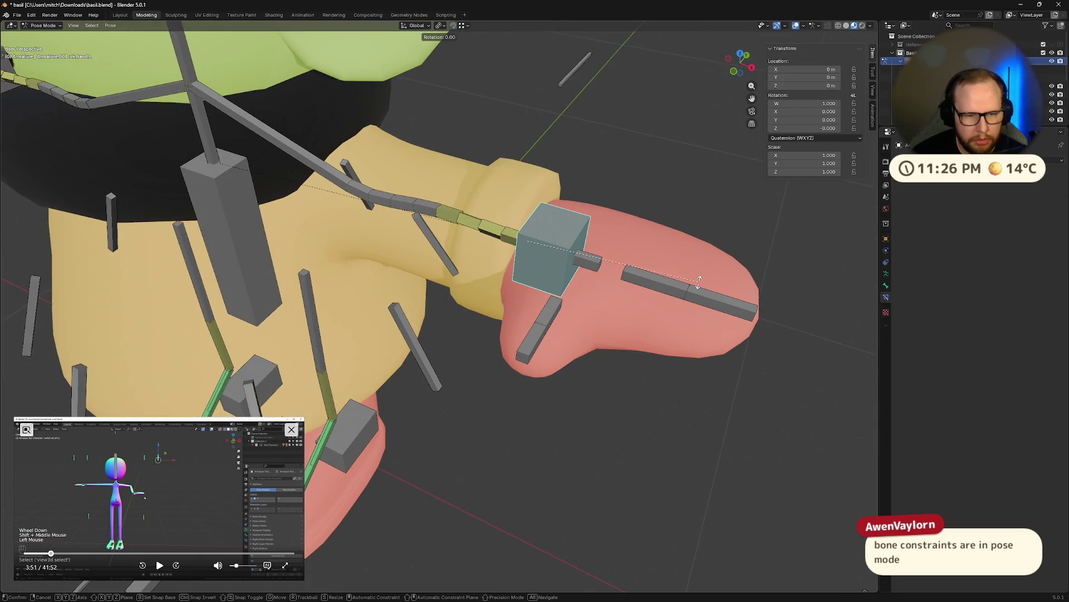
middle_drag(736, 324, 693, 305)
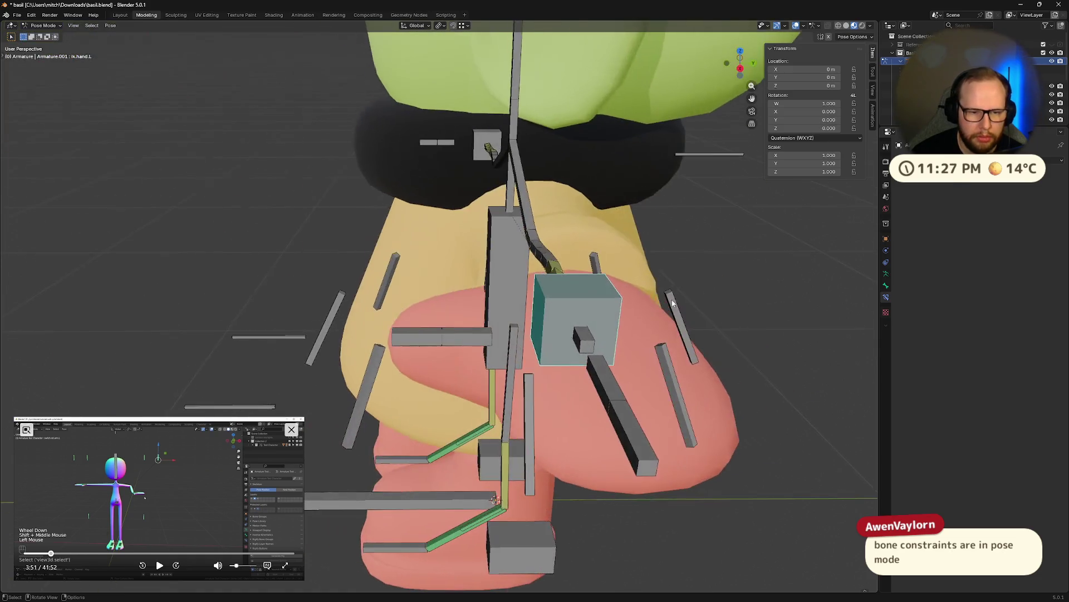
key(t)
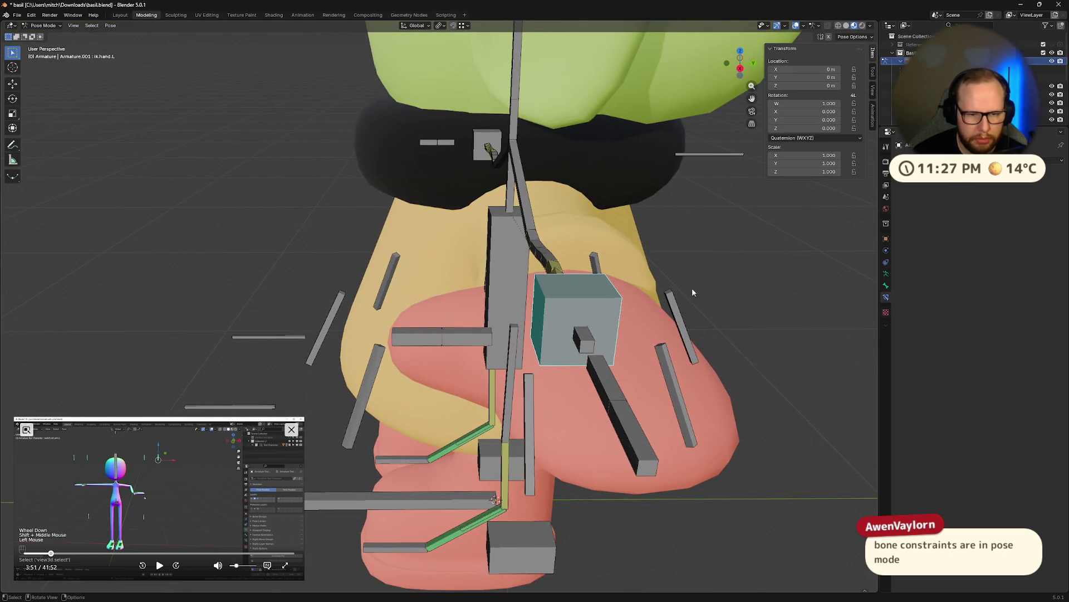
key(r)
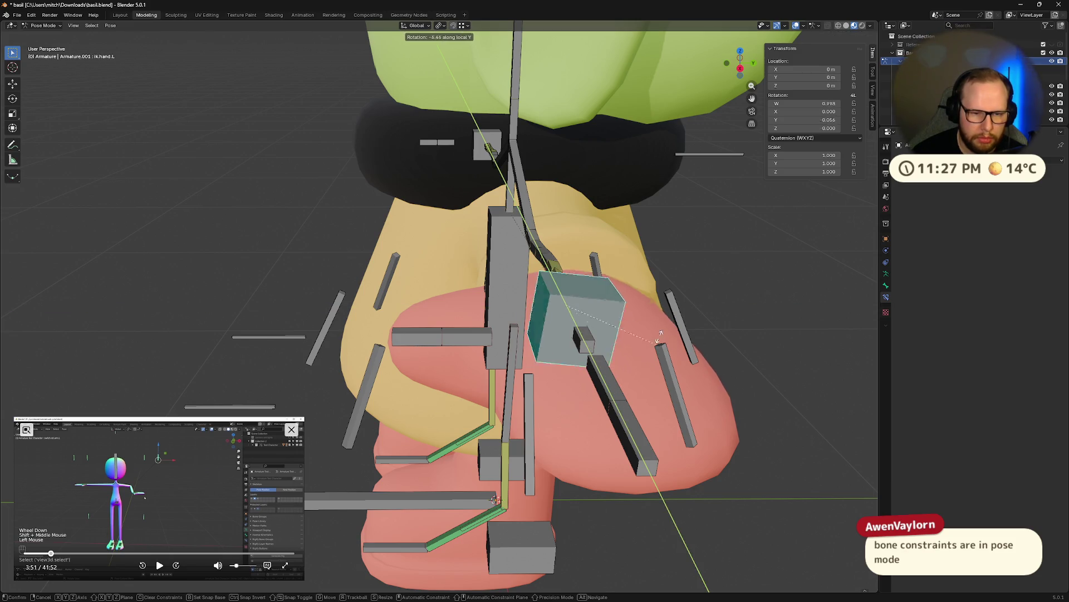
key(Escape)
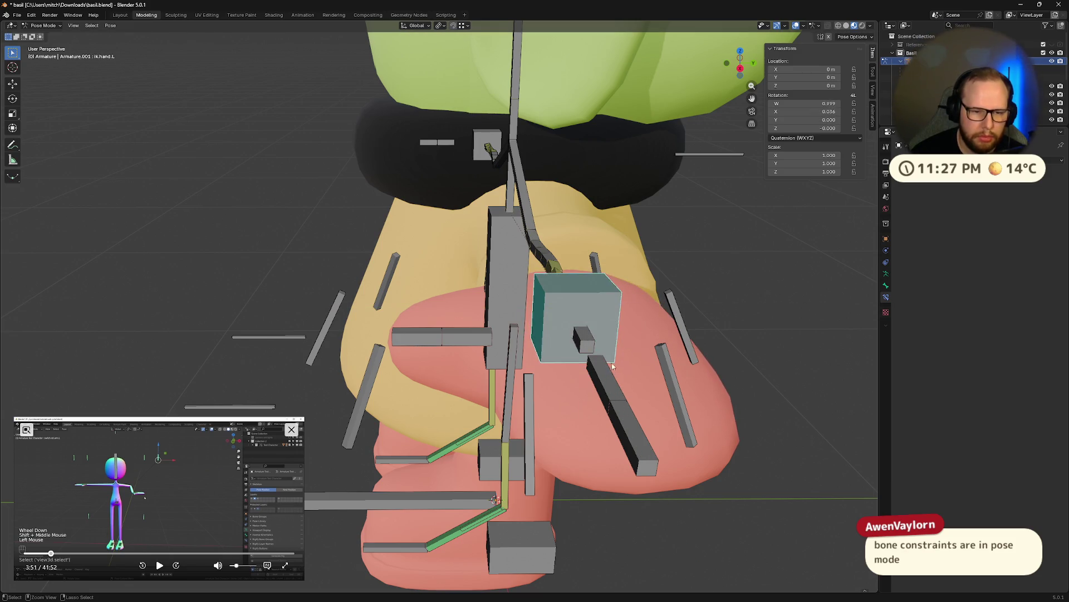
middle_drag(425, 313, 54, 142)
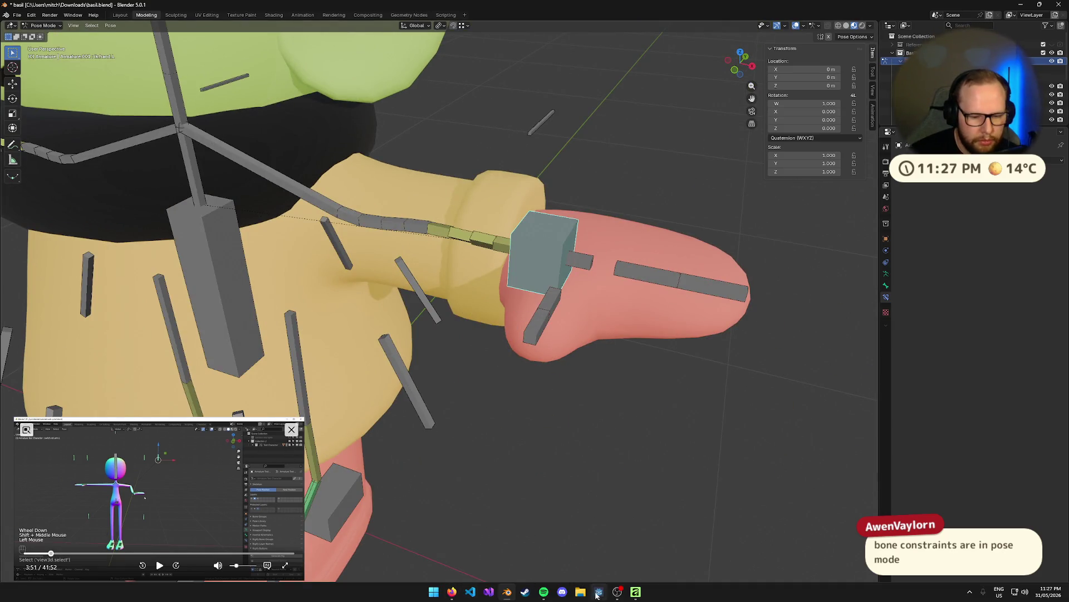
right_click(508, 595)
- Load EizoStream.blend and view its cat character in the Modeling workspace
click(498, 461)
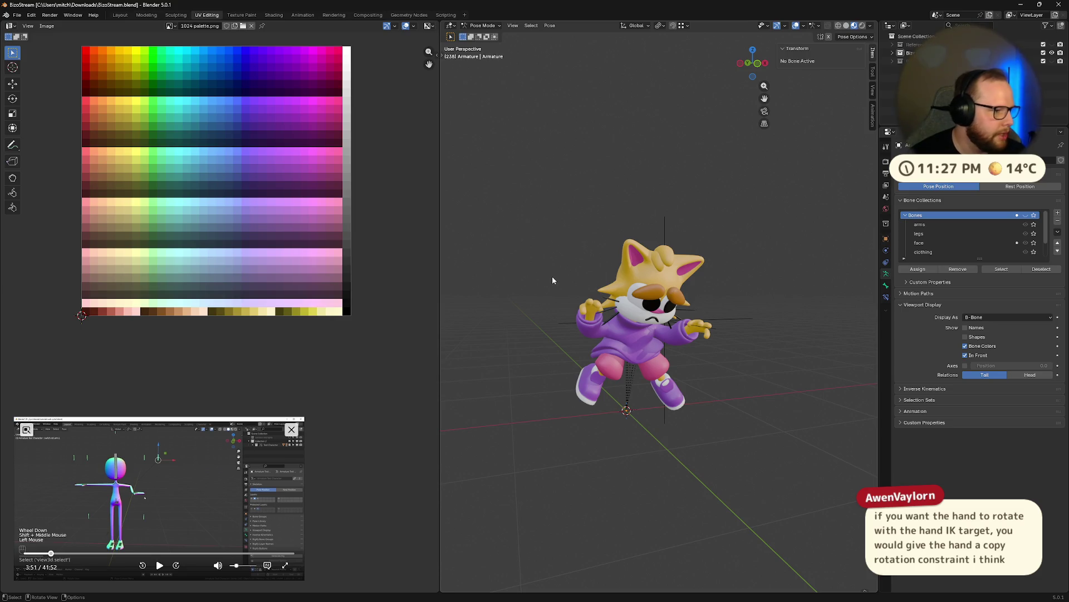
middle_drag(552, 280, 653, 359)
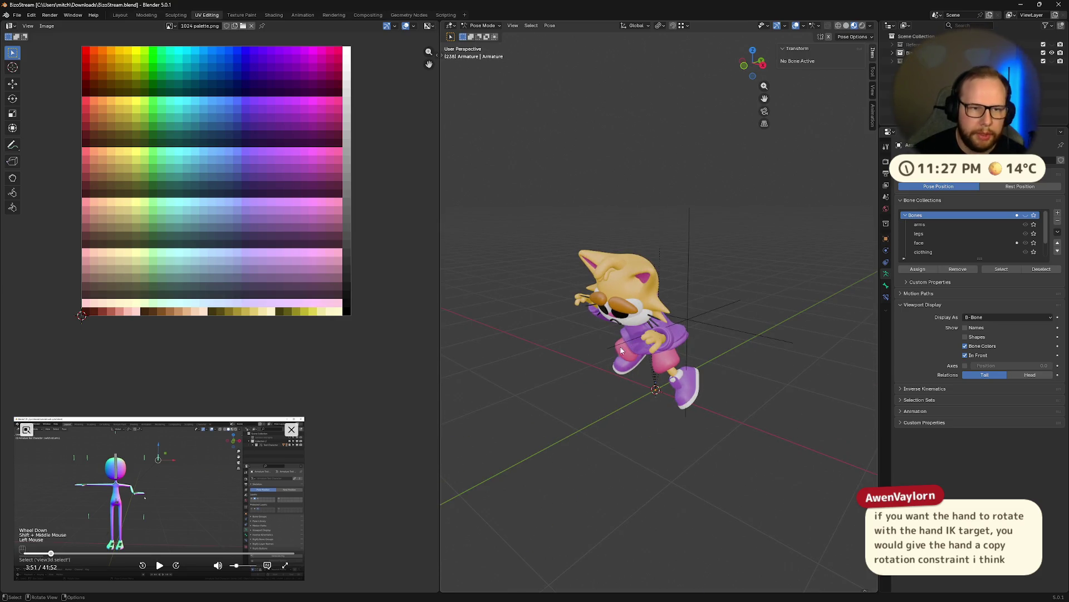
scroll(700, 331, up, 5)
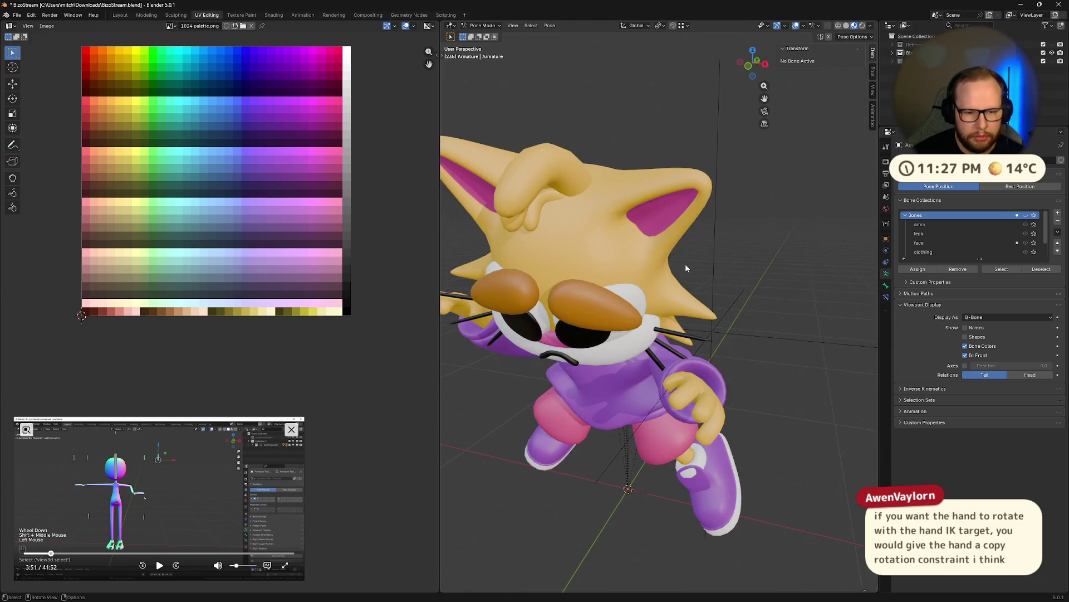
click(147, 16)
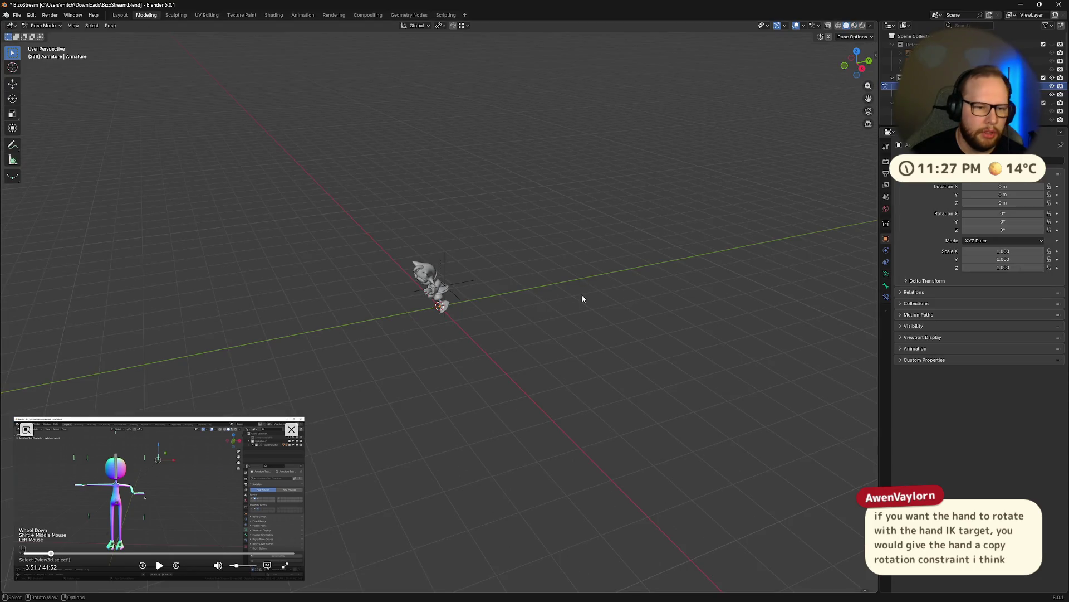
scroll(583, 299, up, 5)
- Show the cat armature's Viewport Display settings and enable In Front for its bones
middle_drag(381, 268, 424, 264)
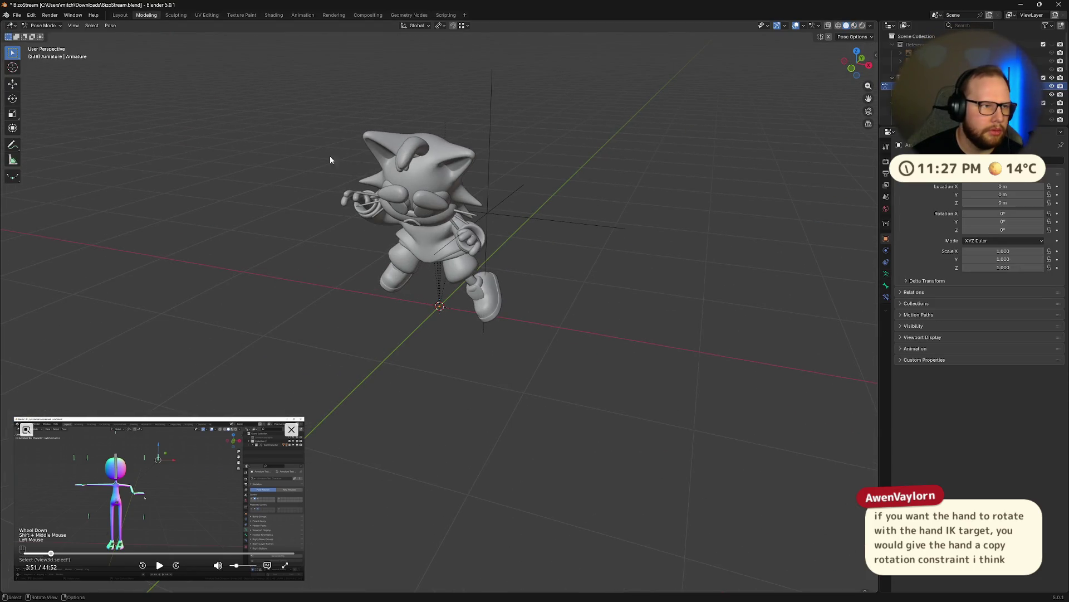
middle_drag(116, 89, 424, 206)
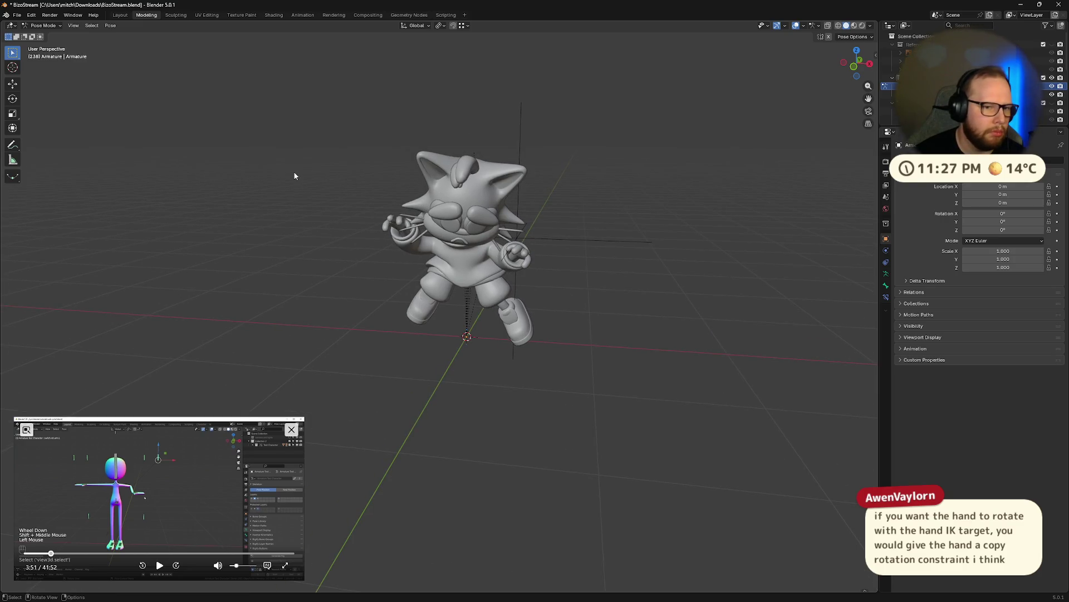
scroll(428, 181, up, 3)
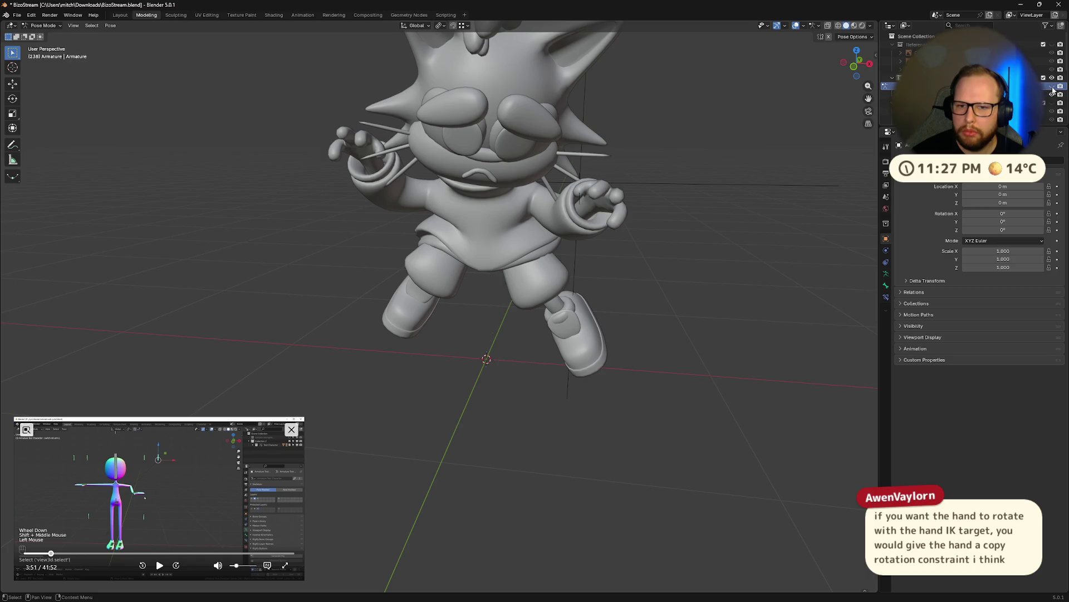
mouse_move(585, 243)
middle_down()
mouse_move(643, 233)
mouse_move(635, 242)
middle_up()
click(887, 254)
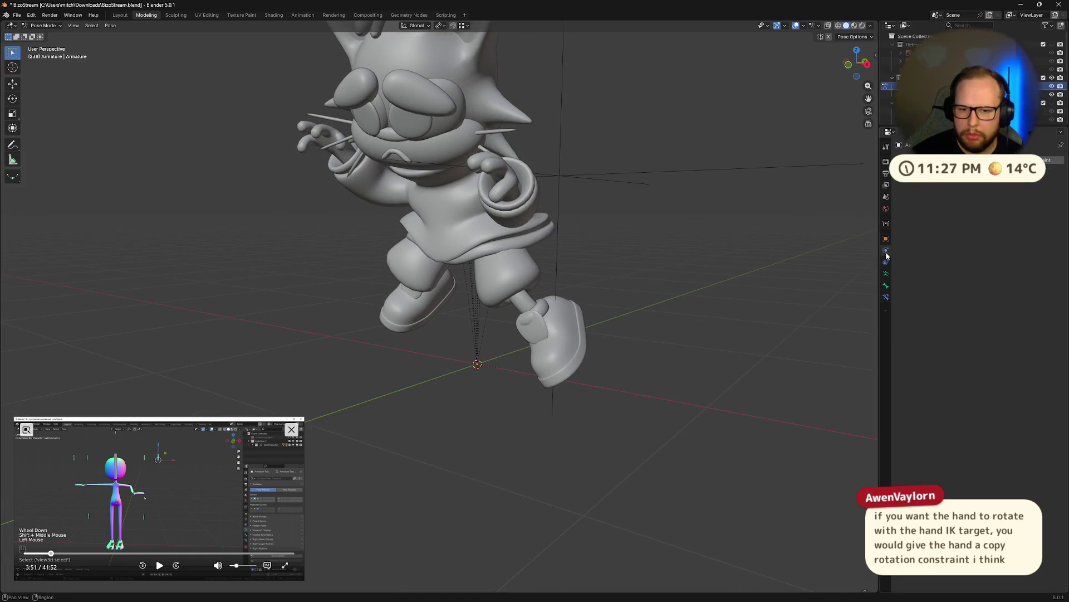
click(886, 274)
click(933, 305)
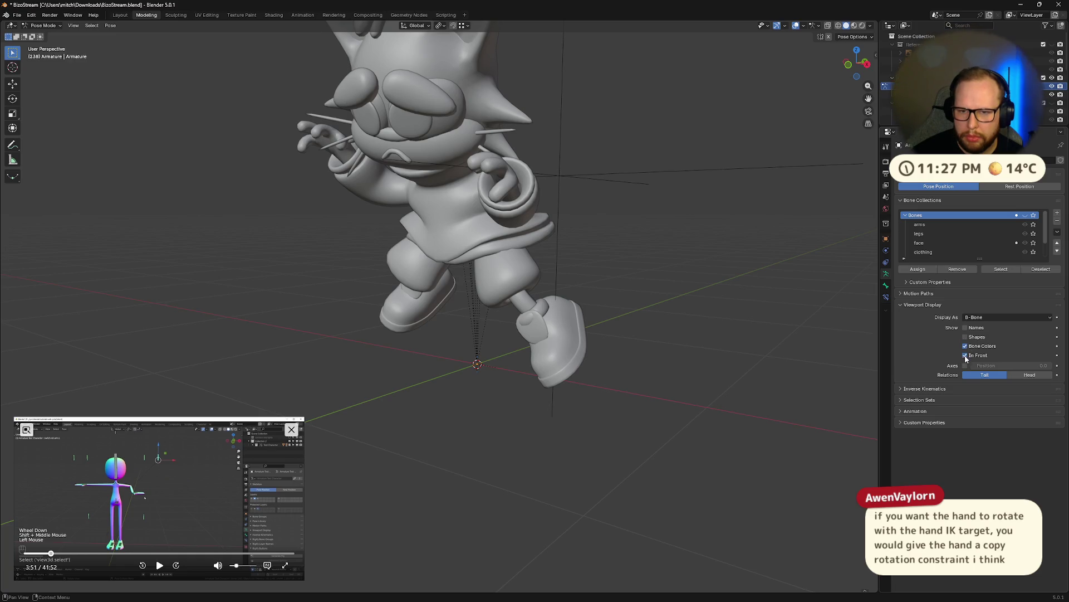
click(966, 355)
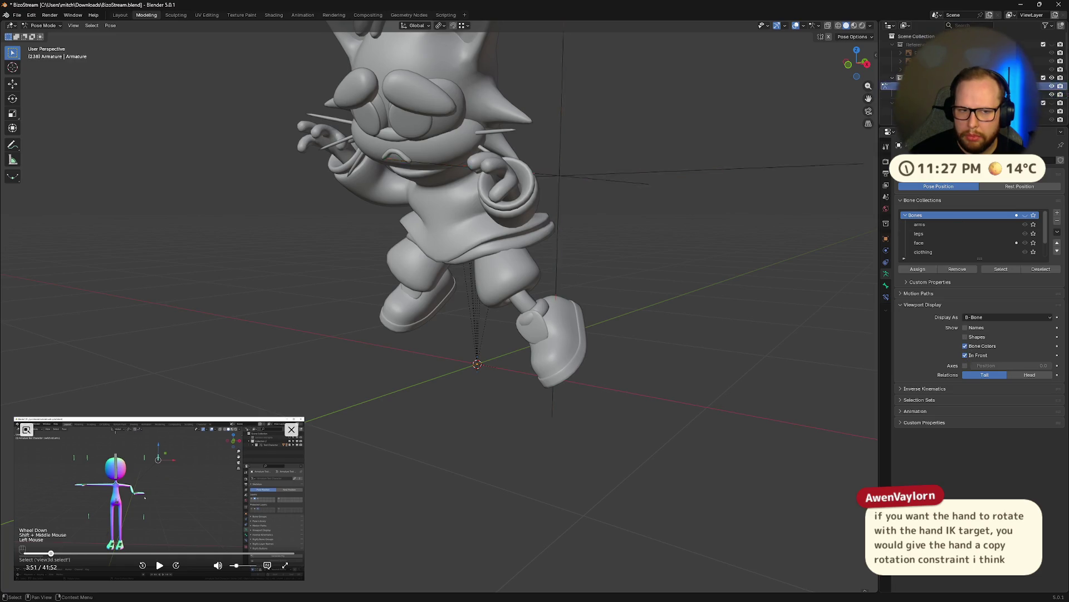
- Hide the bone overlay lines through the character and check the interaction mode list
middle_drag(776, 217, 601, 271)
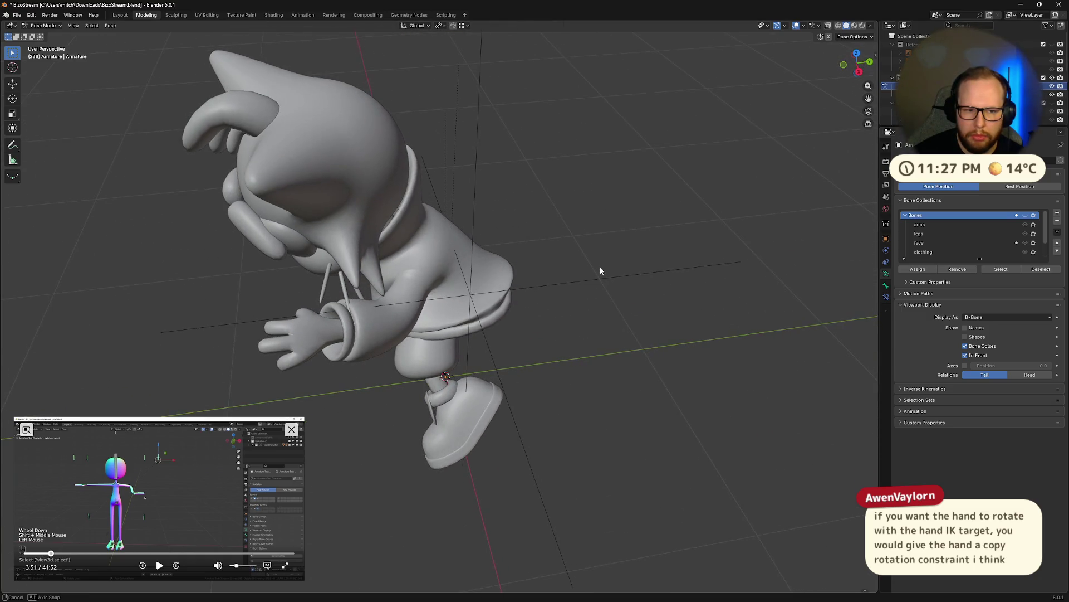
click(636, 238)
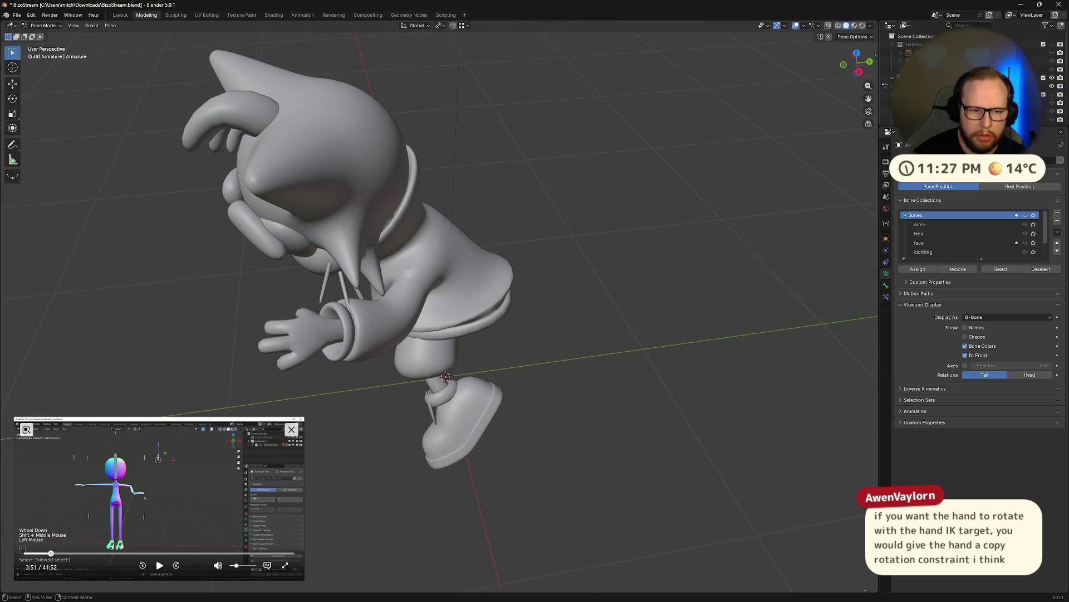
click(44, 26)
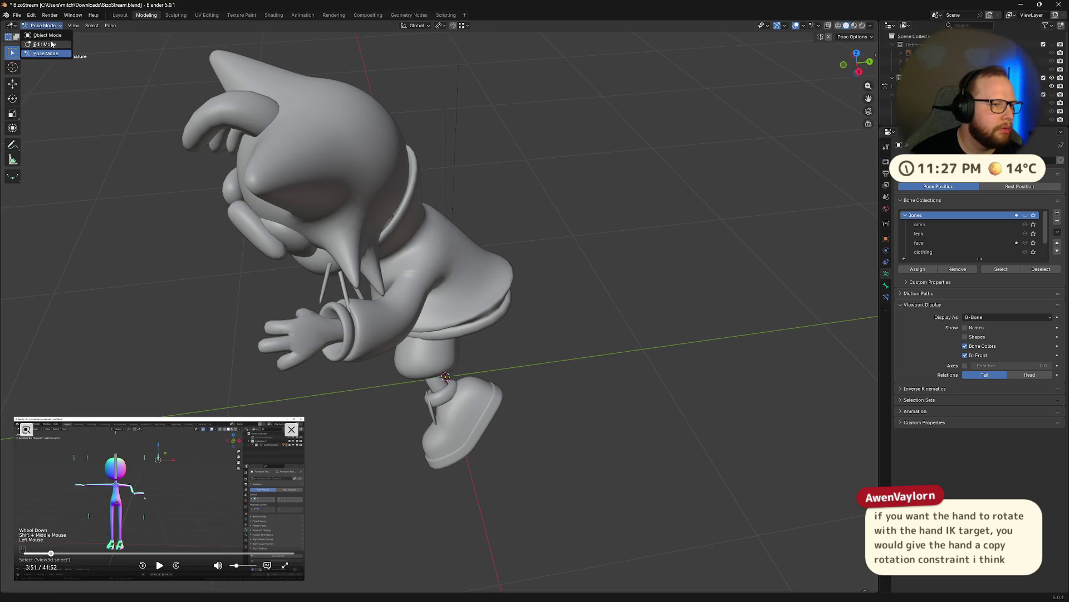
mouse_move(462, 143)
middle_down()
mouse_move(485, 129)
mouse_move(495, 145)
middle_up()
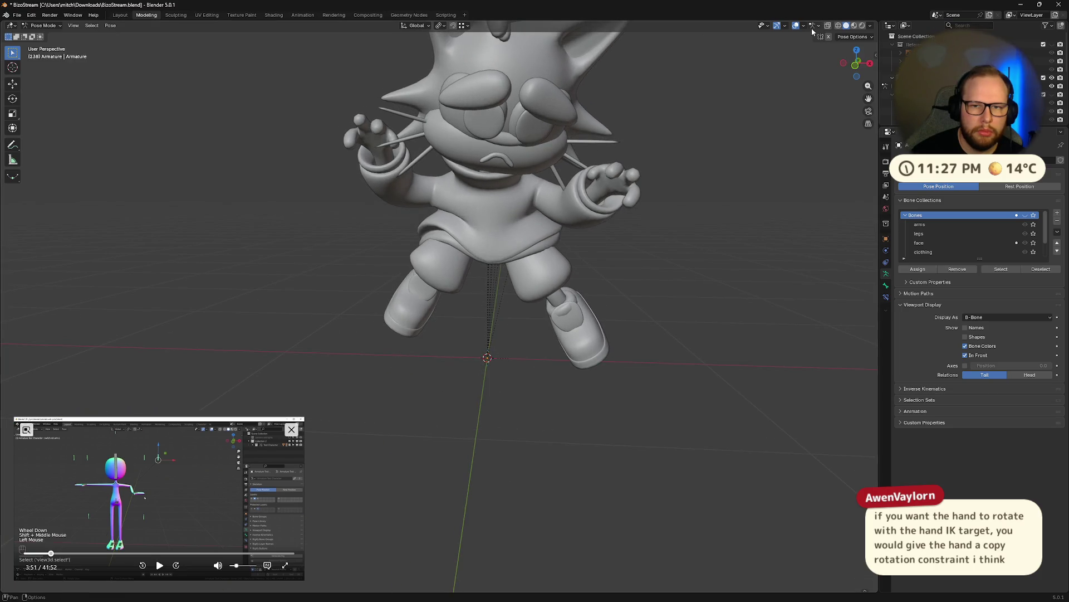
- Compare the armature's rest and posed shapes by toggling Edit Mode and the active object
key(Tab)
middle_drag(761, 155, 748, 162)
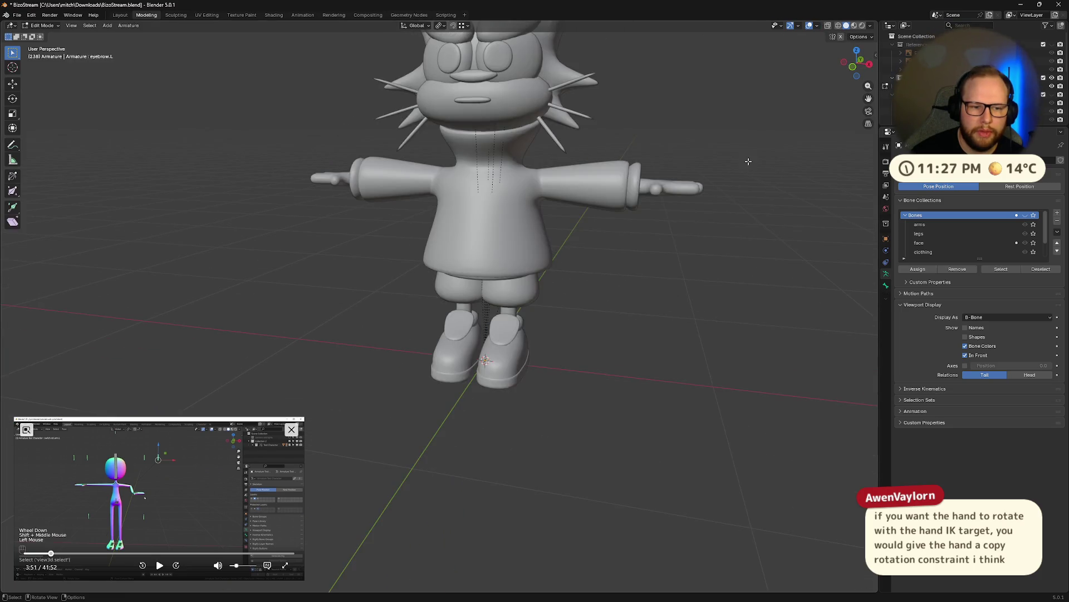
key(Tab)
key(Tab)
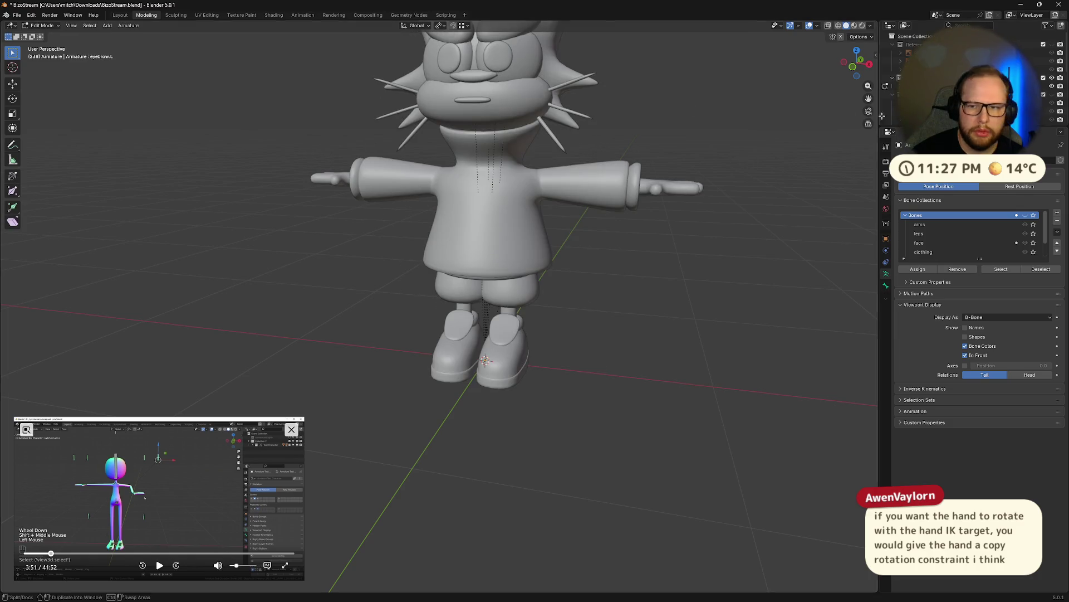
key(Tab)
key(Tab)
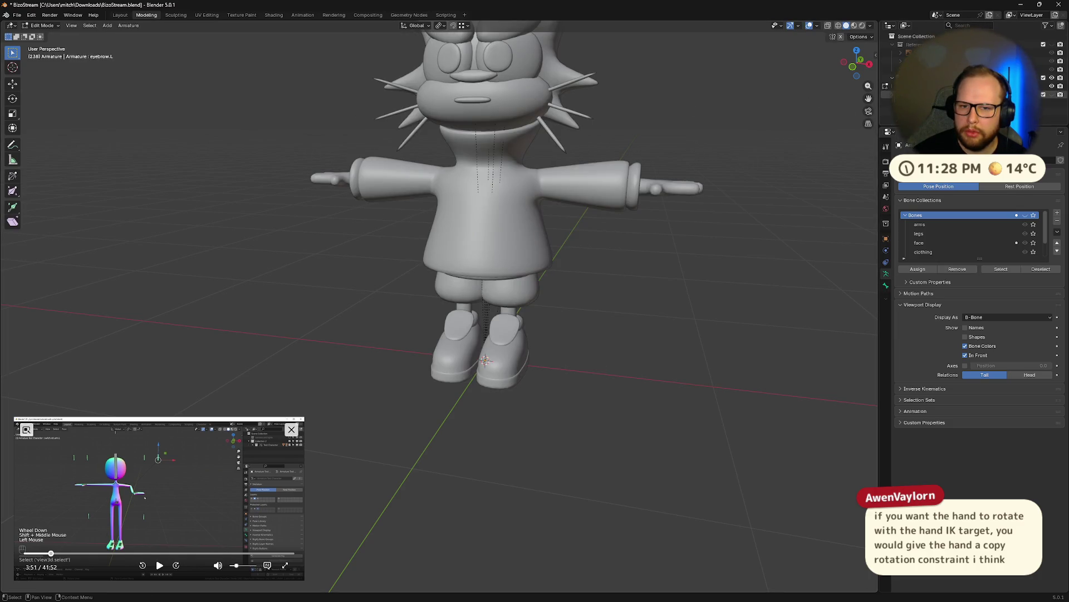
key(Down)
key(Down)
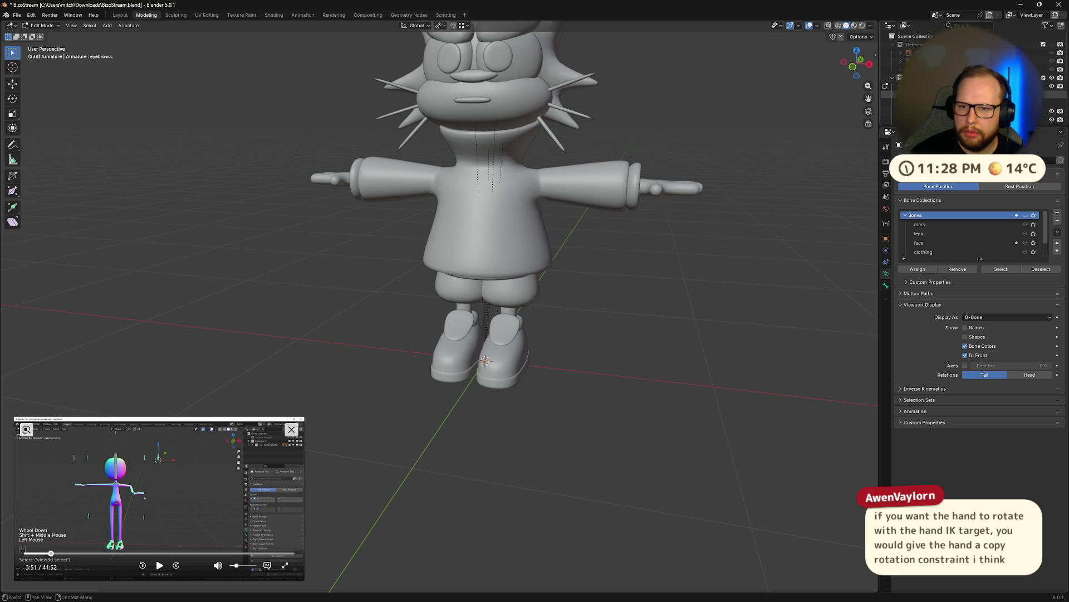
key(Up)
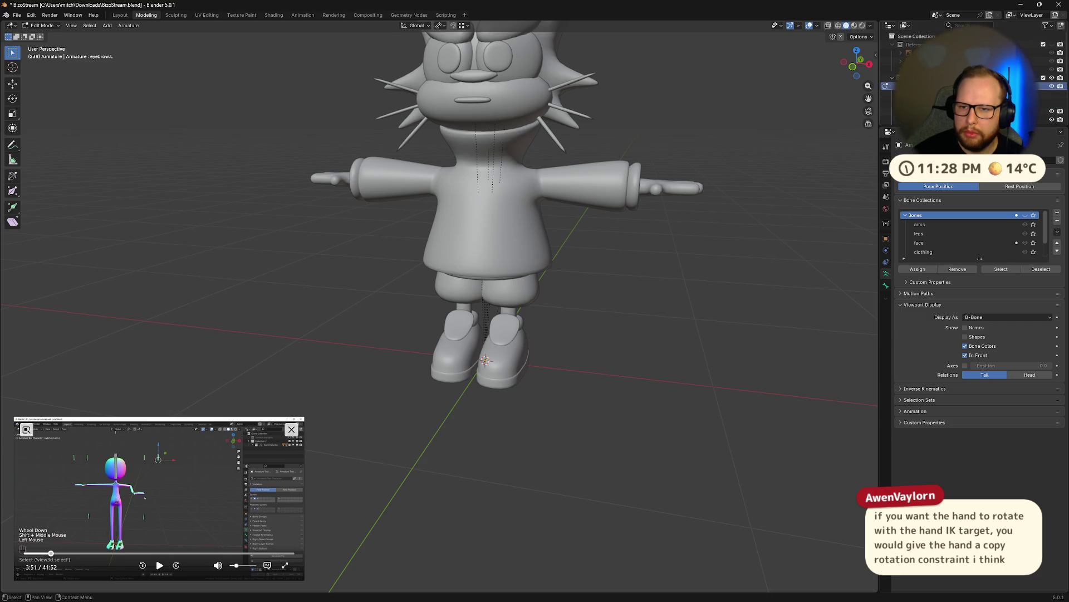
mouse_move(735, 105)
middle_down()
mouse_move(732, 87)
mouse_move(752, 120)
middle_up()
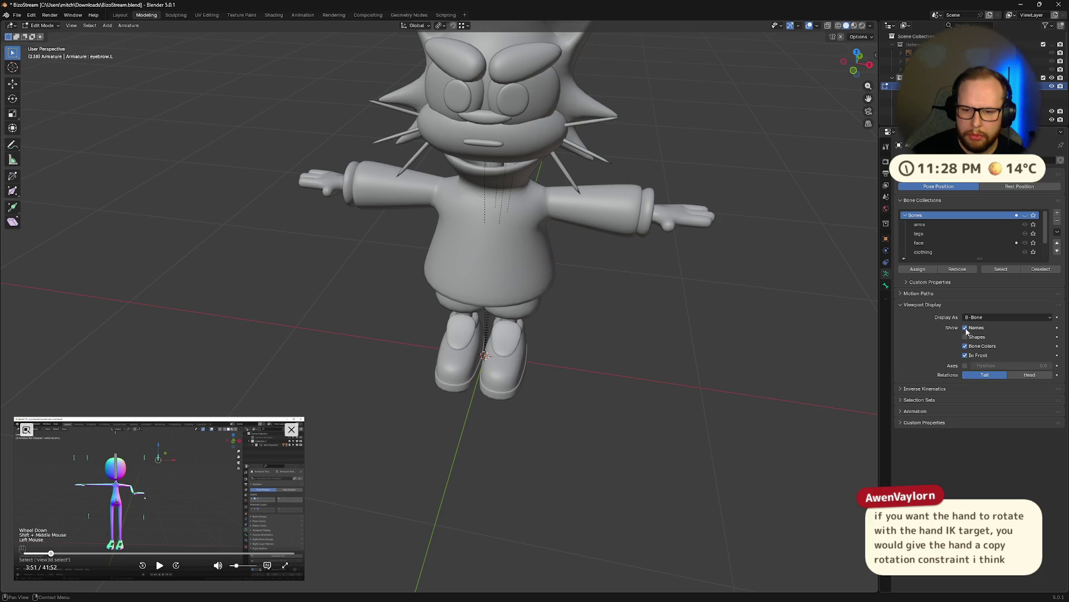
middle_drag(802, 332, 740, 327)
- Try Octahedral then B-Bone display, unhide the Bones and IK collections, and select ik.arm.L
click(993, 316)
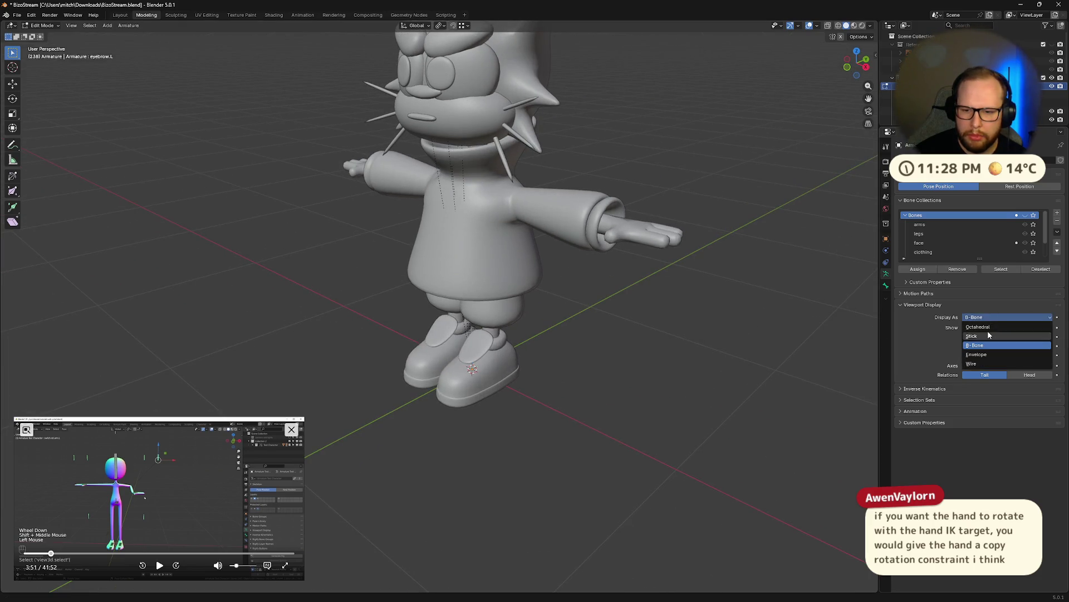
click(988, 327)
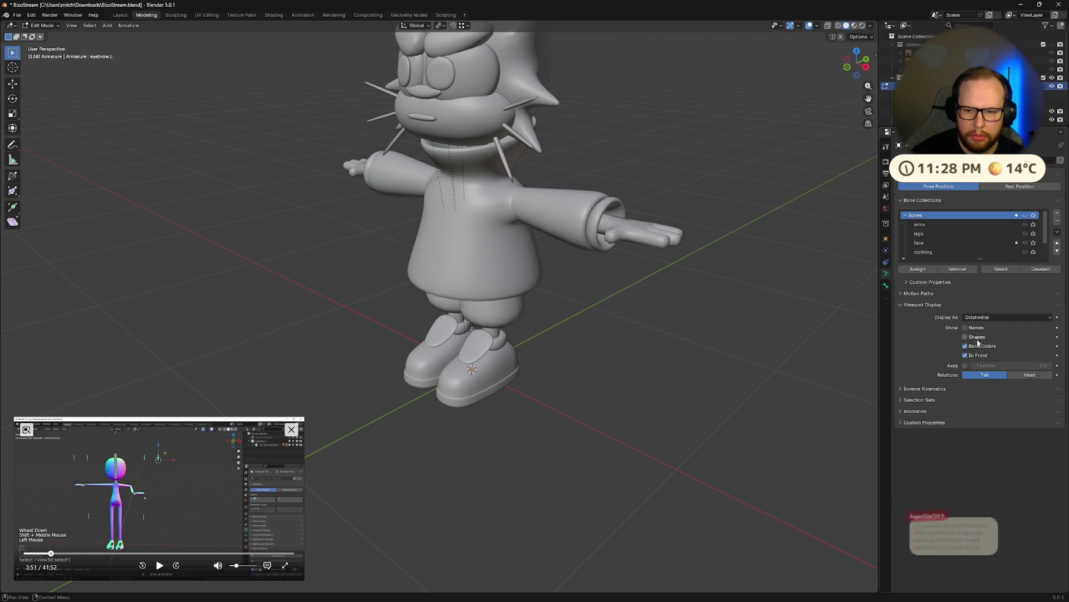
click(994, 317)
click(981, 346)
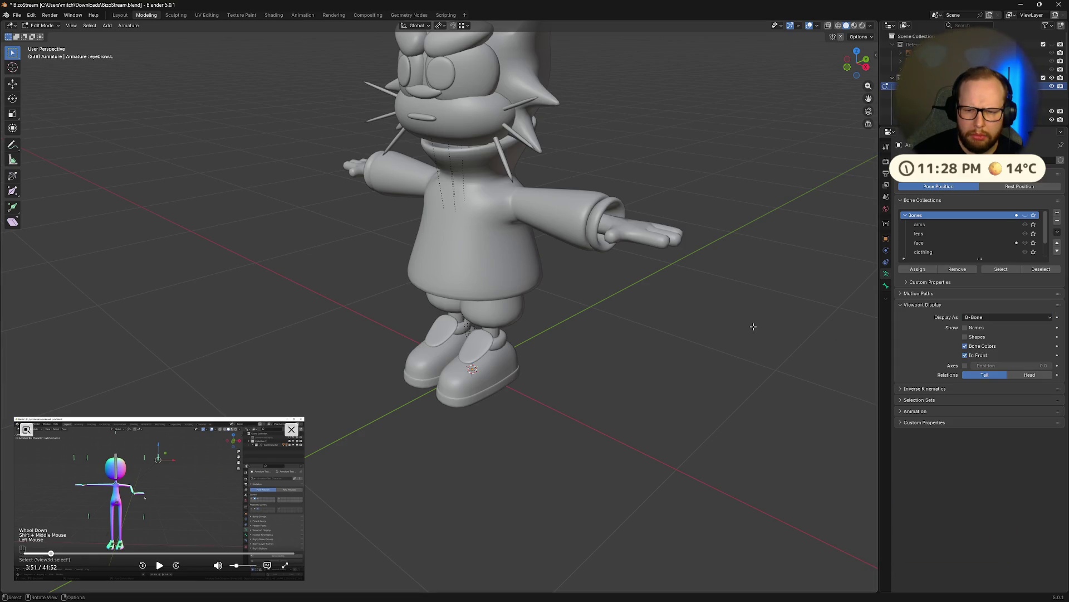
click(1025, 215)
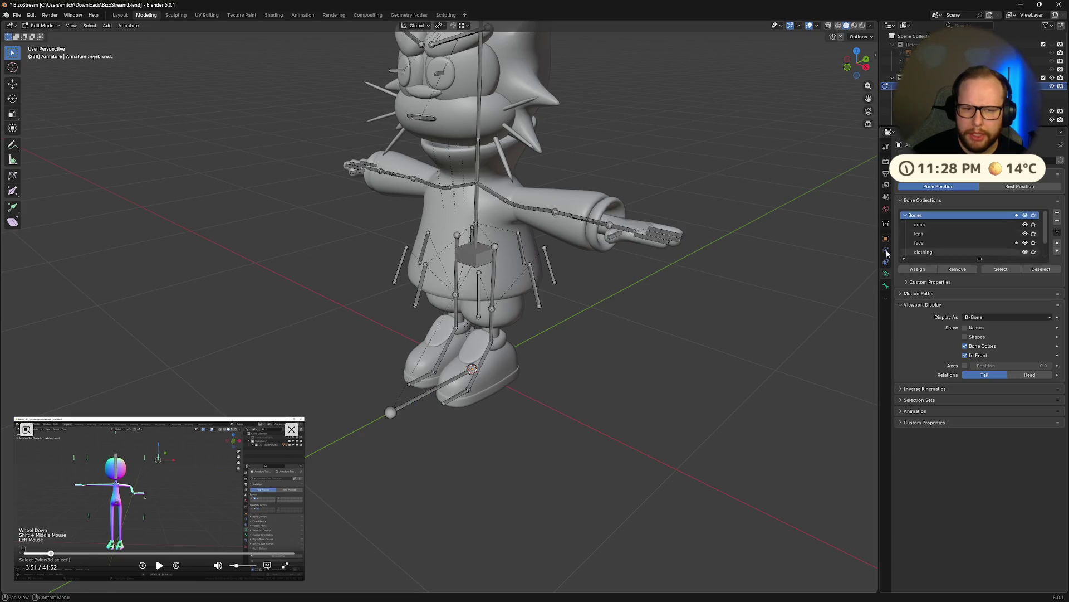
mouse_move(836, 242)
middle_down()
mouse_move(641, 232)
mouse_move(686, 240)
middle_up()
scroll(686, 240, up, 2)
scroll(626, 270, up, 3)
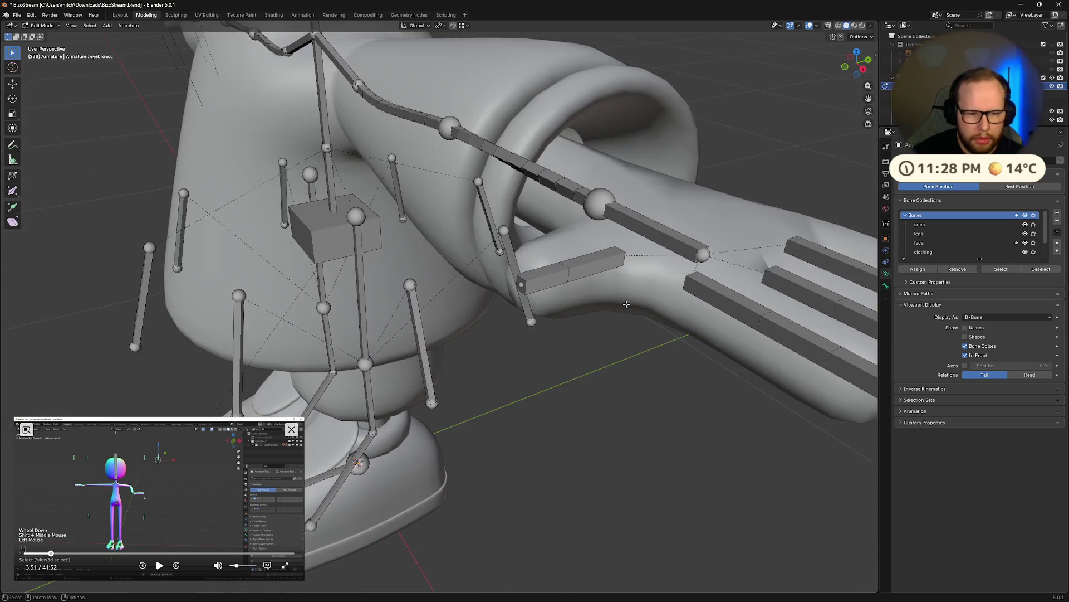
scroll(610, 284, up, 2)
scroll(596, 303, up, 2)
click(578, 345)
middle_drag(577, 344, 847, 253)
click(1026, 215)
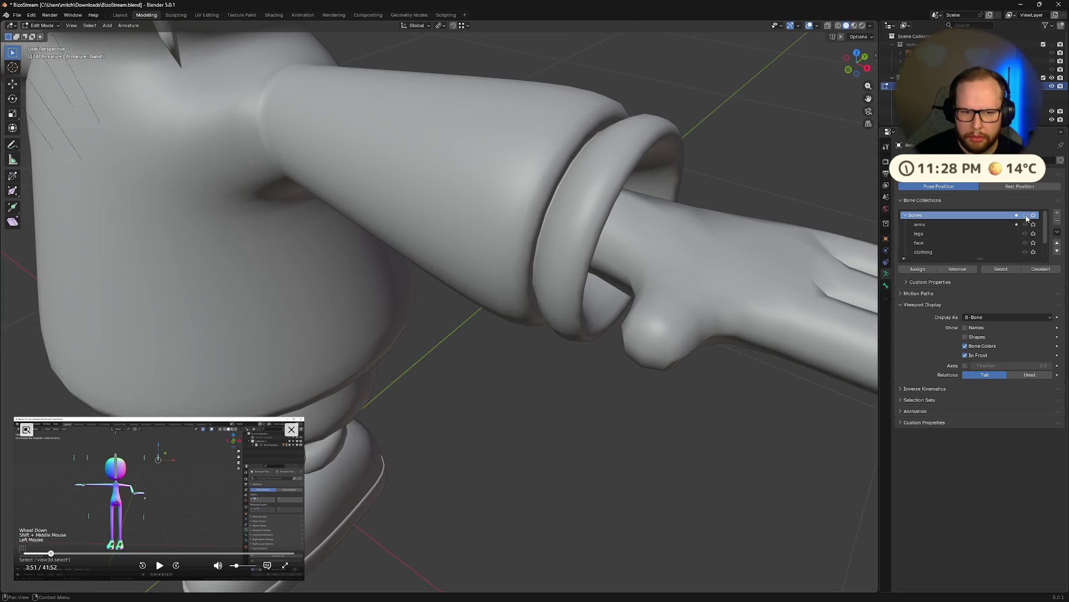
scroll(723, 238, down, 3)
scroll(970, 234, down, 2)
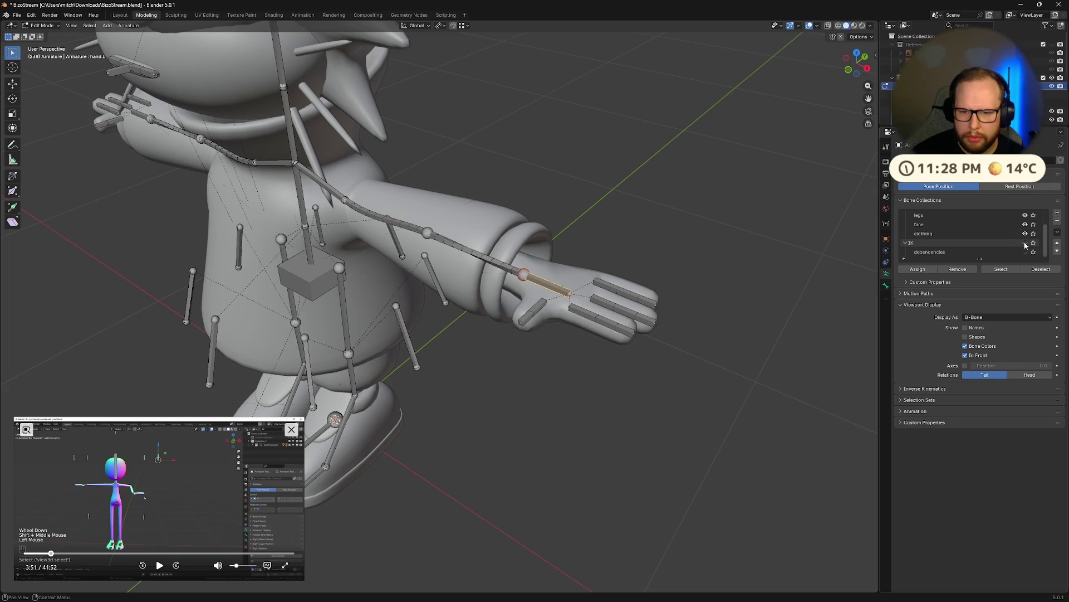
click(1025, 242)
click(526, 286)
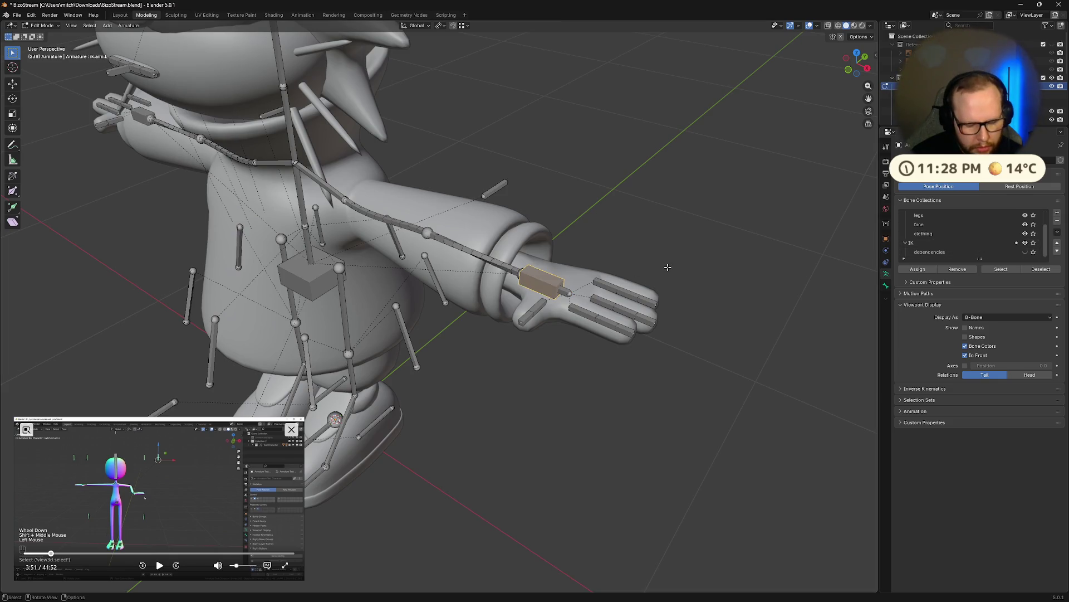
- In Pose Mode clear all bone rotations so the left arm straightens, then deselect everything
key(ctrl+Tab)
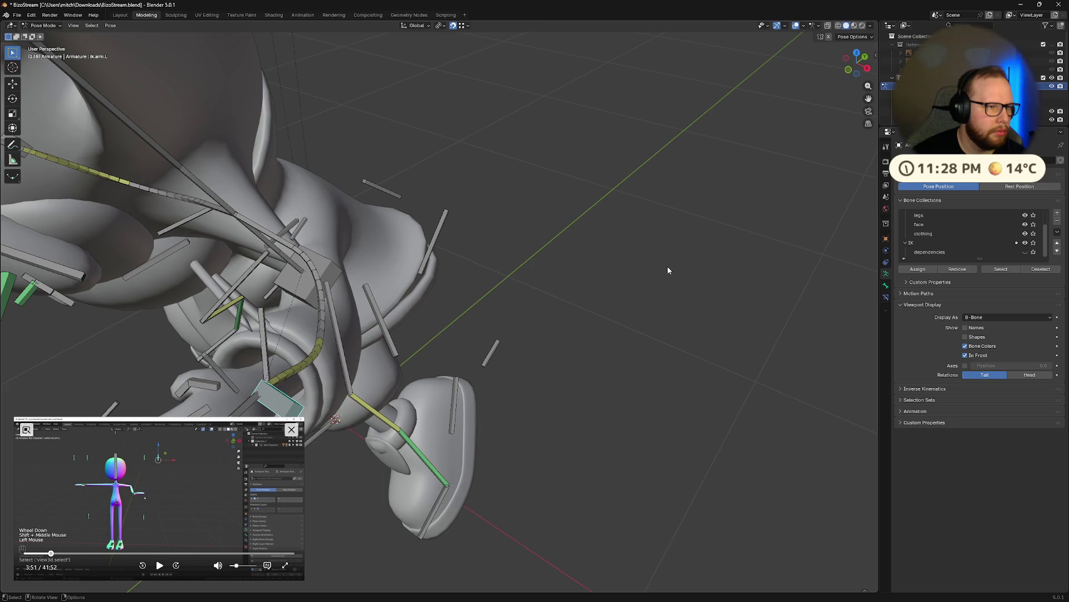
key(a)
key(alt+r)
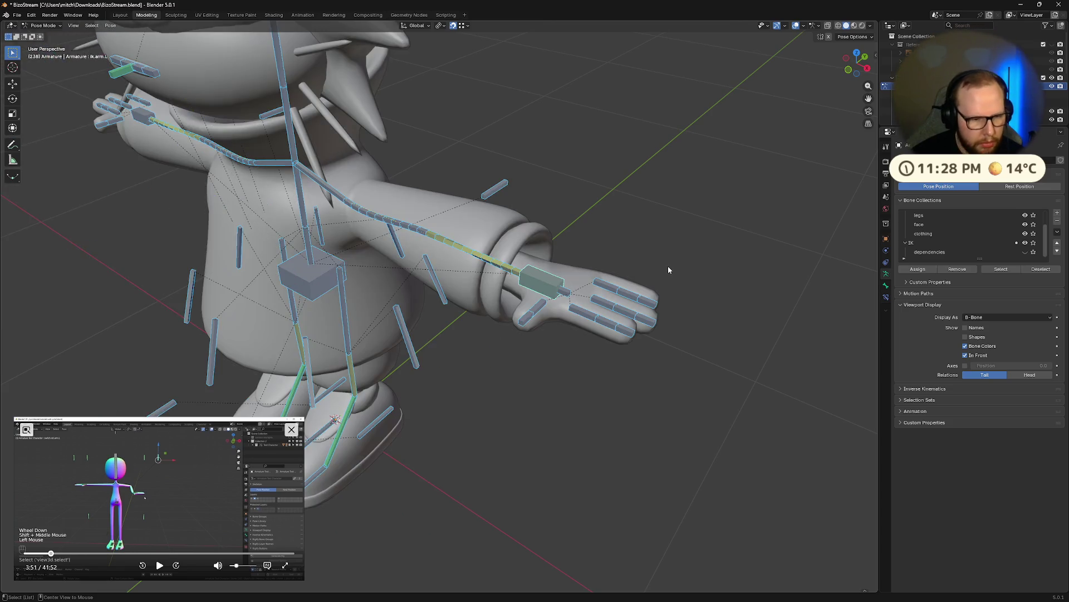
key(alt+a)
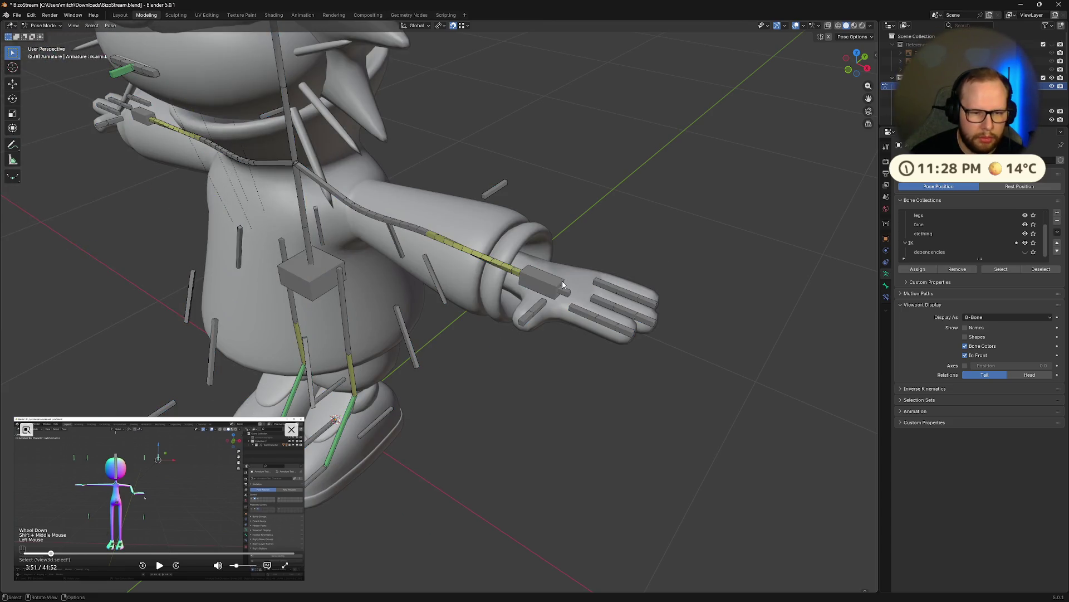
key(t)
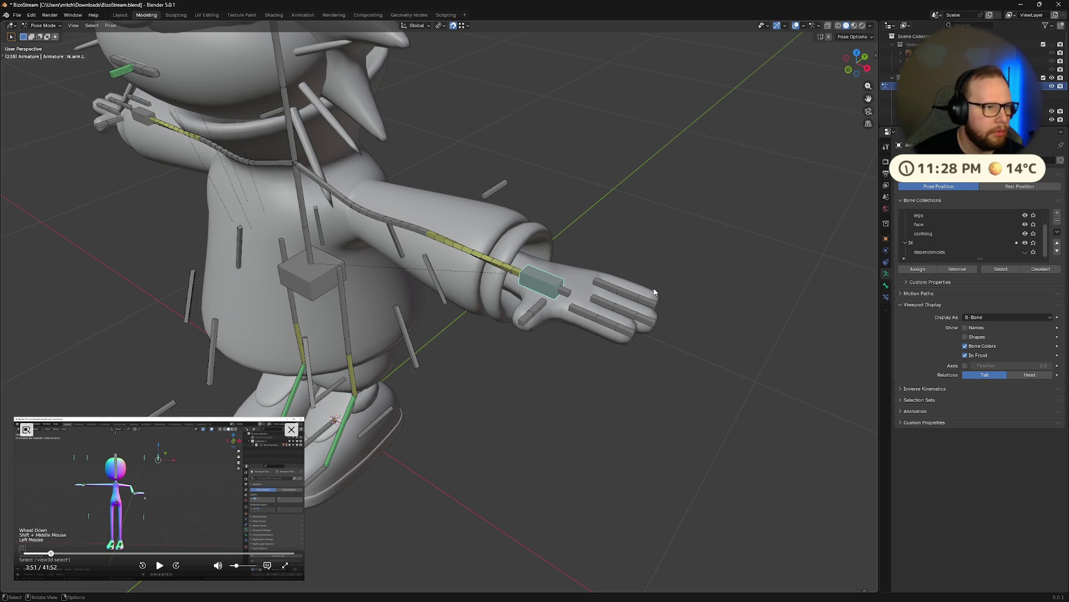
middle_drag(657, 288, 675, 253)
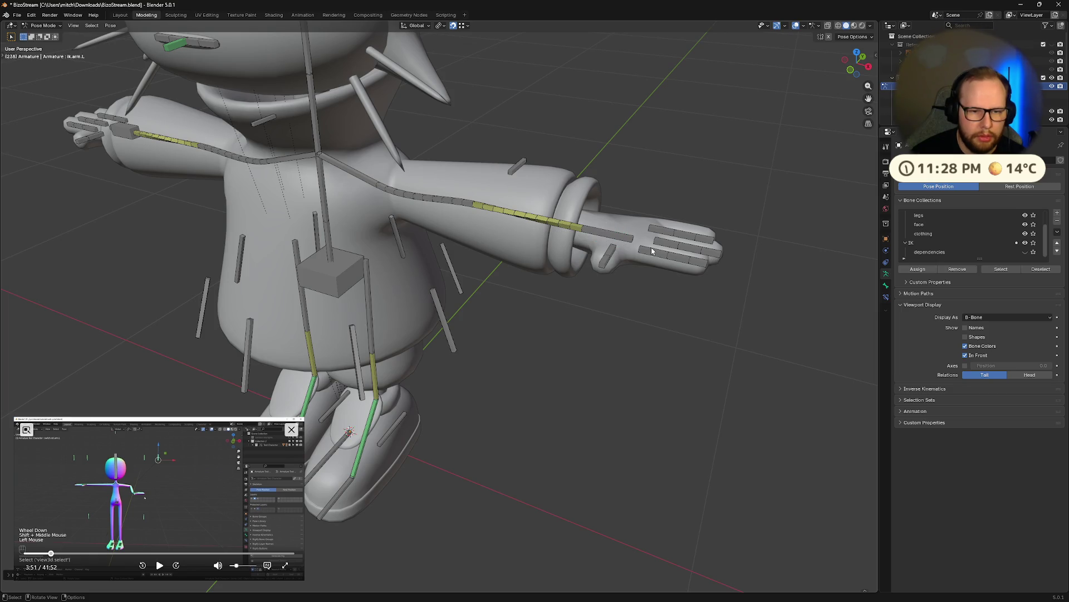
click(714, 181)
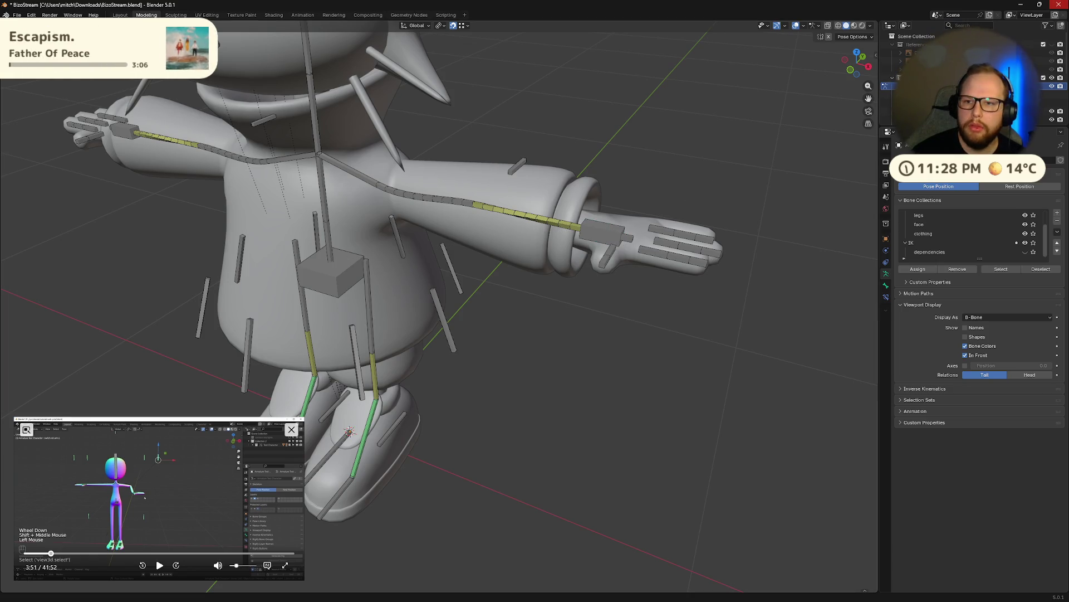
key(ctrl+q)
- Load basil.blend without saving and do a cancelled test rotation of the small hand bone
click(543, 319)
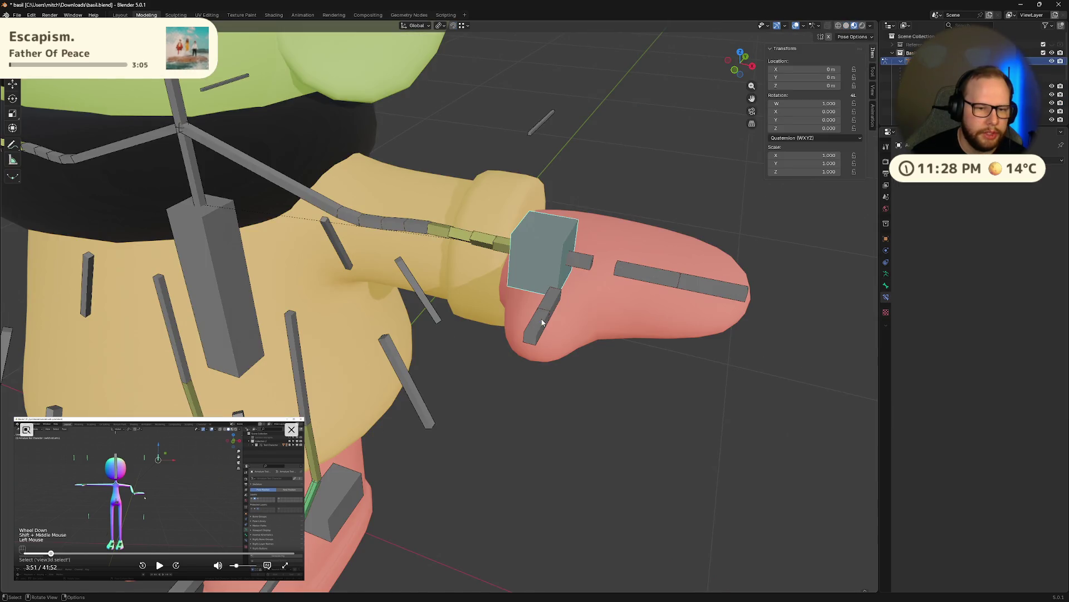
click(666, 246)
mouse_move(626, 310)
middle_down()
mouse_move(616, 312)
mouse_move(671, 333)
middle_up()
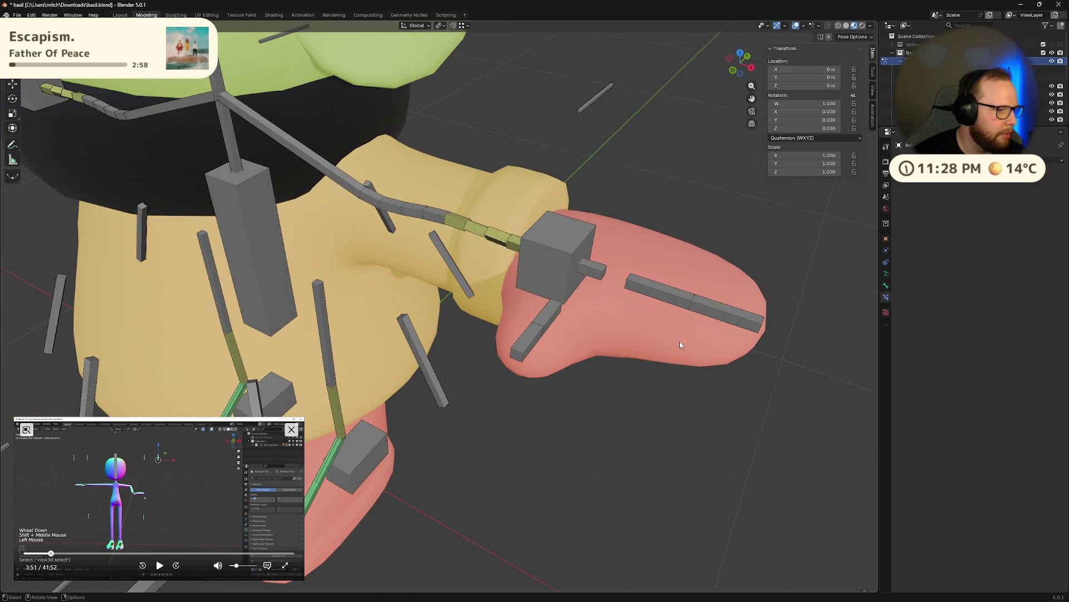
shift+middle_drag(681, 343, 651, 331)
shift+click(499, 316)
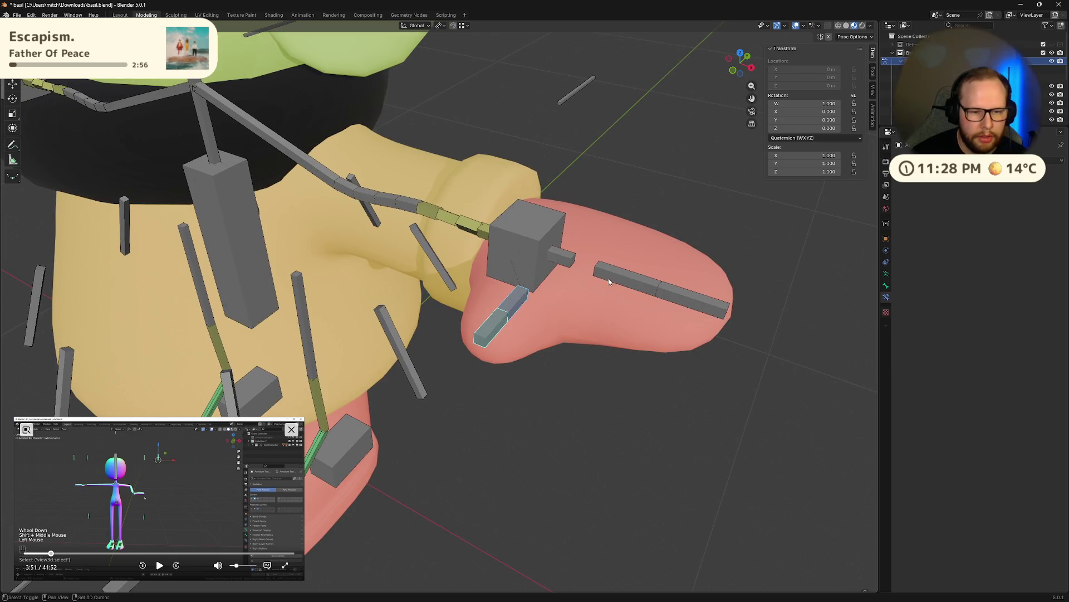
click(609, 281)
shift+click(565, 261)
key(alt+a)
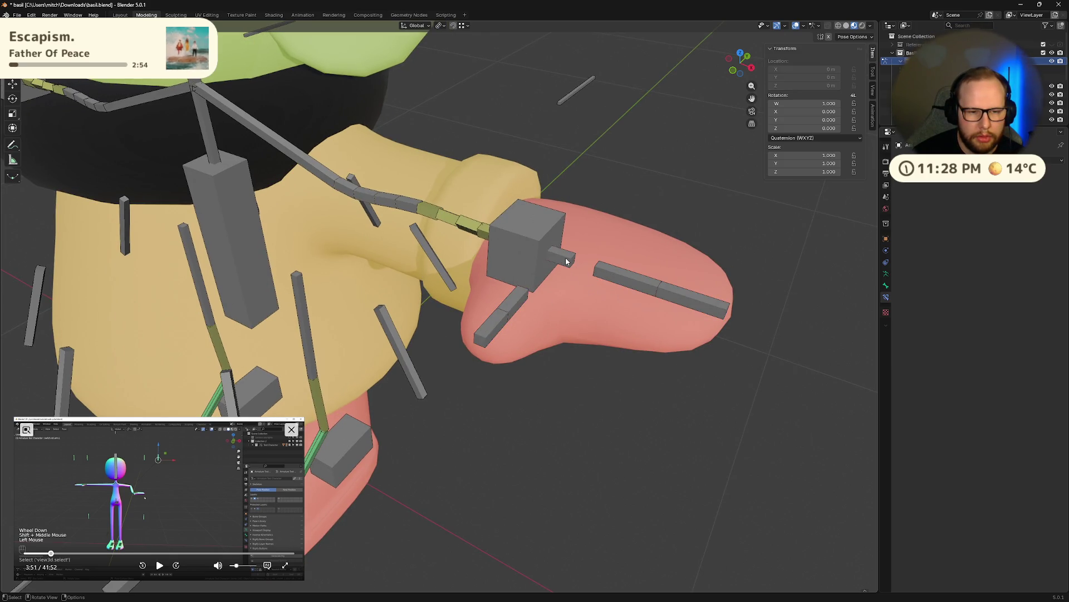
key(r)
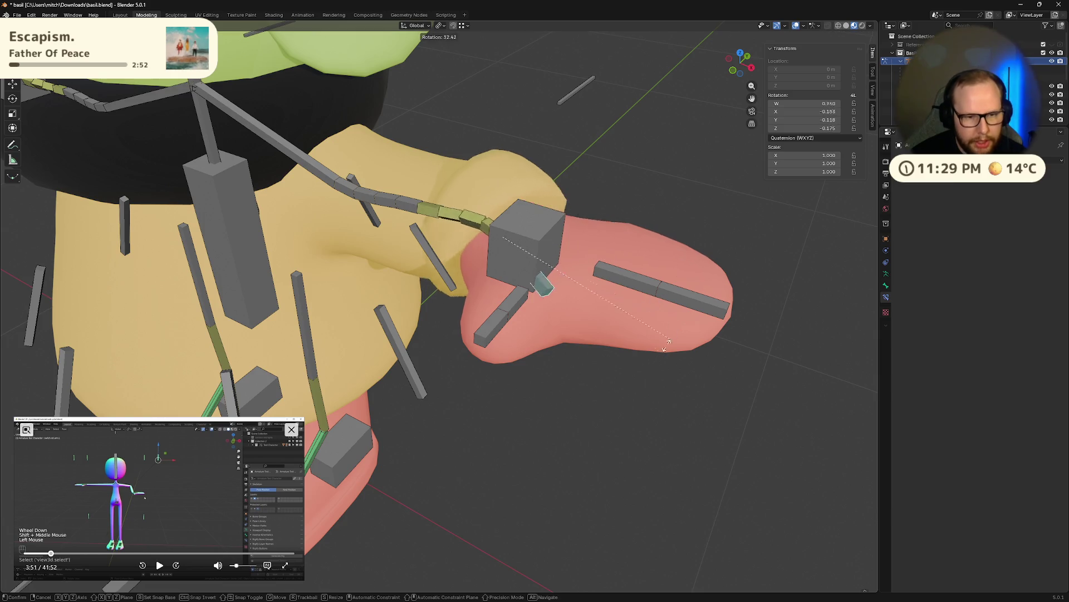
right_click(681, 276)
- Select the green leg bone to view its constraint targeting ik.leg.L
middle_drag(683, 175, 624, 268)
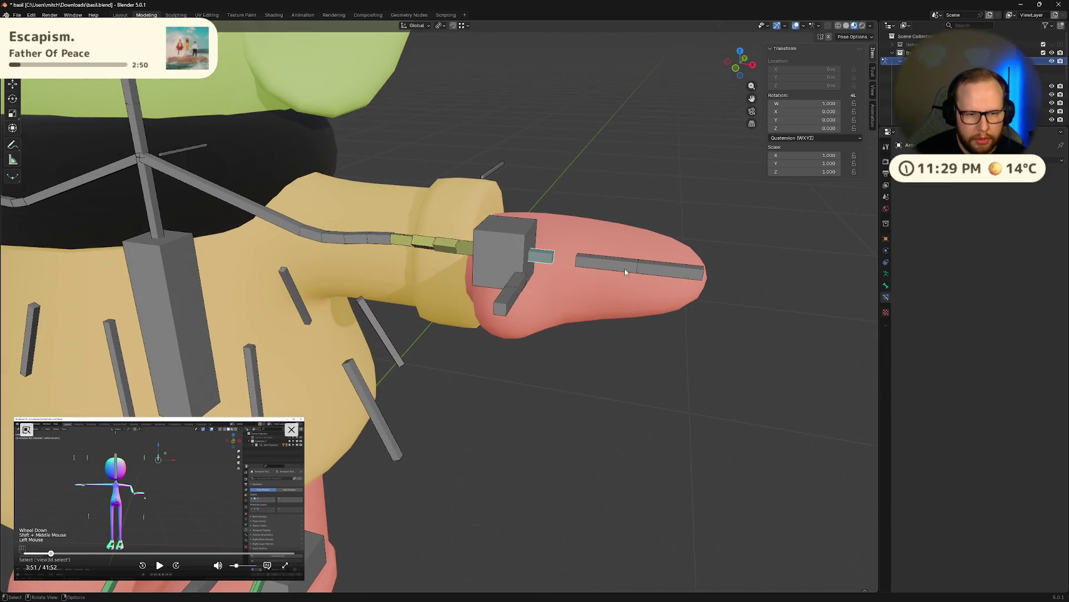
click(625, 268)
click(602, 326)
middle_drag(603, 327, 460, 424)
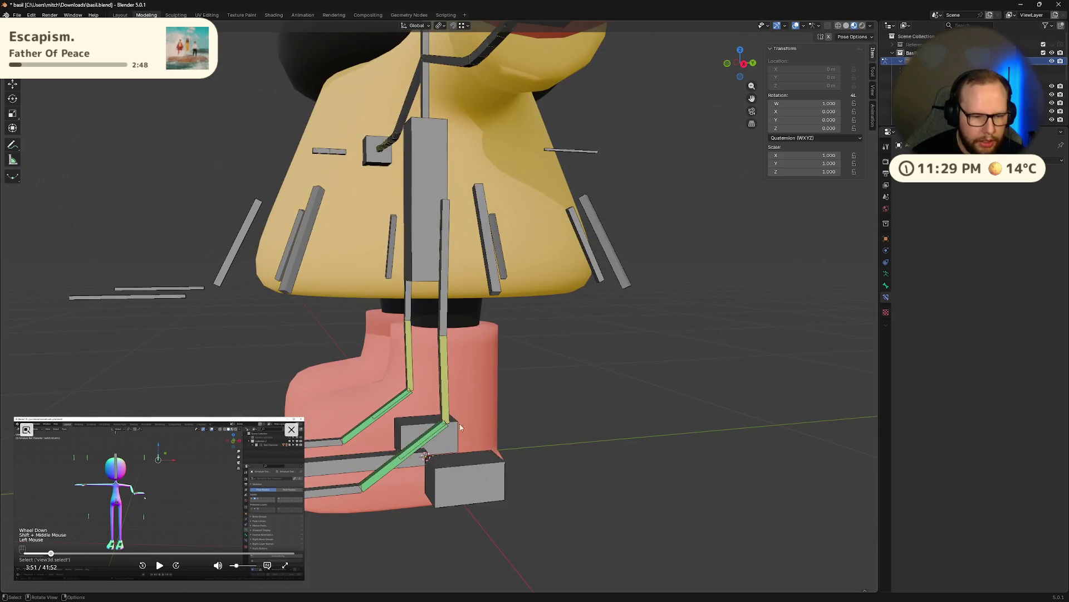
click(386, 472)
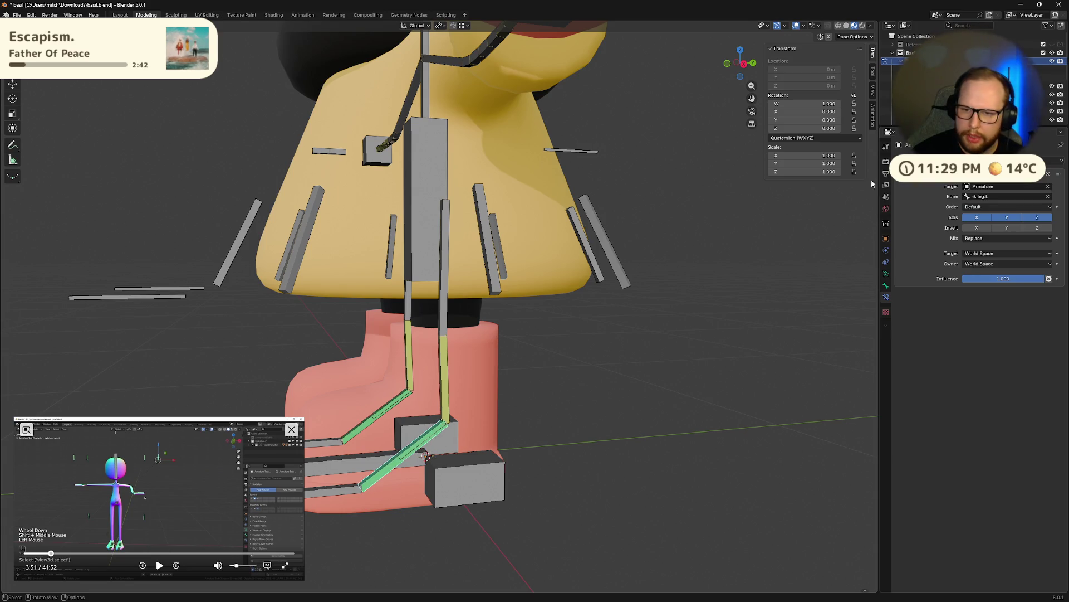
- Select the heel control and calf.L to check the left leg's IK constraint settings
click(418, 444)
scroll(421, 452, down, 5)
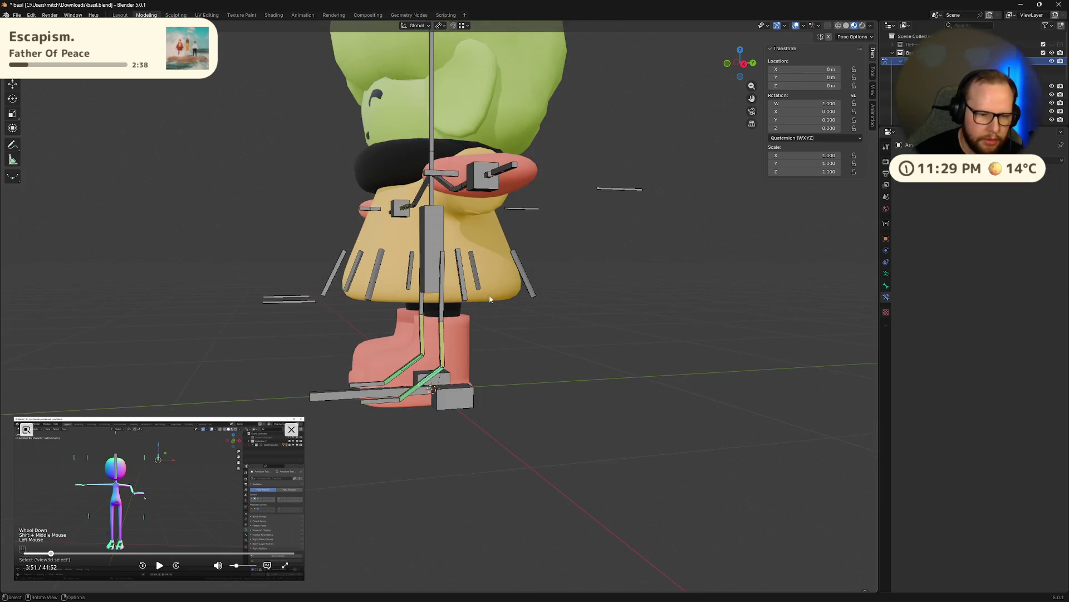
mouse_move(422, 452)
middle_down()
mouse_move(533, 324)
mouse_move(561, 307)
middle_up()
scroll(597, 215, up, 3)
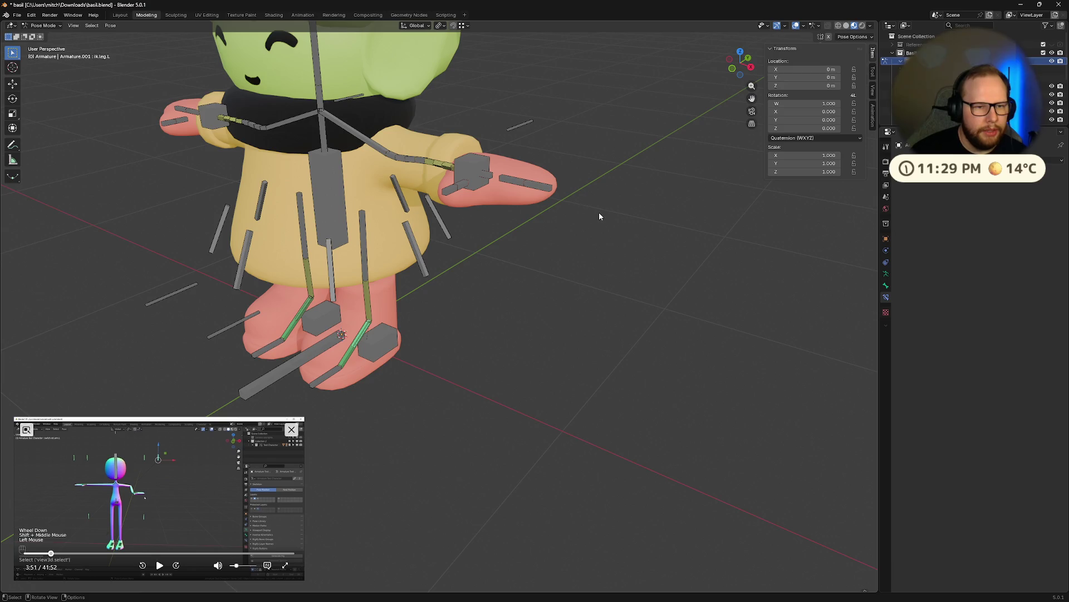
scroll(399, 386, up, 3)
mouse_move(410, 370)
middle_down()
mouse_move(479, 367)
mouse_move(424, 337)
mouse_move(504, 327)
middle_up()
click(425, 337)
scroll(457, 373, down, 2)
middle_drag(456, 374, 428, 366)
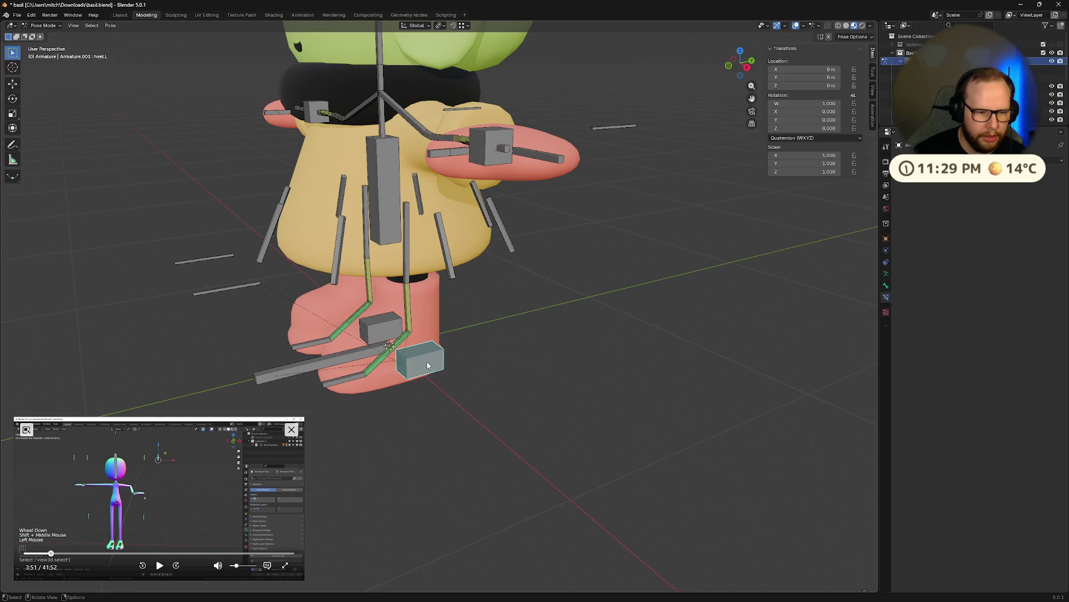
click(408, 313)
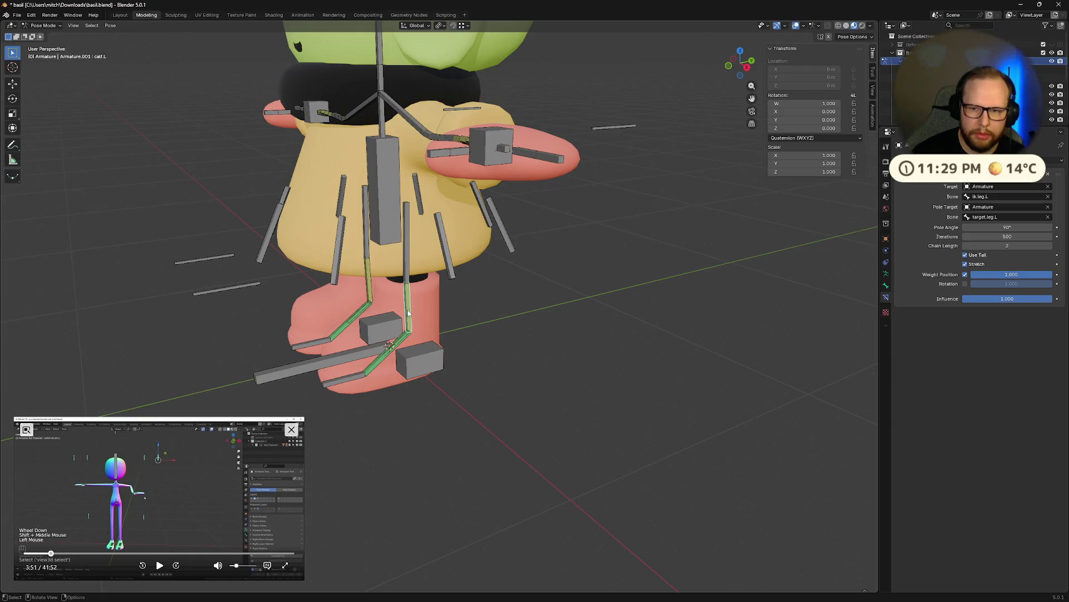
scroll(413, 310, up, 2)
- Select the left hand control bone and bring up the Add Constraint list with Shift+Ctrl+C
middle_drag(413, 311, 534, 300)
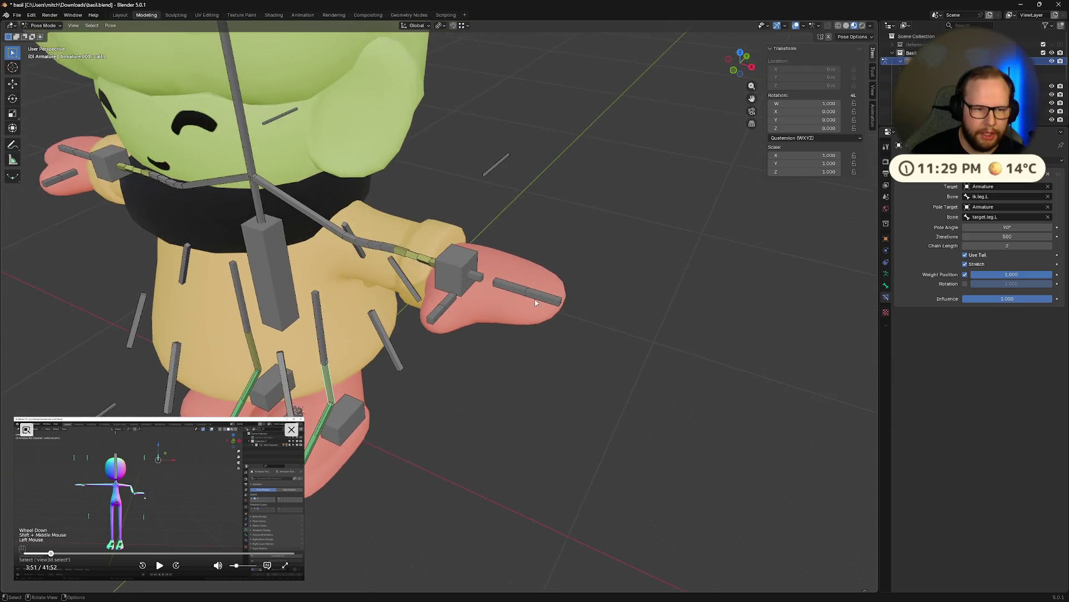
scroll(535, 299, up, 3)
click(490, 242)
mouse_move(491, 242)
middle_down()
mouse_move(569, 401)
mouse_move(819, 323)
middle_up()
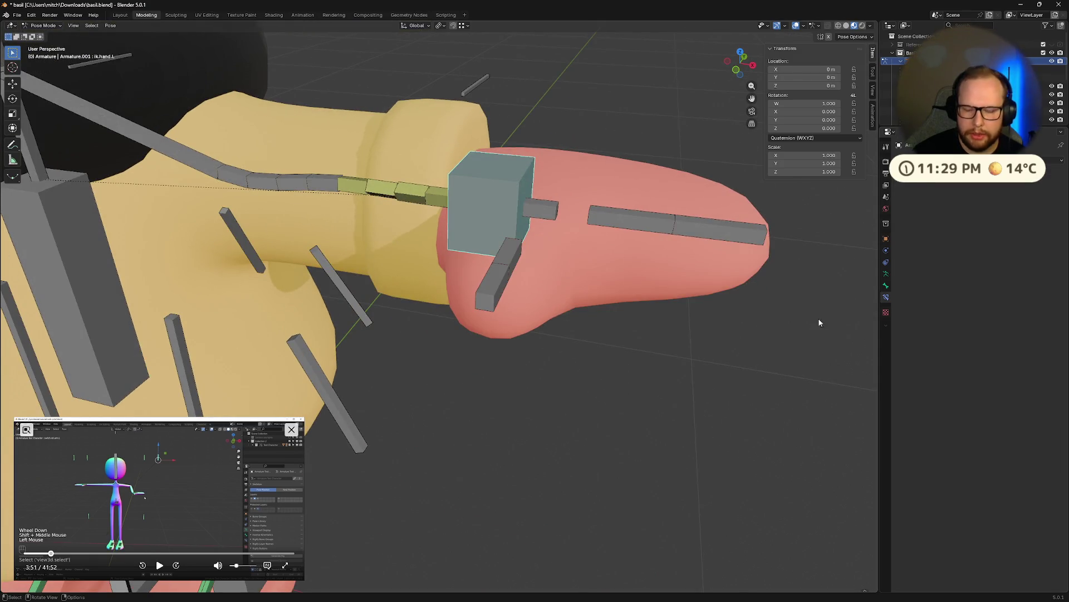
key(shift+ctrl+c)
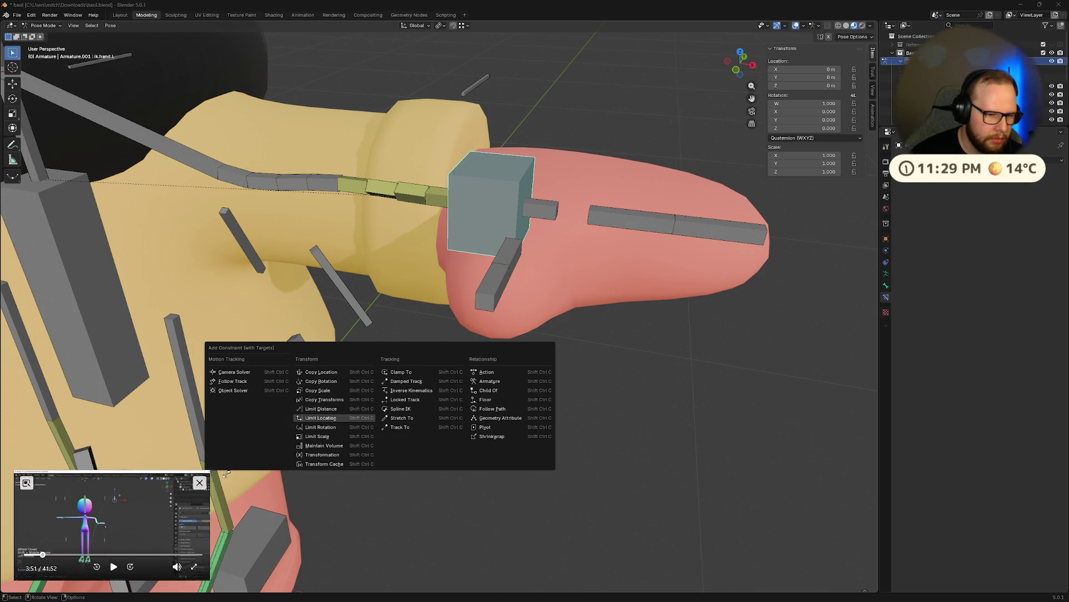
click(336, 380)
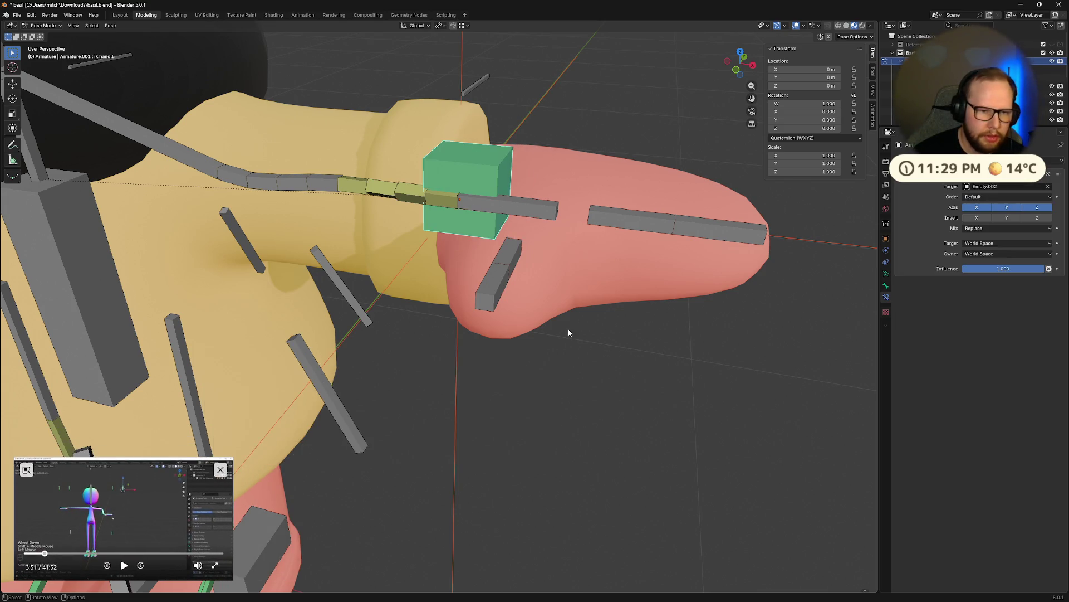
middle_drag(535, 259, 576, 231)
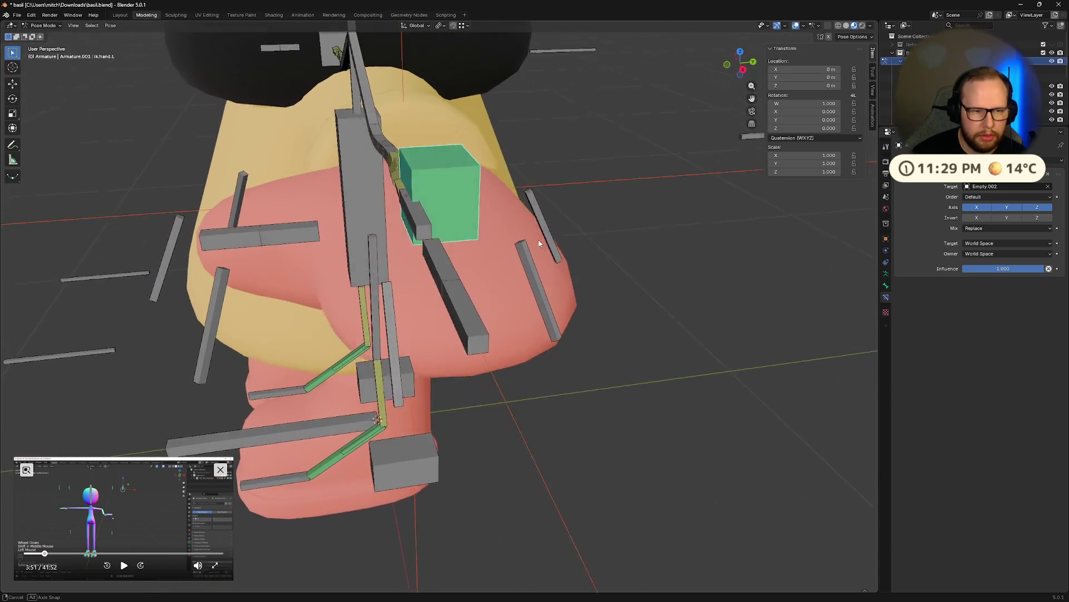
click(998, 187)
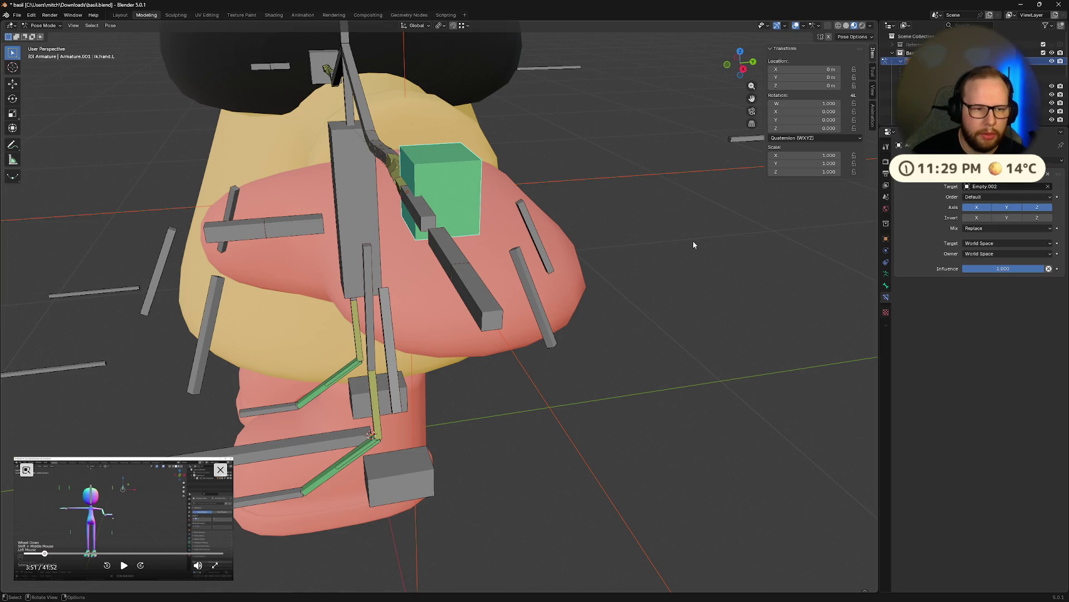
ctrl+click(587, 266)
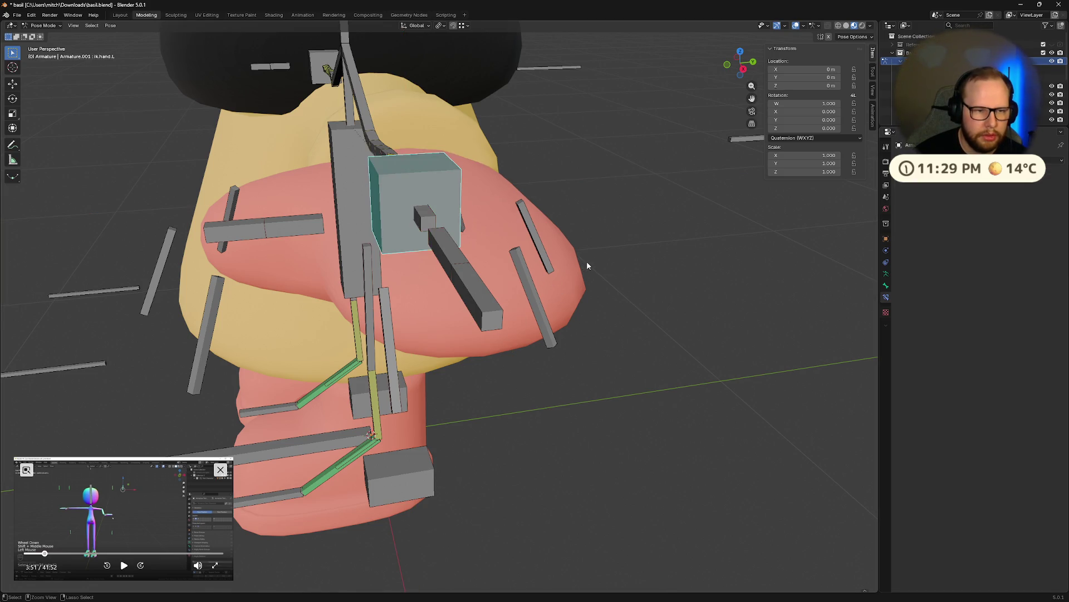
mouse_move(586, 266)
middle_down()
mouse_move(704, 238)
mouse_move(690, 241)
middle_up()
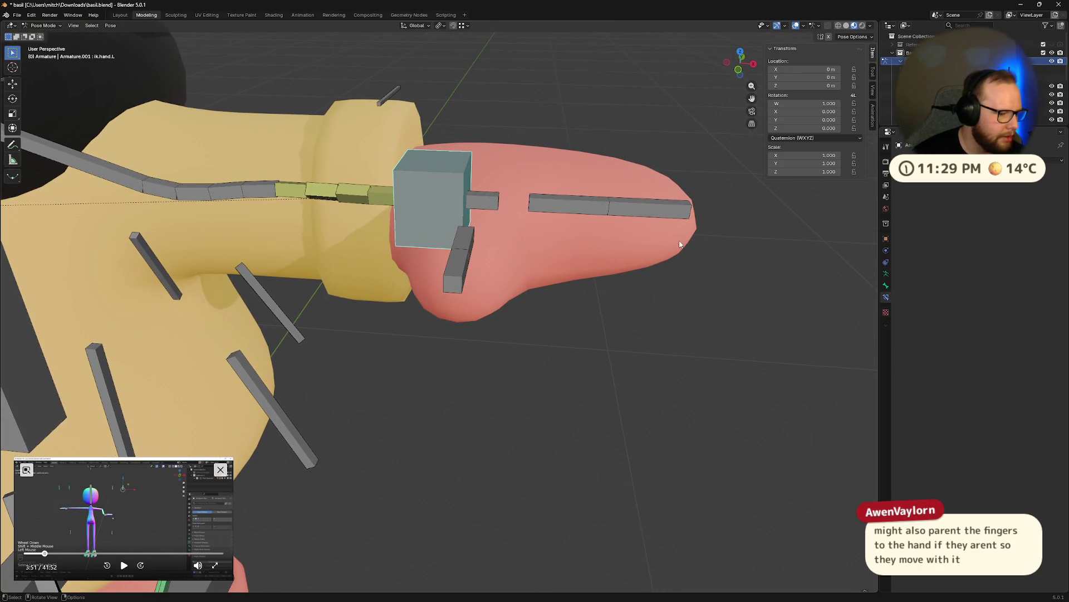
- Rotate the long finger bone about its local X axis as a test
click(668, 211)
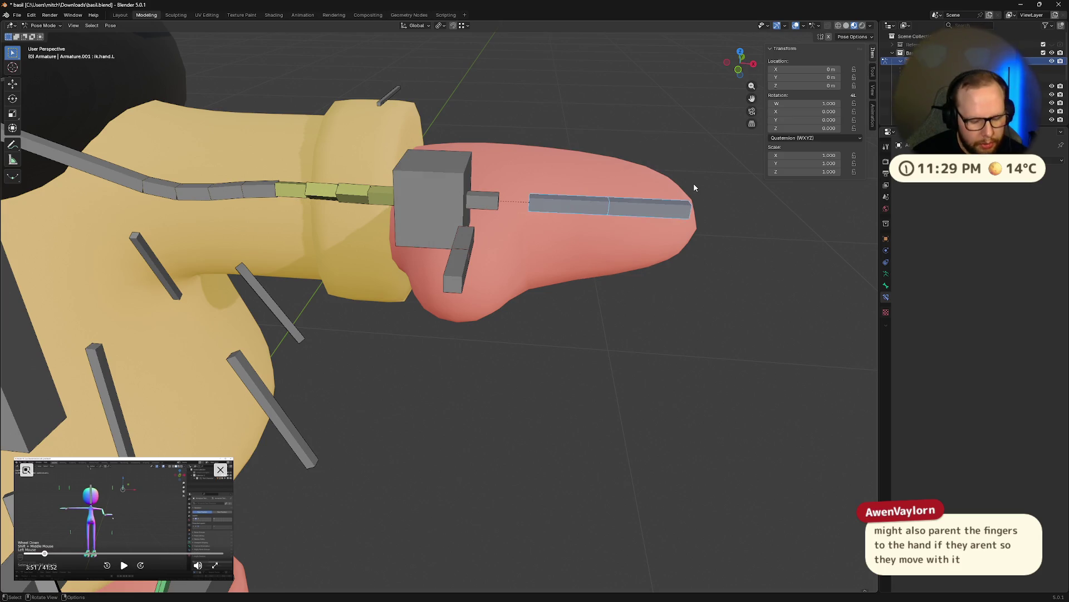
key(r)
key(x)
key(x)
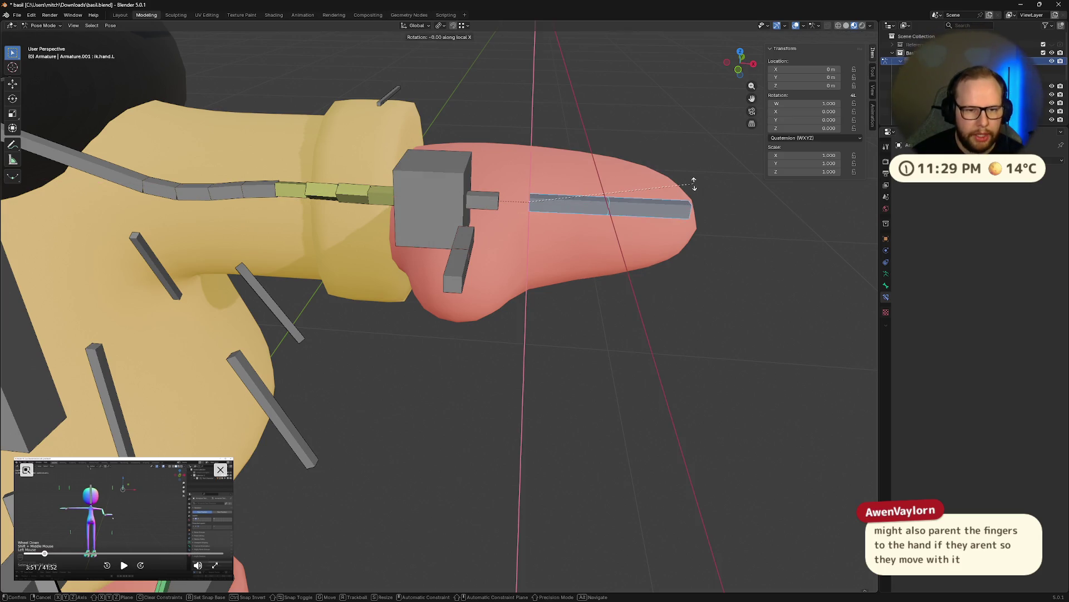
click(661, 209)
mouse_move(660, 210)
middle_down()
mouse_move(405, 240)
mouse_move(464, 199)
mouse_move(483, 227)
middle_up()
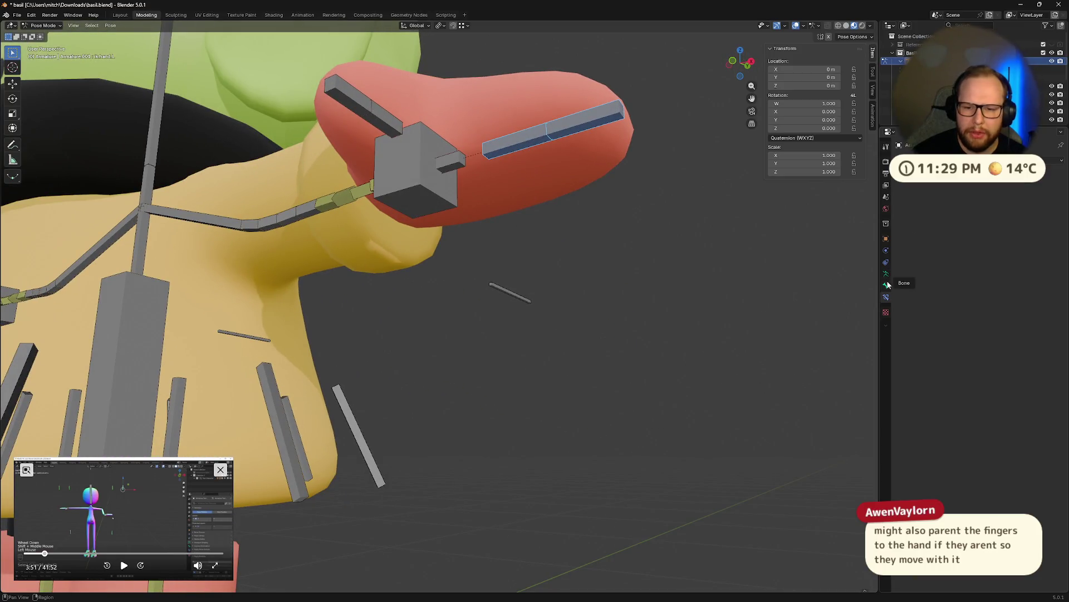
- Go through the Tool, Armature Data (IK collection) and Bone property tabs
click(887, 147)
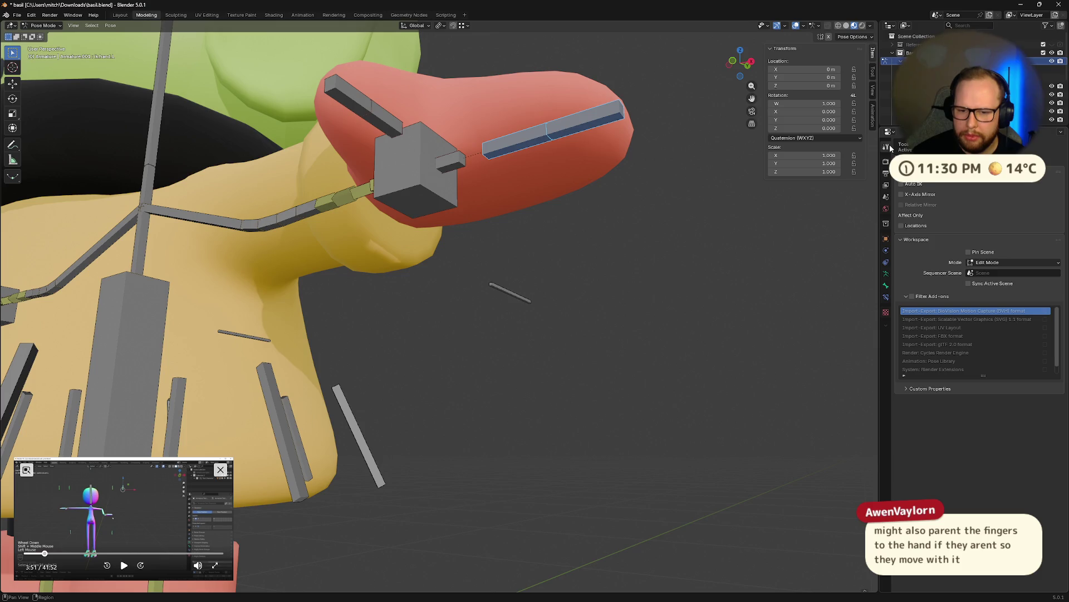
click(887, 273)
click(976, 224)
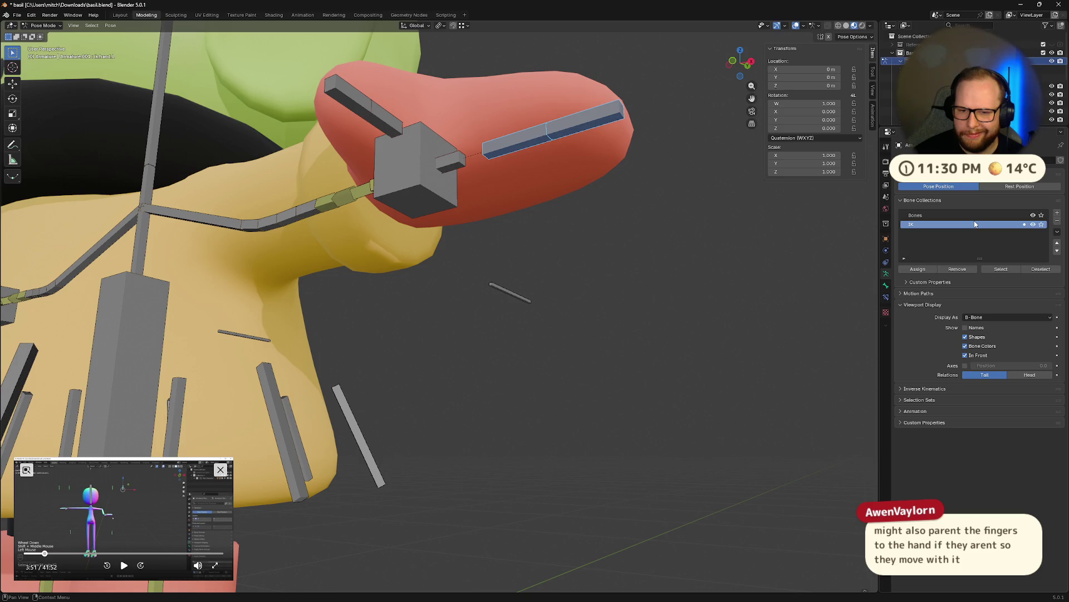
click(886, 286)
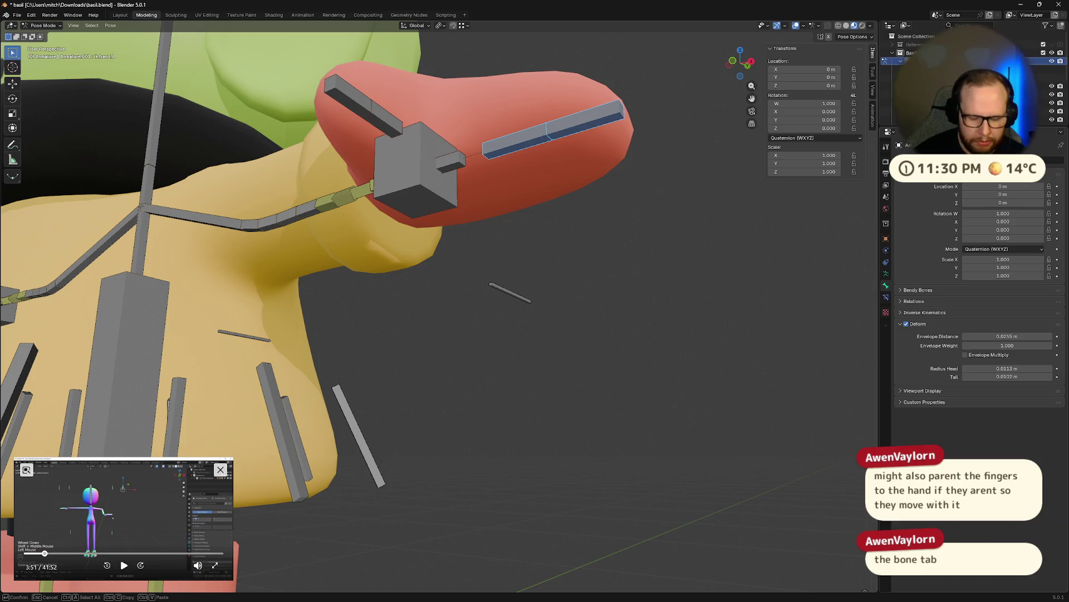
- Read the Relations parent of forearm.L, finger.L and the finger base bone
ctrl+click(915, 301)
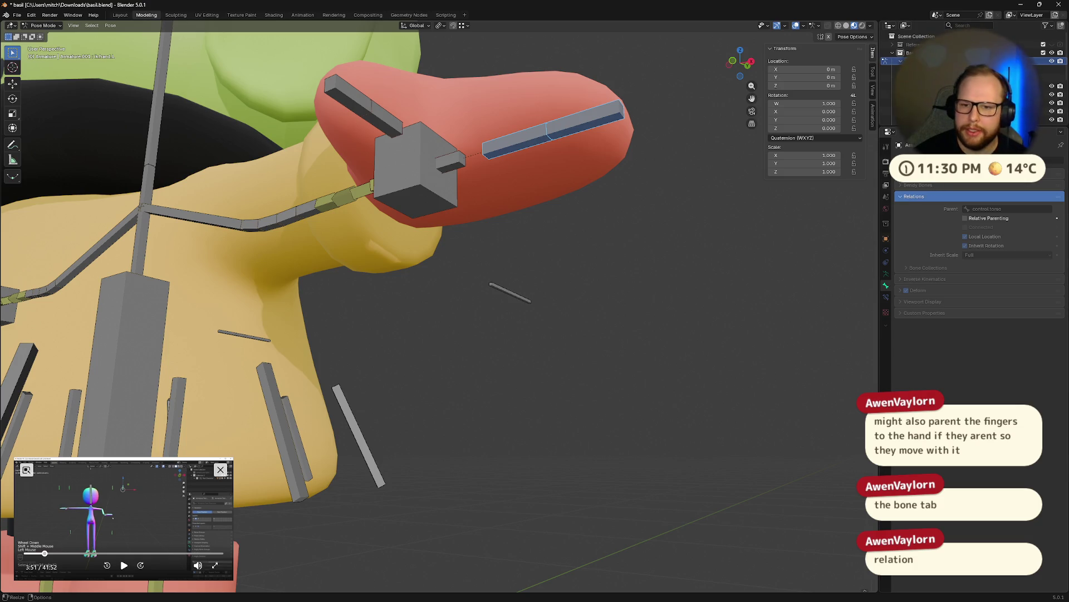
click(919, 195)
click(914, 301)
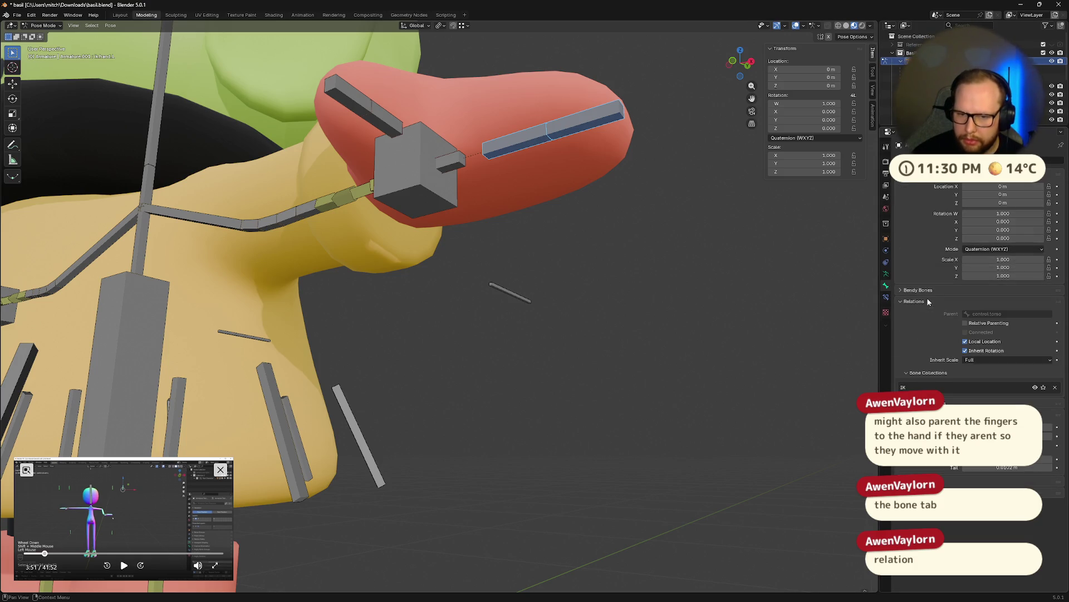
mouse_move(735, 335)
middle_down()
mouse_move(630, 346)
mouse_move(585, 292)
middle_up()
click(457, 185)
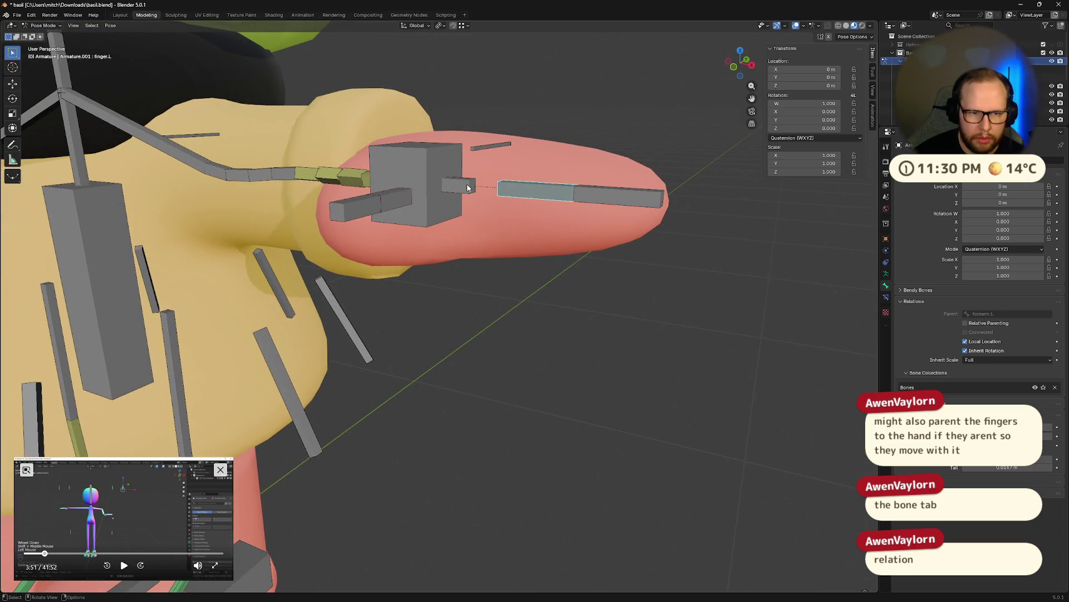
middle_drag(507, 241, 536, 263)
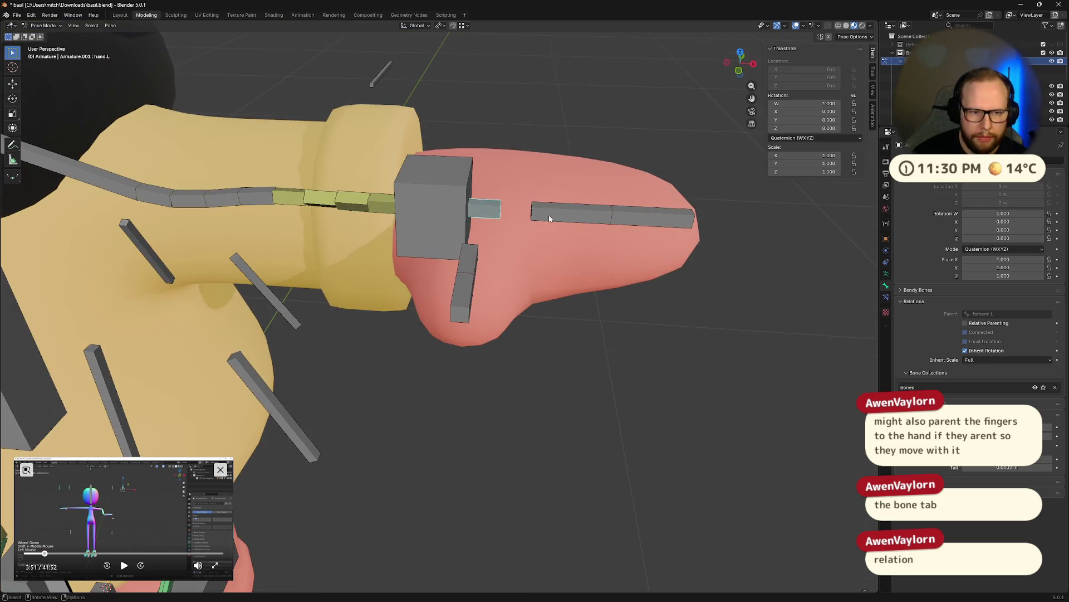
click(552, 214)
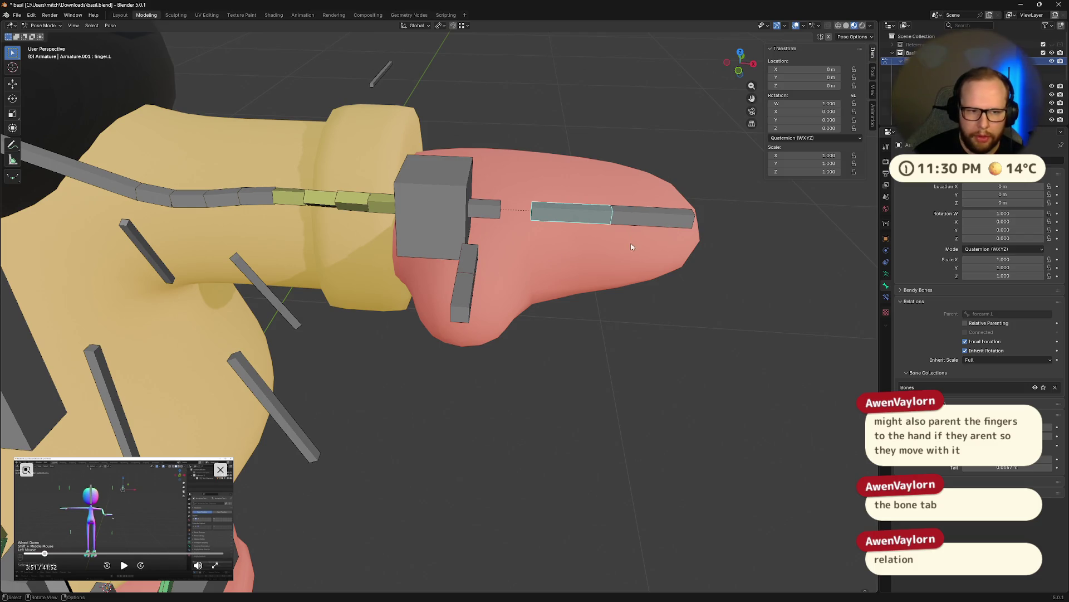
middle_drag(552, 215, 441, 248)
click(392, 245)
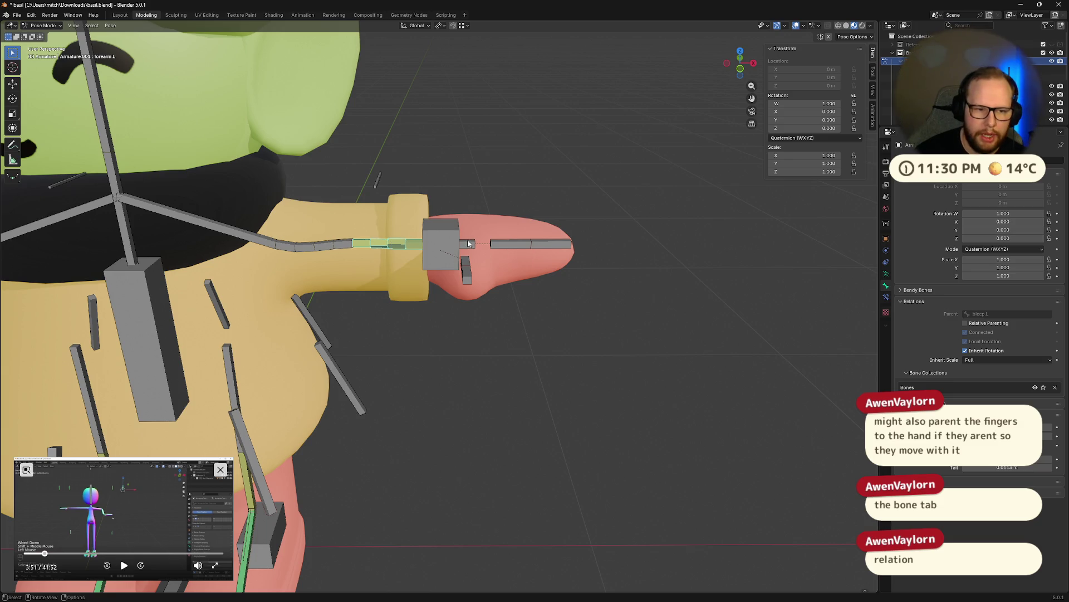
click(509, 245)
scroll(604, 246, up, 5)
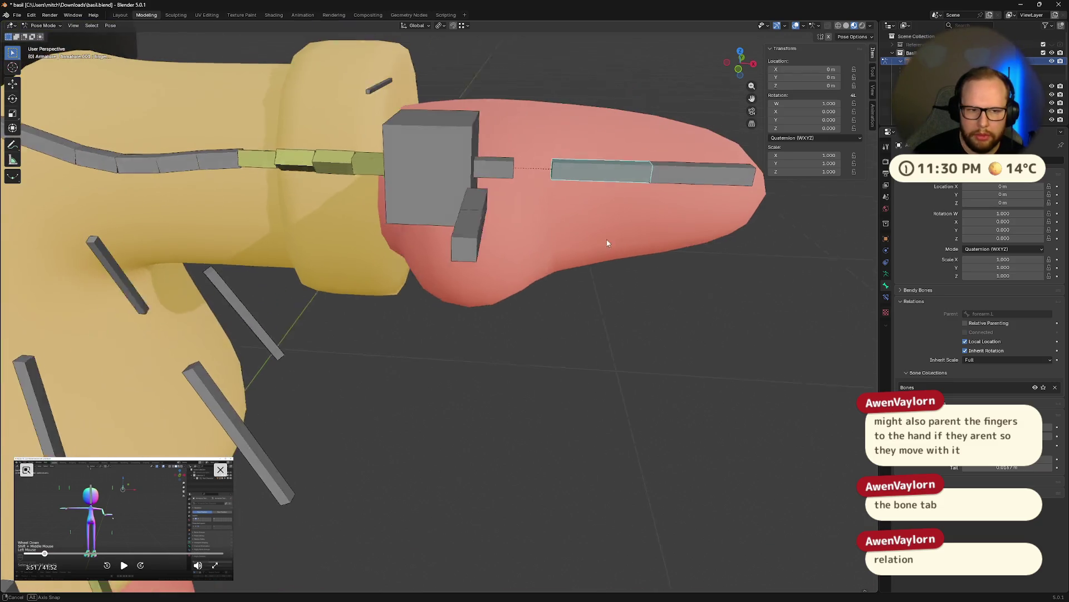
- Check the fingertip and middle finger bones' relations and display bone names in the viewport
click(691, 185)
click(629, 183)
click(710, 182)
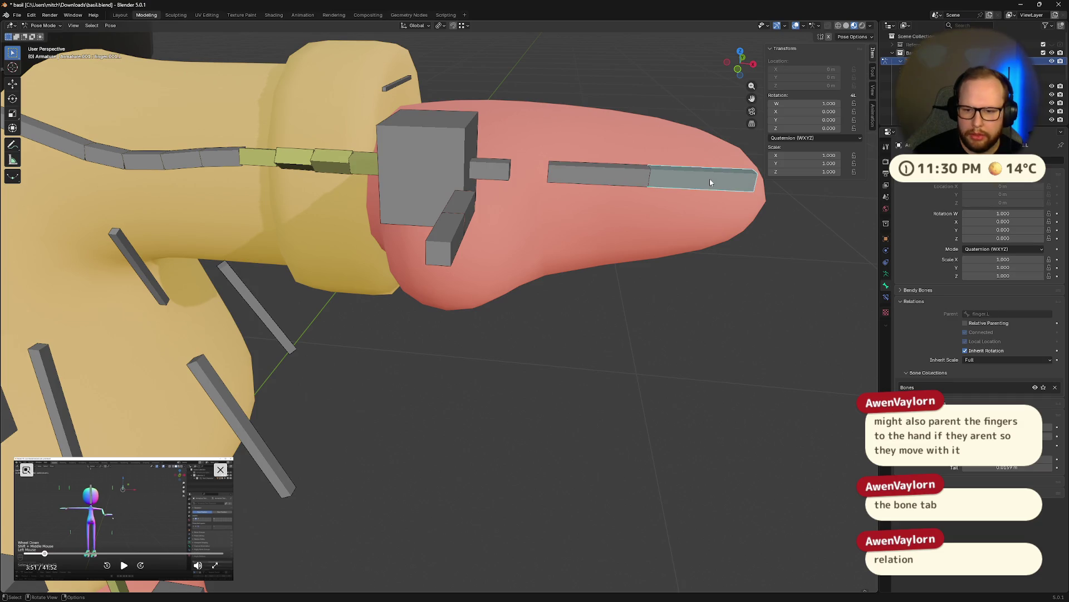
click(602, 179)
middle_drag(611, 179, 606, 196)
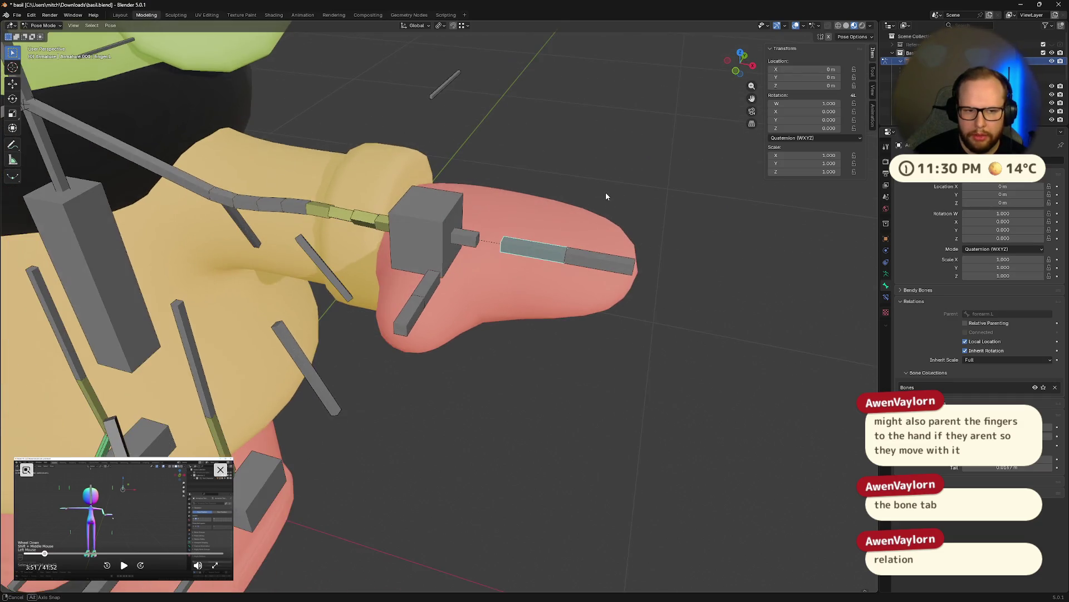
click(887, 274)
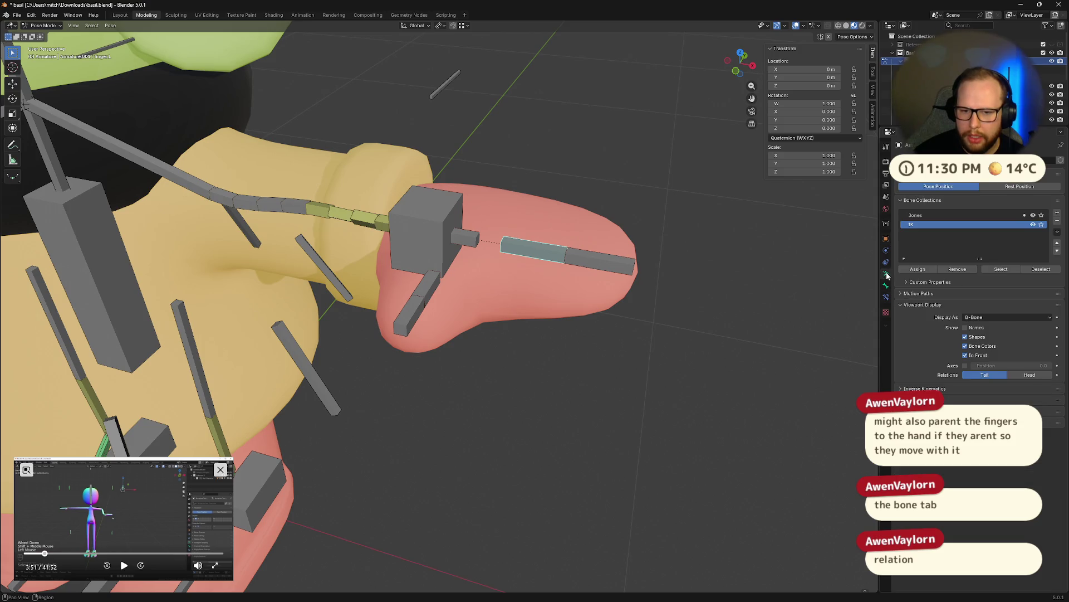
click(965, 326)
mouse_move(817, 327)
middle_down()
mouse_move(638, 282)
mouse_move(596, 231)
mouse_move(468, 259)
mouse_move(522, 237)
middle_up()
- Try Pose > Propagate on thumb.L and finger.L (no keyframed poses), then enter Edit Mode
click(408, 267)
click(521, 236)
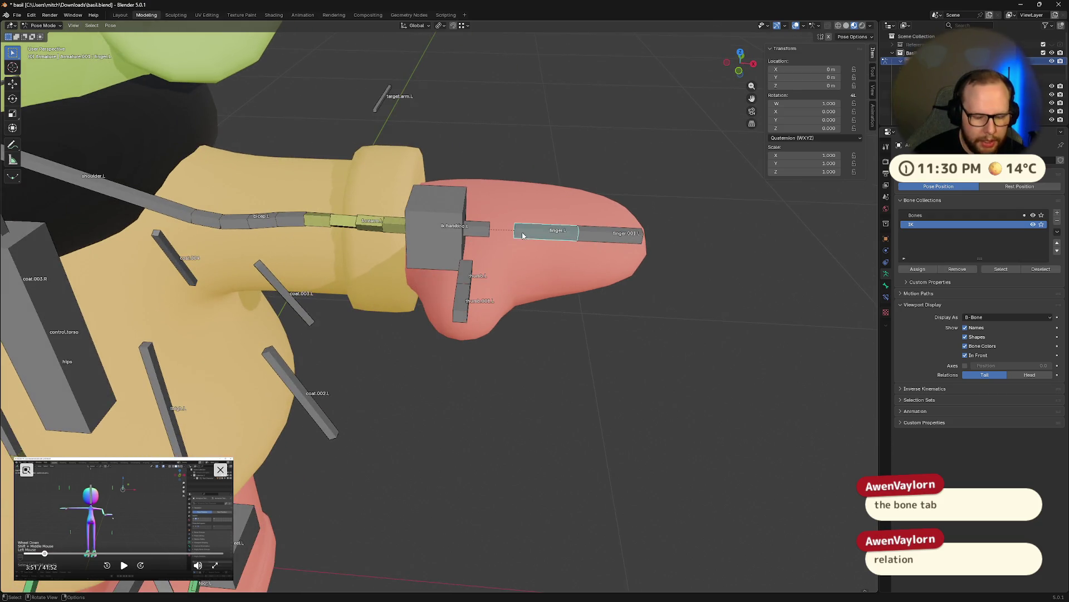
key(alt+p)
click(522, 235)
click(466, 274)
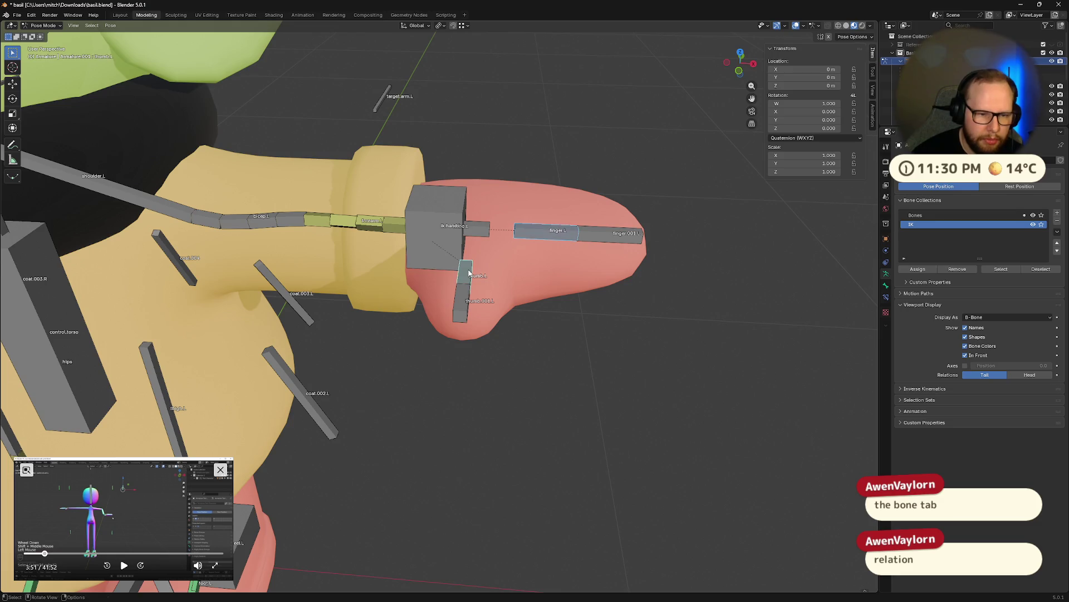
key(alt+p)
click(469, 273)
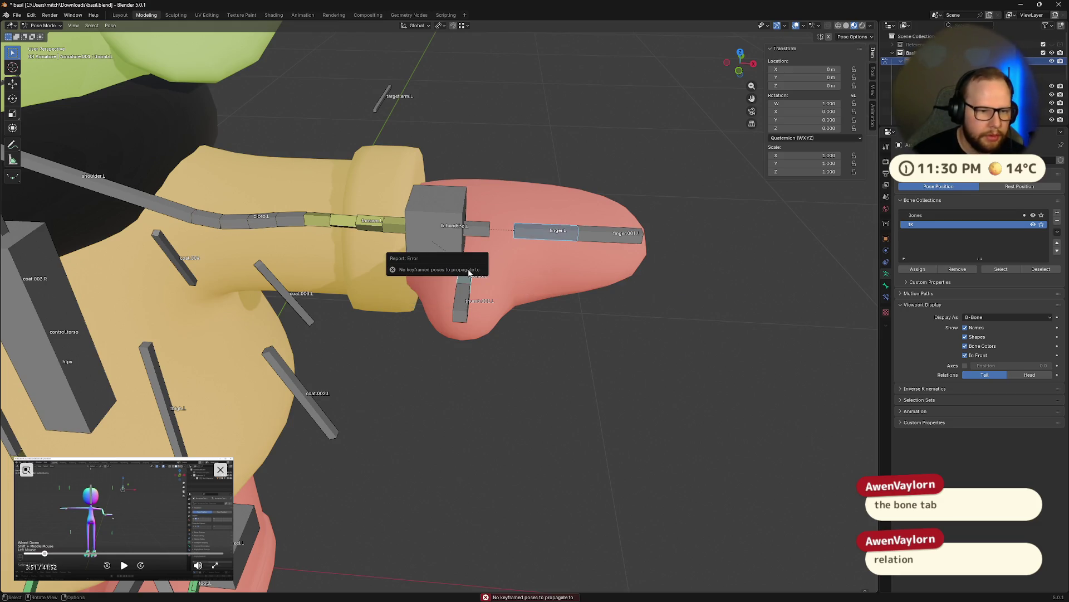
key(Tab)
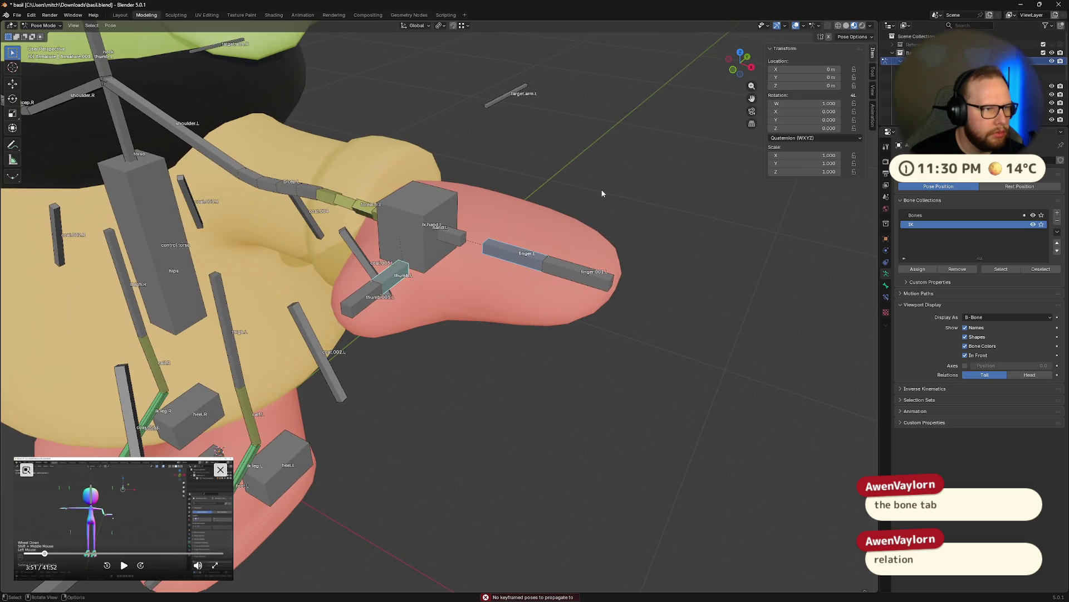
- Clear the thumb bone's parent, parent the selected bones to hand.L, and test with a cancelled move
middle_drag(522, 240, 528, 242)
key(alt+p)
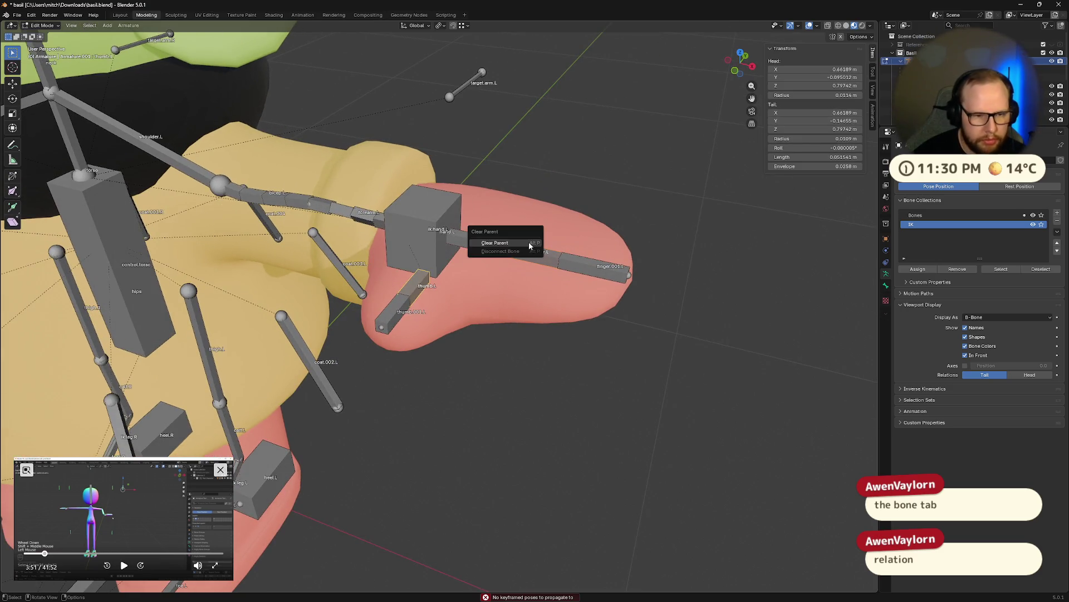
click(528, 241)
click(472, 240)
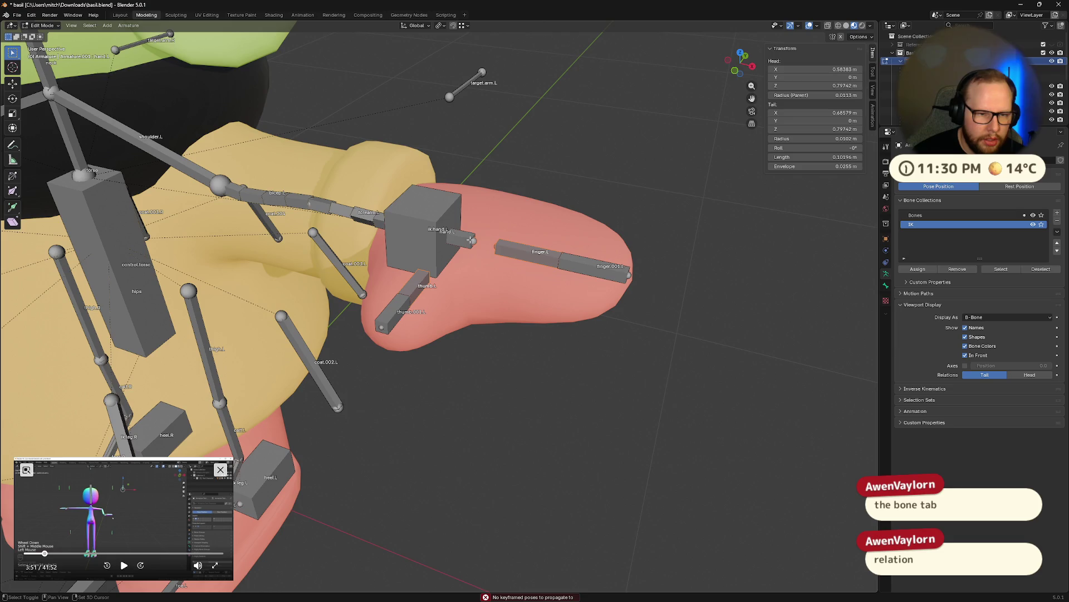
key(ctrl+p)
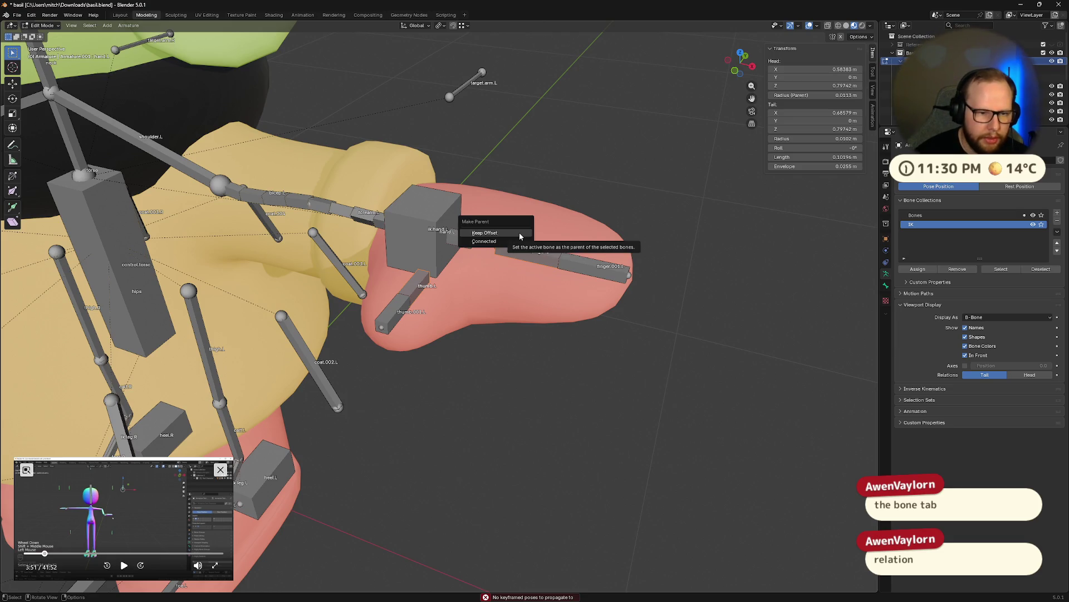
click(519, 233)
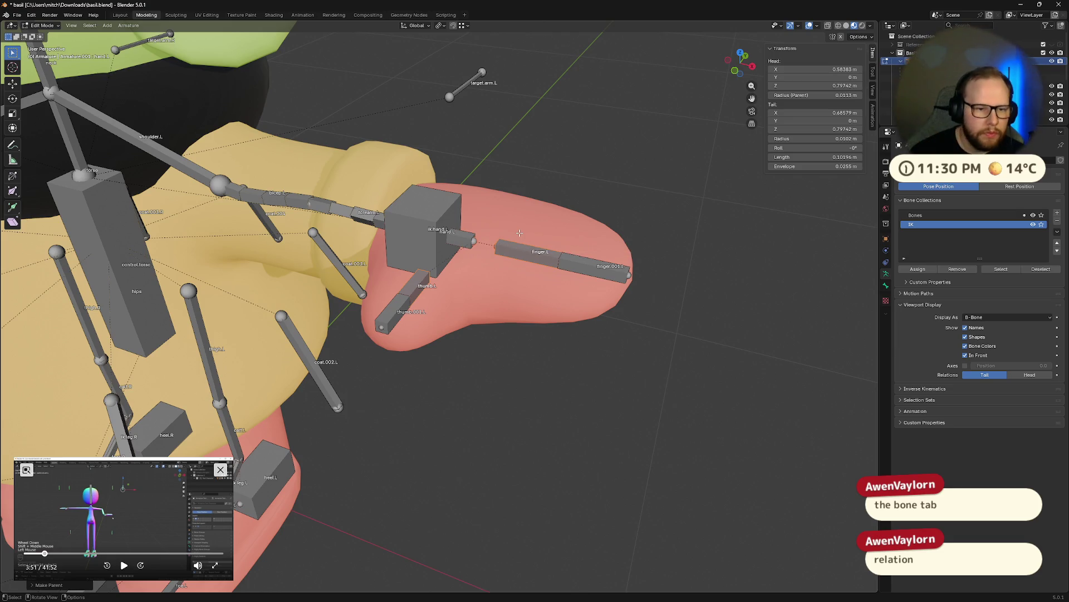
mouse_move(454, 245)
middle_down()
mouse_move(624, 210)
mouse_move(546, 263)
middle_up()
key(g)
key(Escape)
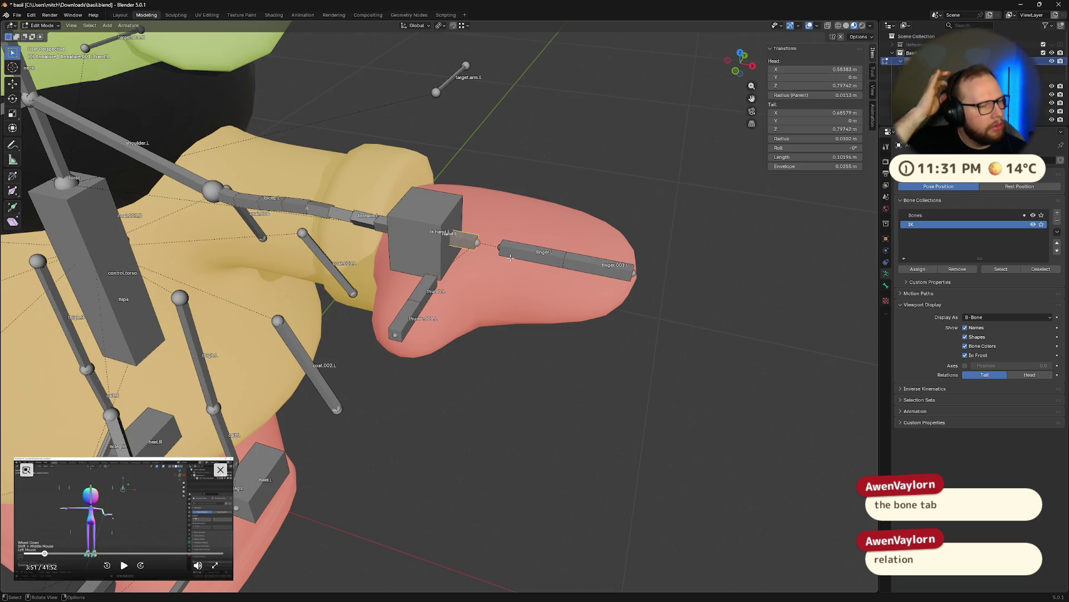
- Parent finger.L and the thumb bone to hand.L with the Connected option
mouse_move(510, 258)
middle_down()
mouse_move(399, 257)
mouse_move(457, 276)
middle_up()
key(KP_Decimal)
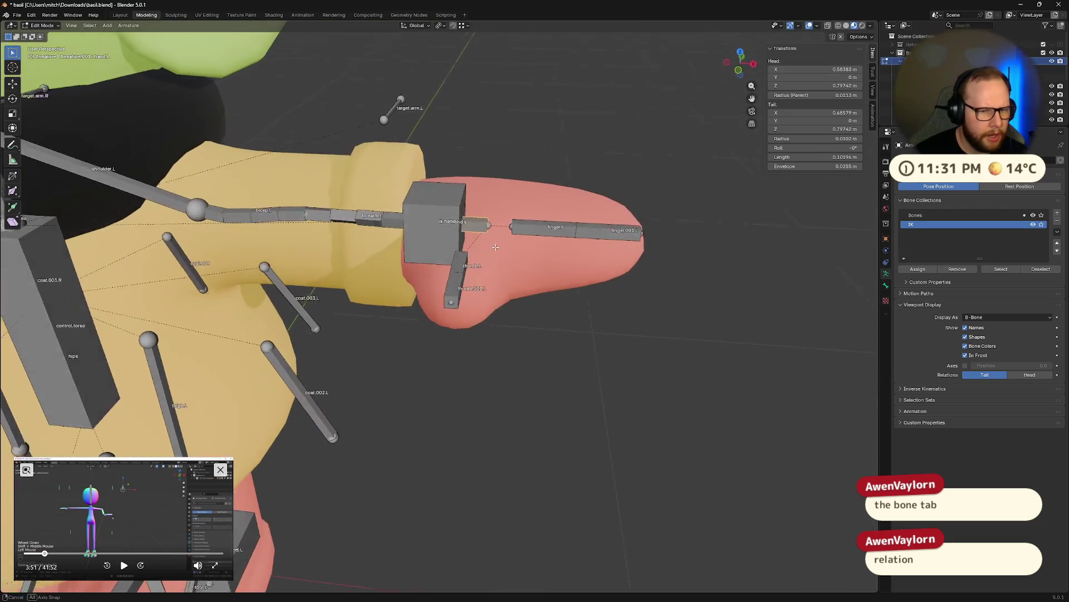
click(543, 234)
click(456, 269)
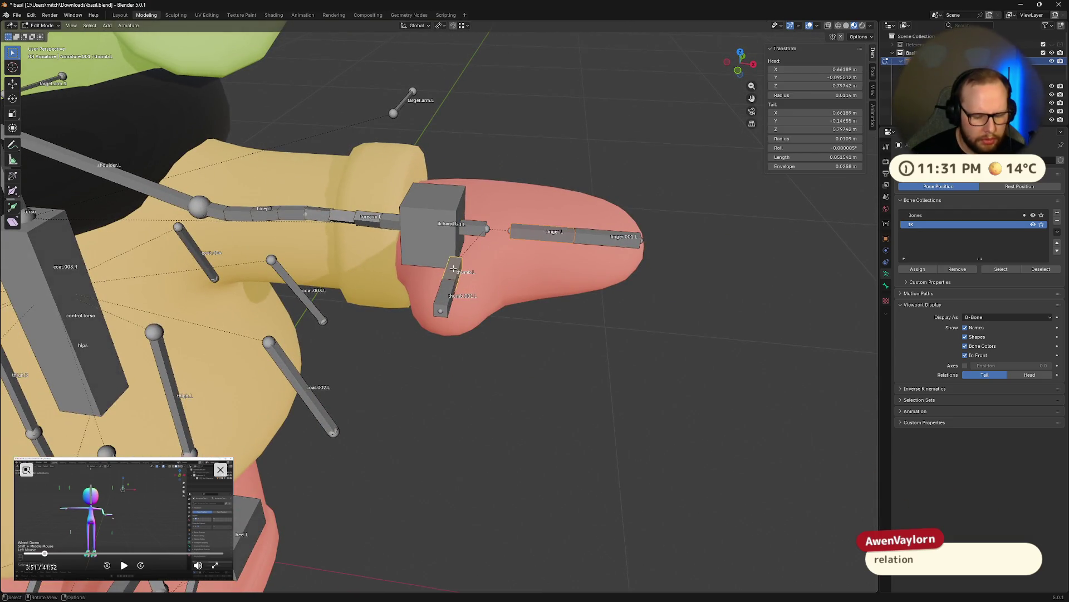
key(alt+p)
click(457, 269)
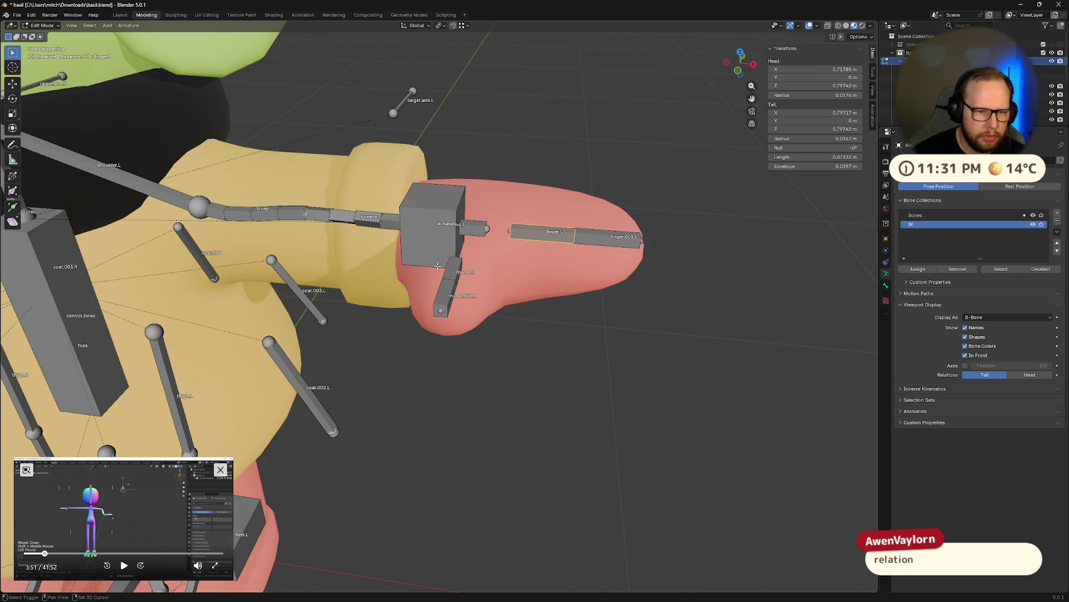
click(474, 229)
key(ctrl+p)
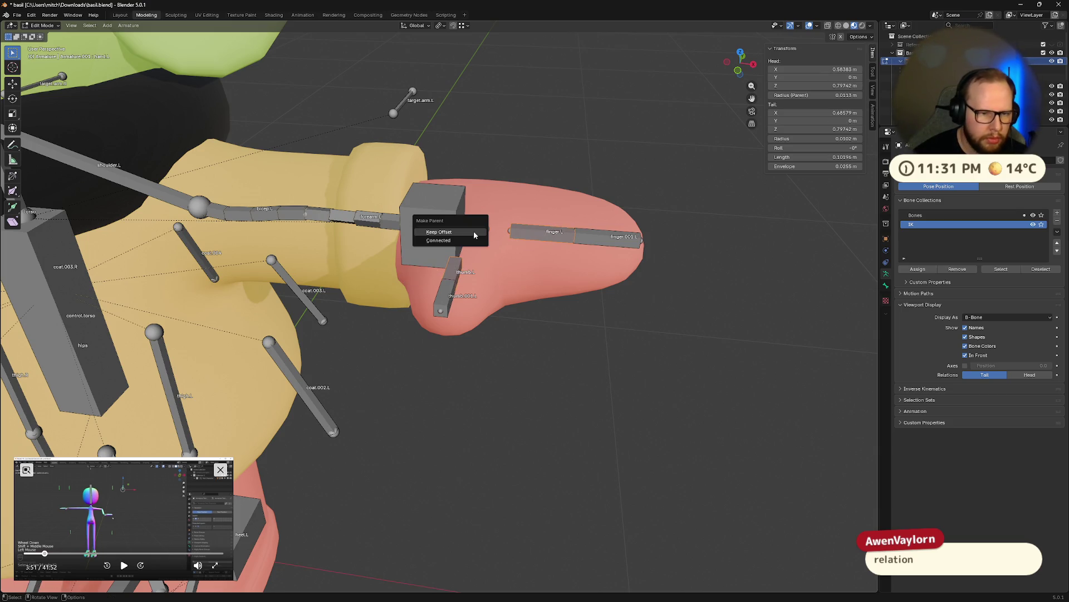
click(438, 239)
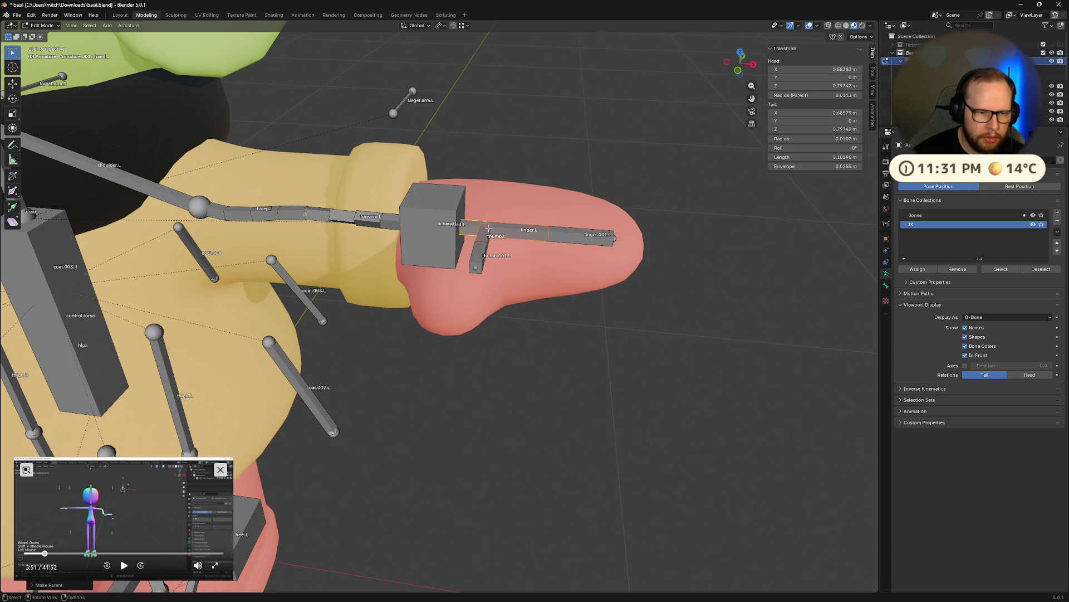
- Inspect the re-parented arm from several angles, then select ik.leg.L
mouse_move(438, 239)
middle_down()
mouse_move(581, 238)
mouse_move(592, 228)
middle_up()
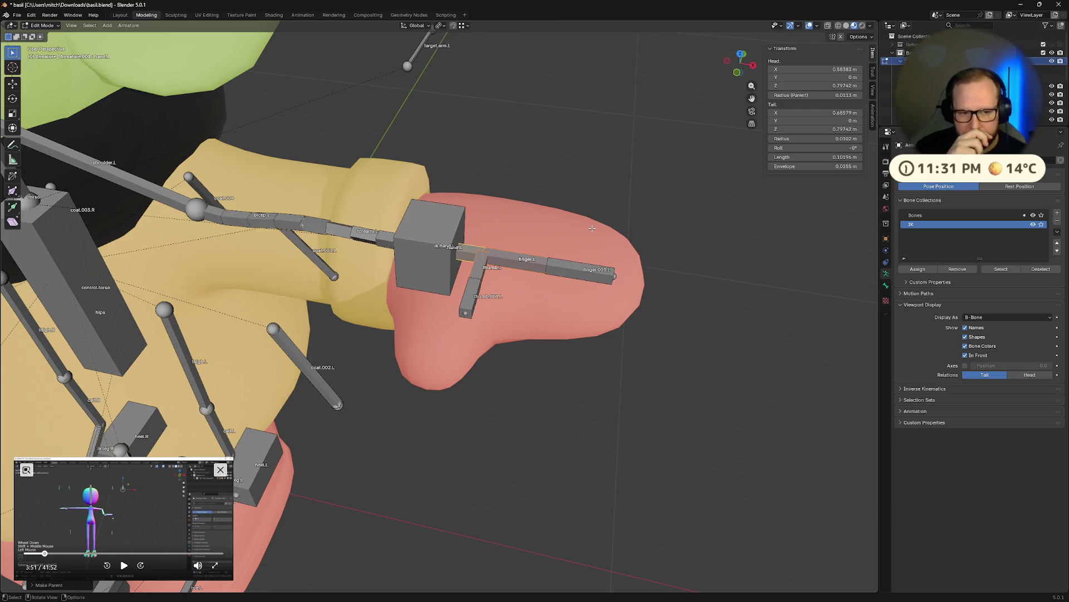
middle_drag(591, 228, 602, 225)
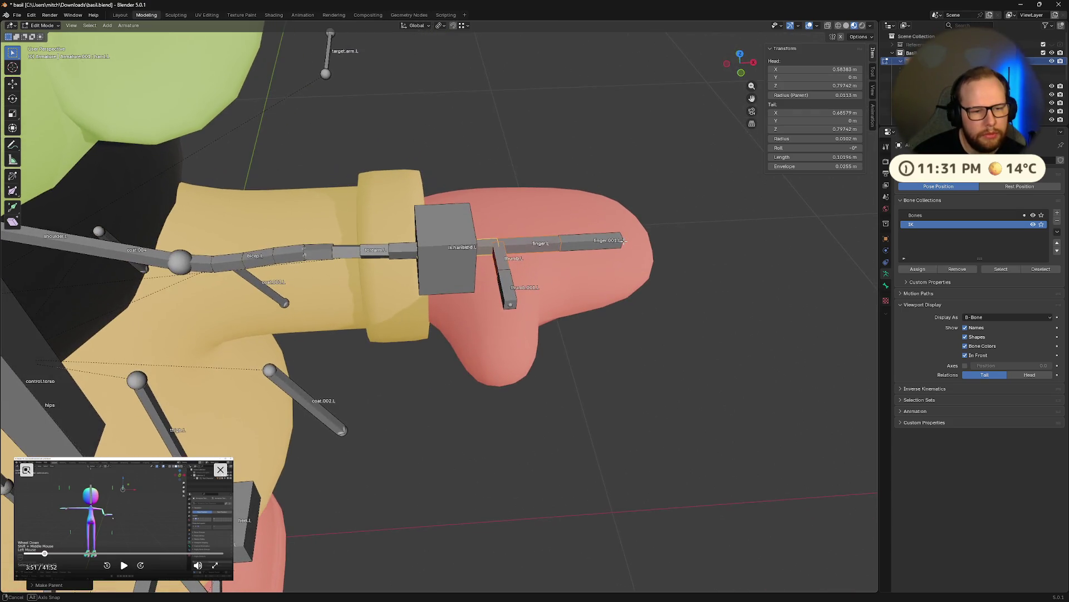
middle_drag(695, 232, 656, 245)
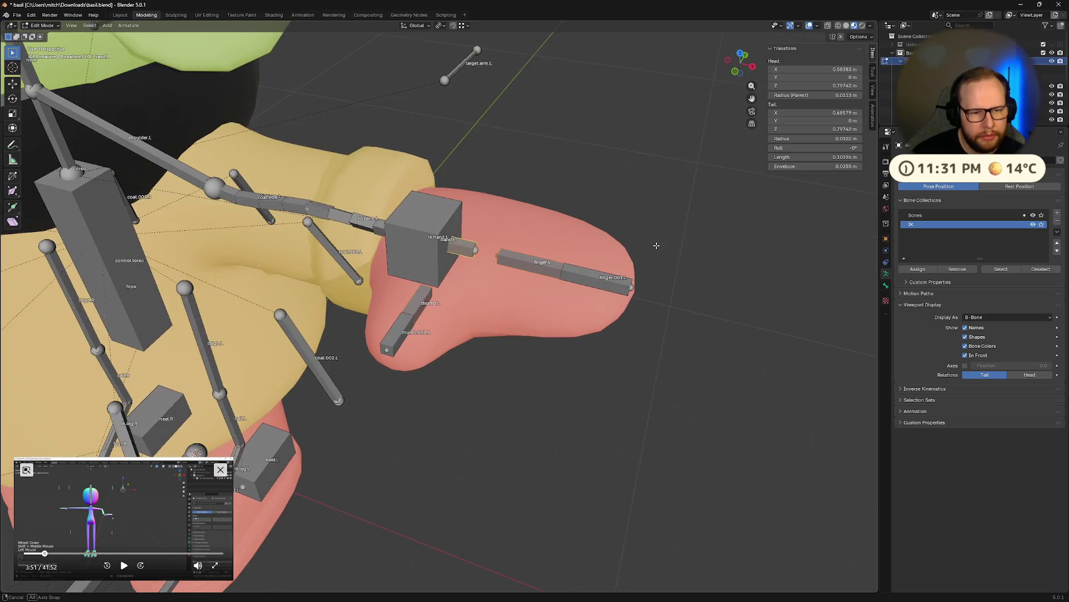
key(ctrl+p)
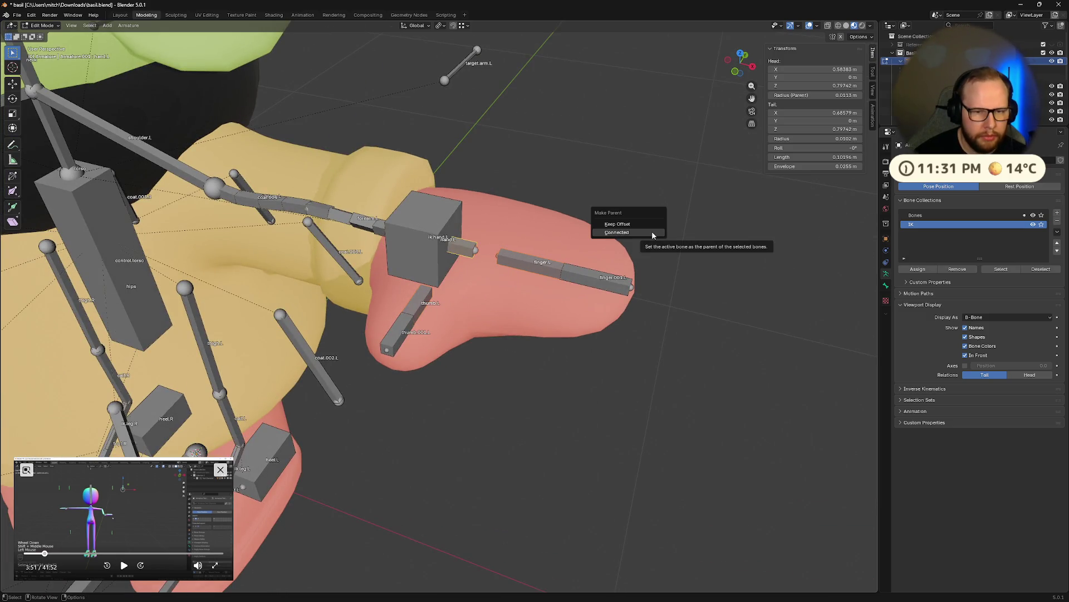
middle_drag(611, 285, 628, 267)
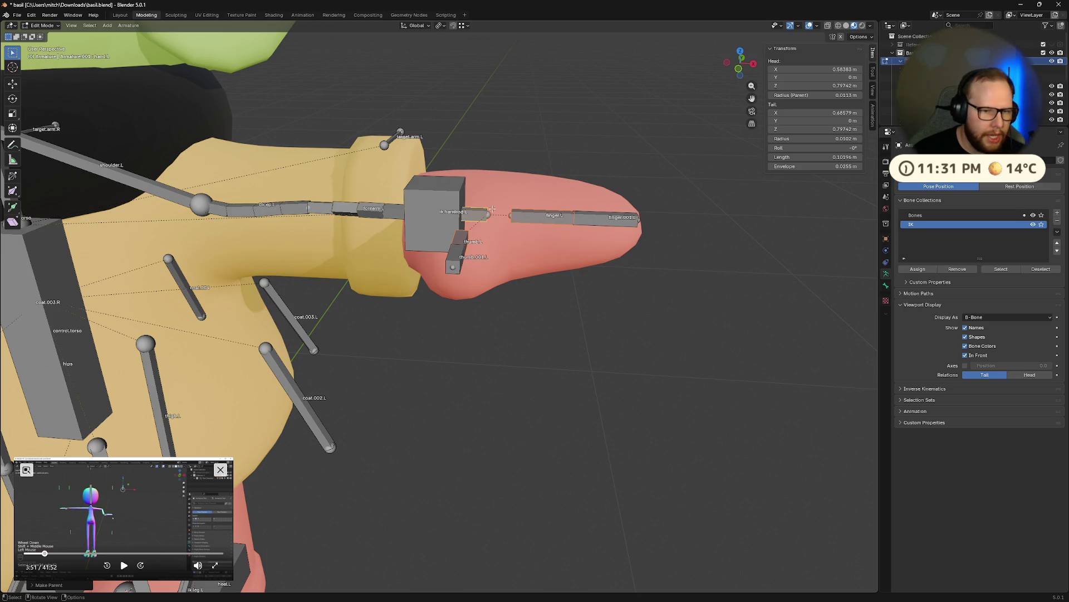
mouse_move(625, 266)
middle_down()
mouse_move(538, 219)
mouse_move(373, 191)
mouse_move(404, 133)
mouse_move(535, 312)
middle_up()
click(399, 159)
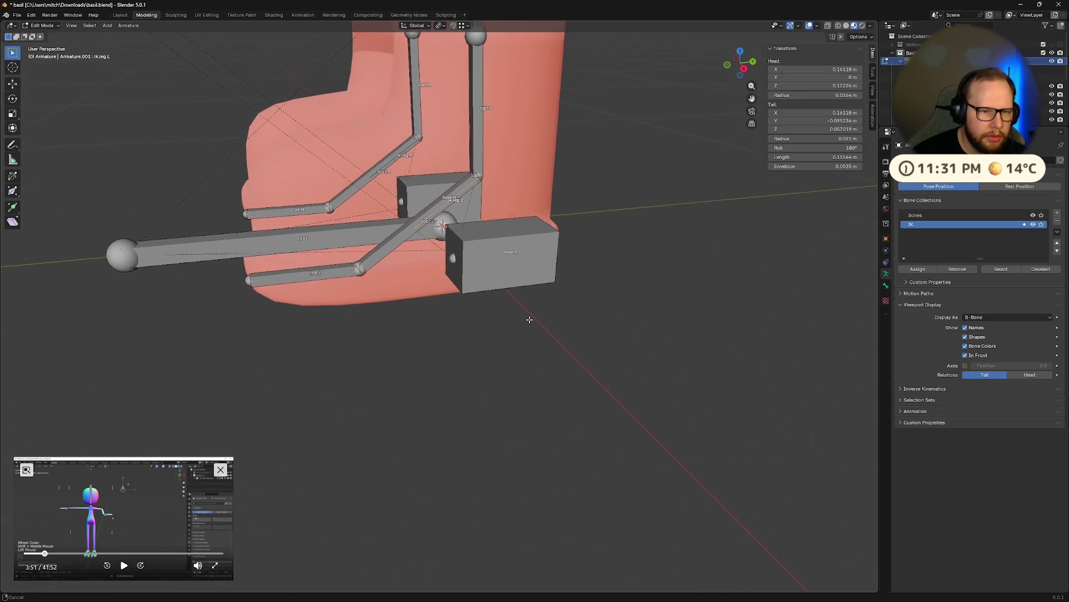
- Read the parent of heel.L and ik.leg.L in the Bone Relations panel
click(500, 261)
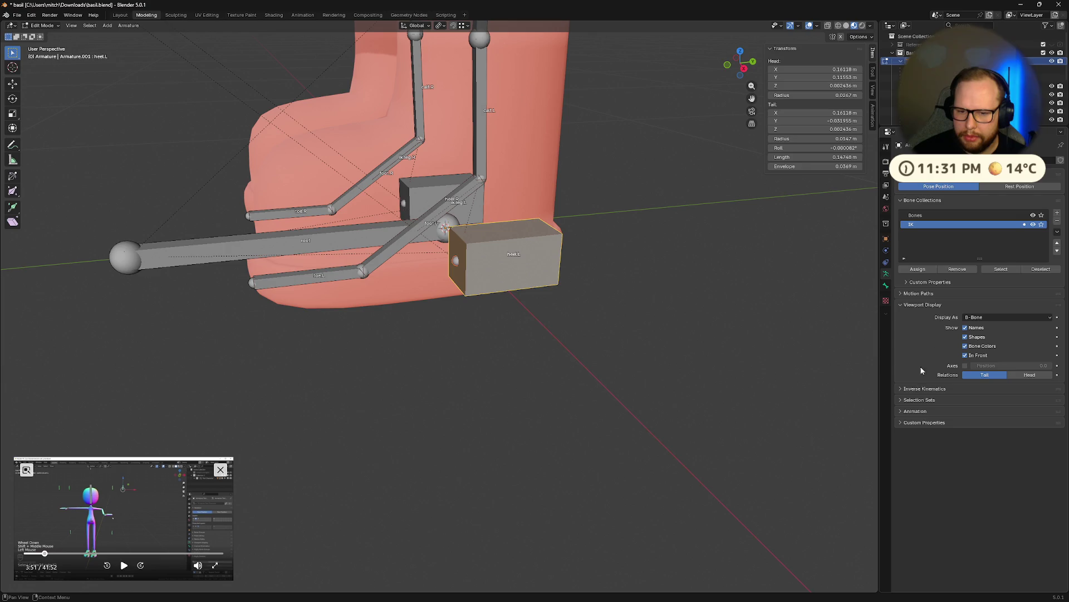
click(887, 286)
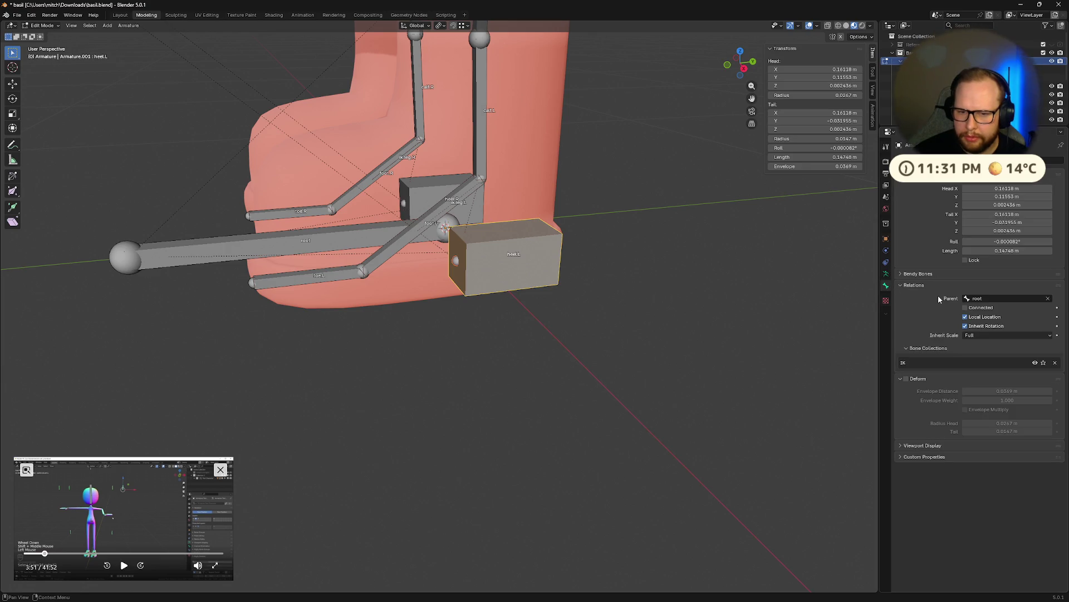
scroll(454, 221, up, 2)
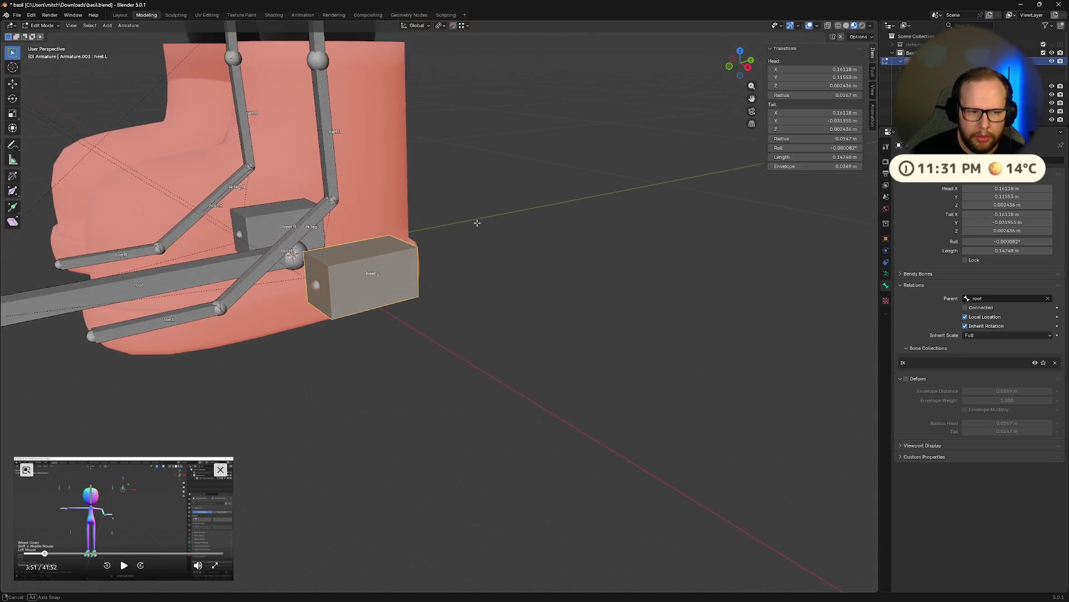
scroll(434, 234, down, 3)
click(409, 242)
alt+click(409, 234)
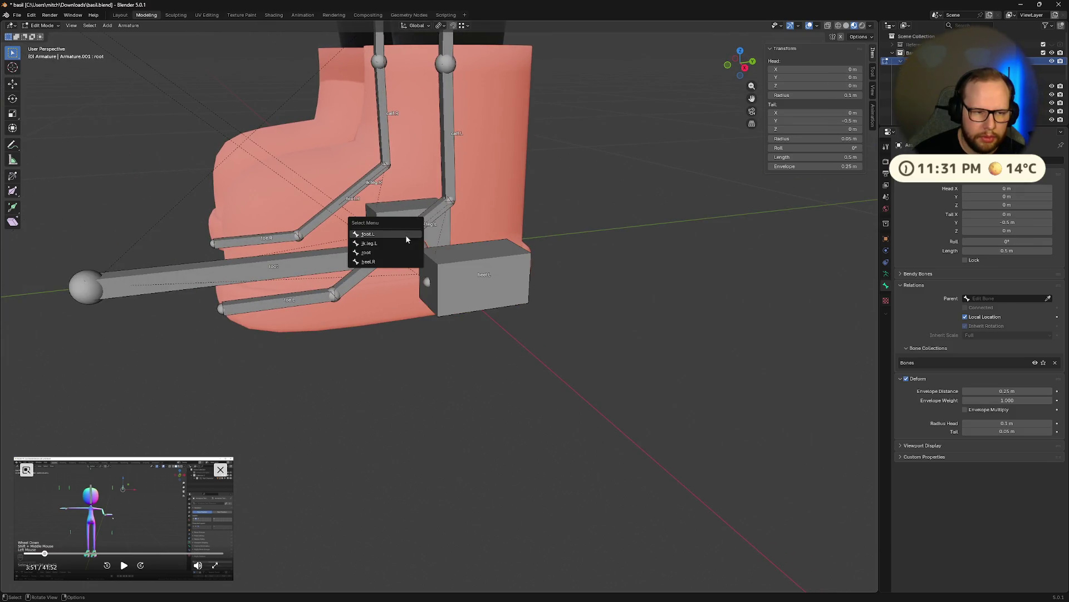
click(393, 242)
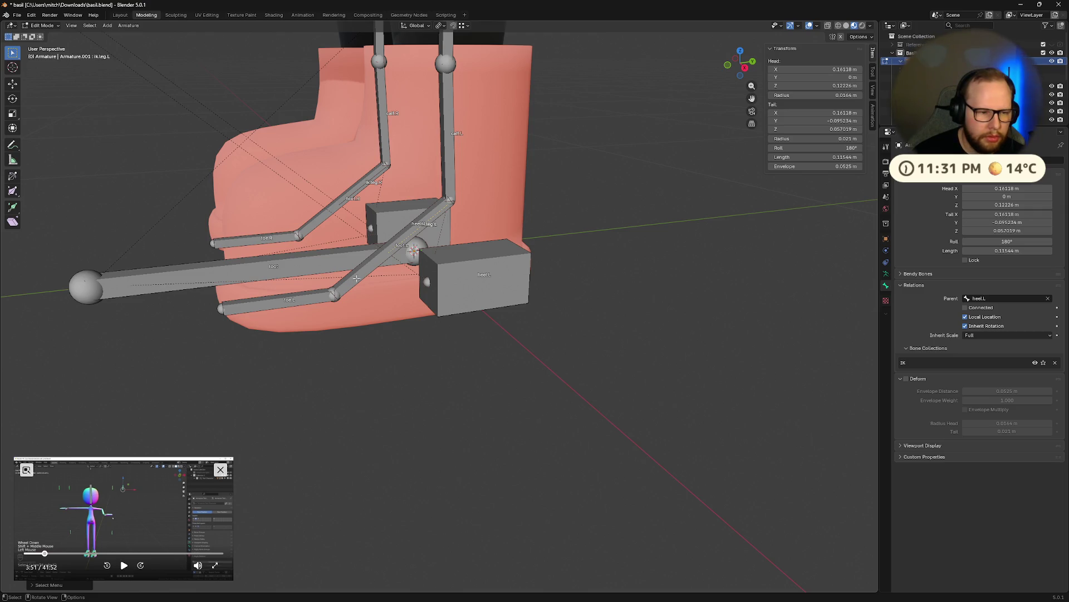
- Select the left hand IK control to see control.torso as its parent
mouse_move(357, 277)
middle_down()
mouse_move(342, 251)
mouse_move(481, 359)
middle_up()
scroll(401, 300, down, 5)
scroll(471, 354, up, 5)
scroll(480, 359, up, 3)
scroll(483, 268, up, 3)
click(484, 259)
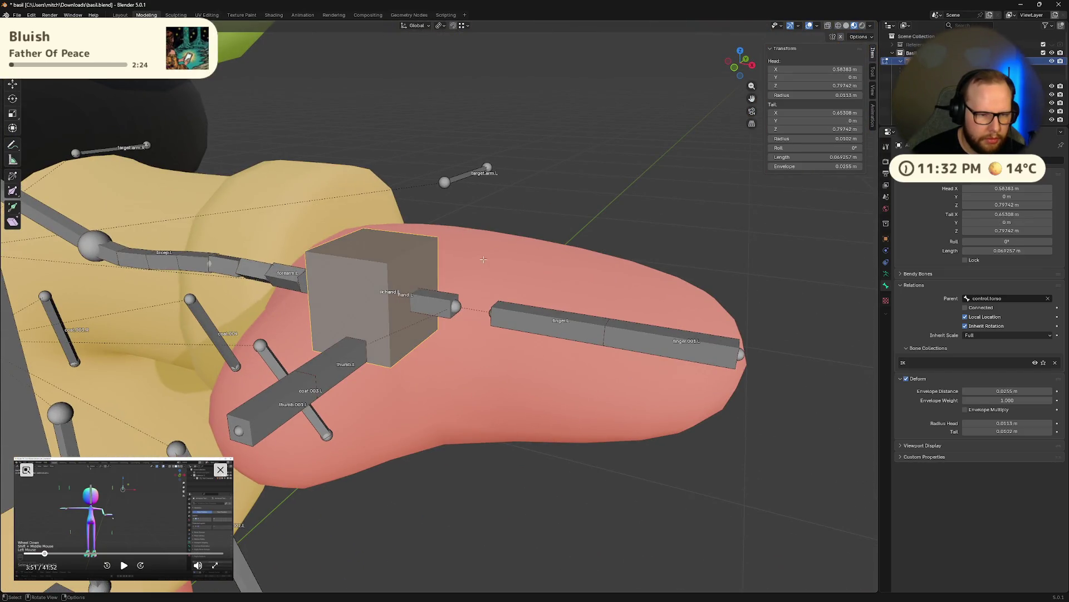
- Switch to pose mode and test-move and X-rotate the ik.hand.L control, then clear its rotation
key(g)
right_click(500, 149)
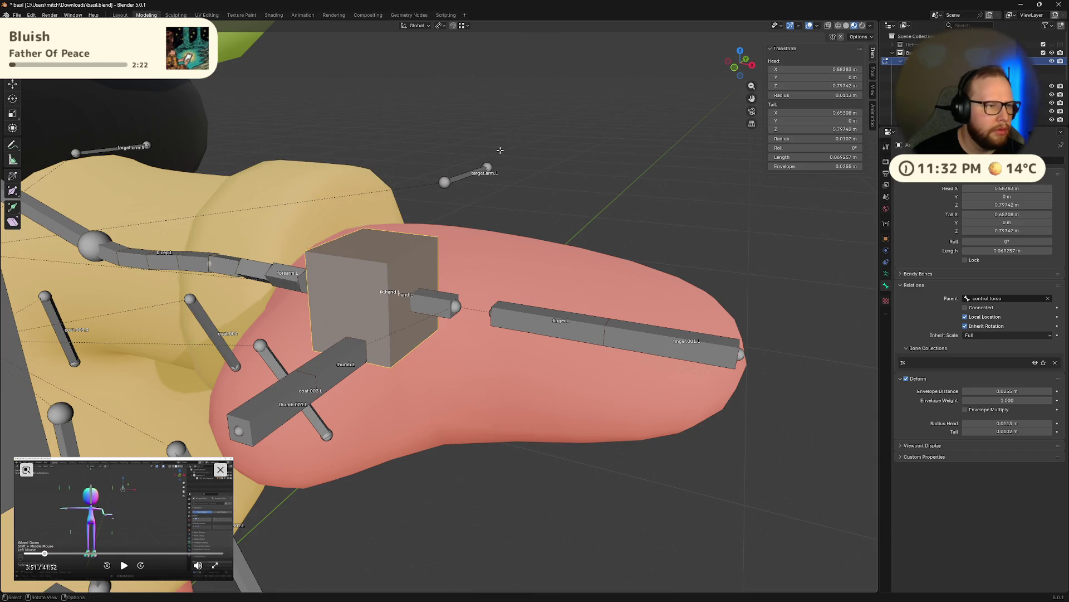
key(ctrl+Tab)
click(500, 199)
key(g)
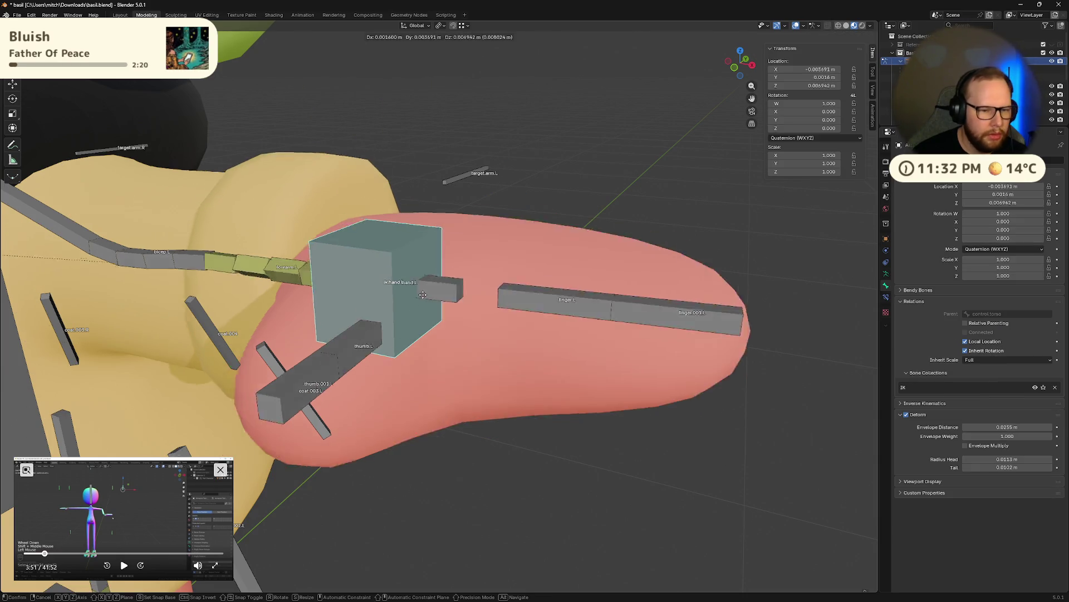
click(403, 287)
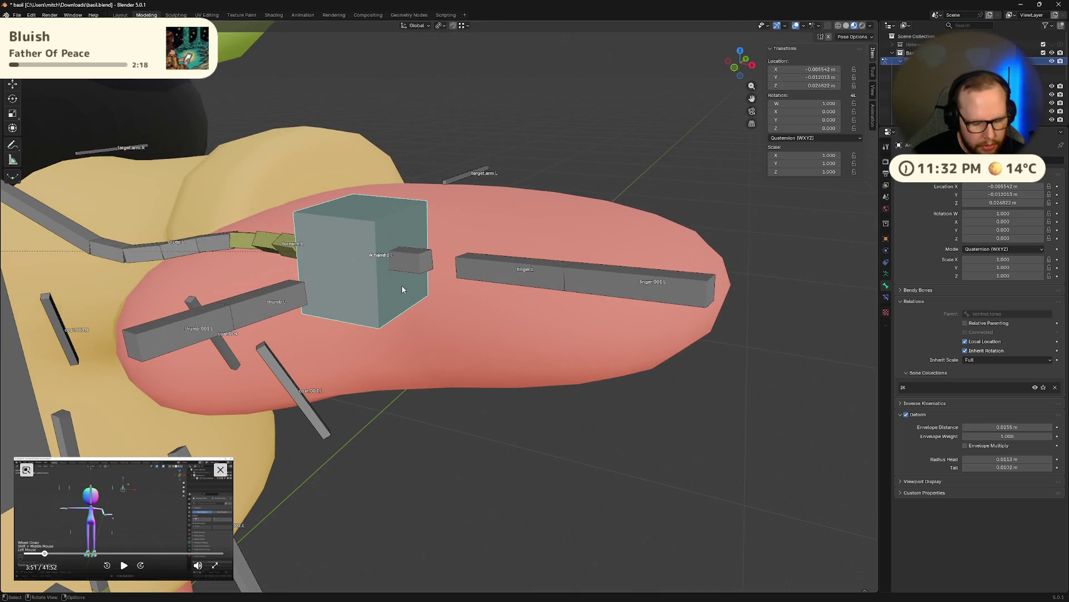
key(r)
key(x)
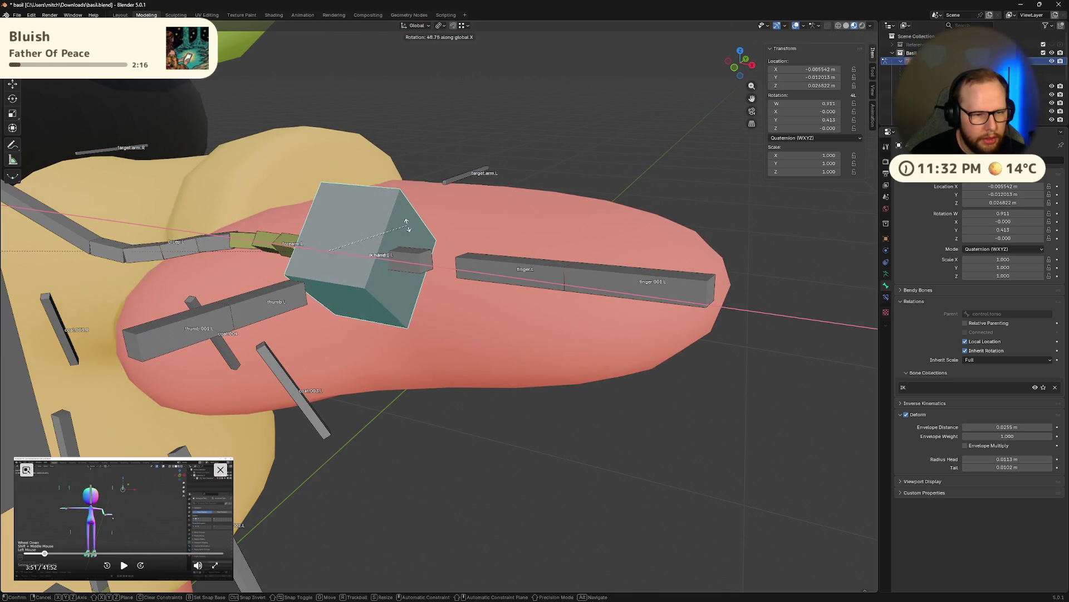
click(435, 245)
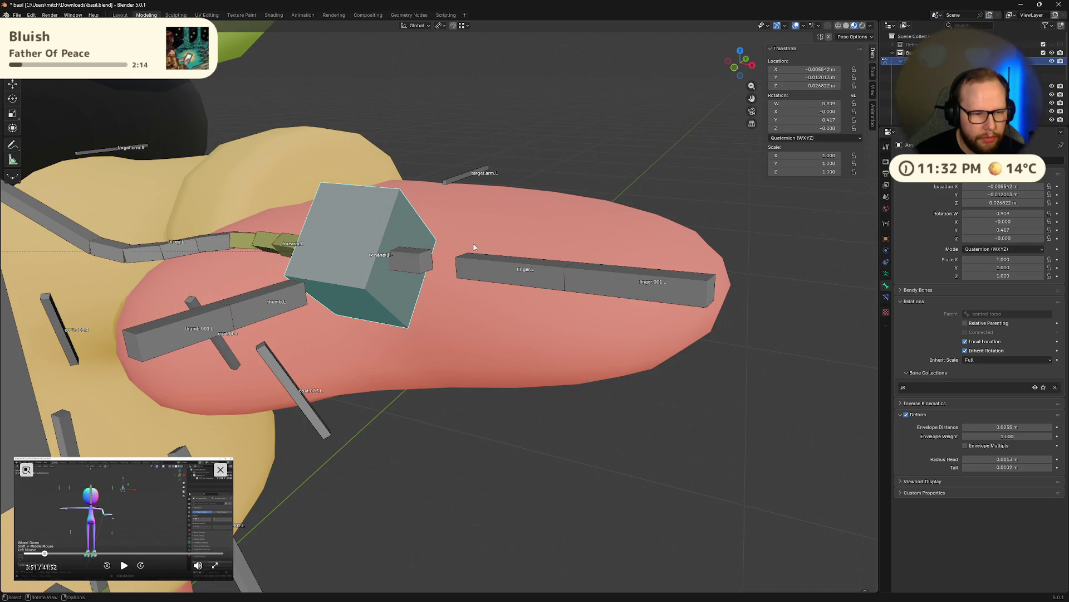
key(alt+r)
- Constrain finger.001.L, finger.L, hand and thumb.L bones to the active ik.hand.L cube
click(604, 143)
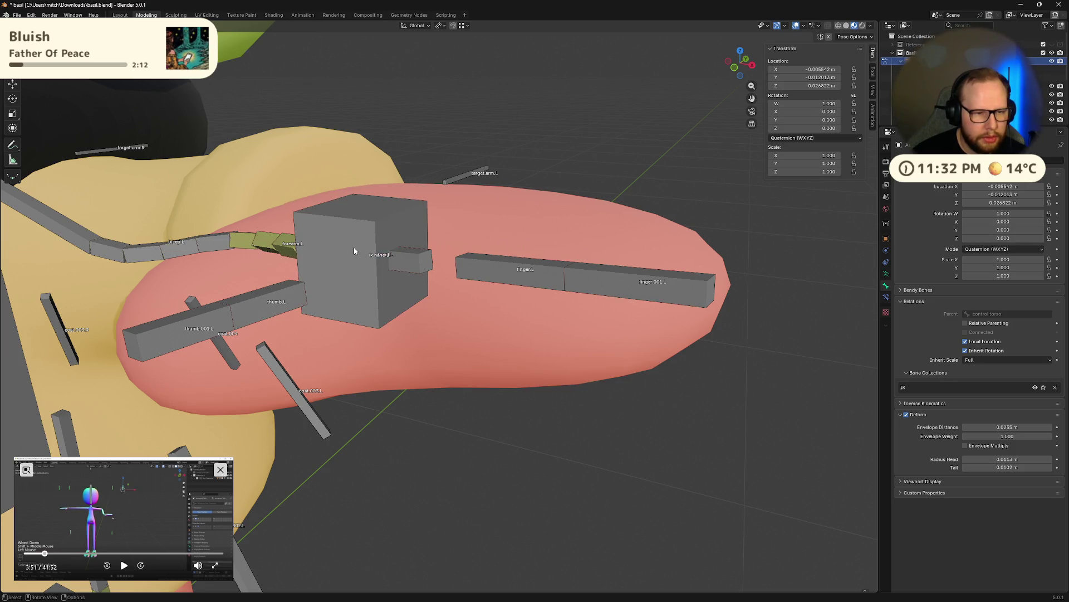
click(354, 251)
click(562, 274)
shift+click(518, 269)
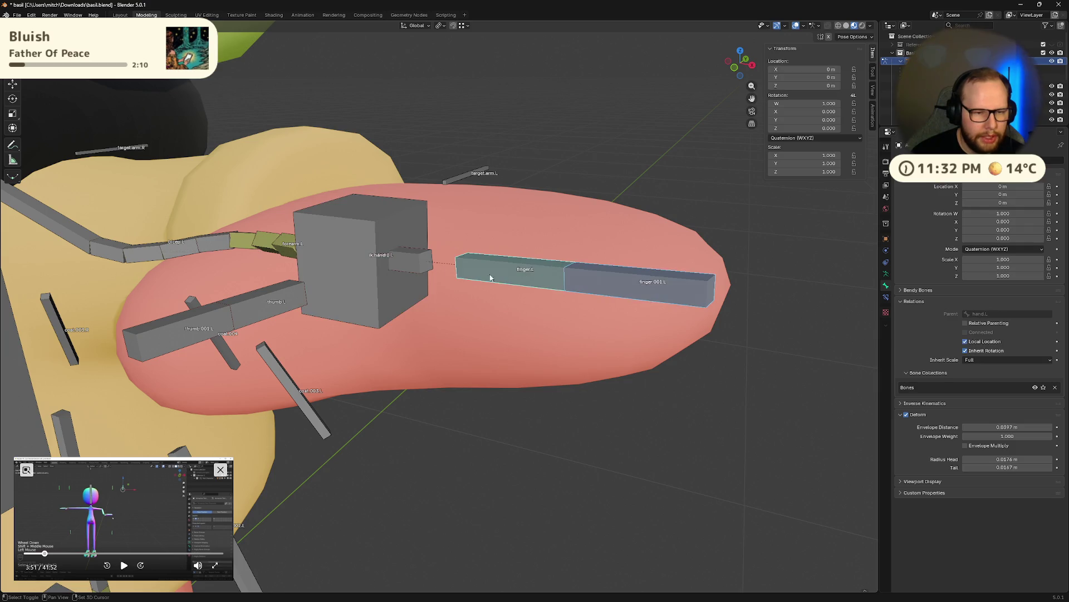
shift+click(412, 261)
shift+click(235, 317)
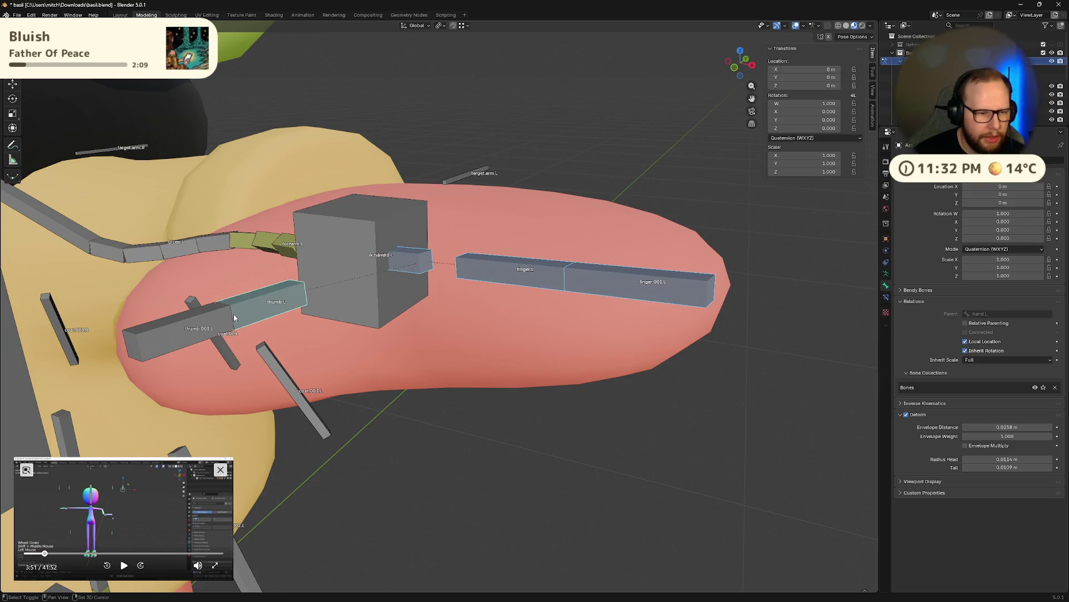
shift+click(370, 232)
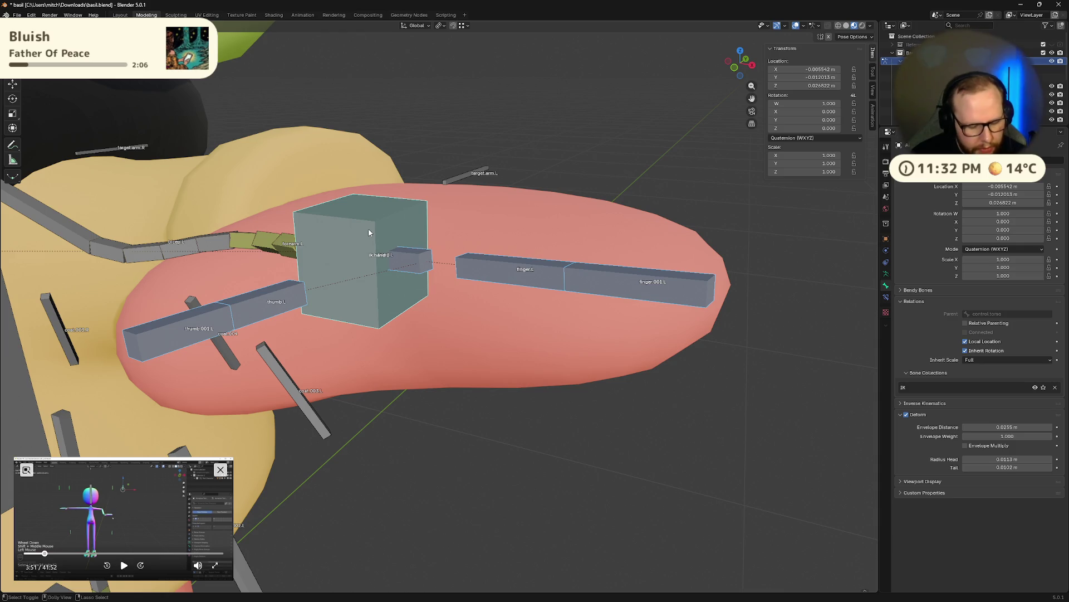
key(ctrl+shift+c)
click(354, 230)
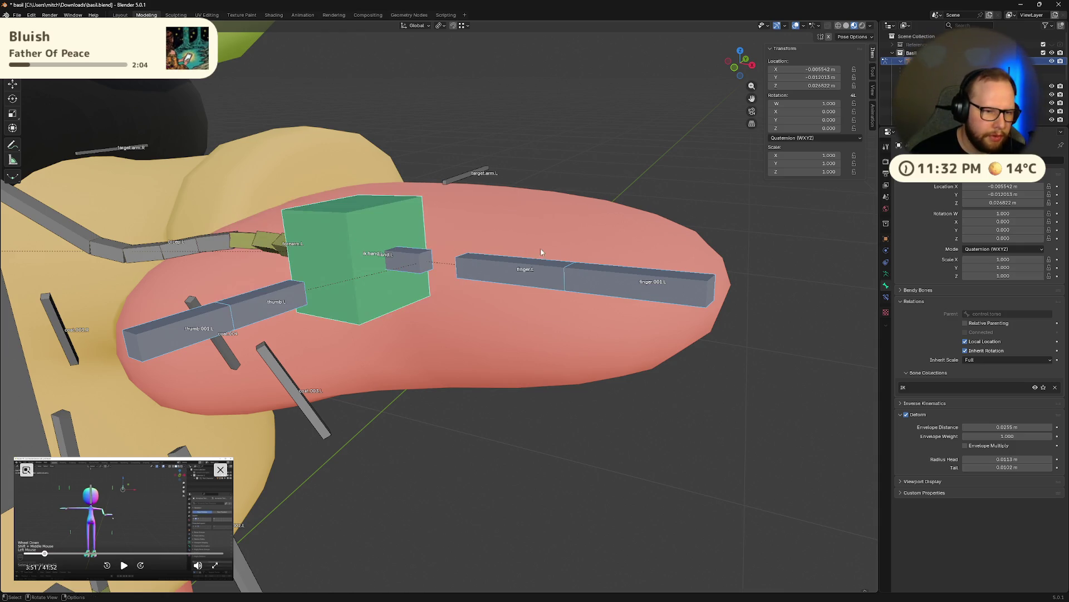
- Test-rotate the cube and finger.001.L on X, then undo the added constraint
middle_drag(540, 248, 578, 267)
click(511, 205)
key(r)
key(x)
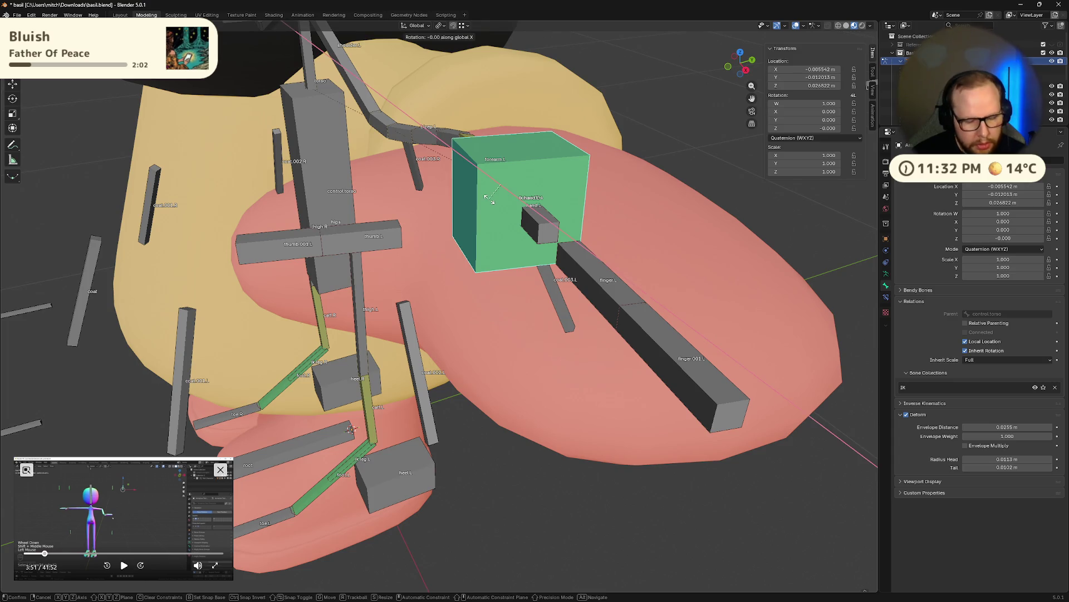
click(643, 129)
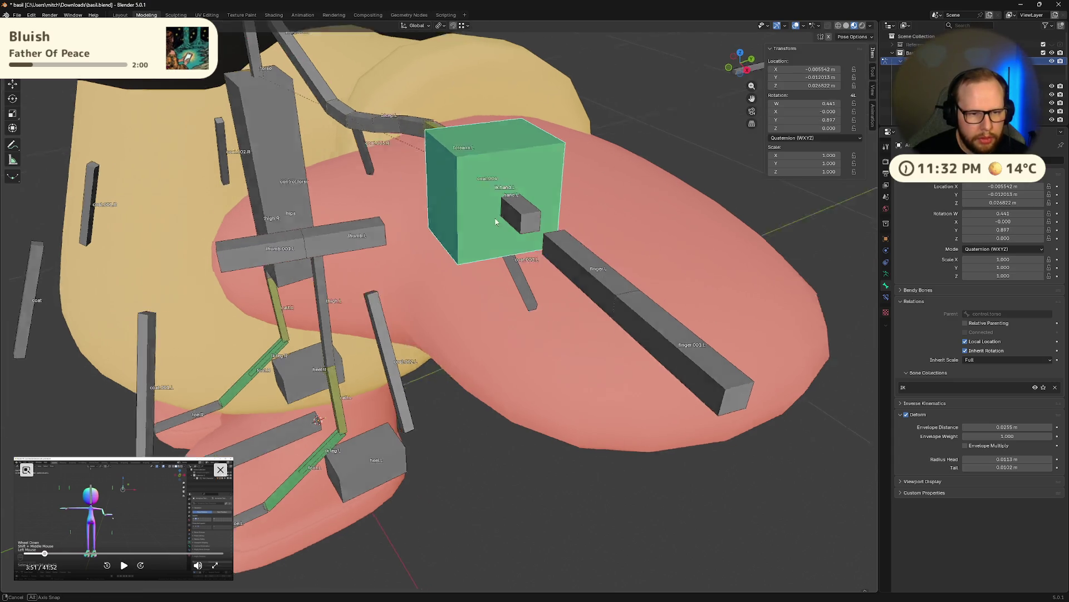
middle_drag(643, 130, 669, 305)
click(669, 305)
key(r)
key(x)
key(Escape)
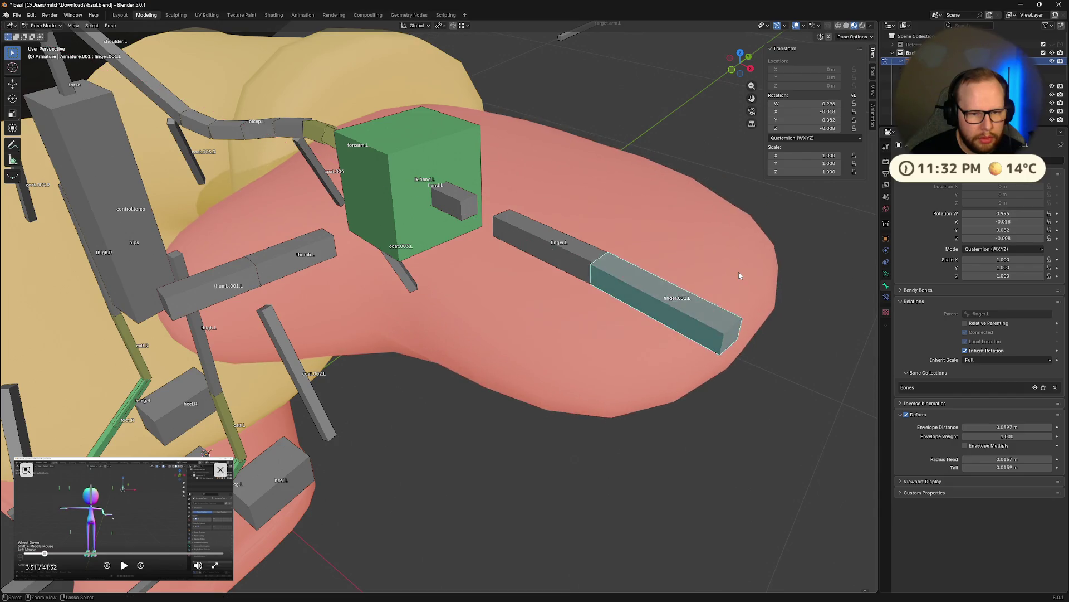
key(ctrl+z)
middle_drag(508, 280, 459, 268)
key(a)
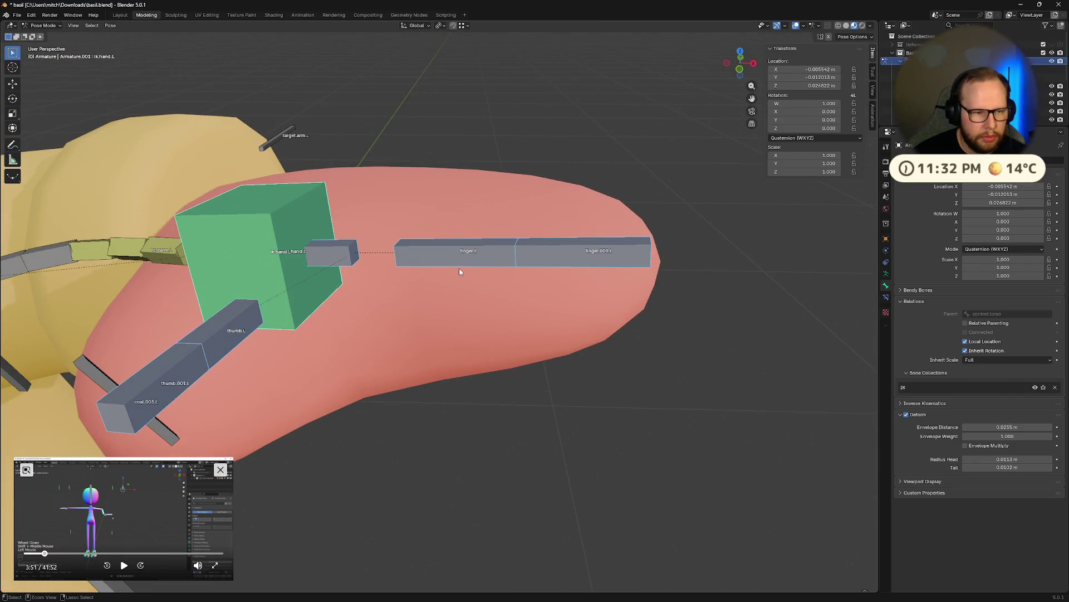
scroll(459, 269, down, 3)
scroll(449, 253, down, 3)
- Reset all bone locations, select ik.hand.L and show the N-panel View and 3D cursor settings
key(alt+a)
middle_drag(481, 247, 491, 285)
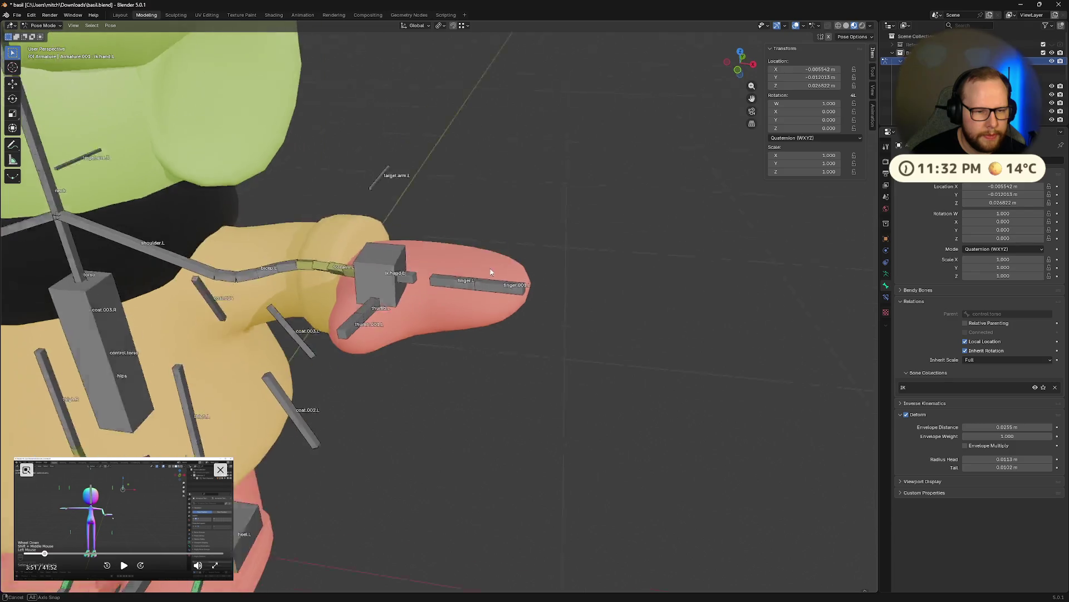
click(491, 279)
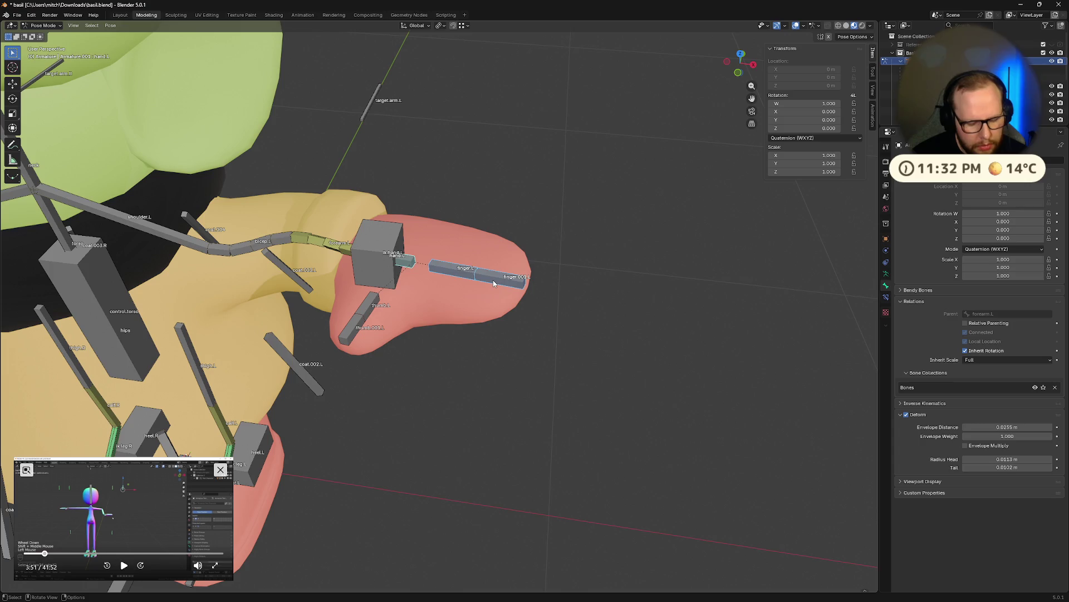
key(a)
key(alt+g)
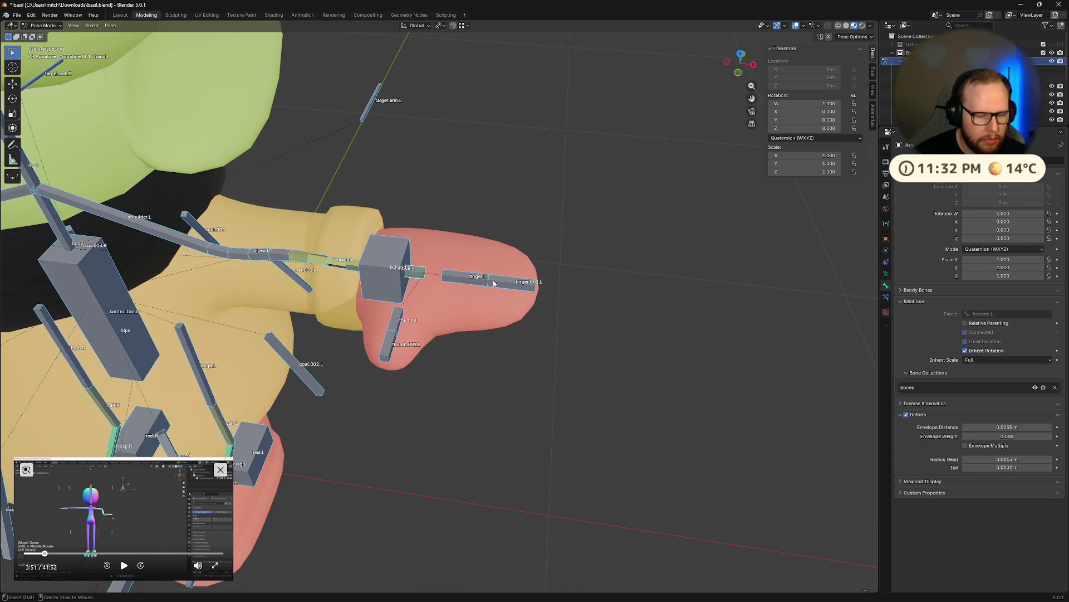
scroll(435, 267, up, 5)
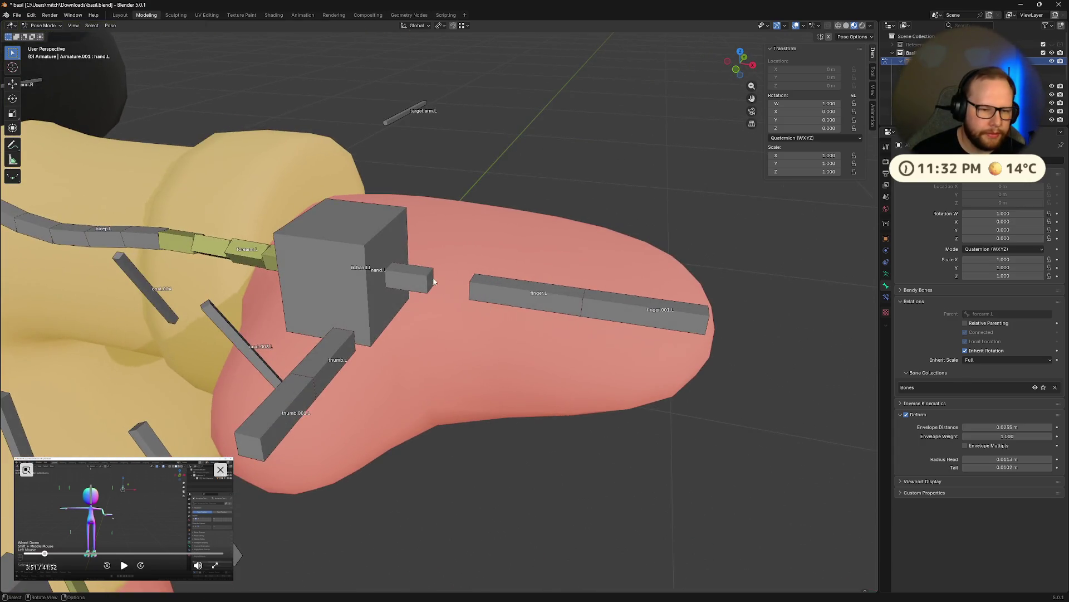
click(425, 278)
middle_drag(426, 279, 431, 288)
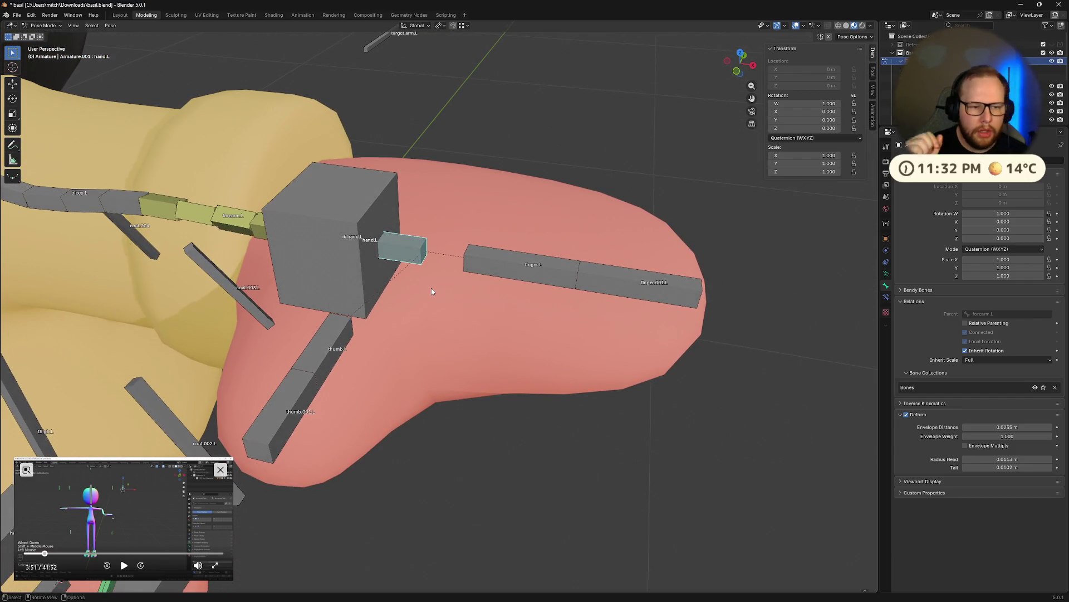
click(367, 250)
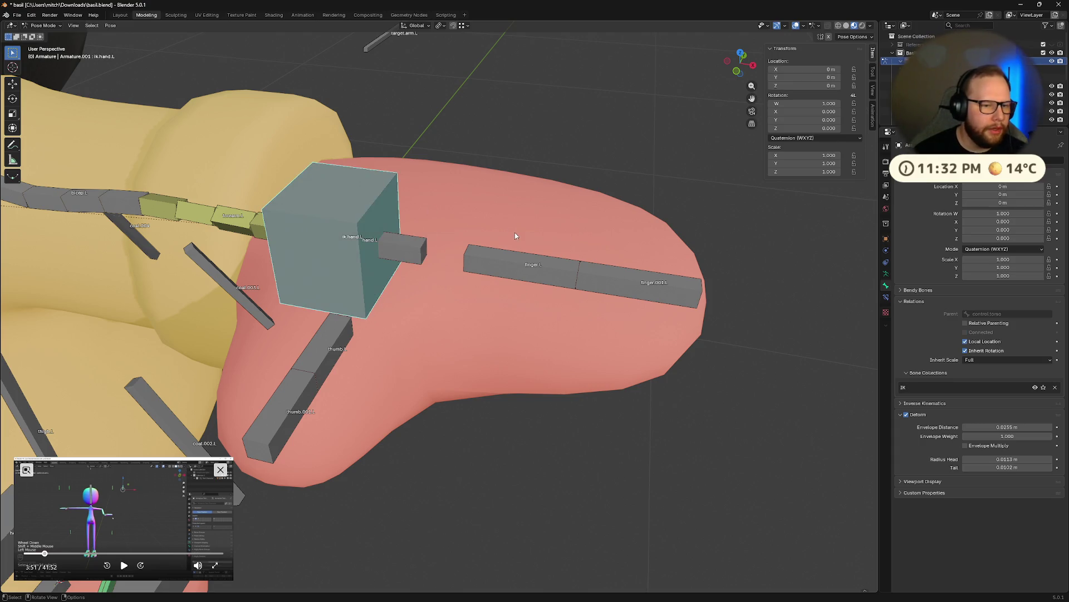
key(ctrl+a)
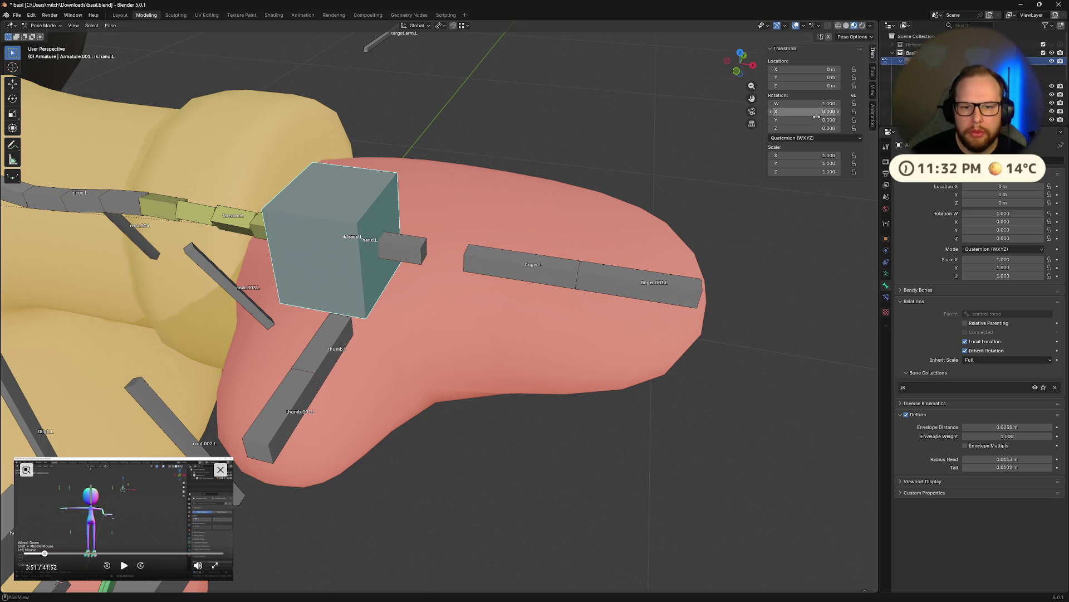
click(874, 91)
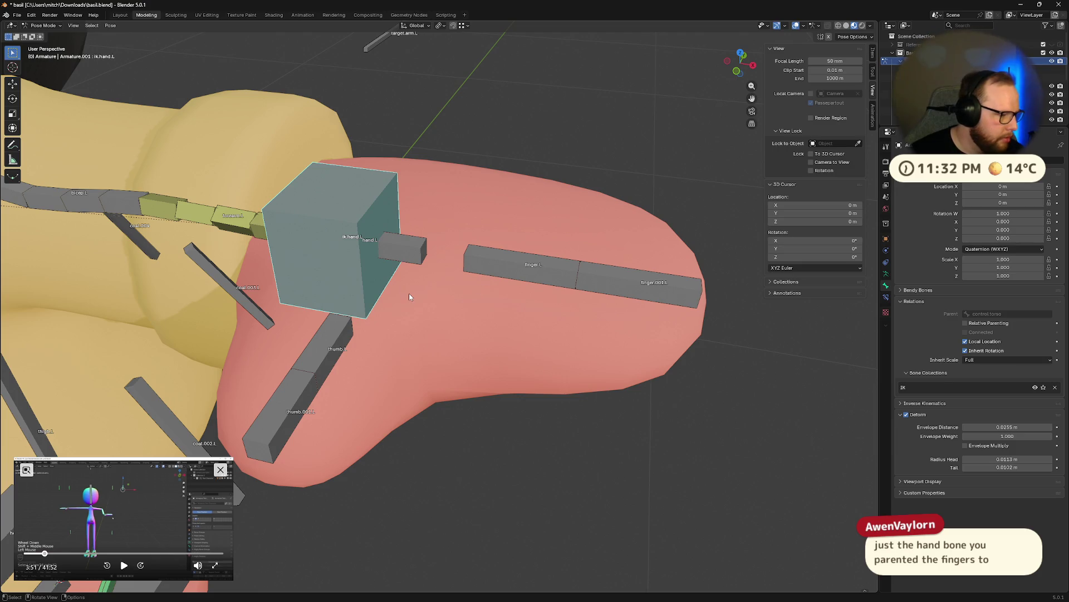
- Test-rotate the small hand.L bone on X and cancel, then inspect finger.L and hand.L
click(406, 257)
mouse_move(406, 257)
middle_down()
mouse_move(537, 312)
mouse_move(508, 310)
middle_up()
key(r)
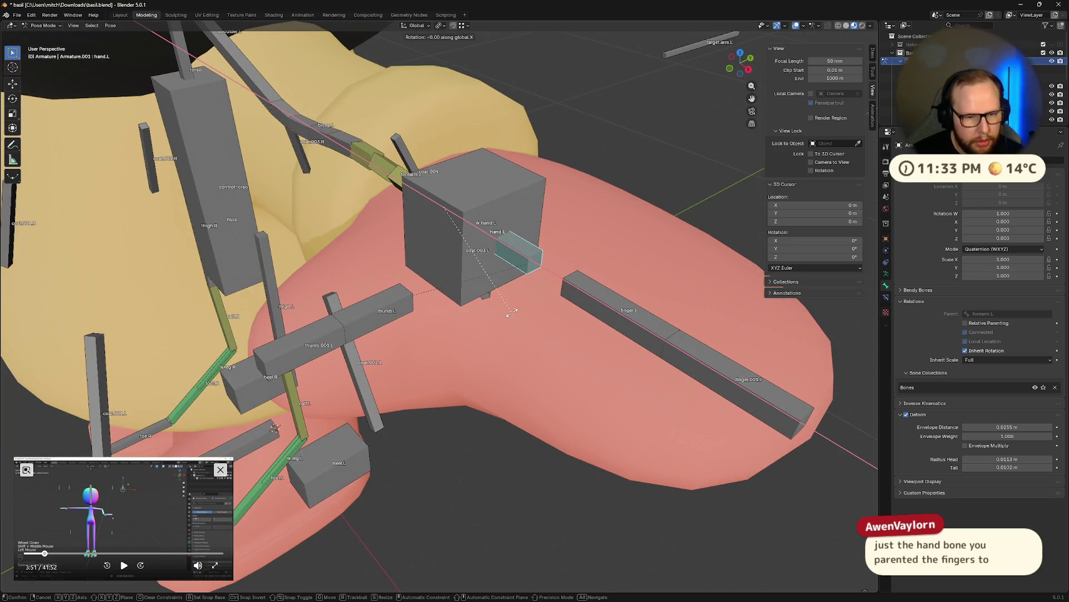
key(x)
key(Escape)
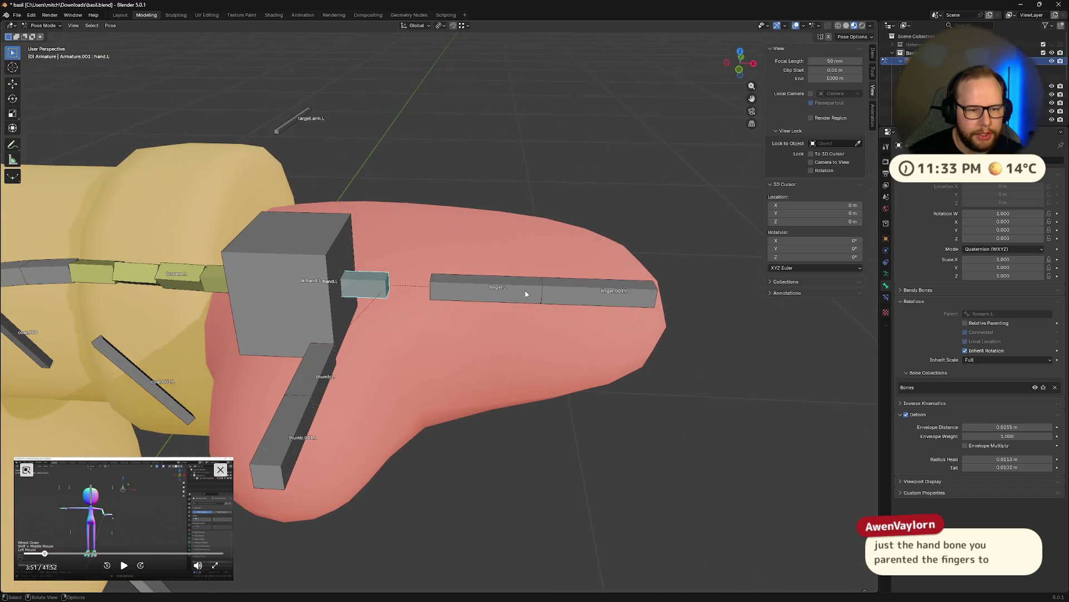
mouse_move(538, 342)
middle_down()
mouse_move(555, 318)
mouse_move(449, 288)
mouse_move(538, 319)
middle_up()
click(535, 322)
click(448, 287)
- Add a Copy Rotation constraint to hand.L targeting the ik.hand.L cube
click(538, 319)
click(392, 242)
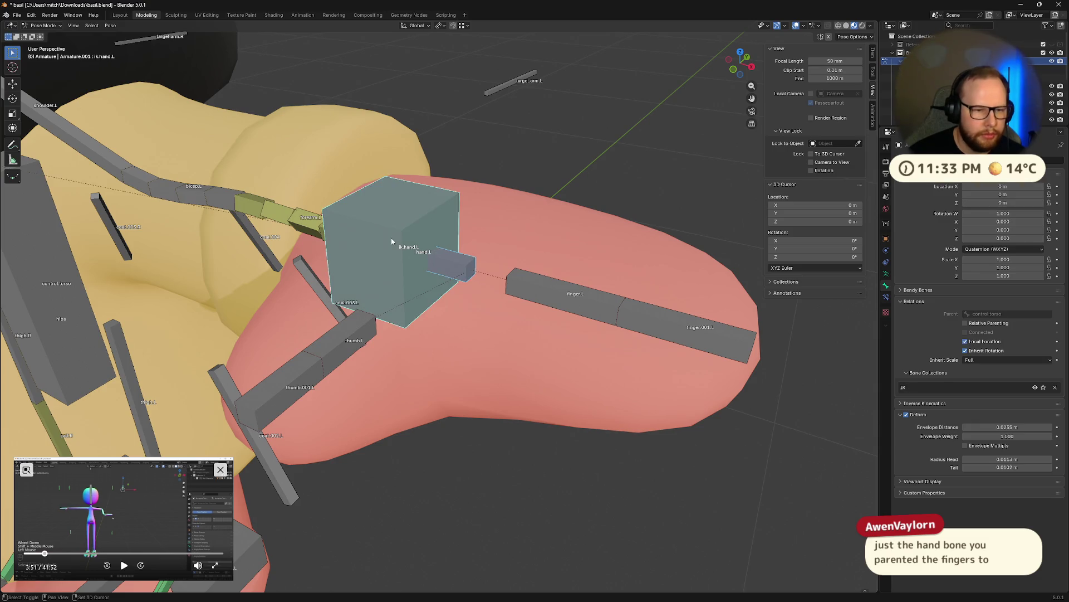
click(501, 221)
click(377, 225)
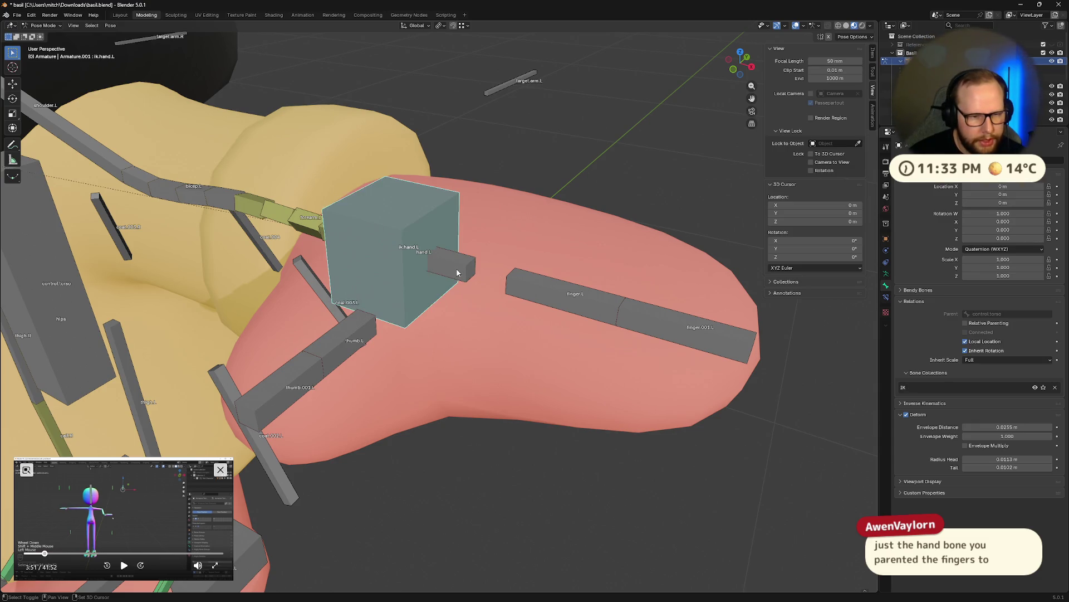
shift+click(451, 264)
key(shift+ctrl+c)
click(456, 271)
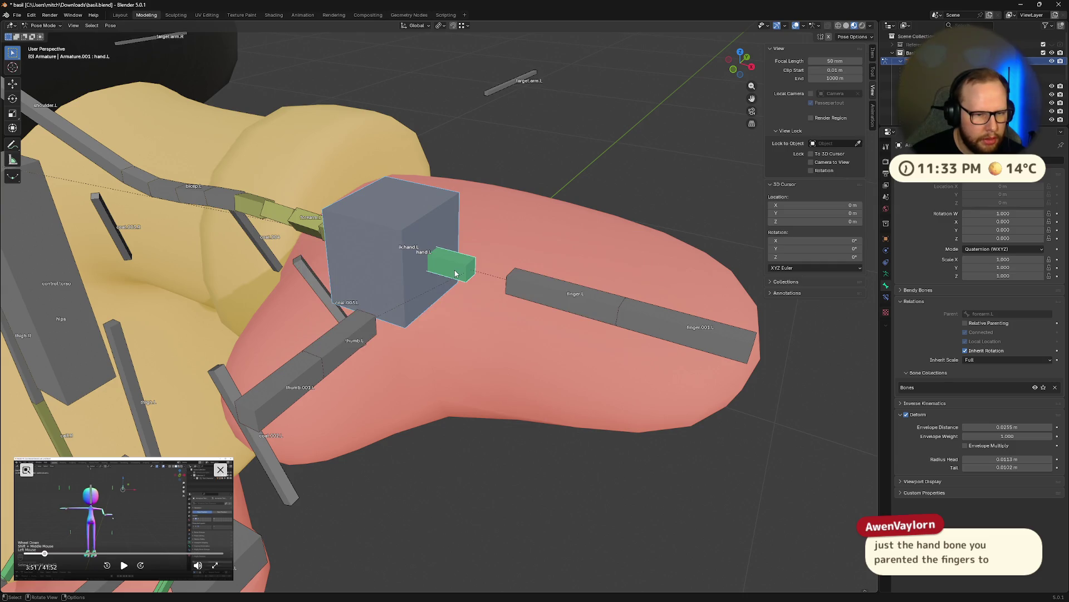
- Rotate the ik.hand.L cube to confirm the fingers follow, clearing each test, then start moving finger.L
middle_drag(550, 275, 509, 257)
click(509, 262)
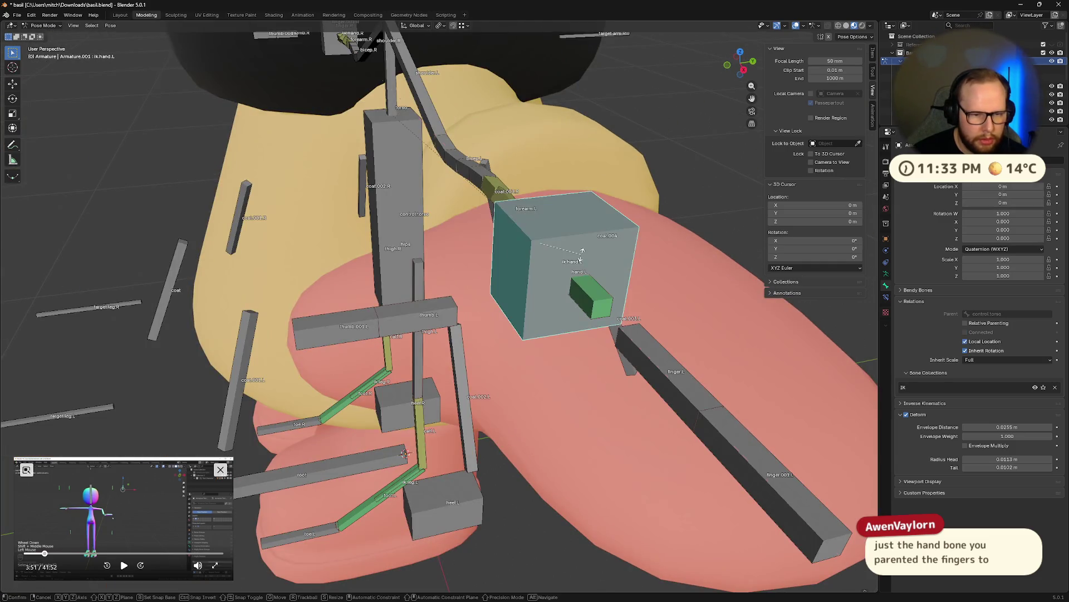
key(r)
click(618, 217)
key(alt+r)
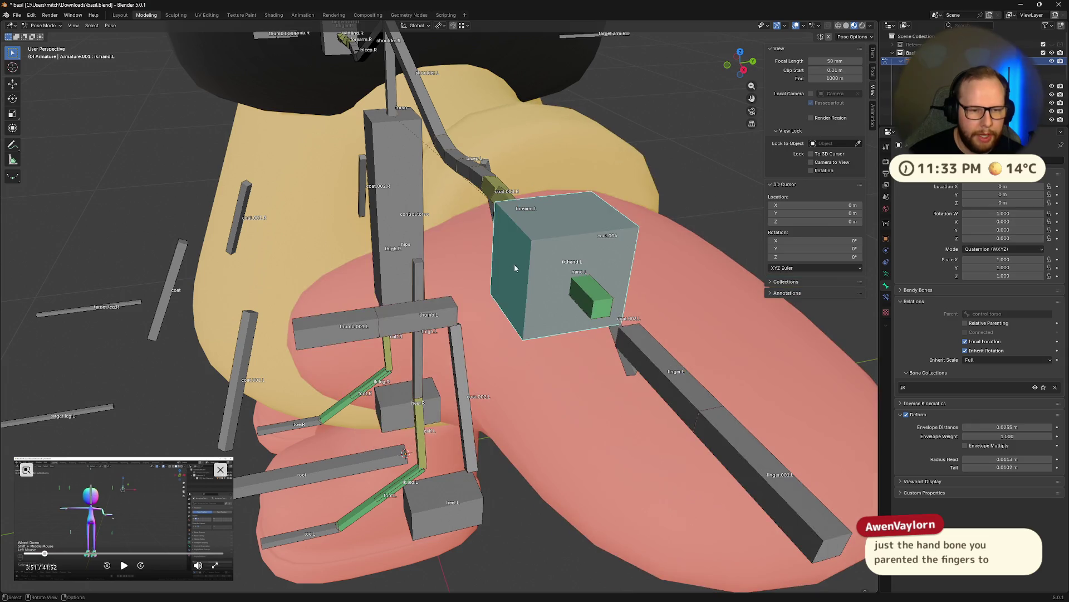
key(r)
key(x)
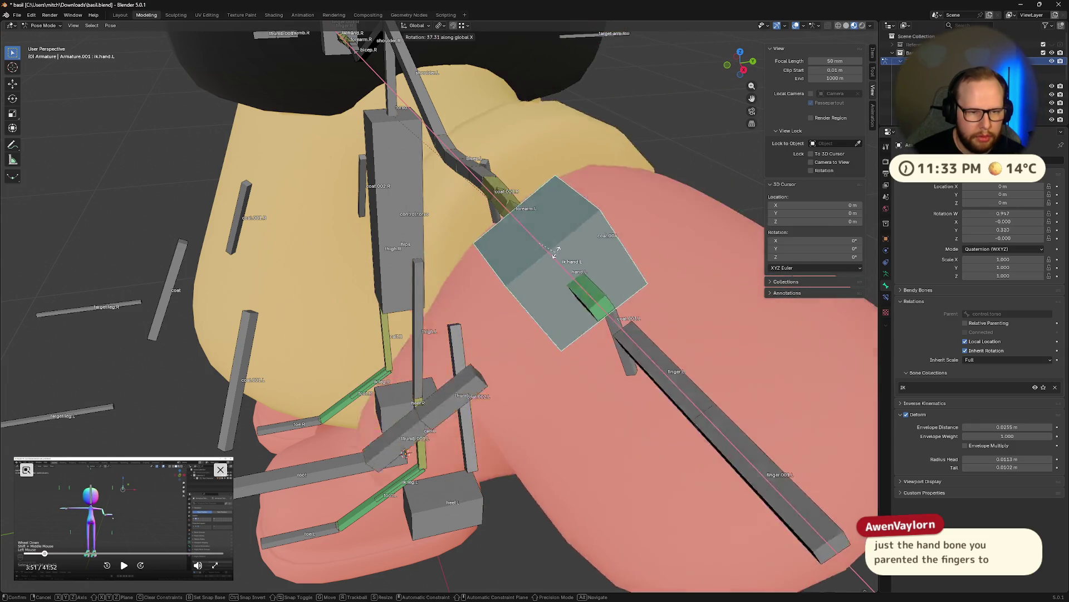
key(Escape)
scroll(535, 268, down, 3)
mouse_move(569, 267)
middle_down()
mouse_move(625, 271)
mouse_move(480, 293)
mouse_move(518, 315)
middle_up()
key(r)
key(Escape)
click(518, 311)
key(g)
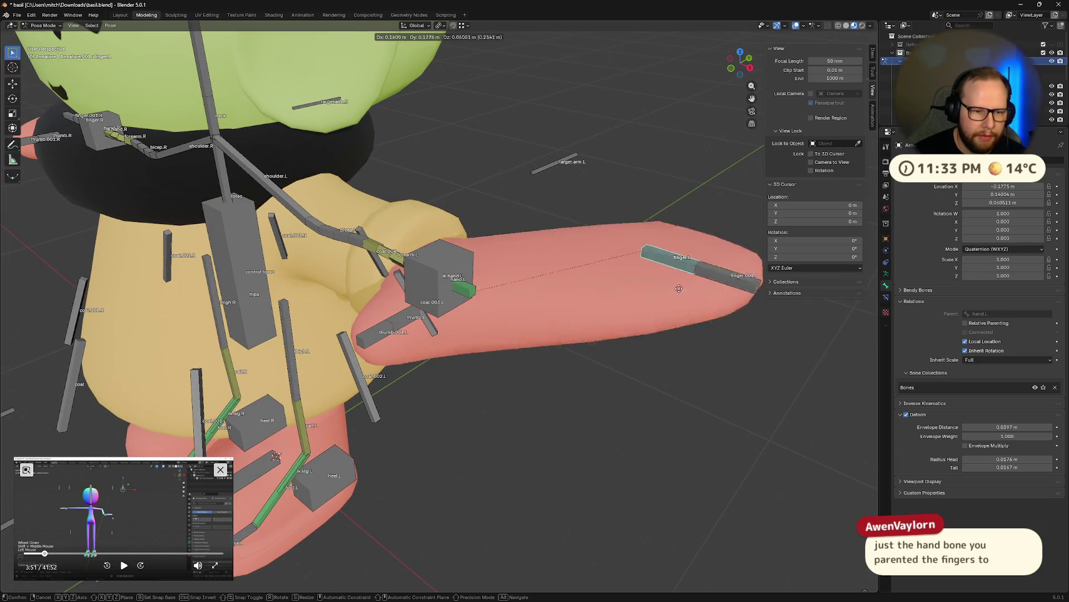
- Curl finger.L and finger.001.L downward with a local X rotation
key(Escape)
mouse_move(679, 289)
middle_down()
mouse_move(522, 289)
mouse_move(498, 264)
middle_up()
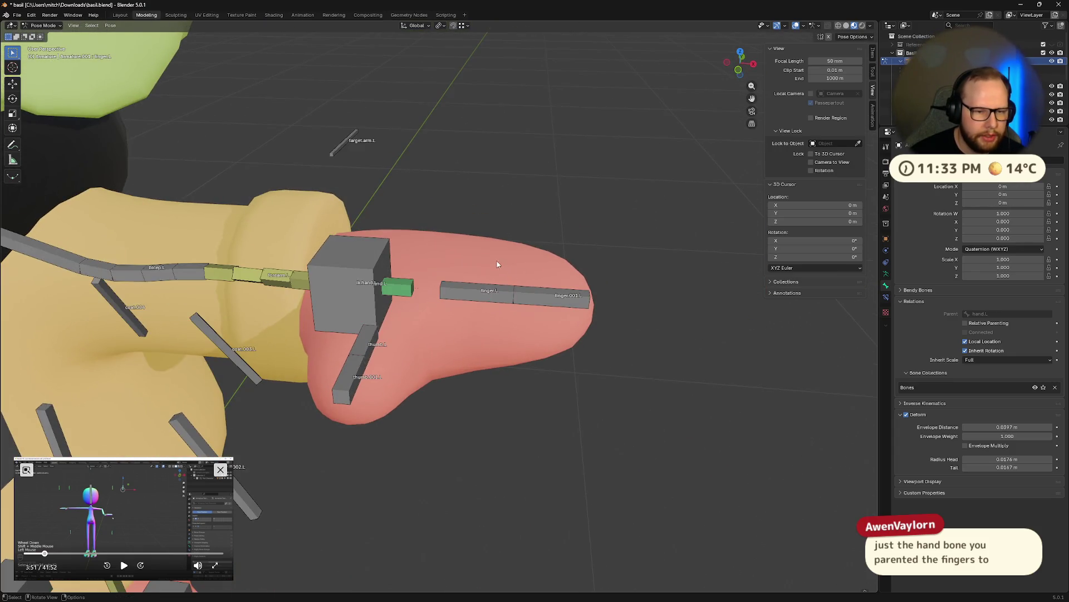
click(493, 290)
key(r)
click(614, 376)
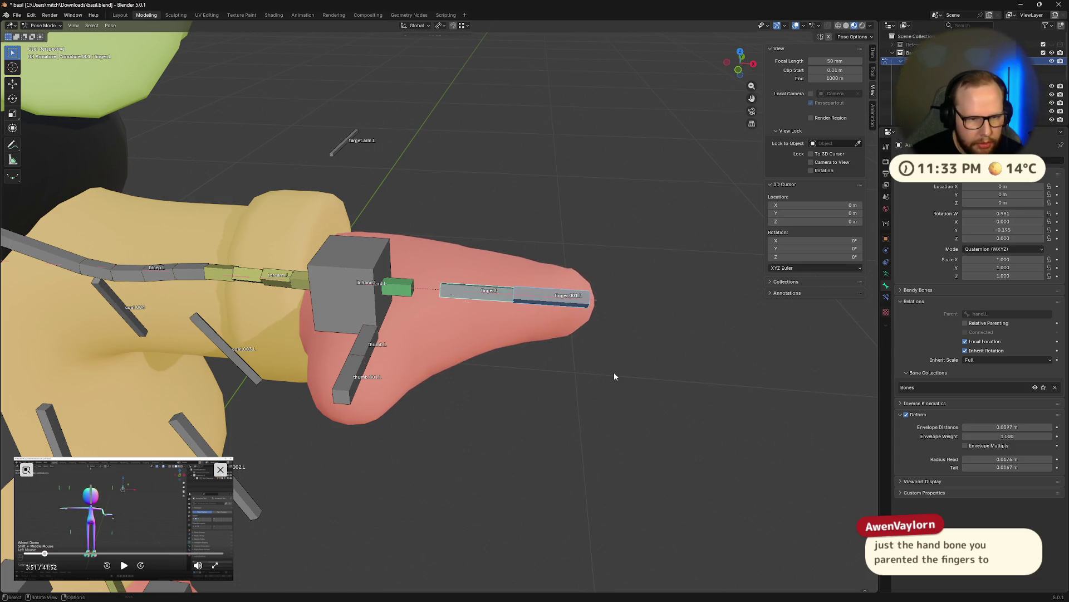
key(r)
key(x)
key(x)
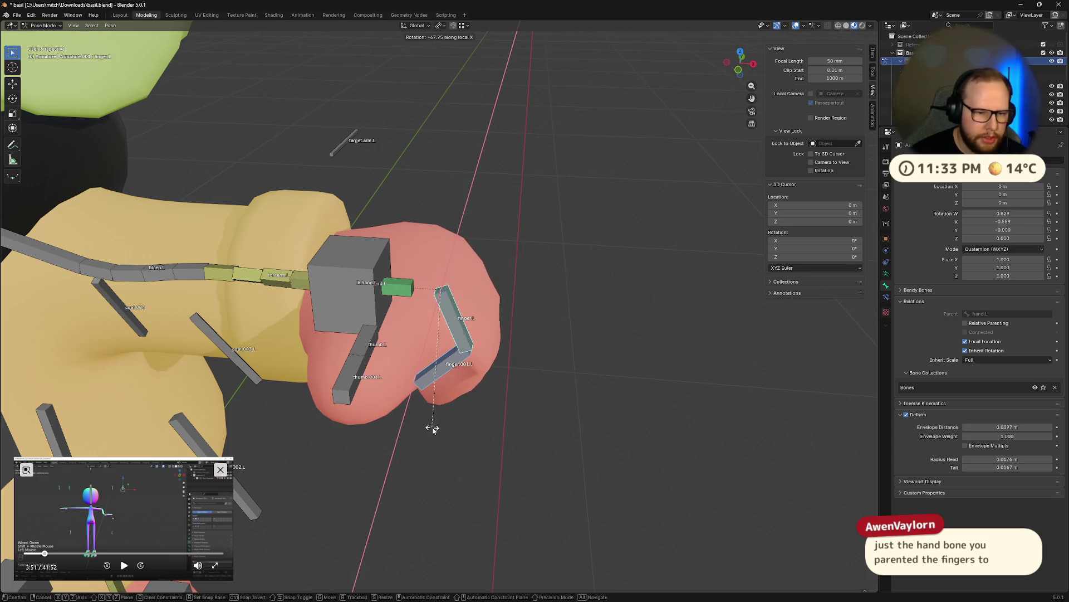
mouse_move(433, 427)
middle_down()
mouse_move(434, 377)
mouse_move(417, 342)
middle_up()
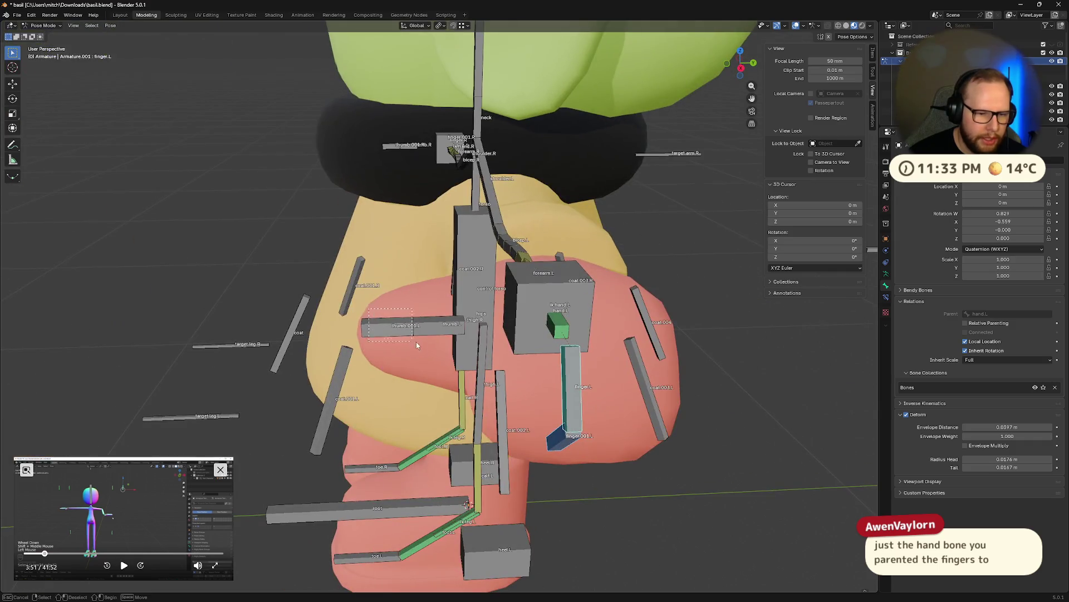
click(458, 382)
- Rotate the IK hand cube on X, undo back to rest pose and save basil.blend
middle_drag(458, 381, 594, 423)
click(413, 267)
key(r)
key(x)
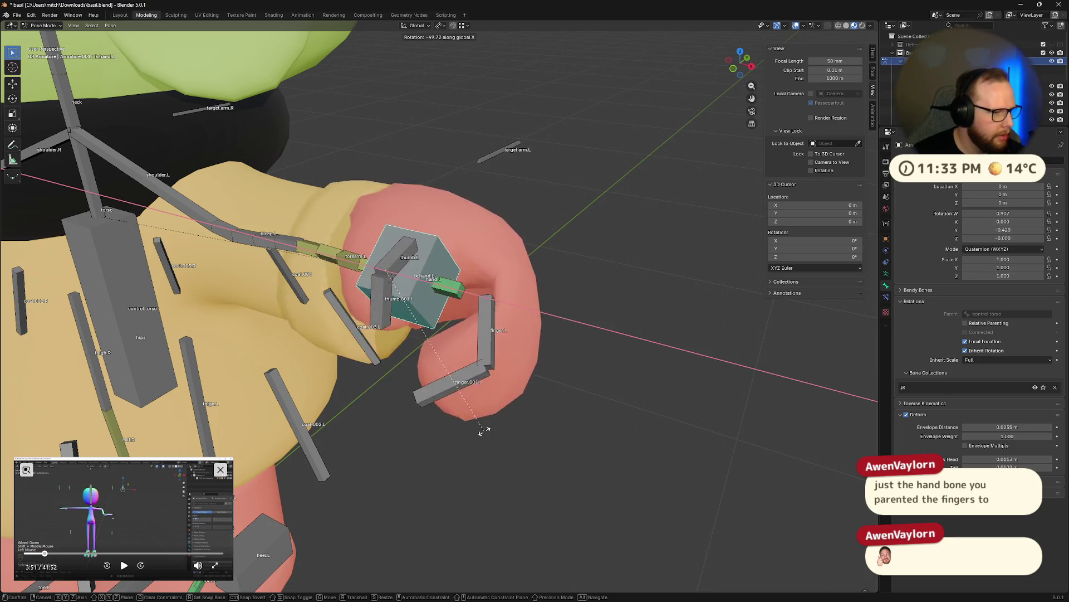
click(606, 235)
key(ctrl+z)
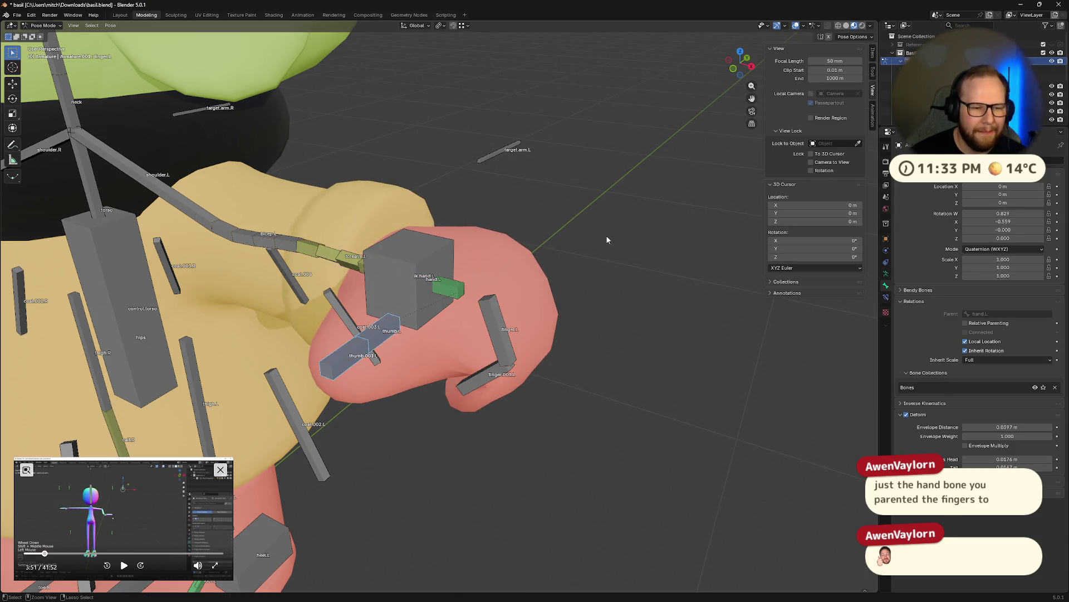
key(ctrl+z)
mouse_move(537, 294)
middle_down()
mouse_move(515, 306)
mouse_move(582, 281)
middle_up()
key(a)
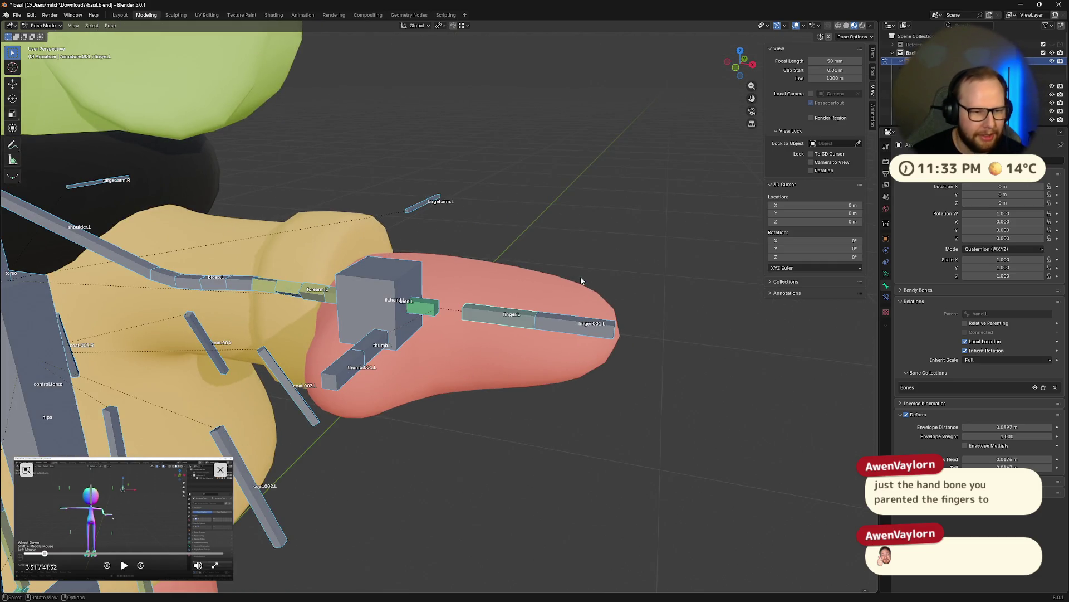
key(ctrl+s)
key(alt+a)
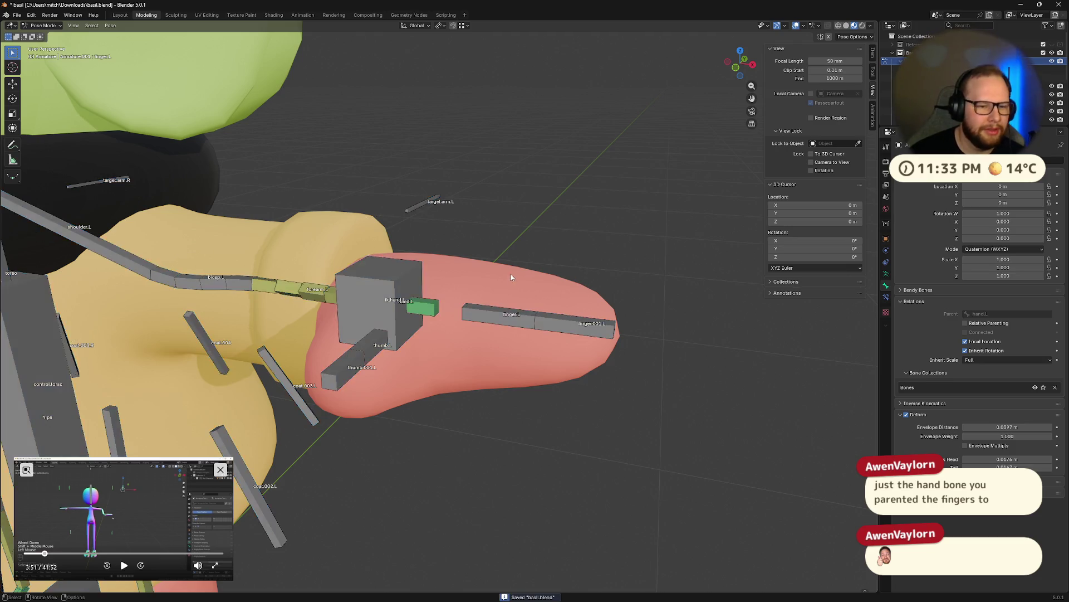
mouse_move(584, 264)
middle_down()
mouse_move(597, 227)
mouse_move(468, 264)
mouse_move(520, 286)
mouse_move(559, 334)
mouse_move(493, 399)
mouse_move(451, 378)
mouse_move(489, 365)
mouse_move(503, 396)
mouse_move(492, 358)
mouse_move(455, 327)
mouse_move(527, 386)
mouse_move(486, 353)
mouse_move(591, 265)
middle_up()
scroll(598, 227, down, 3)
scroll(597, 226, down, 3)
scroll(520, 287, up, 3)
scroll(519, 287, up, 2)
scroll(520, 287, up, 2)
key(ctrl+s)
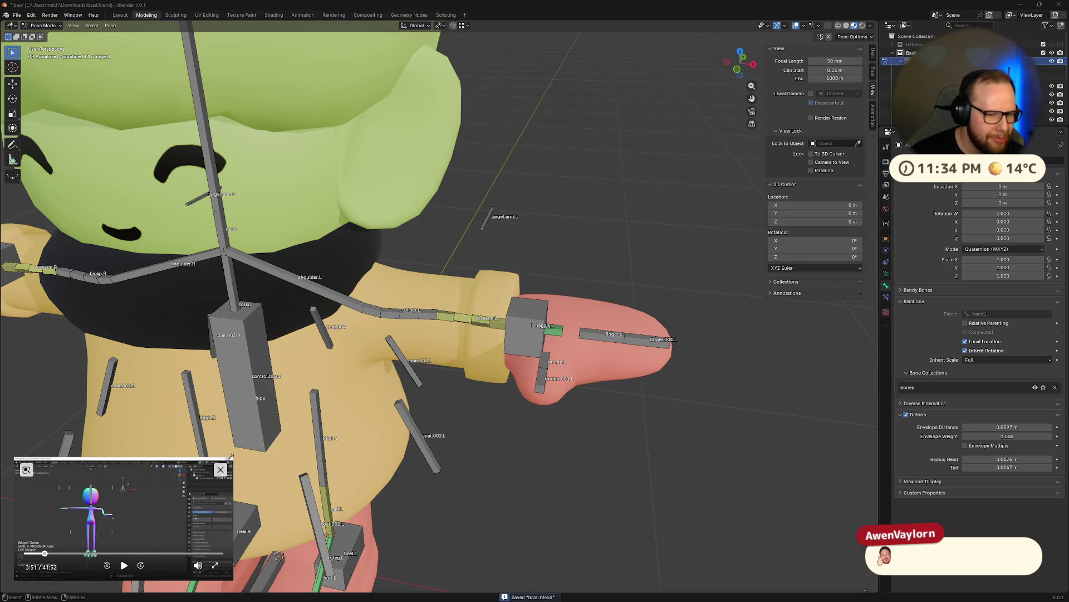
mouse_move(231, 456)
mouse_down()
mouse_move(490, 310)
mouse_move(426, 349)
mouse_up()
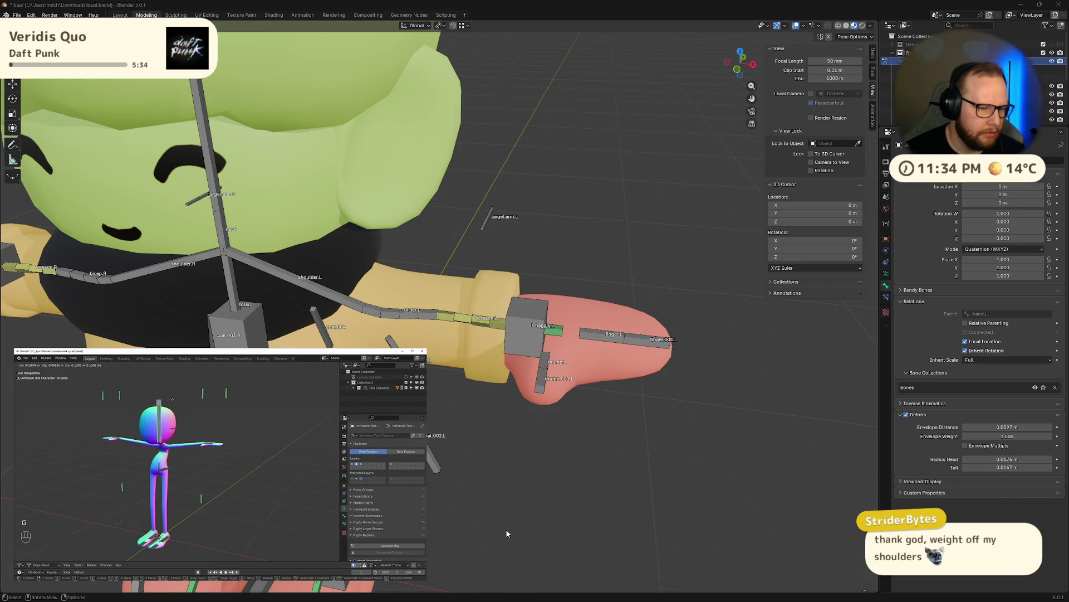
- Pause the reference video, test-rotate the head bone about 33 degrees and clear it
click(266, 547)
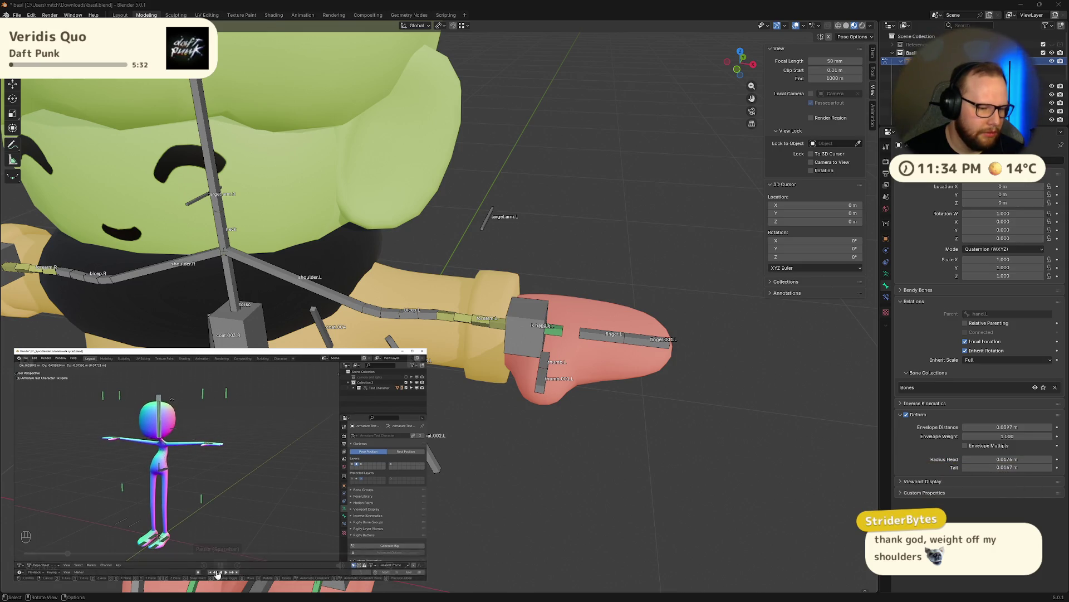
middle_drag(469, 481, 575, 453)
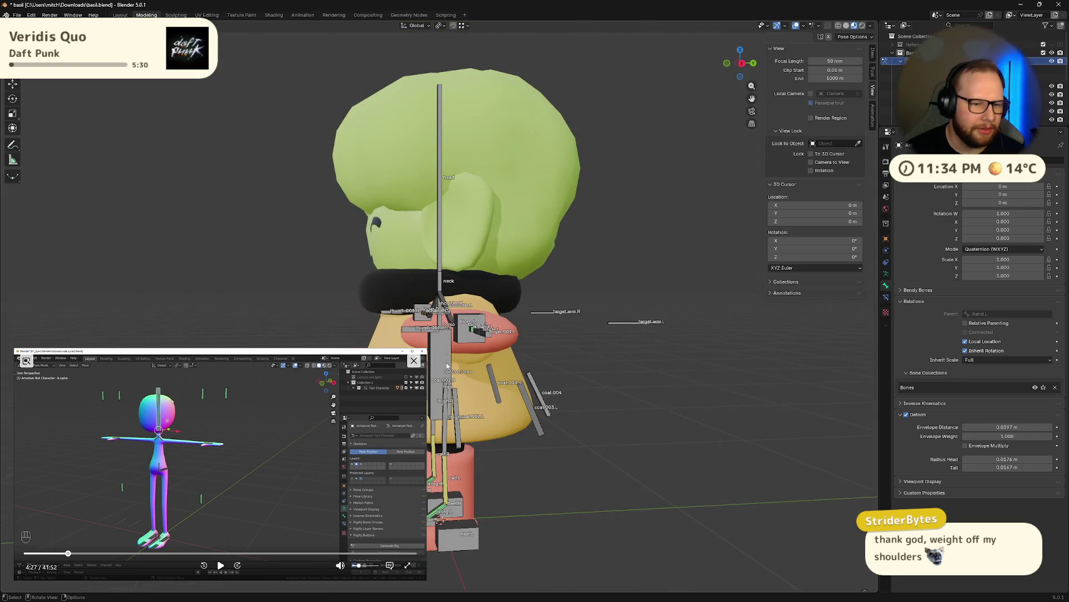
middle_drag(415, 235, 565, 330)
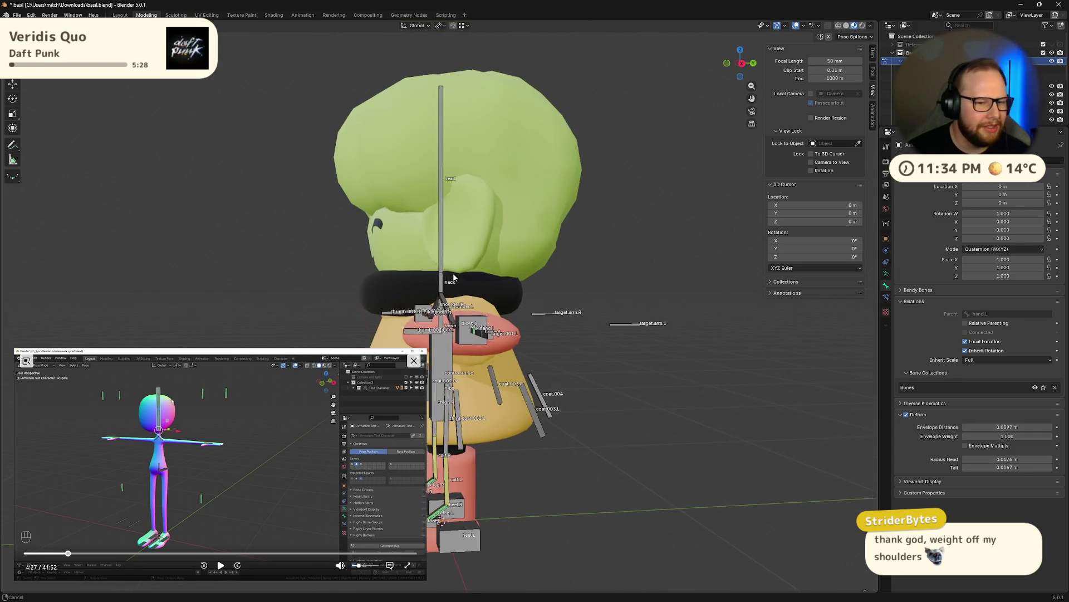
click(538, 295)
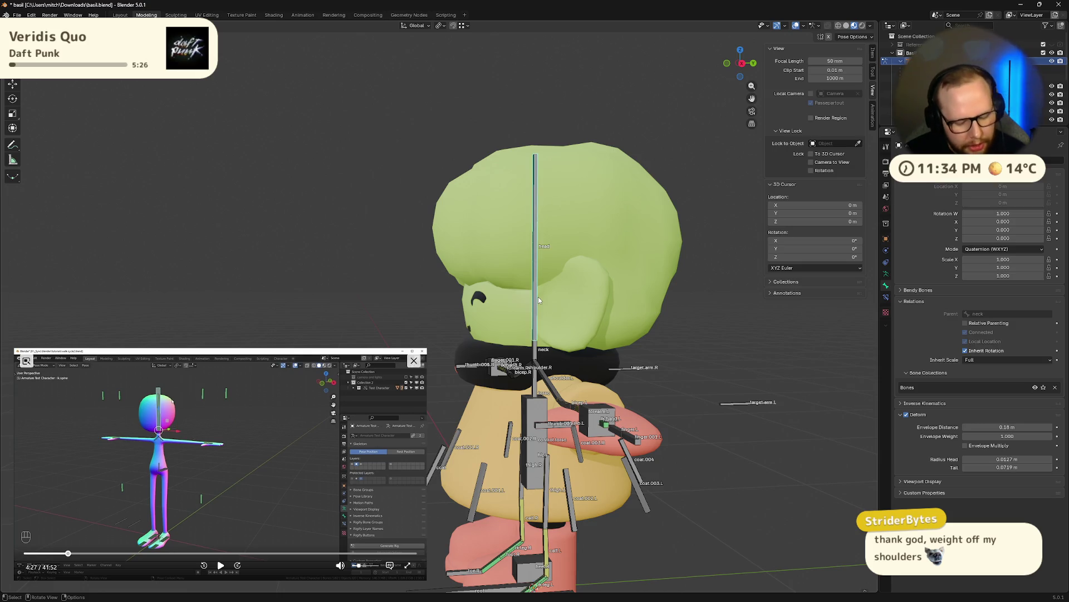
key(r)
key(Escape)
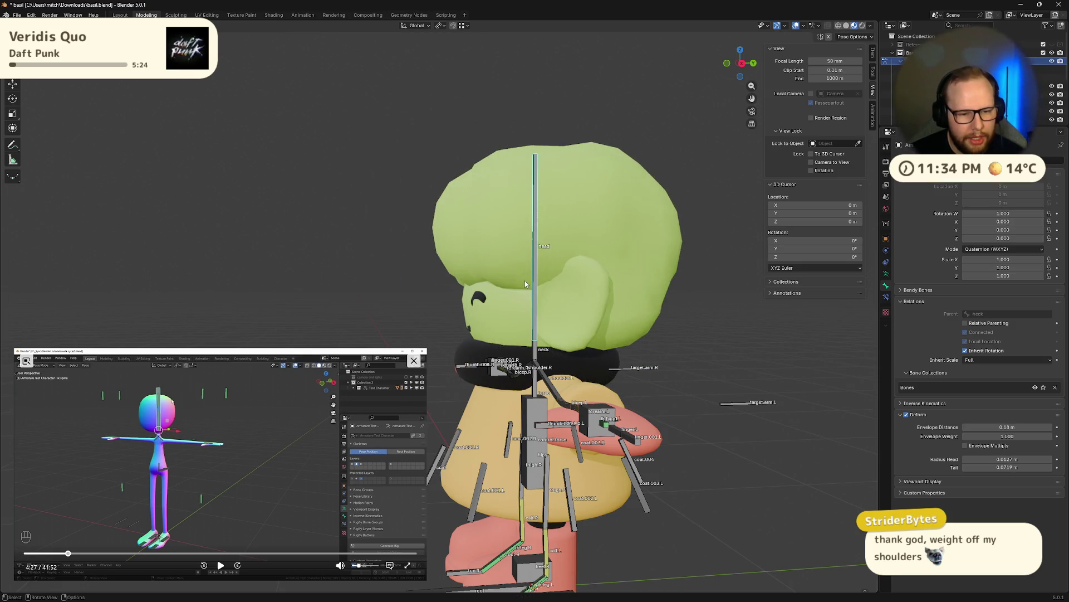
key(r)
key(alt+r)
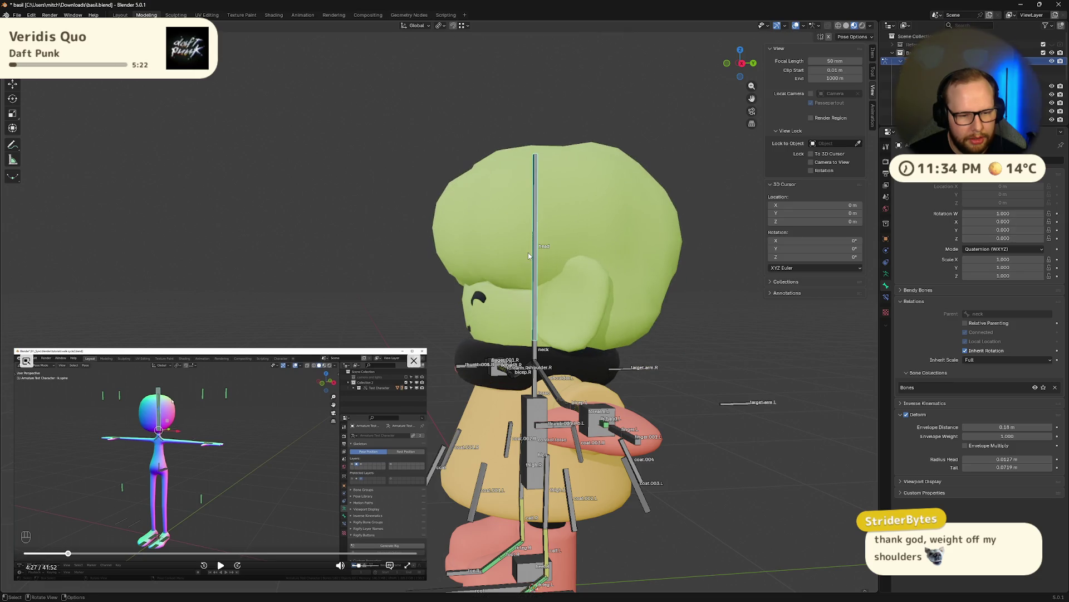
- Rotate the head on local Z, clear it back upright and resume the reference video
key(r)
key(z)
key(z)
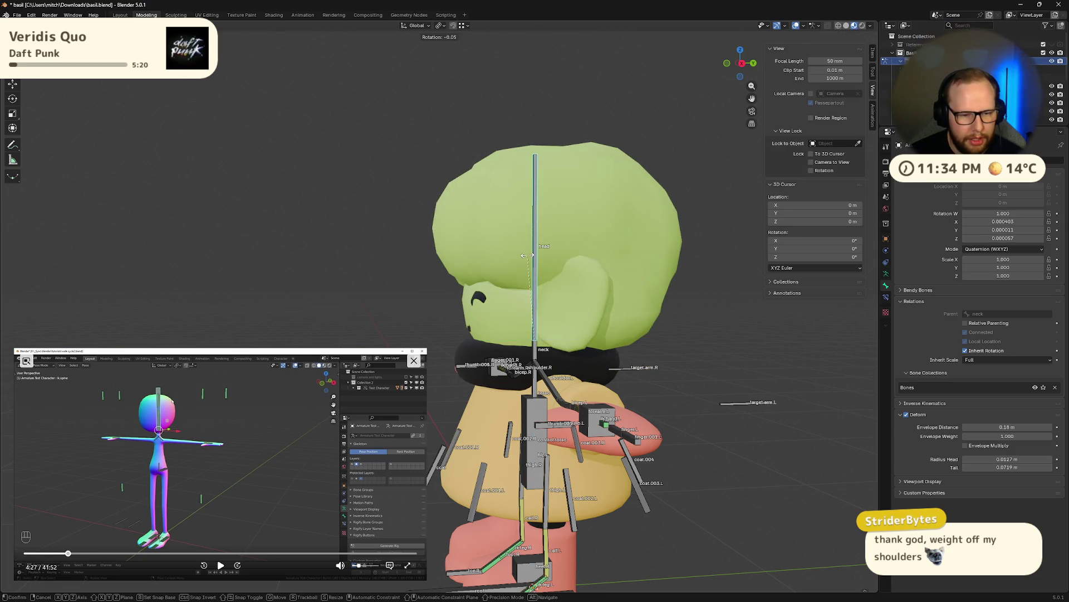
click(610, 289)
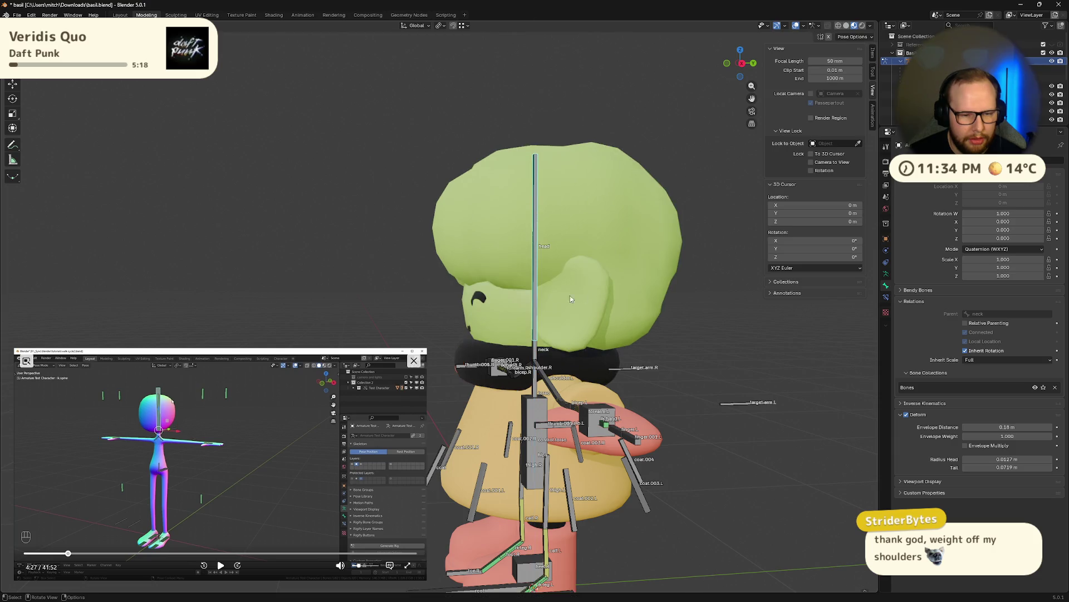
key(alt+r)
mouse_move(611, 289)
middle_down()
mouse_move(620, 331)
mouse_move(467, 393)
middle_up()
click(221, 568)
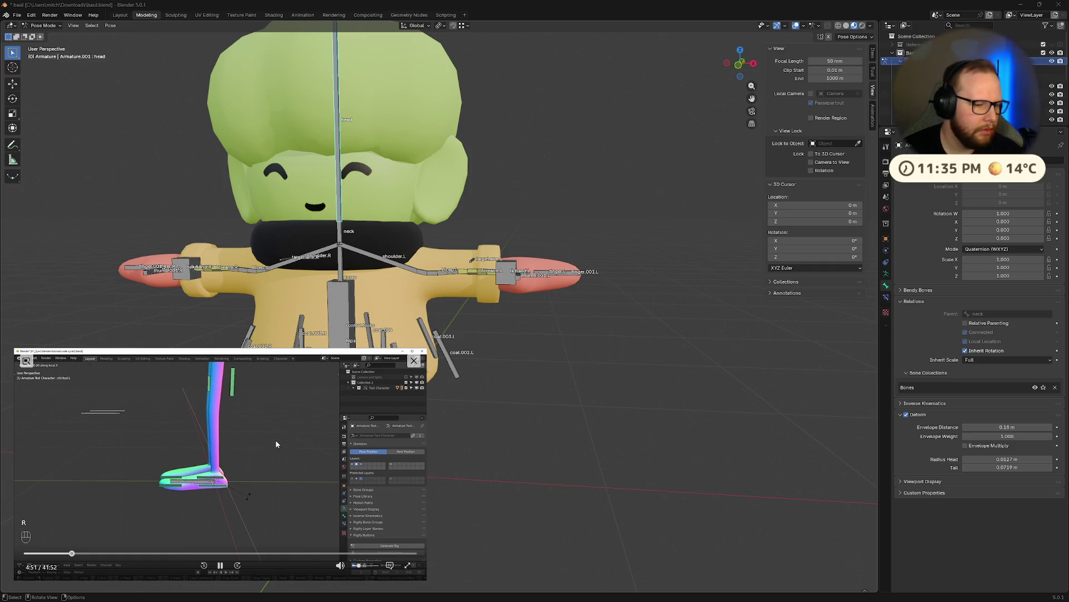
- Pause the video and bend the left toe bone with a local X rotation
click(221, 565)
mouse_move(451, 502)
middle_down()
mouse_move(605, 467)
mouse_move(595, 468)
middle_up()
drag(428, 353, 310, 412)
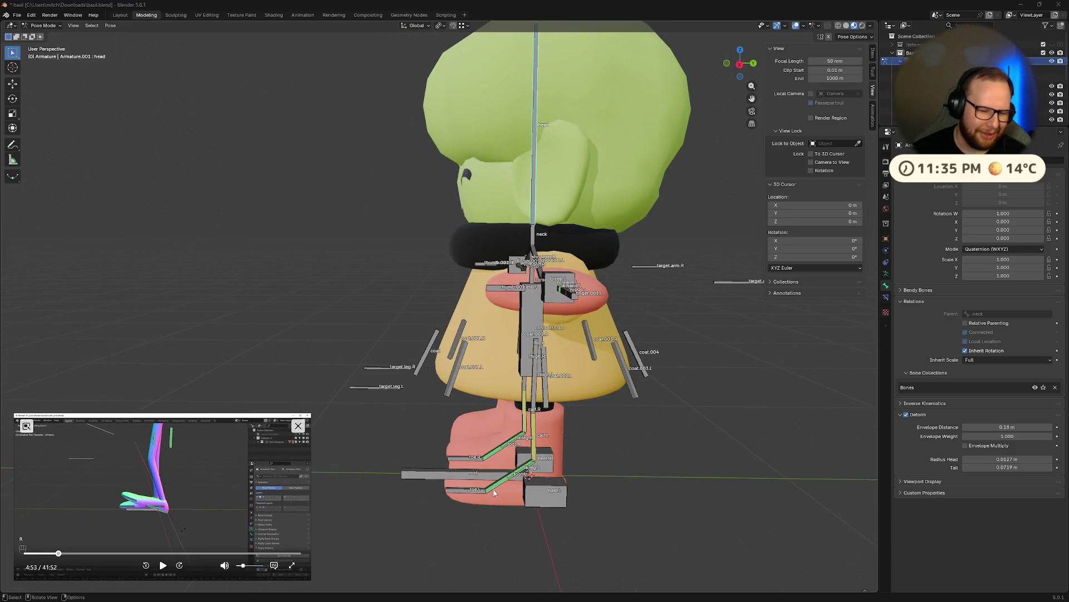
middle_drag(501, 468, 528, 487)
click(528, 487)
key(t)
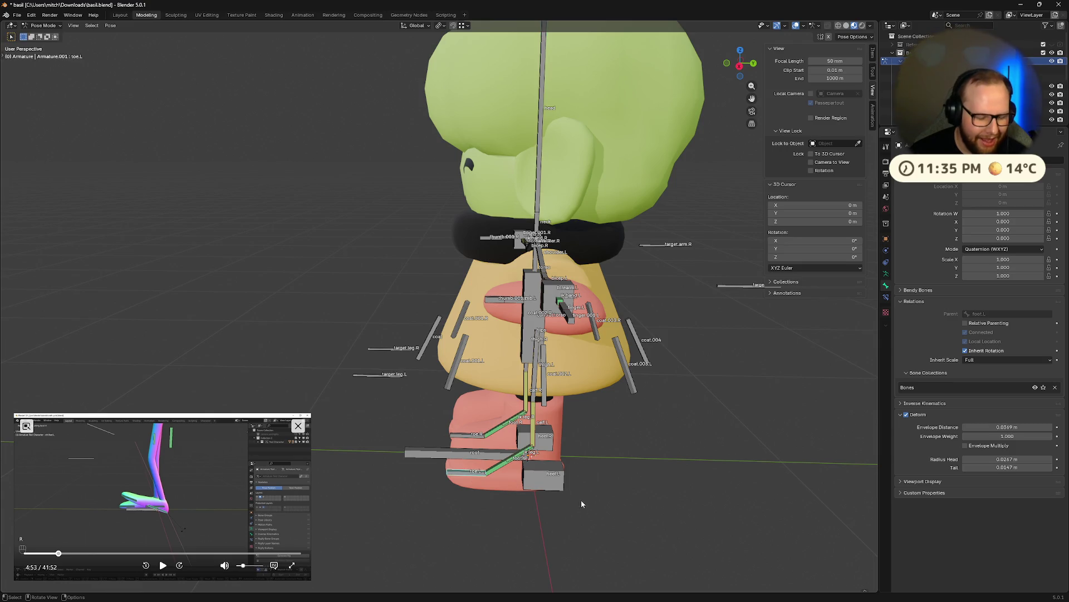
key(r)
key(x)
key(x)
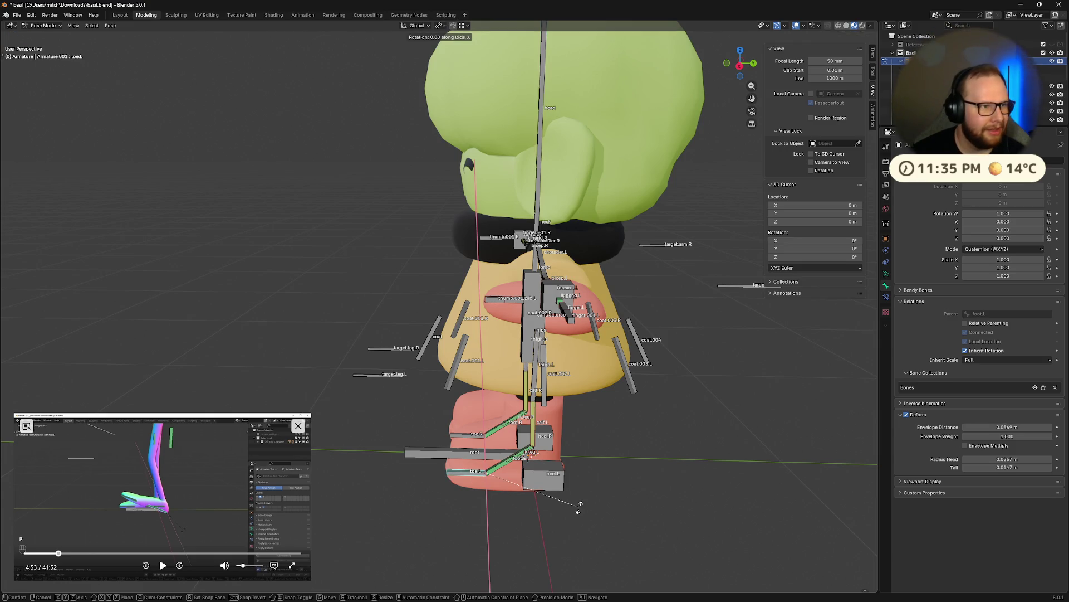
click(573, 459)
- Clear the toe rotation back to rest and resume the reference video
mouse_move(573, 459)
middle_down()
mouse_move(583, 420)
mouse_move(634, 453)
mouse_move(602, 452)
mouse_move(630, 457)
middle_up()
key(alt+r)
click(162, 565)
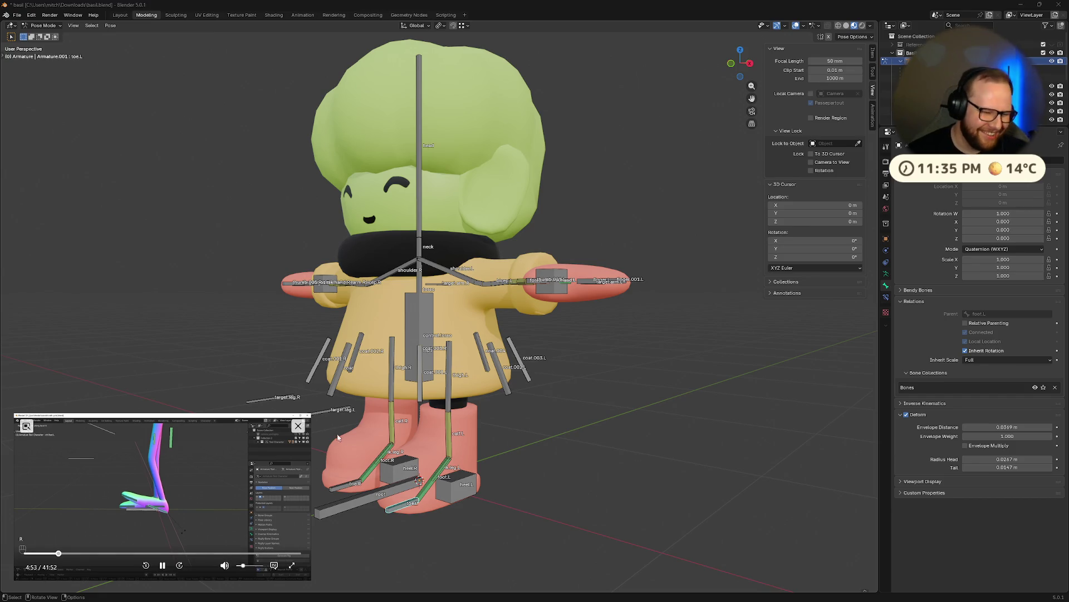
drag(305, 414, 378, 342)
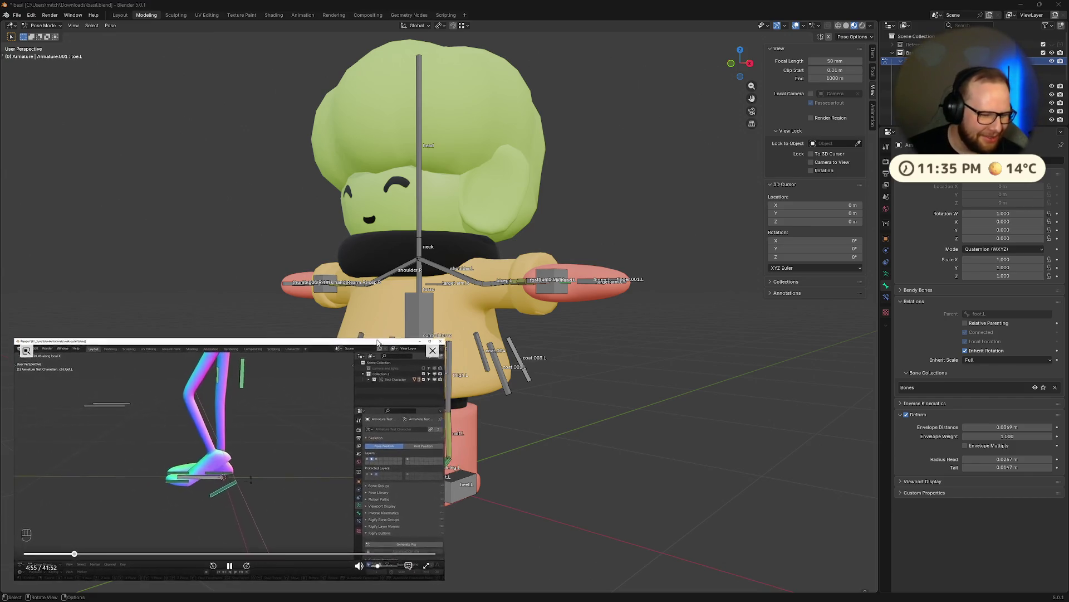
middle_drag(469, 376, 517, 375)
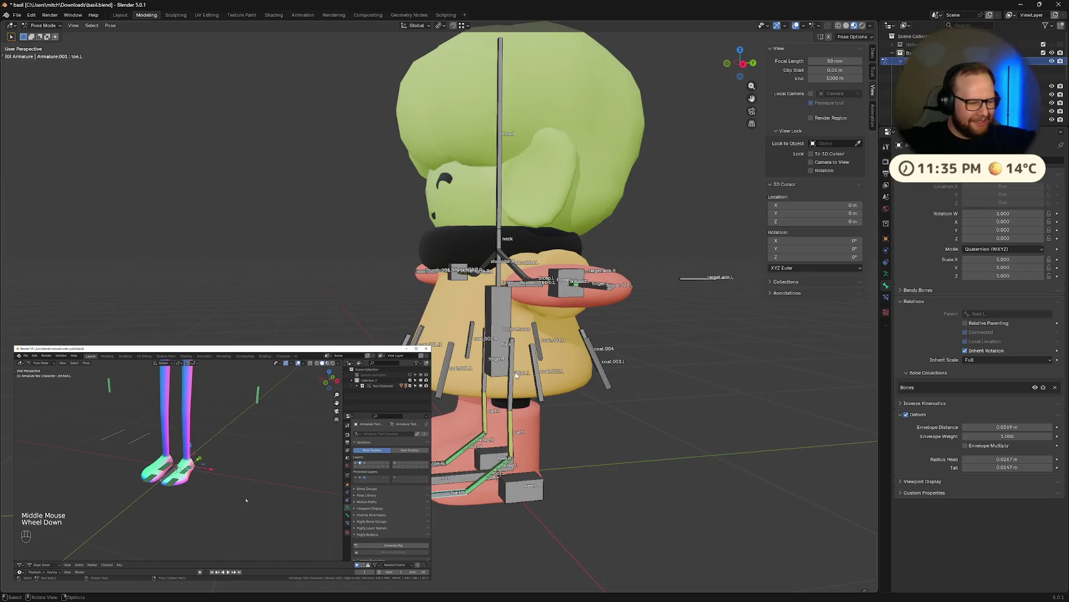
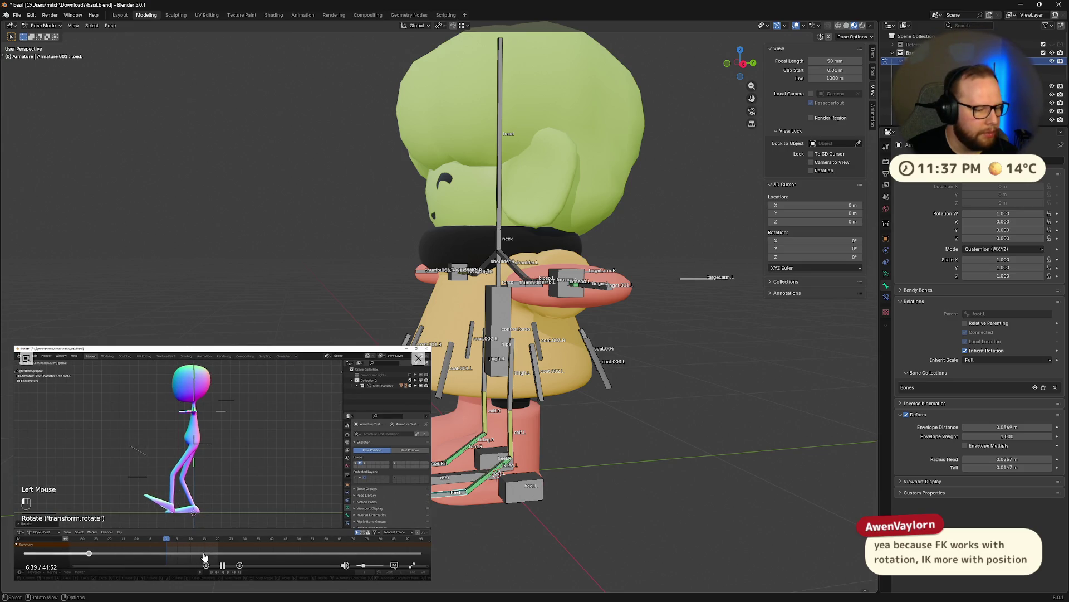
- Pause the reference walk-cycle video, select the ik.hand.L control and begin moving it
click(223, 565)
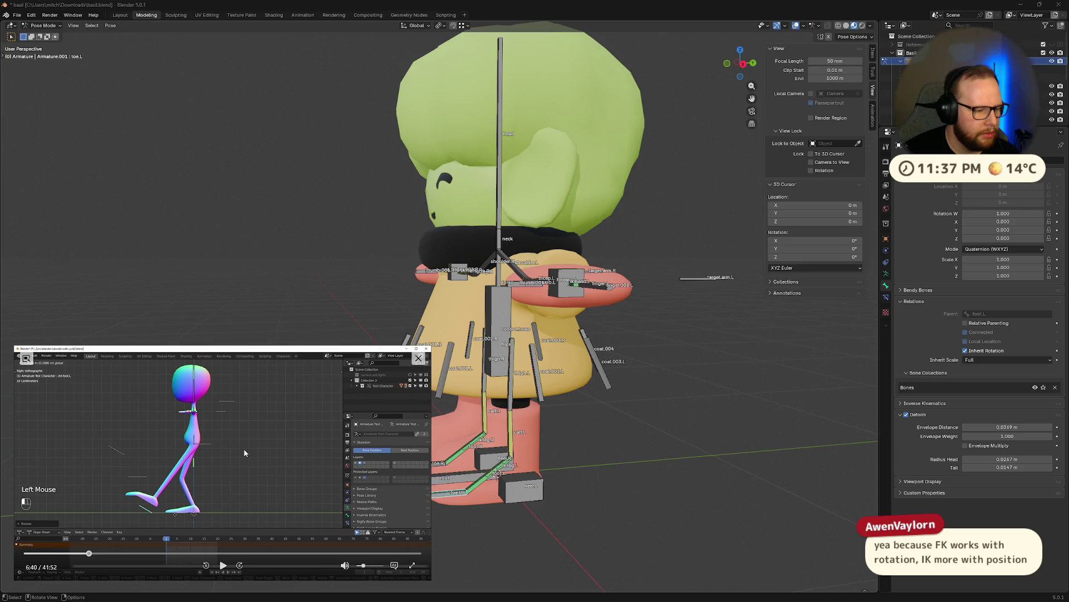
mouse_move(393, 424)
middle_down()
mouse_move(577, 369)
mouse_move(536, 351)
mouse_move(545, 362)
middle_up()
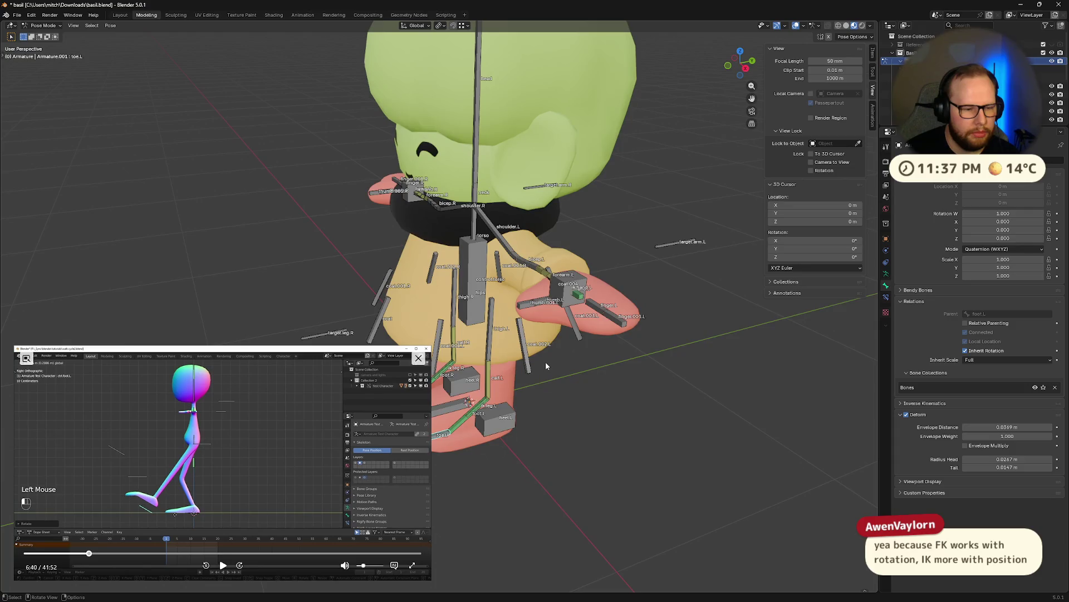
click(565, 286)
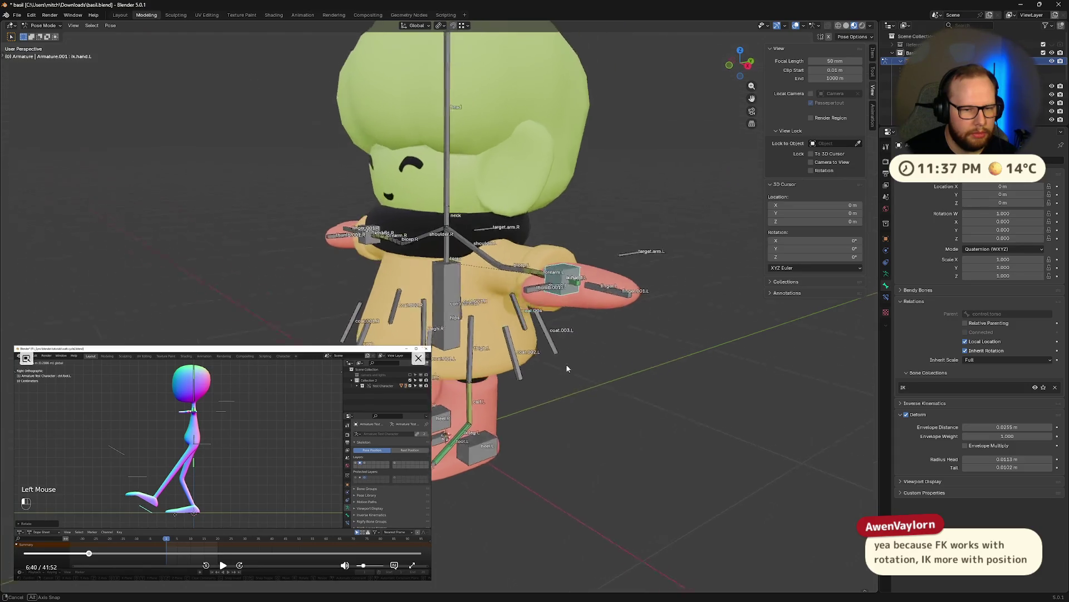
mouse_move(553, 378)
middle_down()
mouse_move(591, 349)
mouse_move(530, 390)
mouse_move(539, 368)
middle_up()
scroll(592, 350, down, 3)
scroll(539, 375, up, 5)
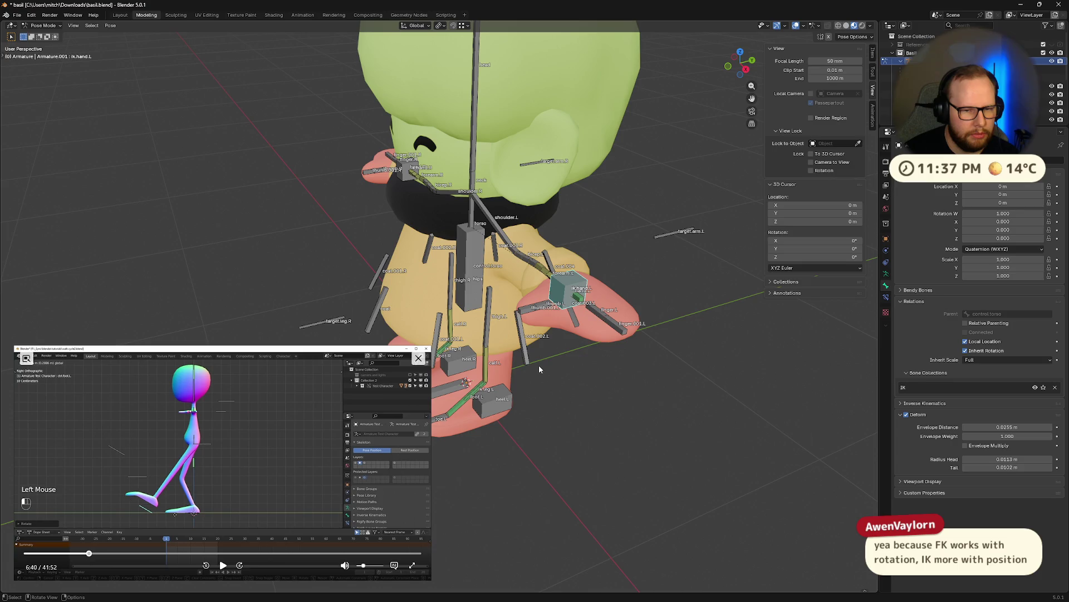
mouse_move(539, 365)
middle_down()
mouse_move(522, 353)
mouse_move(576, 344)
mouse_move(583, 356)
middle_up()
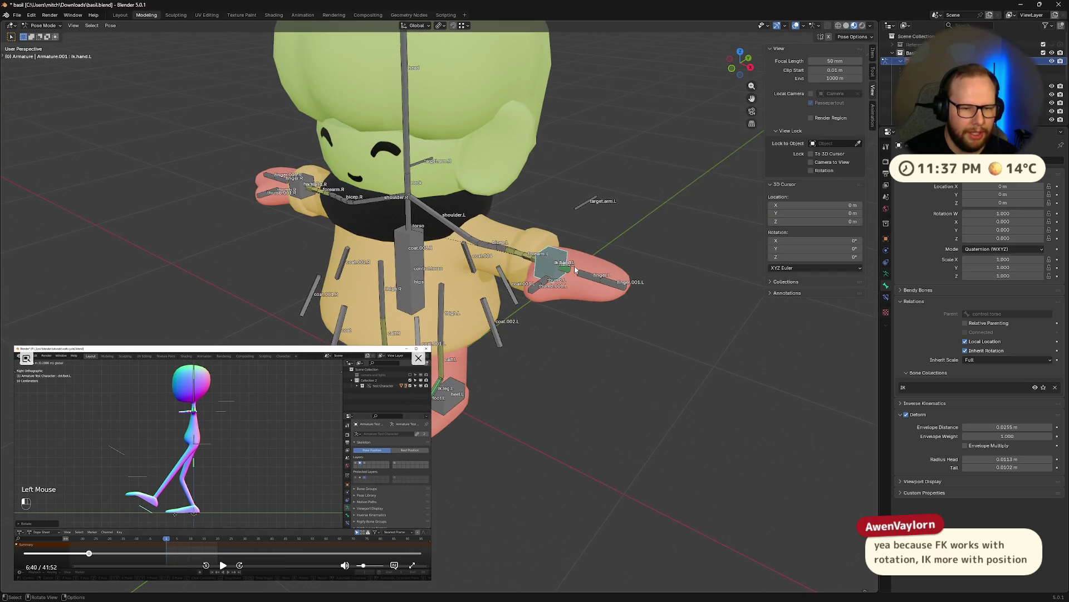
mouse_move(583, 292)
middle_down()
mouse_move(462, 296)
mouse_move(596, 363)
mouse_move(578, 332)
mouse_move(598, 342)
mouse_move(552, 351)
mouse_move(571, 314)
middle_up()
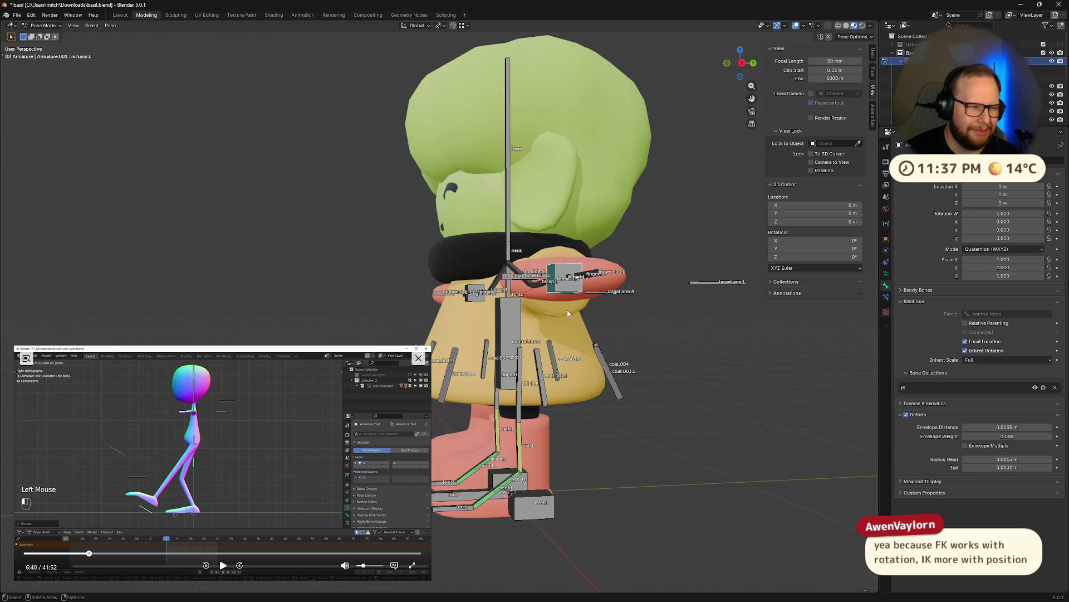
mouse_move(567, 306)
middle_down()
mouse_move(591, 331)
mouse_move(686, 372)
middle_up()
key(g)
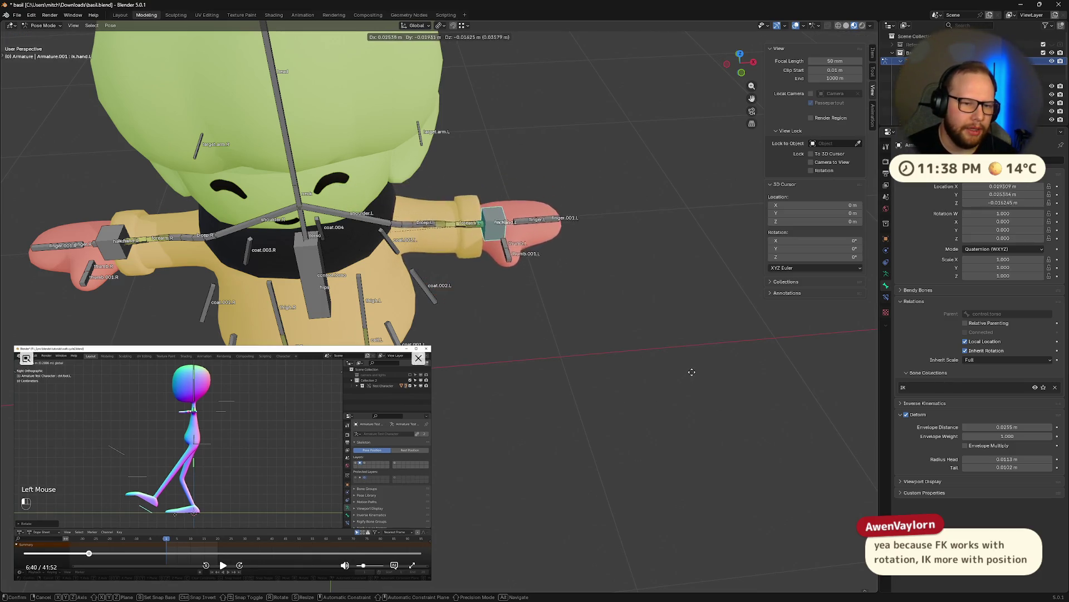
- Place the left hand IK control, then rotate it about the Z axis
click(664, 412)
middle_drag(664, 412, 672, 408)
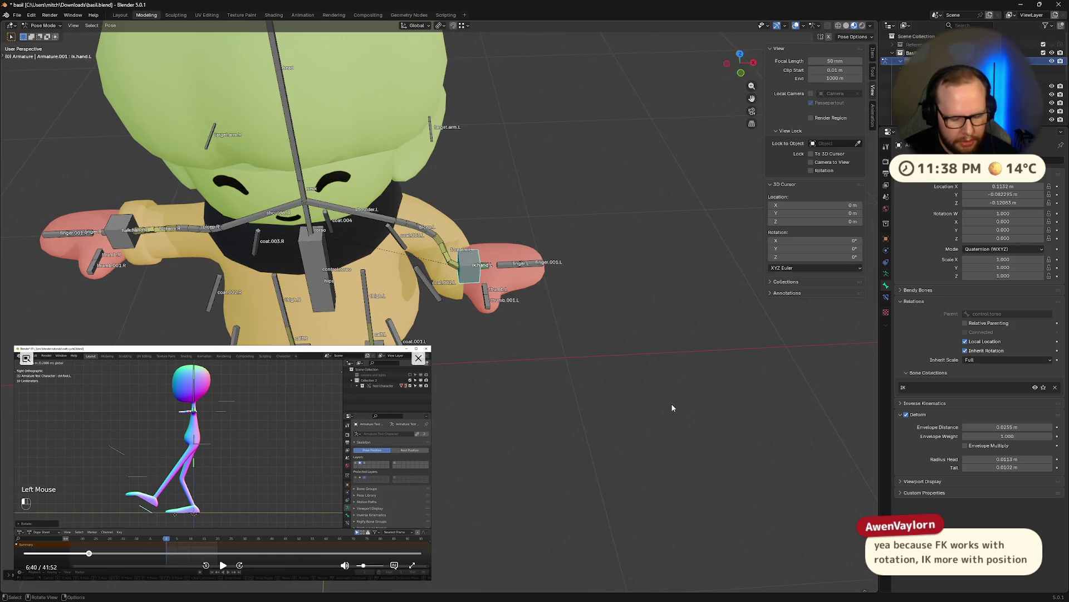
key(g)
right_click(604, 379)
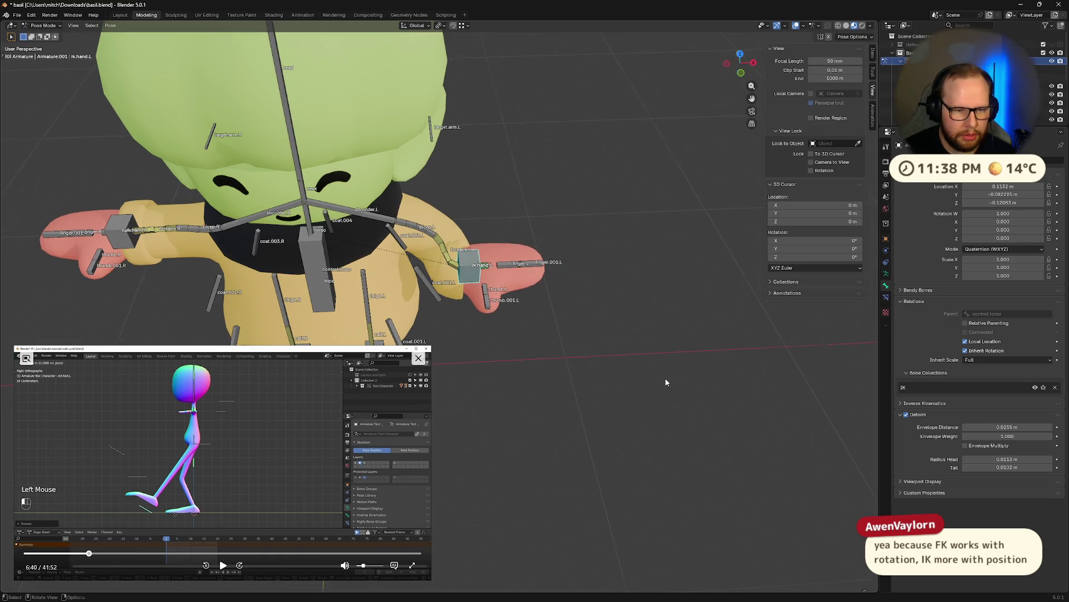
middle_drag(665, 383, 653, 376)
key(r)
key(z)
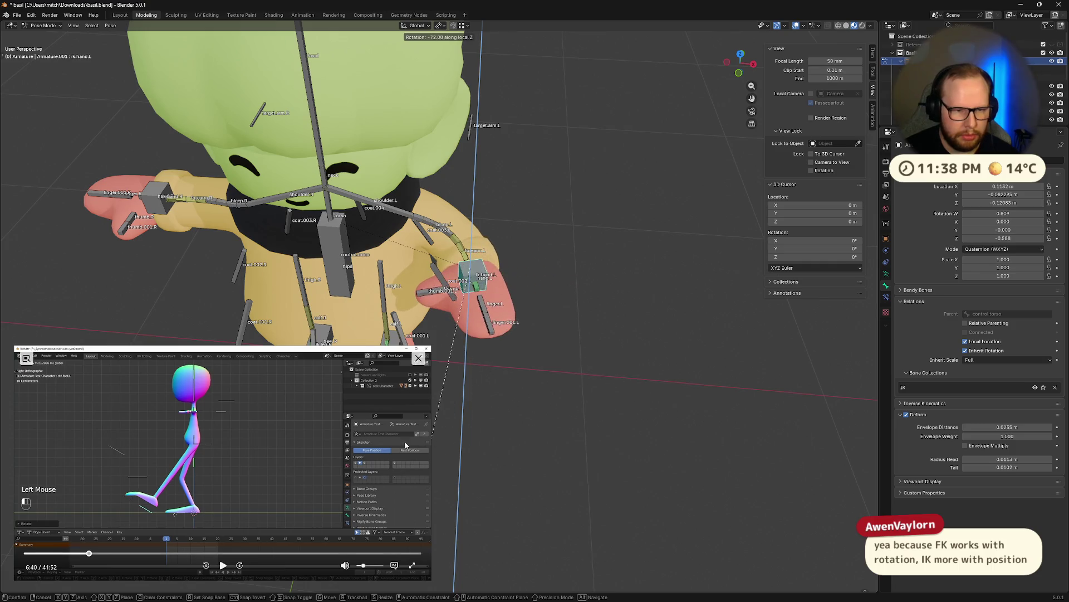
click(471, 418)
- Rotate the hand control further on its local X axis; abandon a Y-axis rotation
middle_drag(470, 418, 492, 373)
key(x)
key(x)
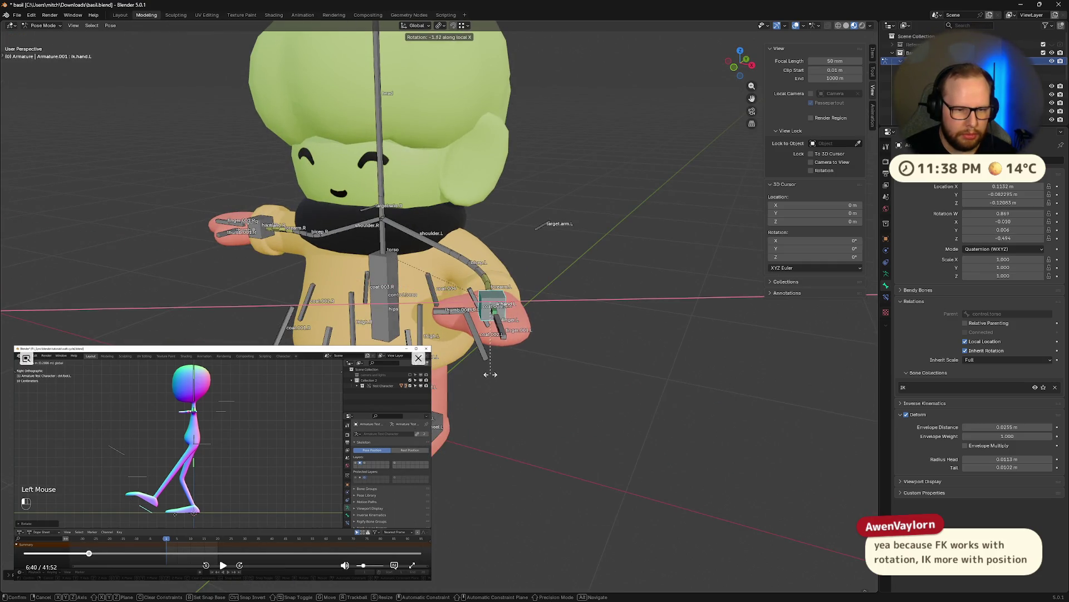
click(506, 453)
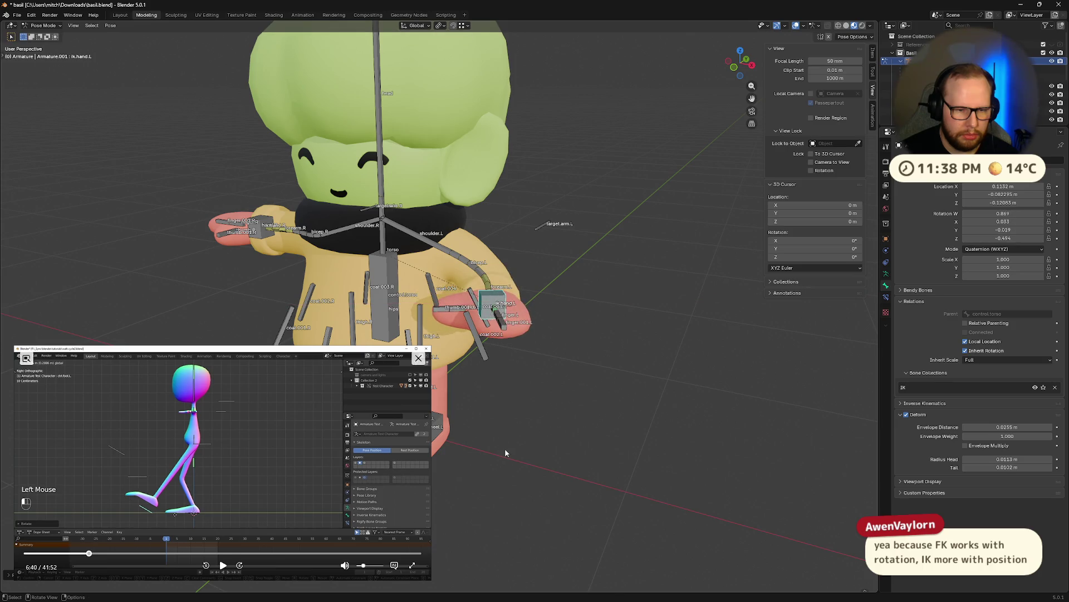
key(r)
key(y)
key(y)
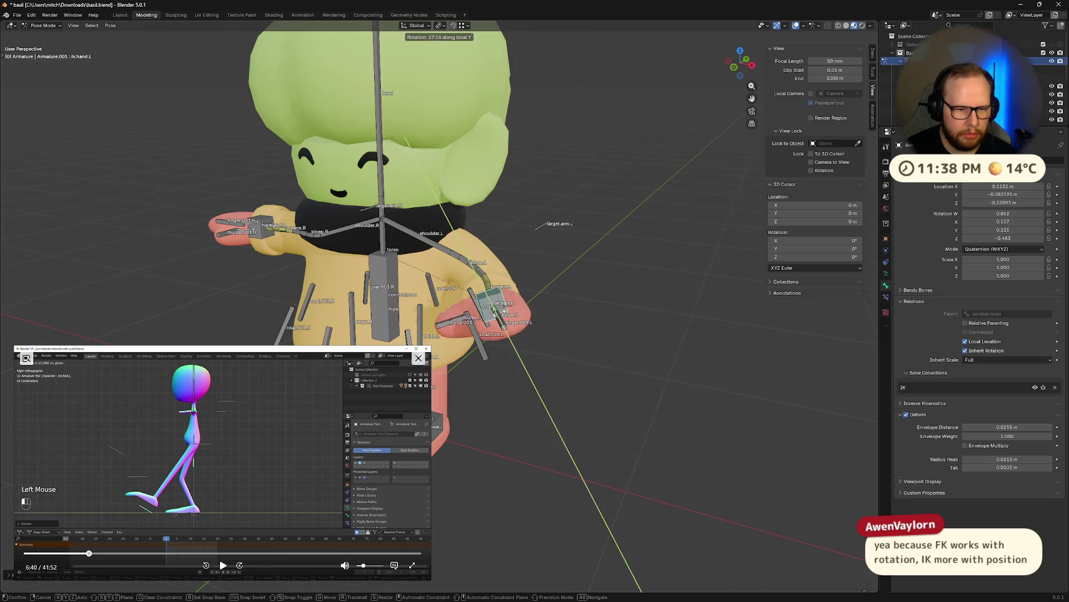
key(Escape)
- Move the target.arm.L bone to a new position
click(545, 224)
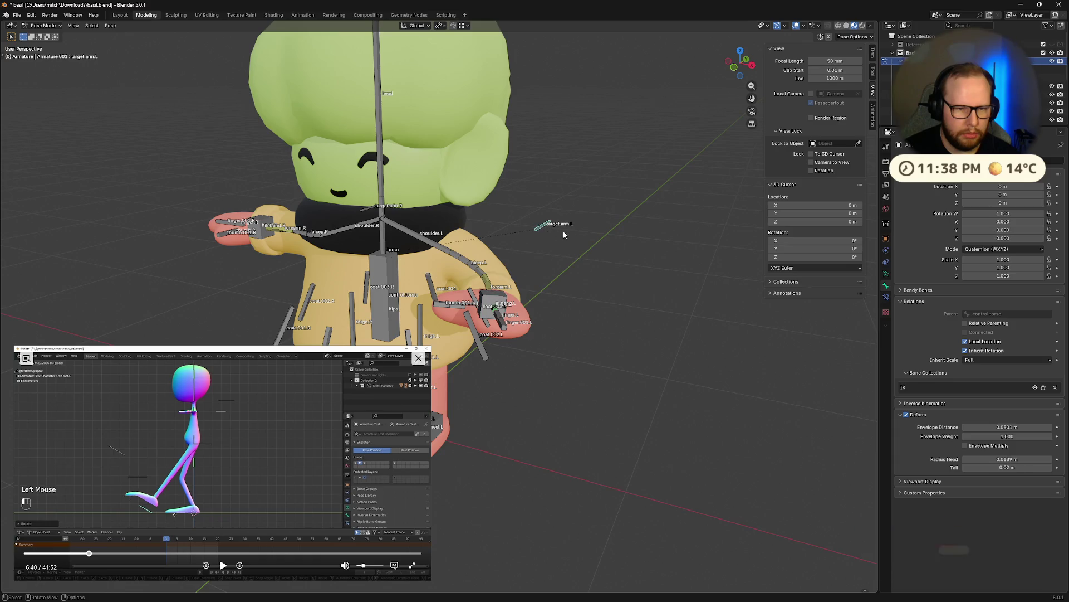
mouse_move(547, 333)
middle_down()
mouse_move(508, 278)
mouse_move(640, 268)
middle_up()
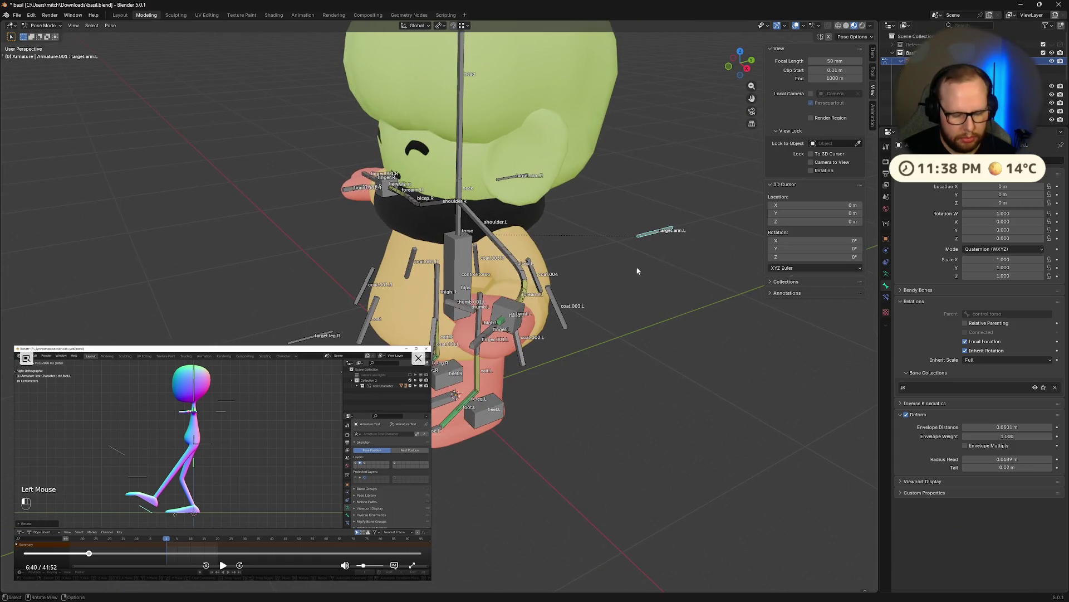
key(g)
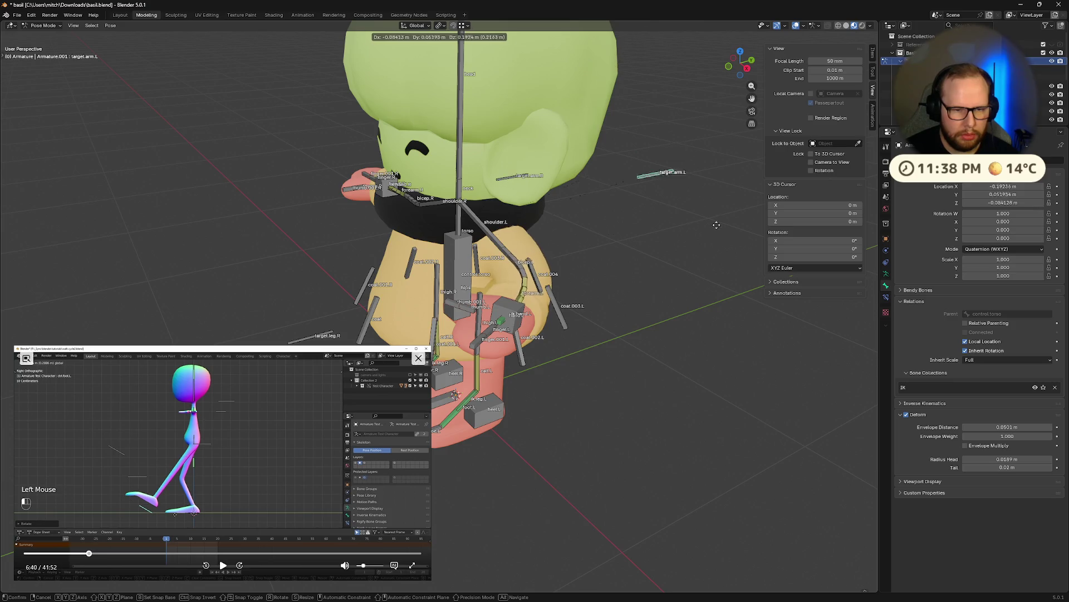
click(677, 429)
middle_drag(678, 428, 723, 388)
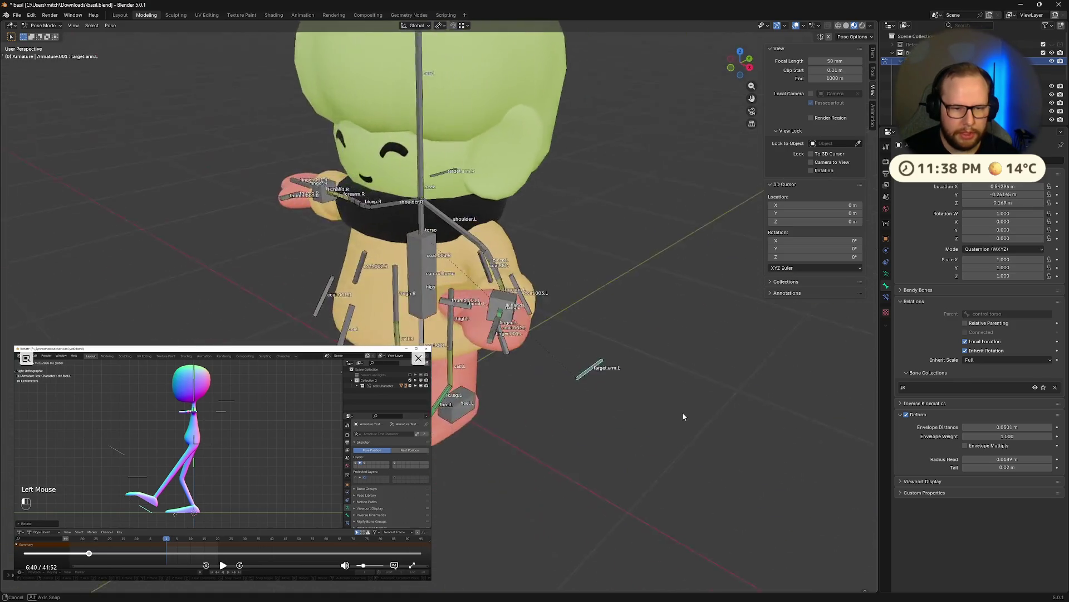
- Clear the arm controls' location and rotation to rest pose and switch to the Animation workspace
key(alt+g)
key(alt+g)
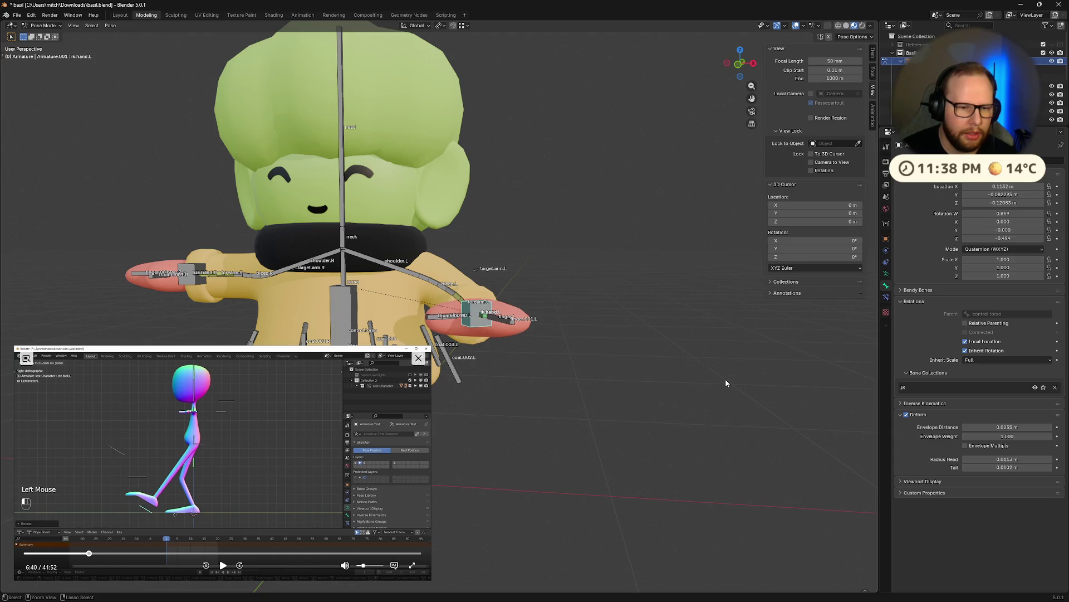
key(alt+r)
middle_drag(729, 374, 685, 407)
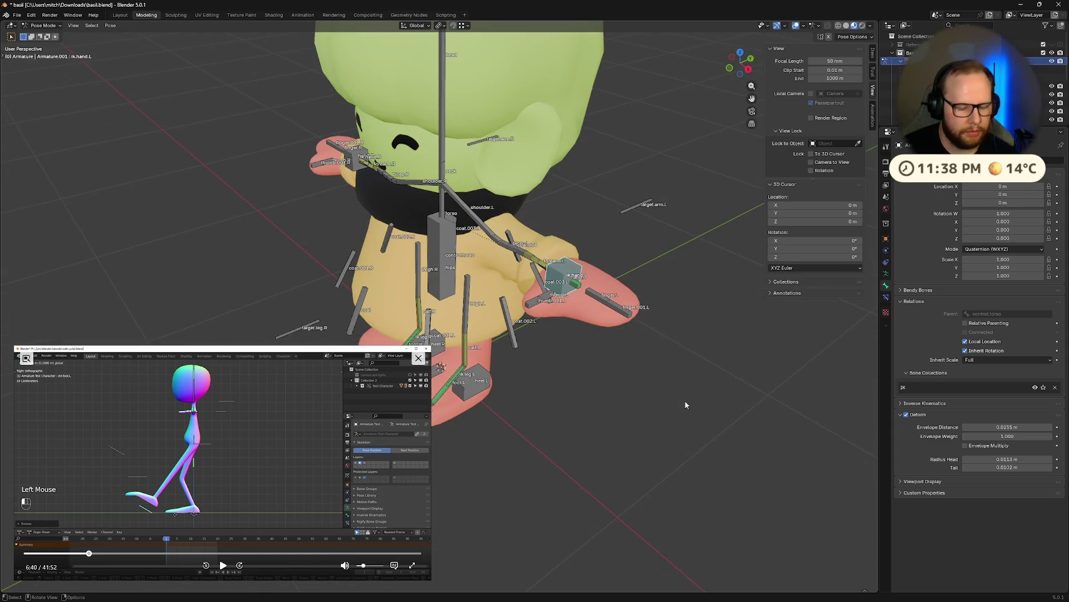
mouse_move(601, 429)
middle_down()
mouse_move(531, 383)
mouse_move(391, 337)
middle_up()
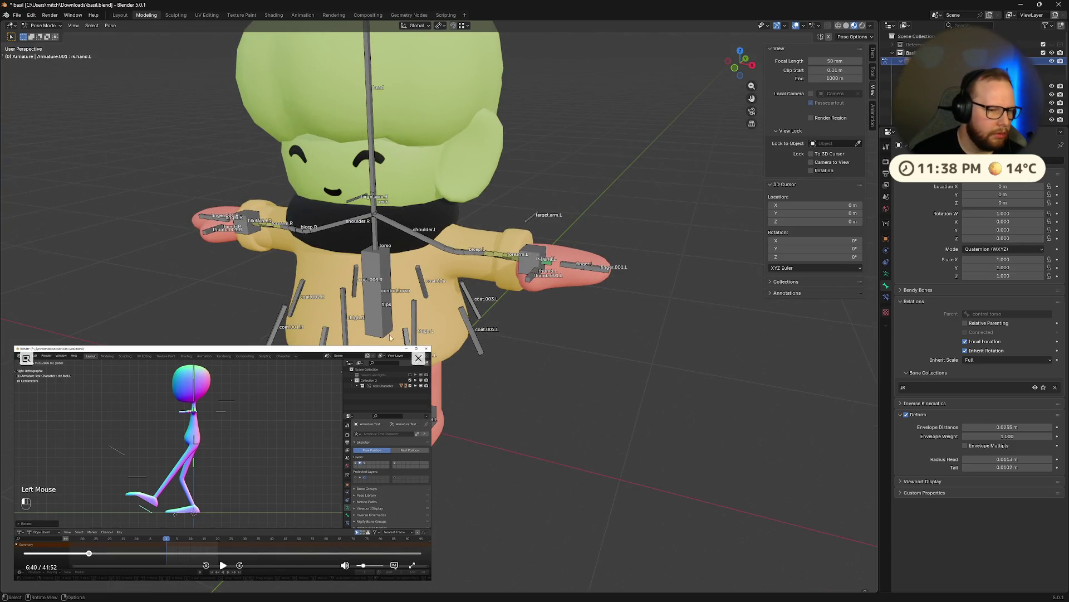
drag(428, 347, 323, 408)
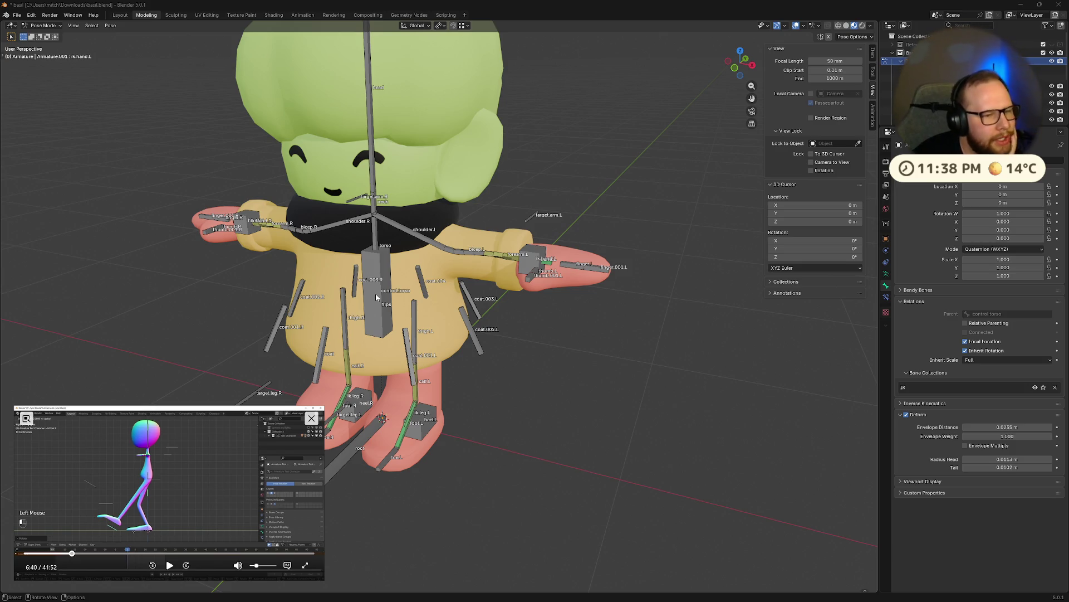
click(303, 15)
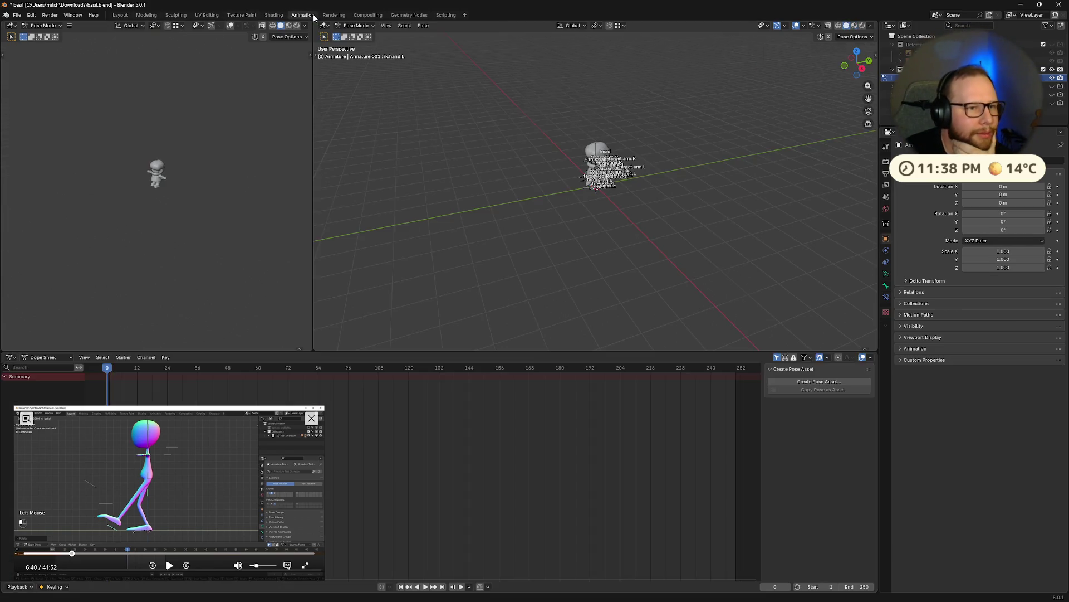
- Turn off bone name labels in the armature's Viewport Display settings
middle_drag(660, 221, 614, 204)
scroll(614, 203, up, 5)
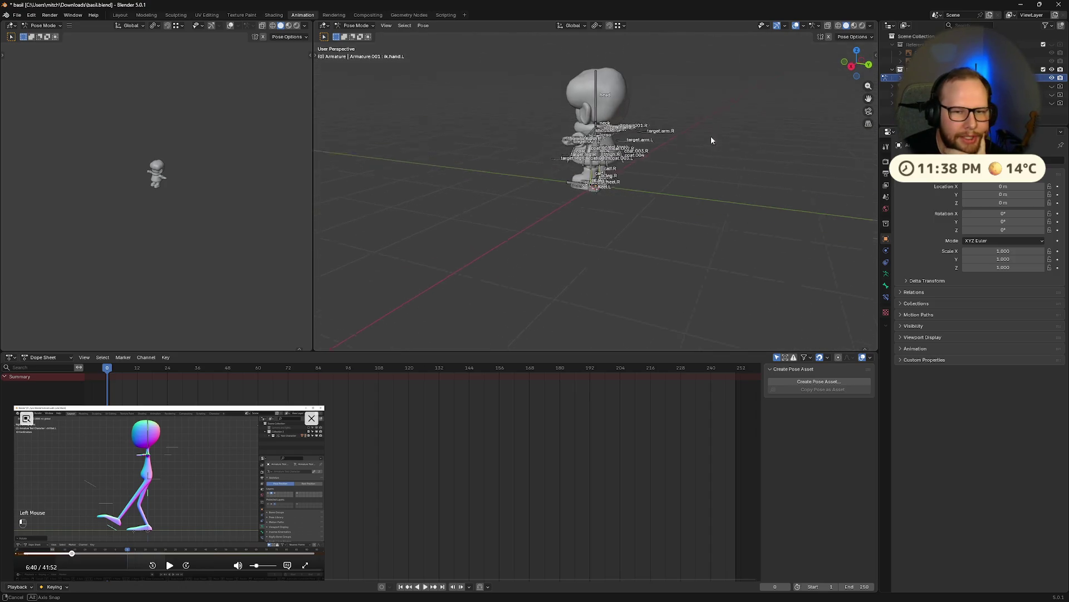
mouse_move(711, 136)
middle_down()
mouse_move(664, 99)
mouse_move(575, 177)
mouse_move(585, 203)
mouse_move(547, 171)
middle_up()
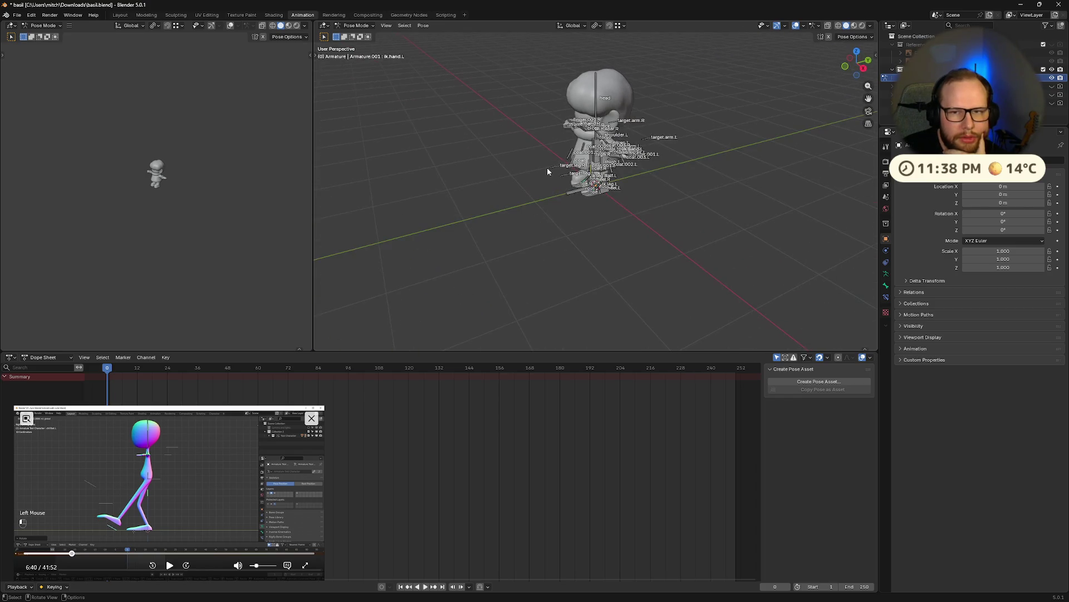
click(885, 273)
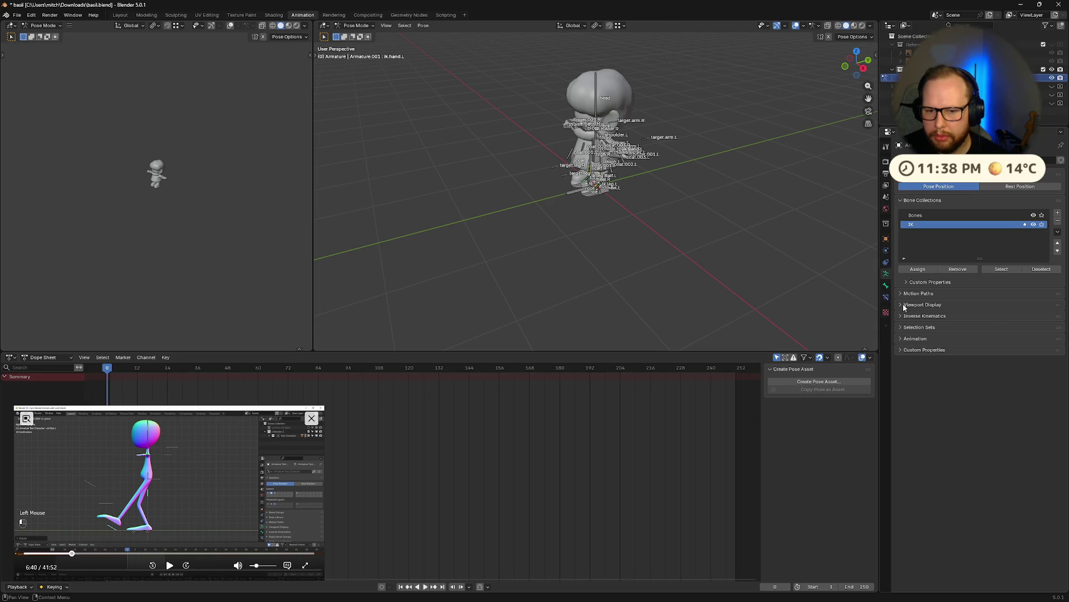
click(904, 305)
click(965, 327)
- Hide the Bones collection so only the control shapes show, then select the torso control
mouse_move(660, 258)
middle_down()
mouse_move(566, 265)
mouse_move(560, 231)
mouse_move(585, 226)
middle_up()
click(1033, 217)
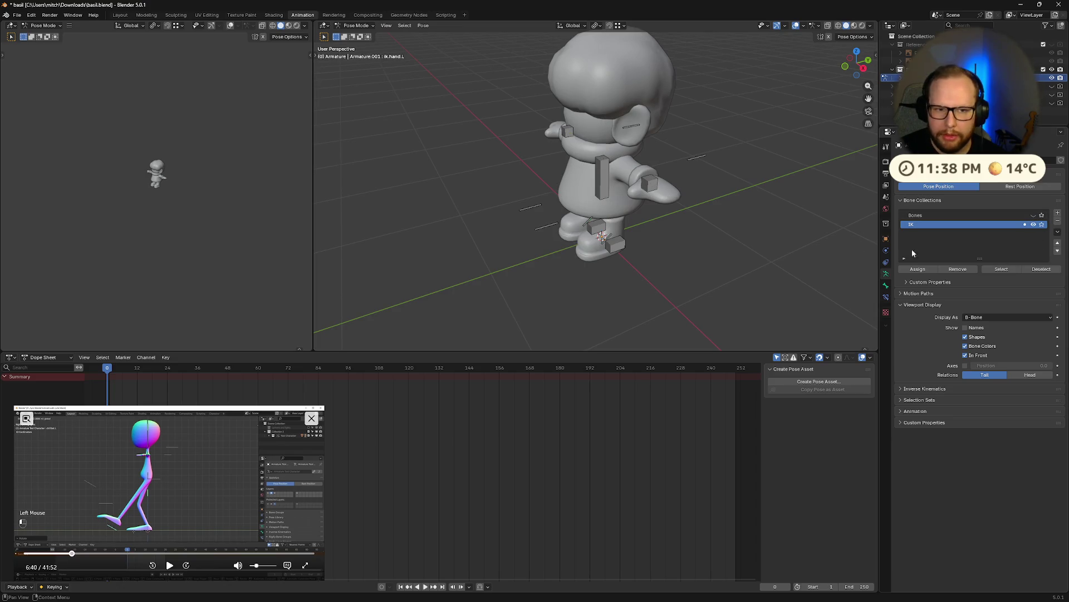
mouse_move(638, 256)
middle_down()
mouse_move(717, 271)
mouse_move(664, 259)
mouse_move(664, 231)
mouse_move(709, 245)
mouse_move(597, 157)
middle_up()
click(616, 176)
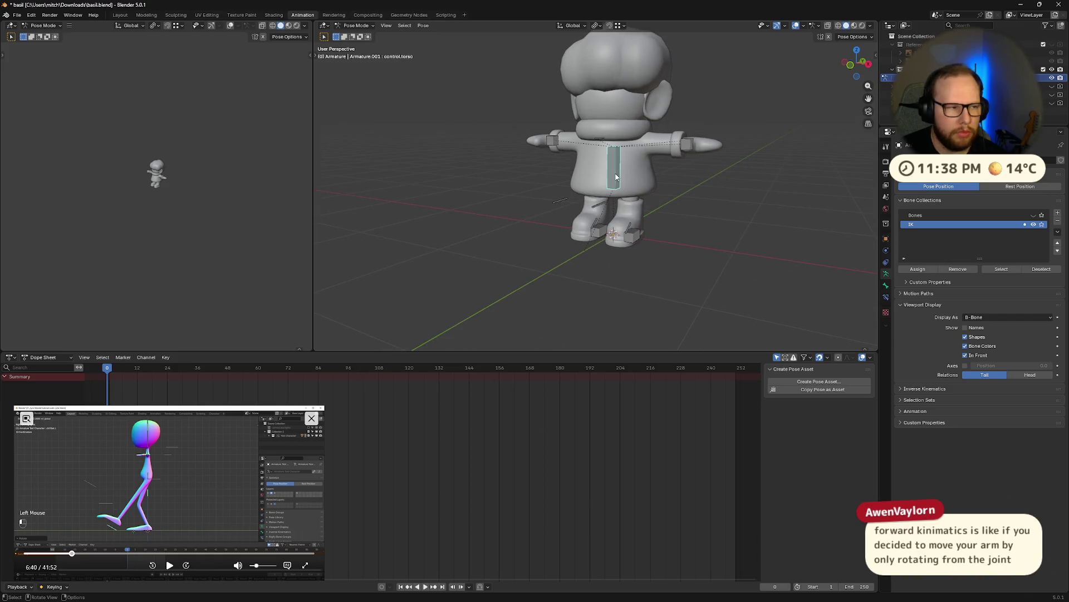
- Move the left arm target bone to a new position
mouse_move(680, 230)
middle_down()
mouse_move(693, 235)
mouse_move(675, 236)
middle_up()
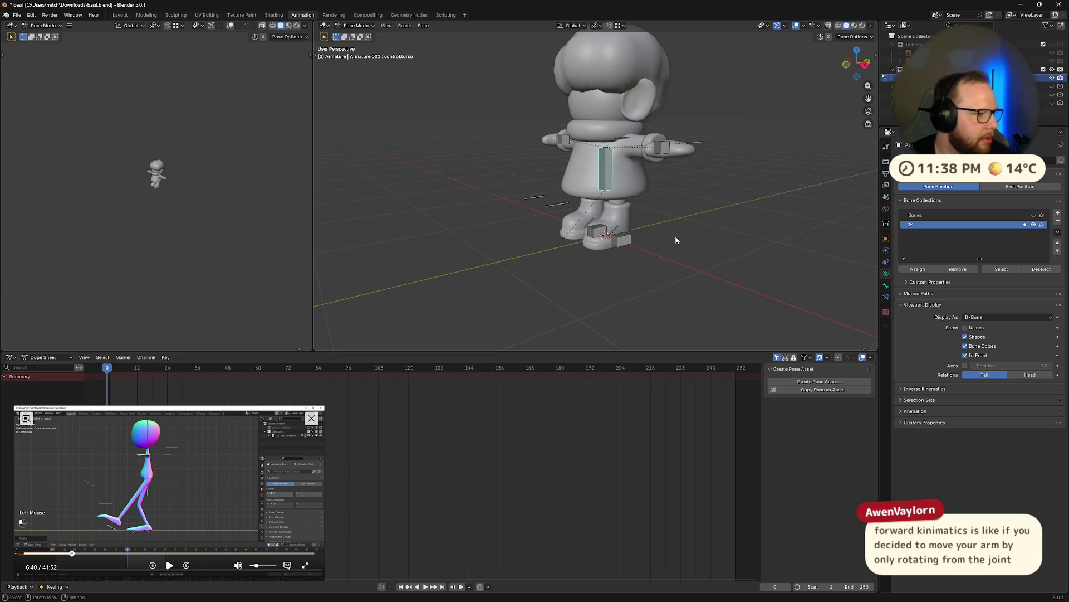
mouse_move(675, 236)
middle_down()
mouse_move(655, 180)
mouse_move(700, 180)
mouse_move(611, 210)
middle_up()
scroll(602, 159, up, 5)
mouse_move(602, 158)
middle_down()
mouse_move(513, 223)
mouse_move(654, 126)
mouse_move(500, 183)
mouse_move(550, 212)
mouse_move(570, 240)
mouse_move(633, 267)
mouse_move(625, 227)
middle_up()
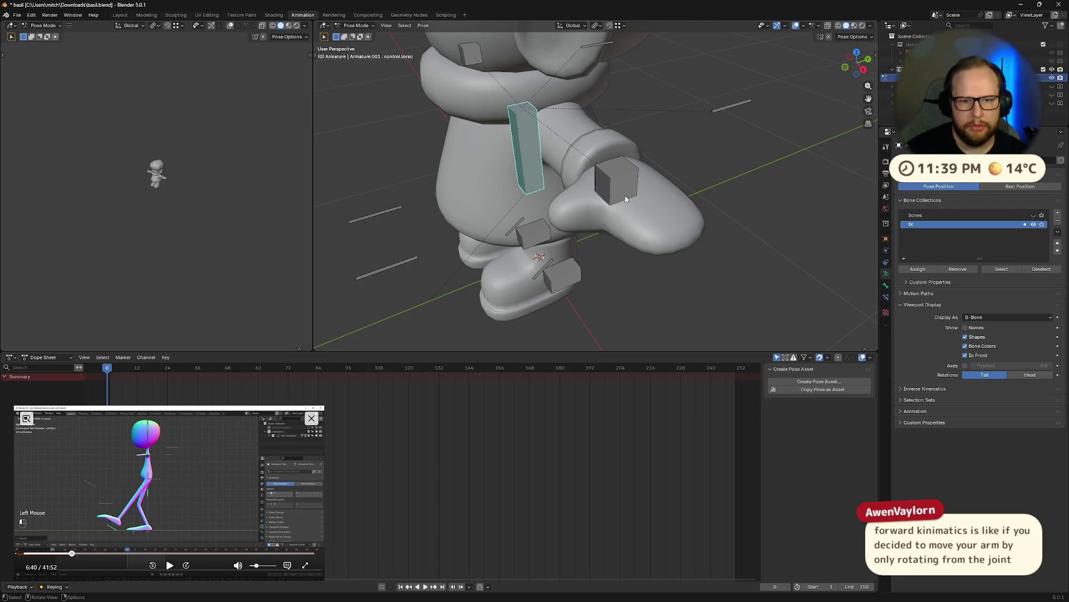
click(730, 110)
middle_drag(729, 110, 726, 159)
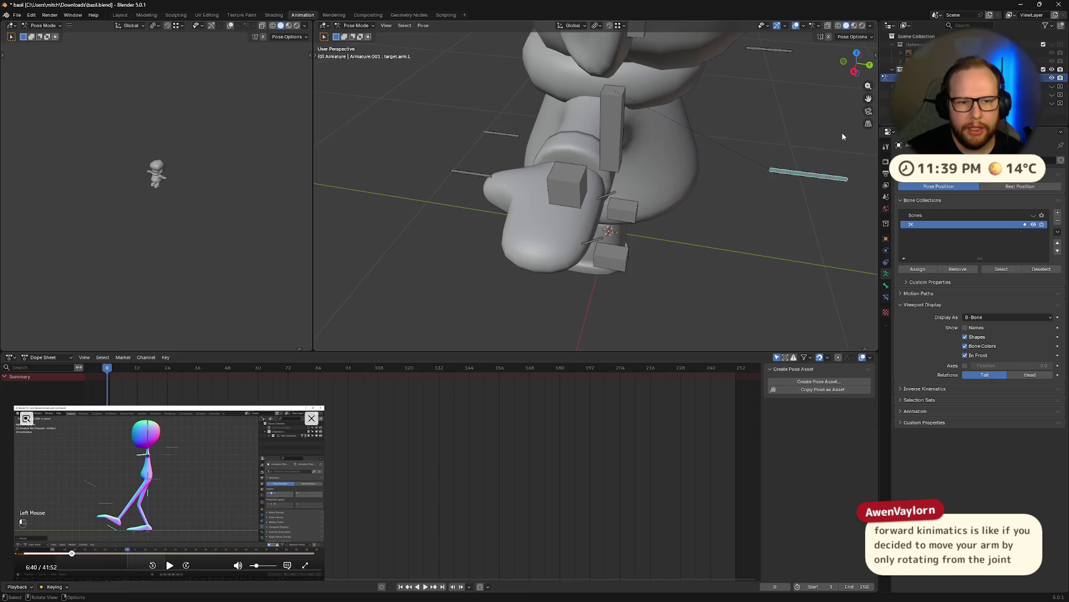
key(g)
click(791, 215)
- Move the hand control cube into place, try a Z-axis rotation and undo it
mouse_move(792, 215)
middle_down()
mouse_move(601, 208)
mouse_move(752, 211)
mouse_move(699, 222)
mouse_move(733, 218)
middle_up()
click(601, 208)
key(g)
click(796, 211)
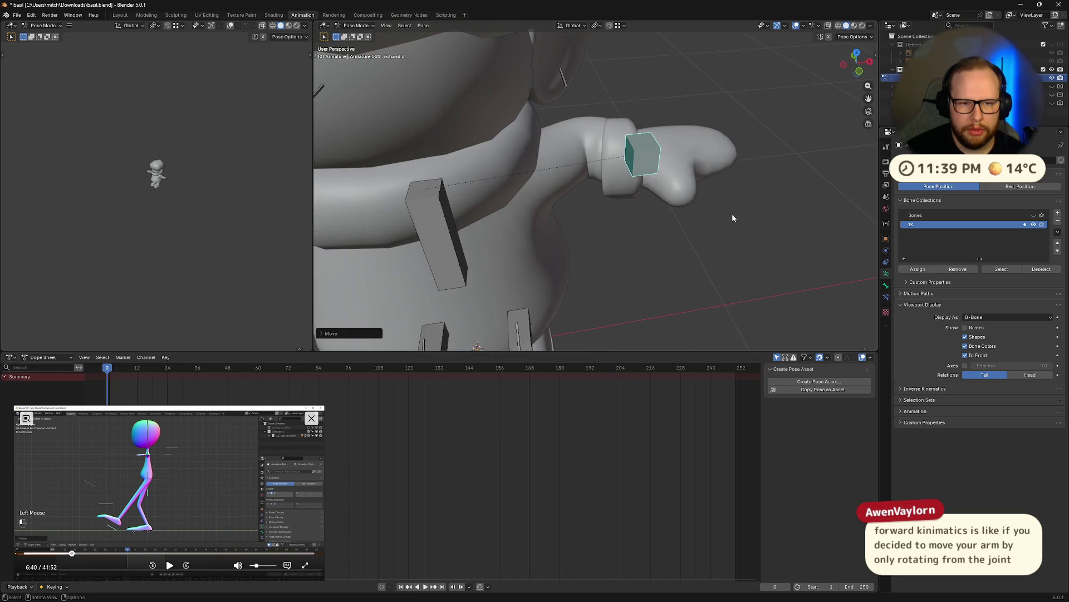
key(r)
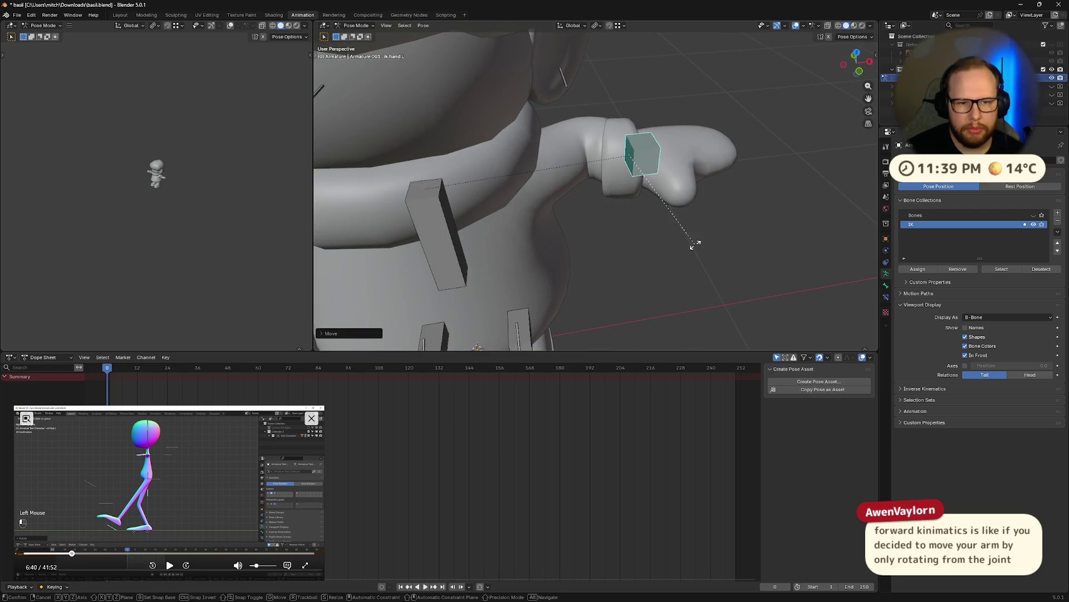
key(x)
key(z)
key(z)
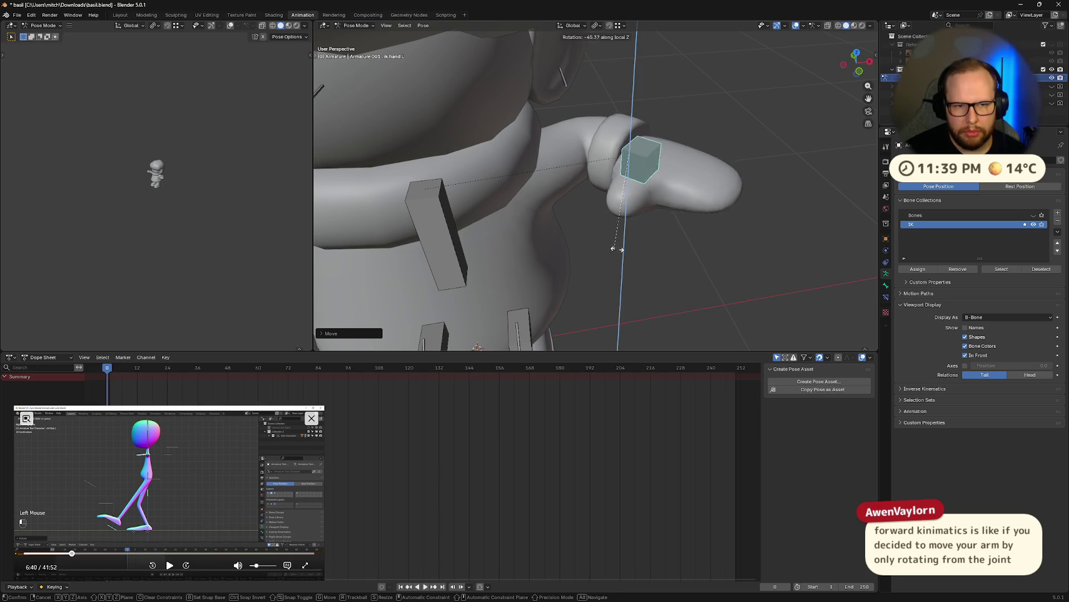
click(592, 239)
mouse_move(592, 239)
middle_down()
mouse_move(765, 206)
mouse_move(706, 208)
mouse_move(719, 116)
middle_up()
key(ctrl+z)
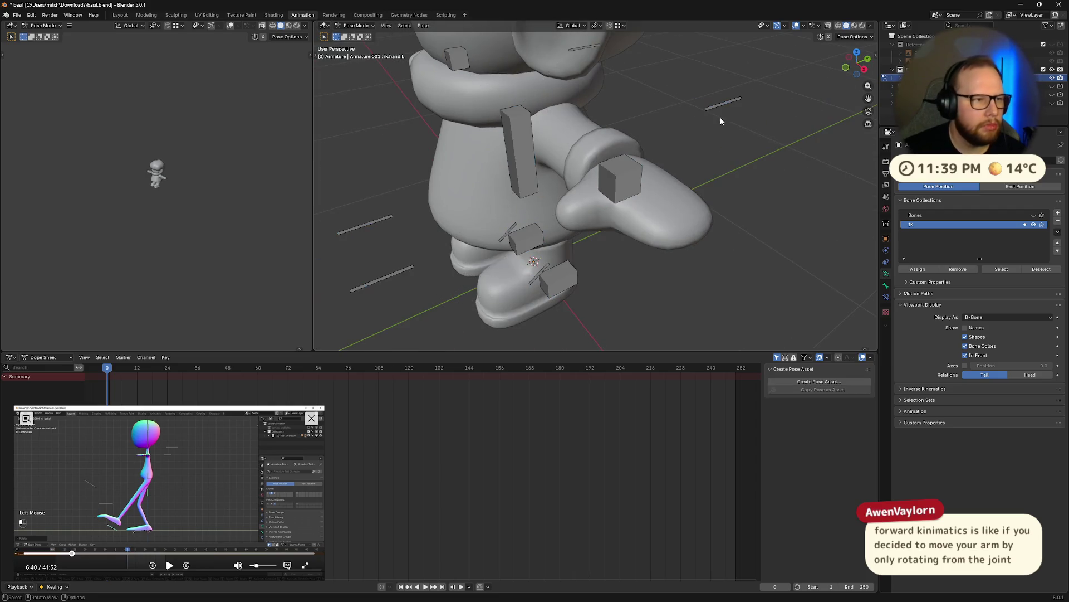
scroll(185, 228, up, 5)
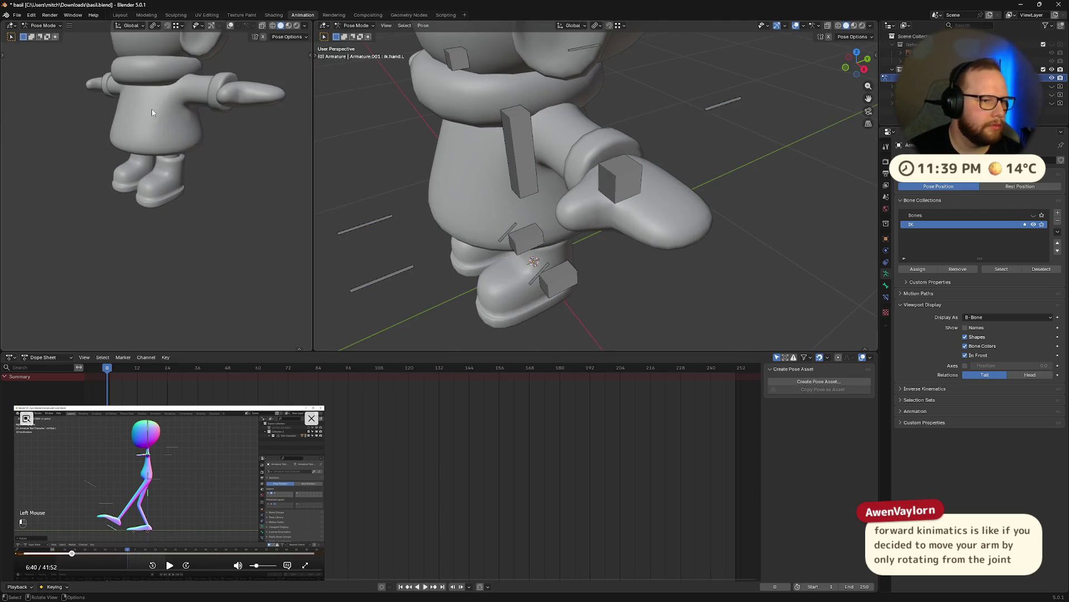
- Orbit the left view onto the character and move the reference video up beside it
middle_drag(151, 109, 203, 188)
scroll(178, 238, up, 3)
middle_drag(178, 239, 195, 238)
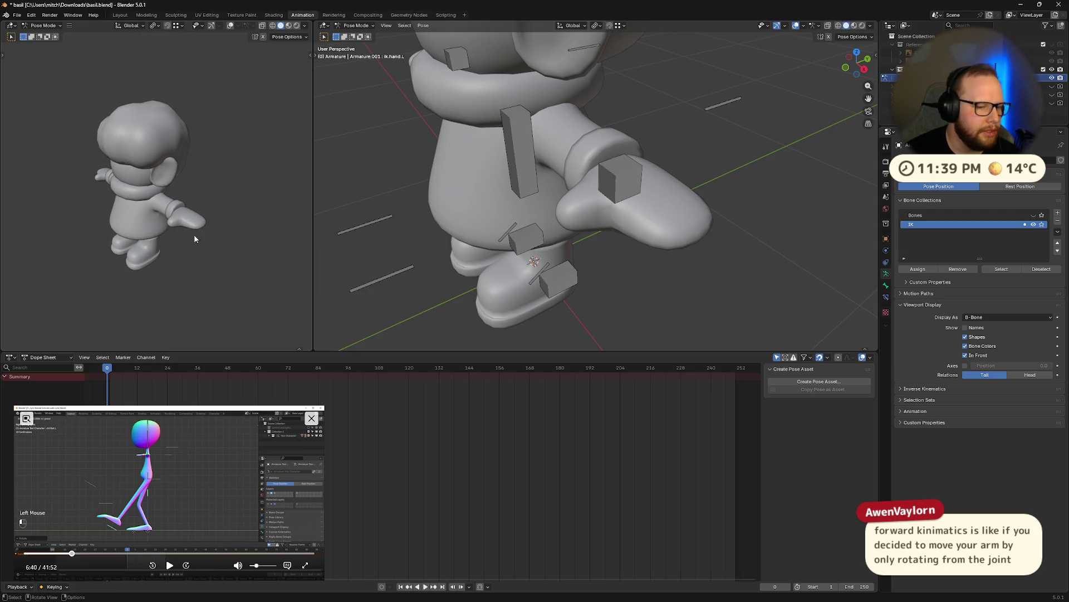
drag(153, 443, 139, 206)
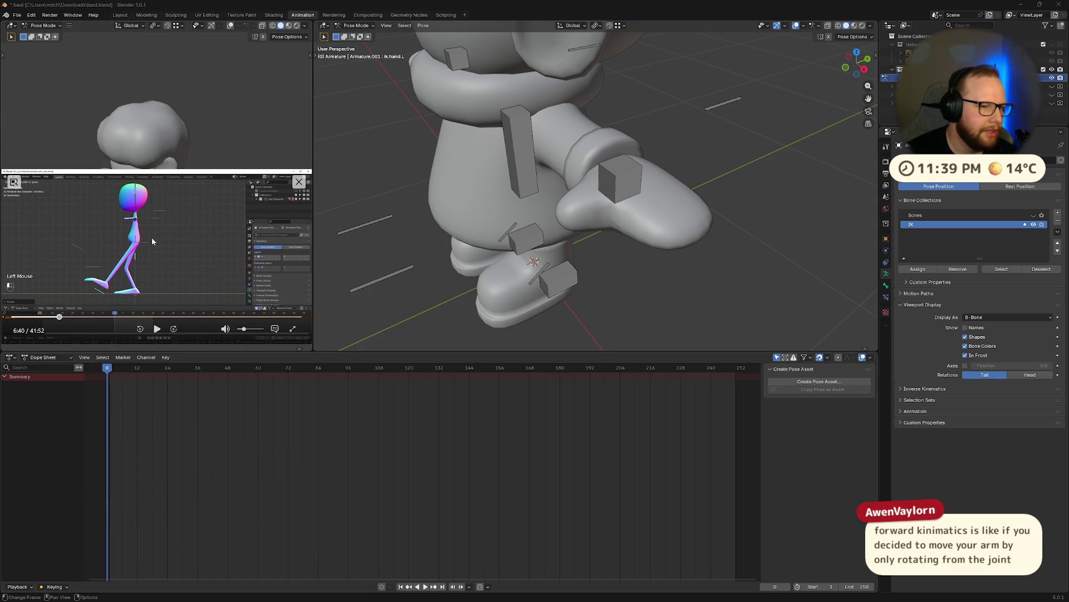
- Turn the left view to basil's back, replay and pause the reference, and enlarge the 3D views over the Dope Sheet
mouse_move(158, 109)
middle_down()
mouse_move(165, 52)
mouse_move(158, 86)
middle_up()
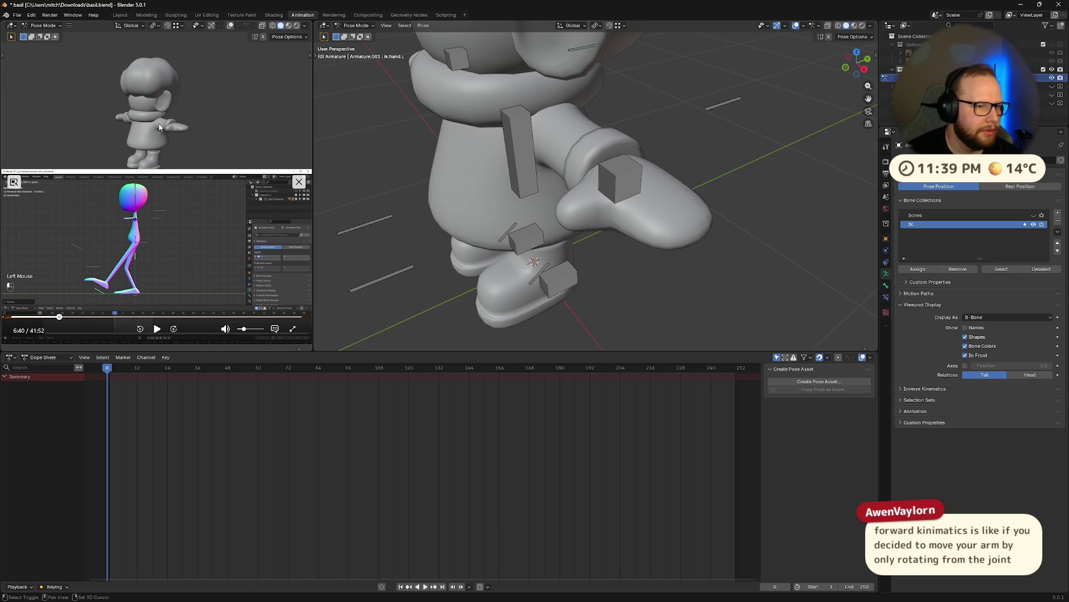
middle_drag(159, 128, 164, 101)
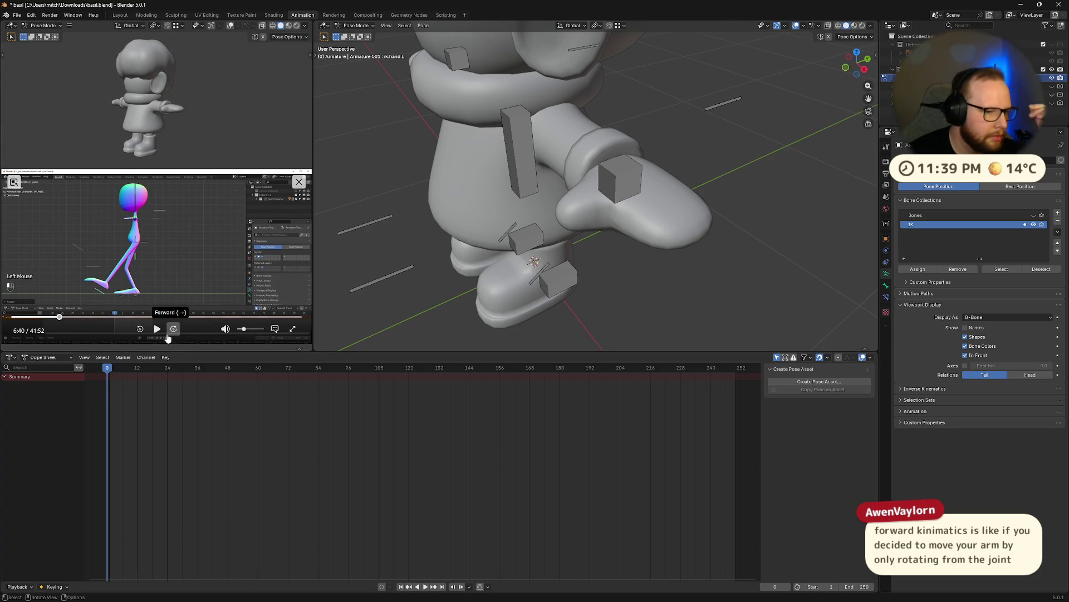
click(173, 329)
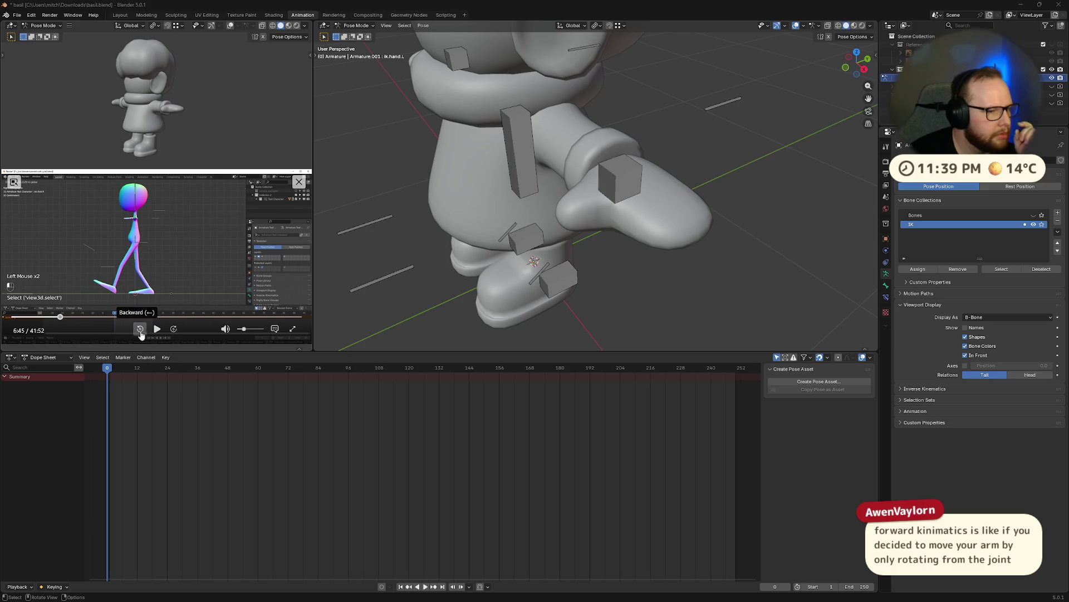
click(140, 328)
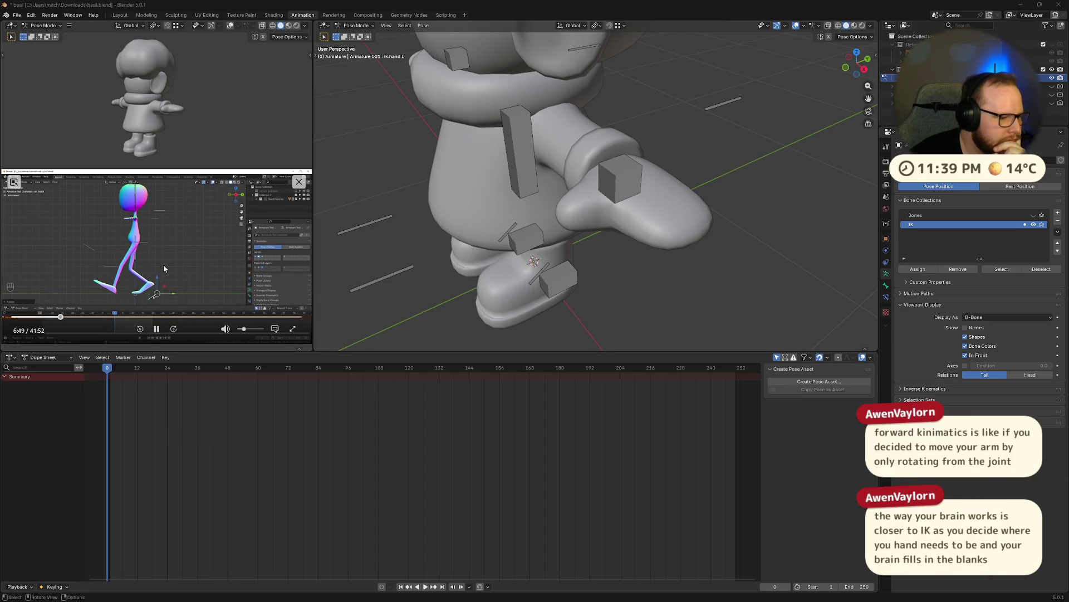
click(156, 328)
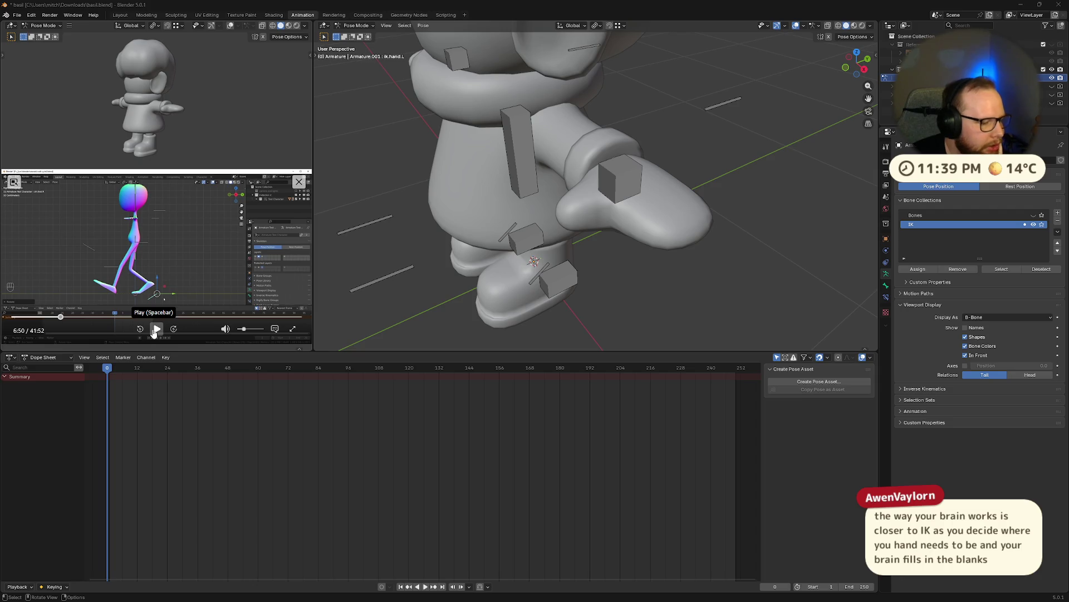
drag(449, 349, 448, 435)
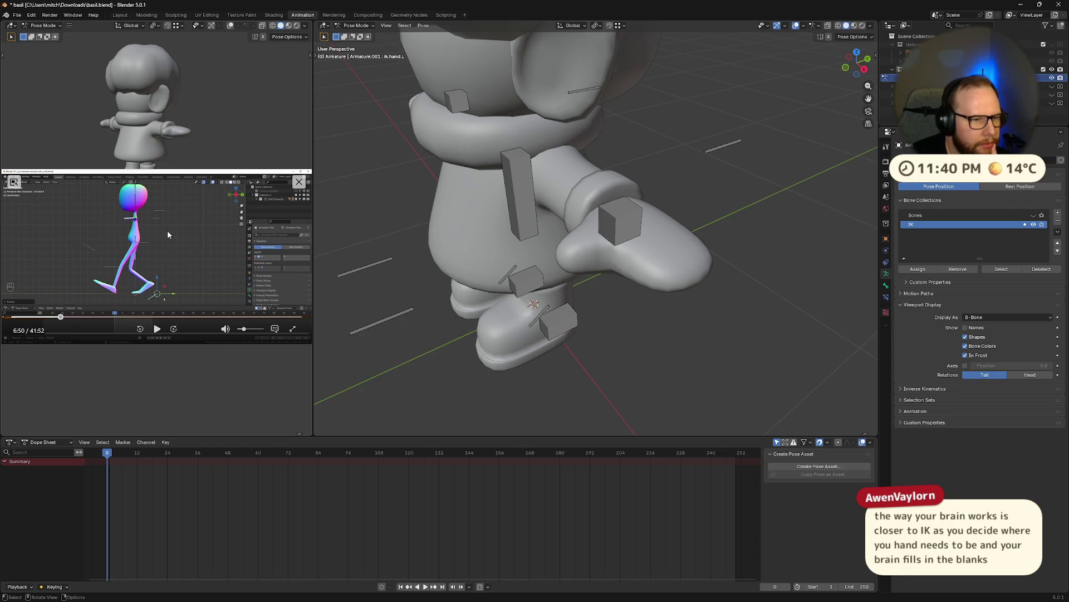
- Reposition and shrink the reference video, then orbit the main view to basil's side
drag(167, 230, 172, 306)
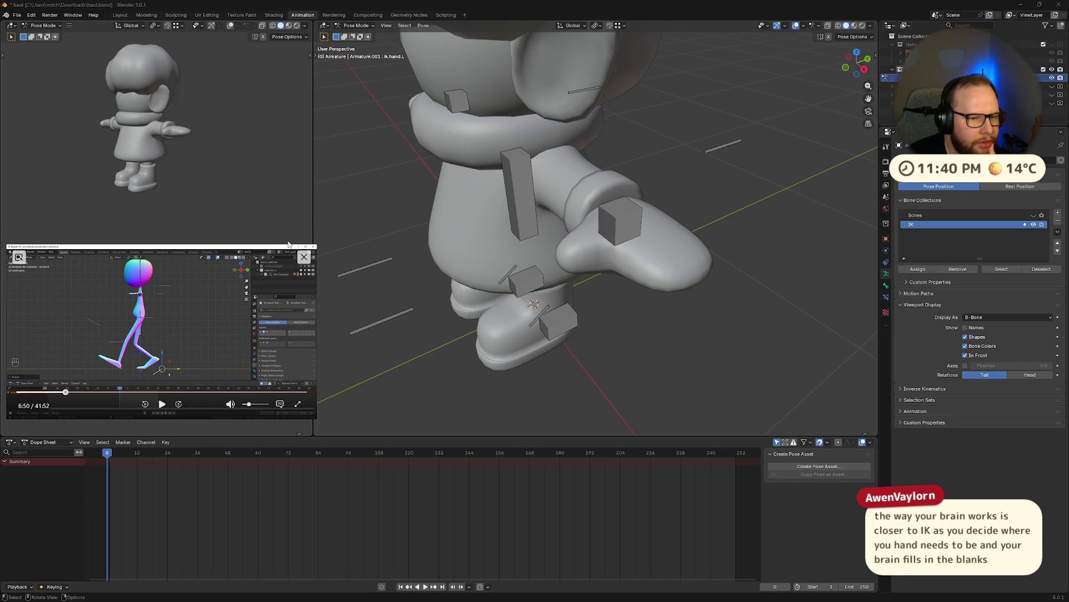
drag(317, 244, 304, 253)
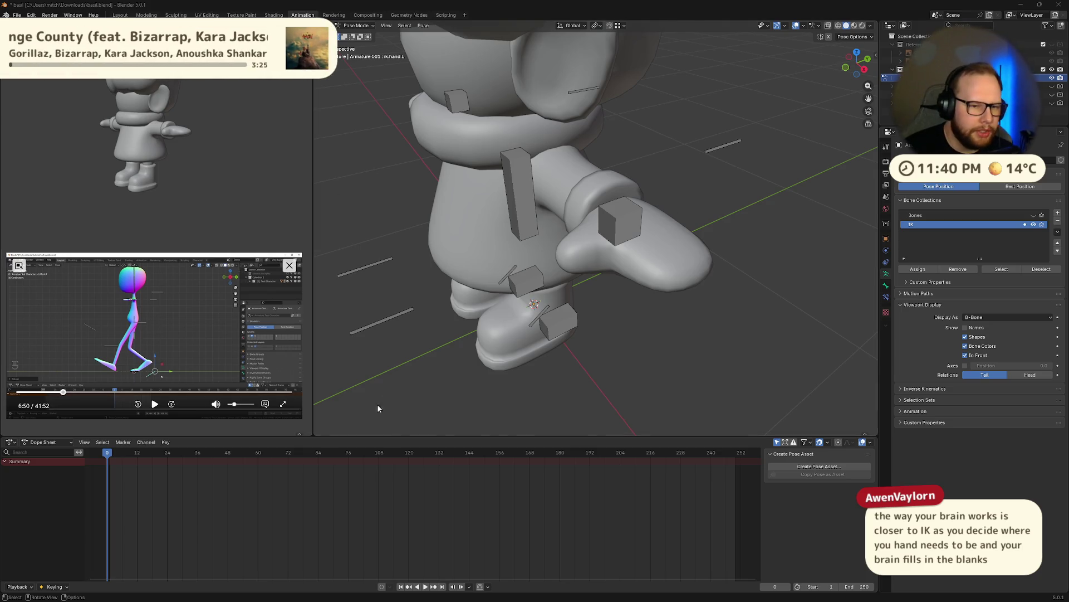
middle_drag(377, 403, 412, 363)
scroll(569, 307, down, 5)
scroll(570, 302, up, 5)
mouse_move(570, 302)
middle_down()
mouse_move(515, 296)
mouse_move(525, 300)
middle_up()
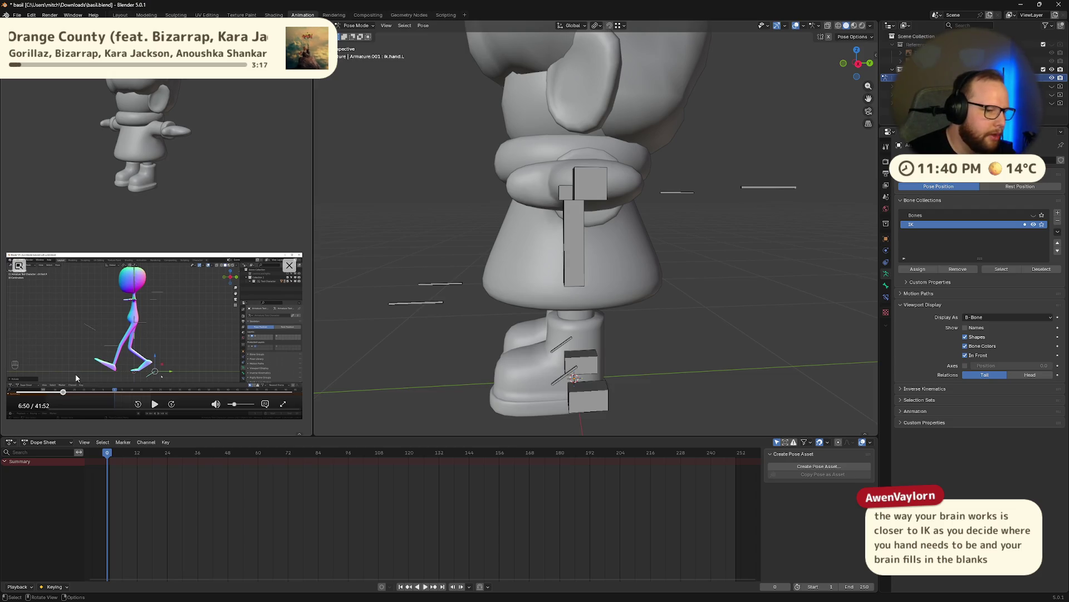
middle_drag(576, 326, 599, 316)
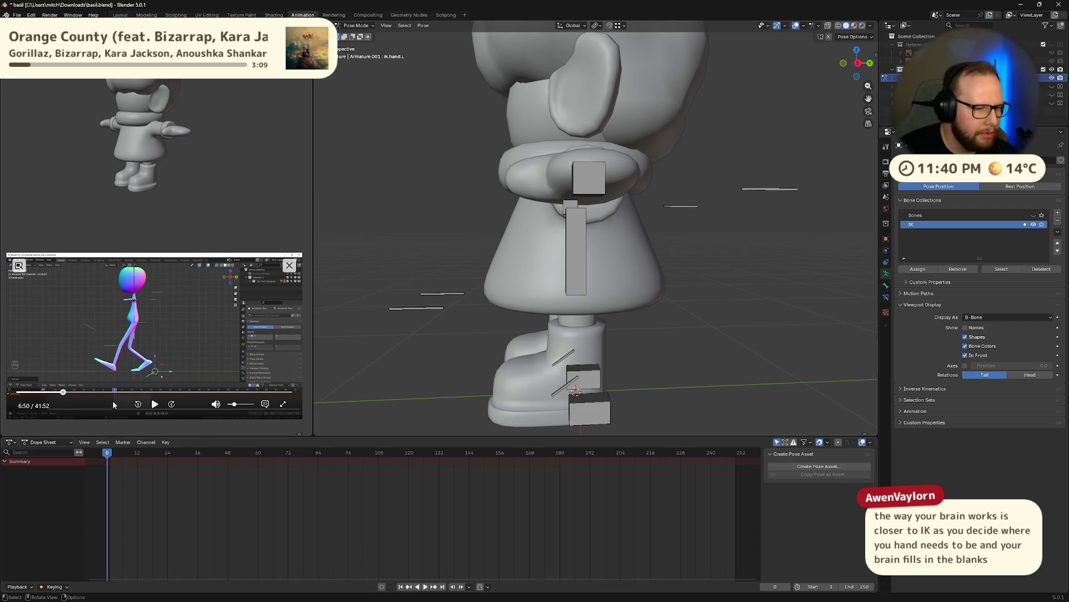
- Check the reference stride, orbit to a rear-side angle and select the left heel bone
click(154, 403)
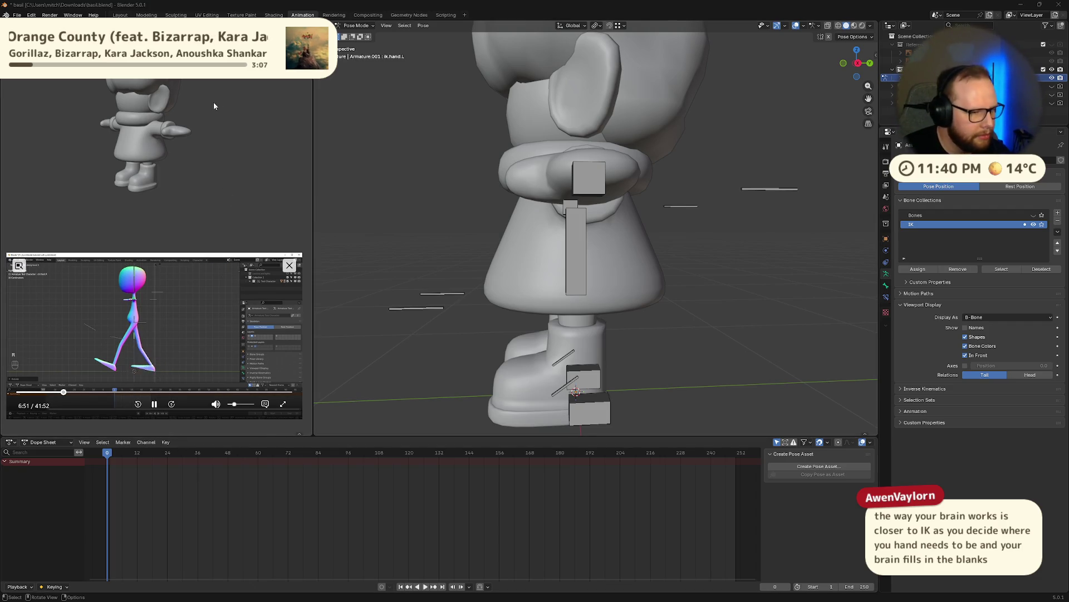
click(153, 405)
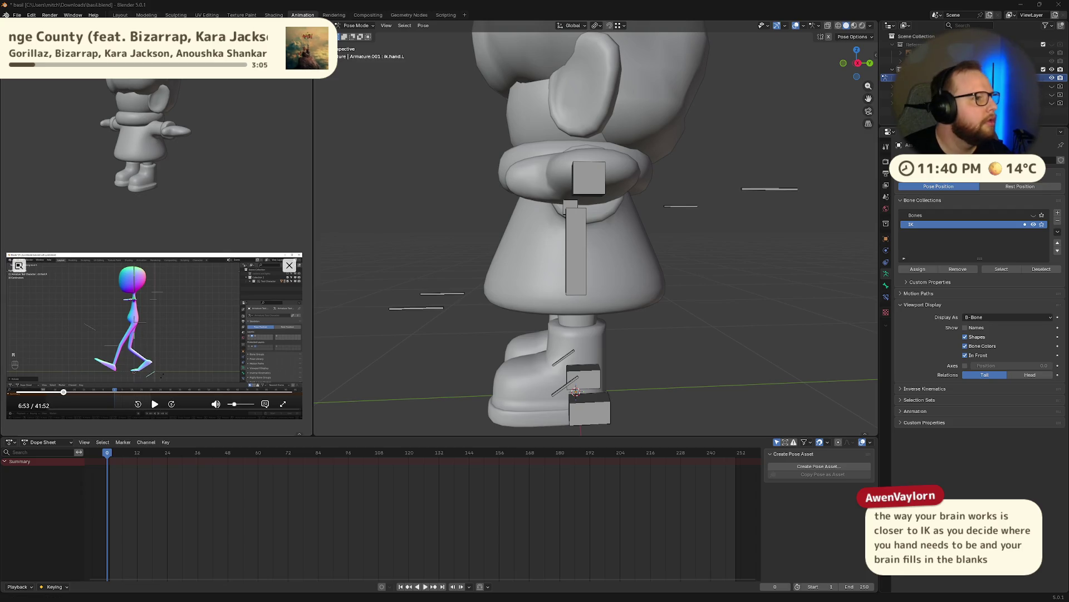
scroll(403, 191, down, 3)
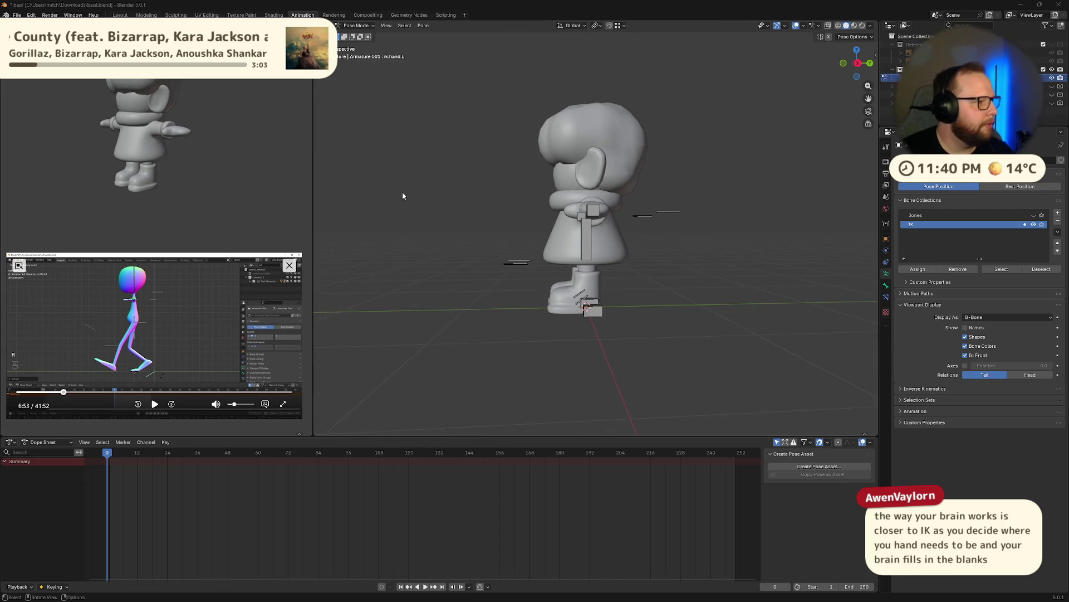
scroll(501, 217, up, 3)
scroll(561, 243, down, 2)
mouse_move(560, 244)
middle_down()
mouse_move(548, 245)
mouse_move(558, 249)
middle_up()
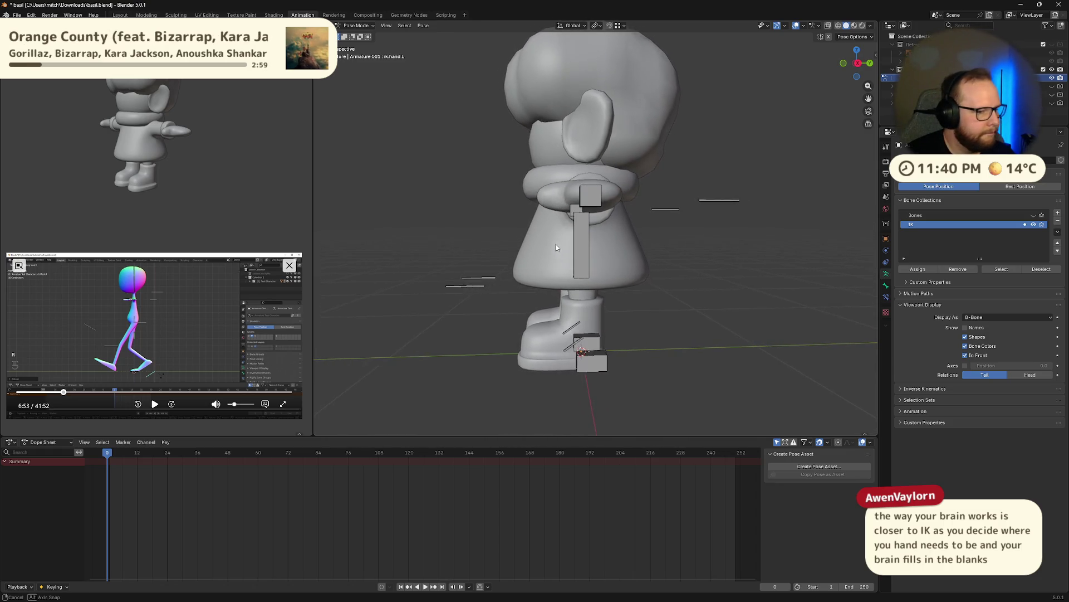
middle_drag(558, 248, 561, 306)
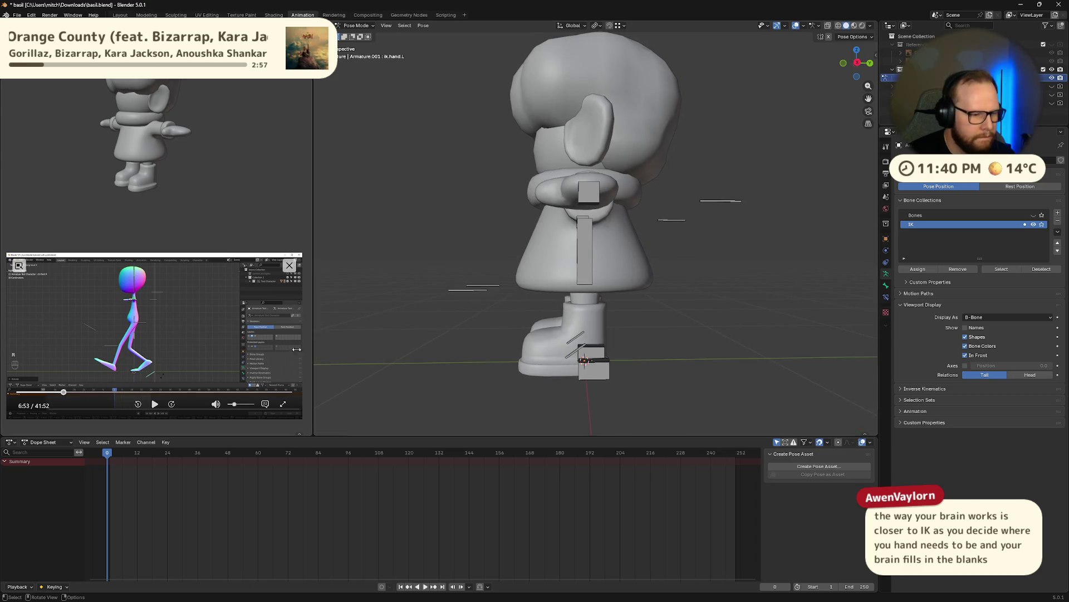
drag(352, 436, 353, 442)
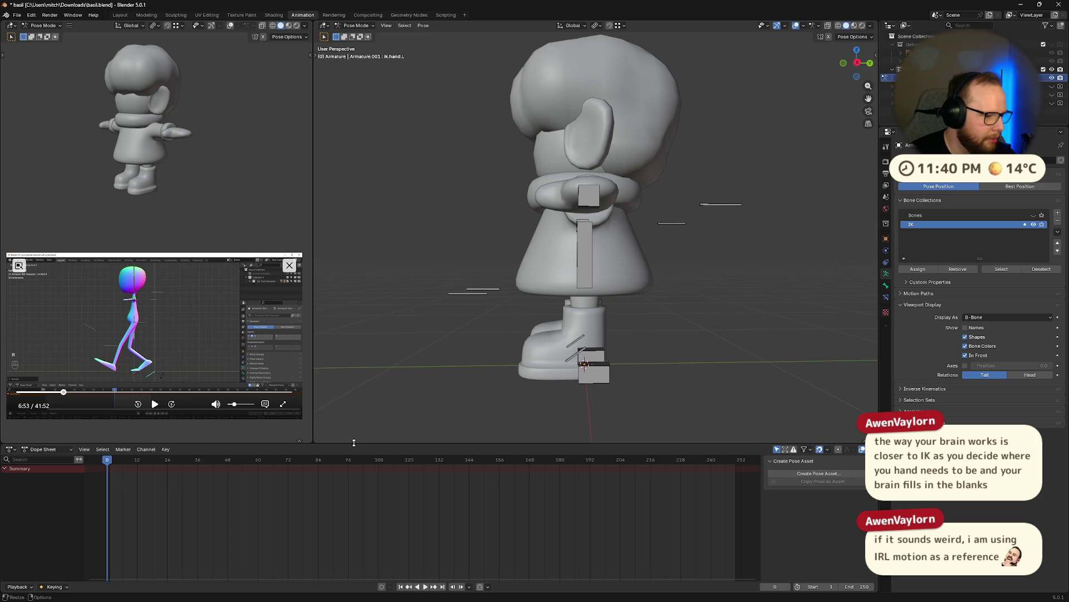
middle_drag(400, 332, 427, 318)
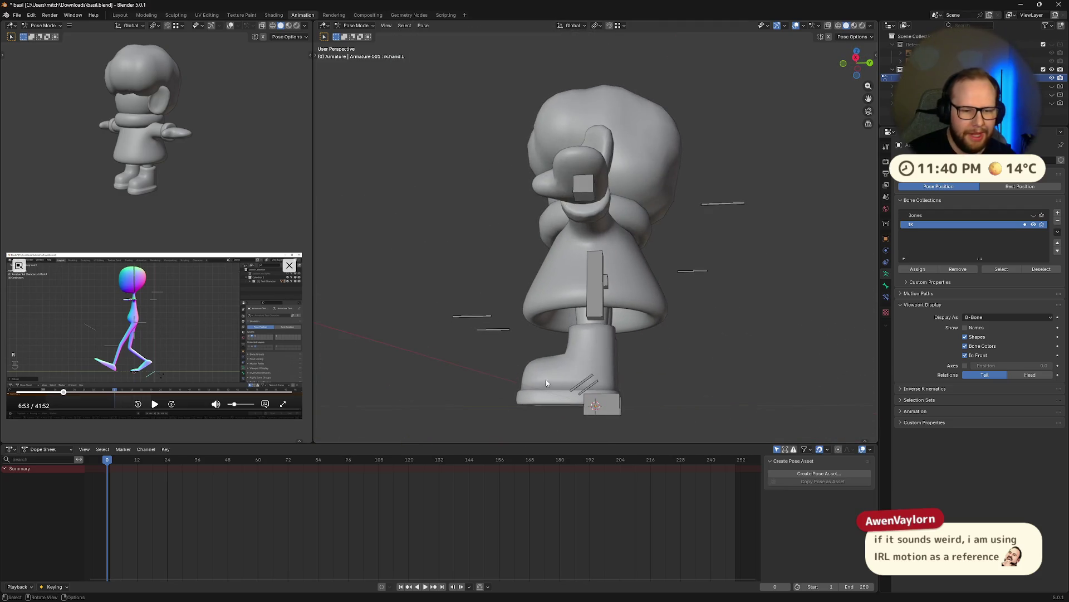
middle_drag(427, 319, 557, 387)
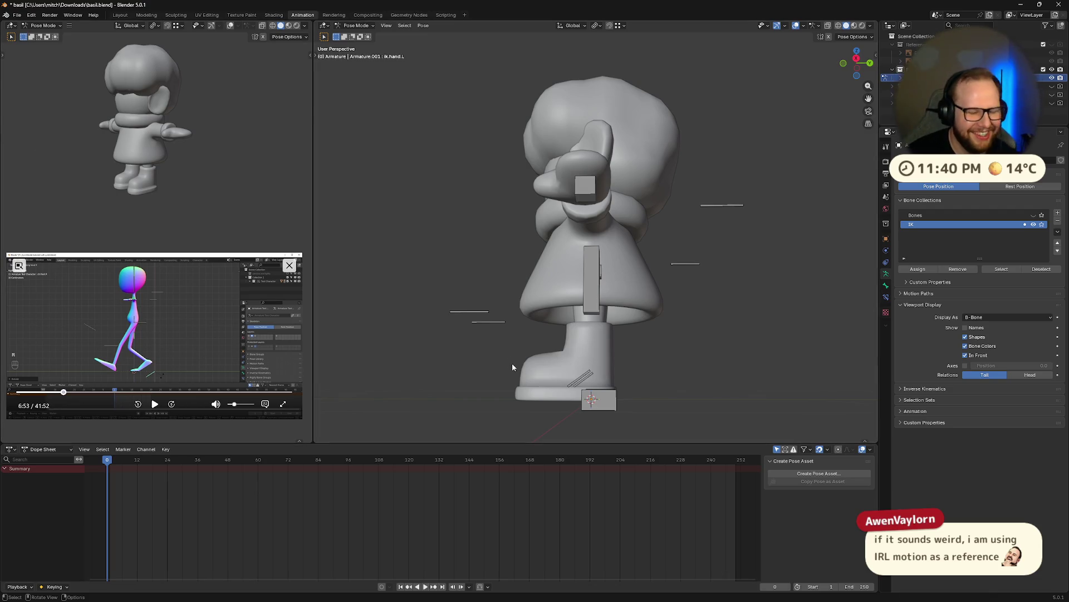
click(610, 402)
mouse_move(609, 403)
middle_down()
mouse_move(679, 386)
mouse_move(807, 4)
middle_up()
- In right orthographic view, move the left foot bone and tilt it
click(860, 59)
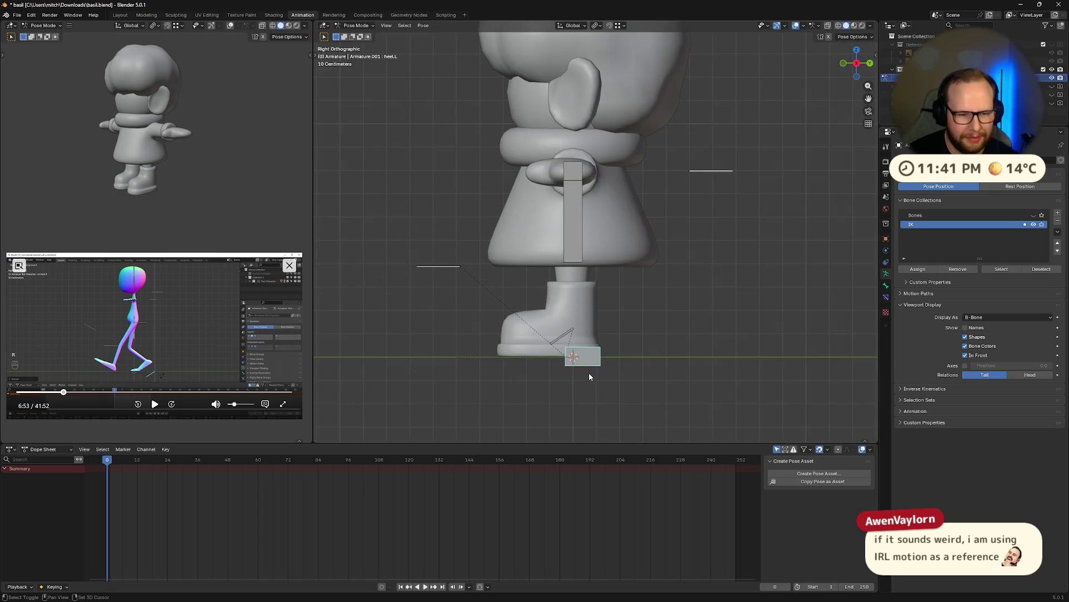
scroll(589, 376, up, 1)
scroll(602, 368, up, 1)
scroll(636, 351, up, 1)
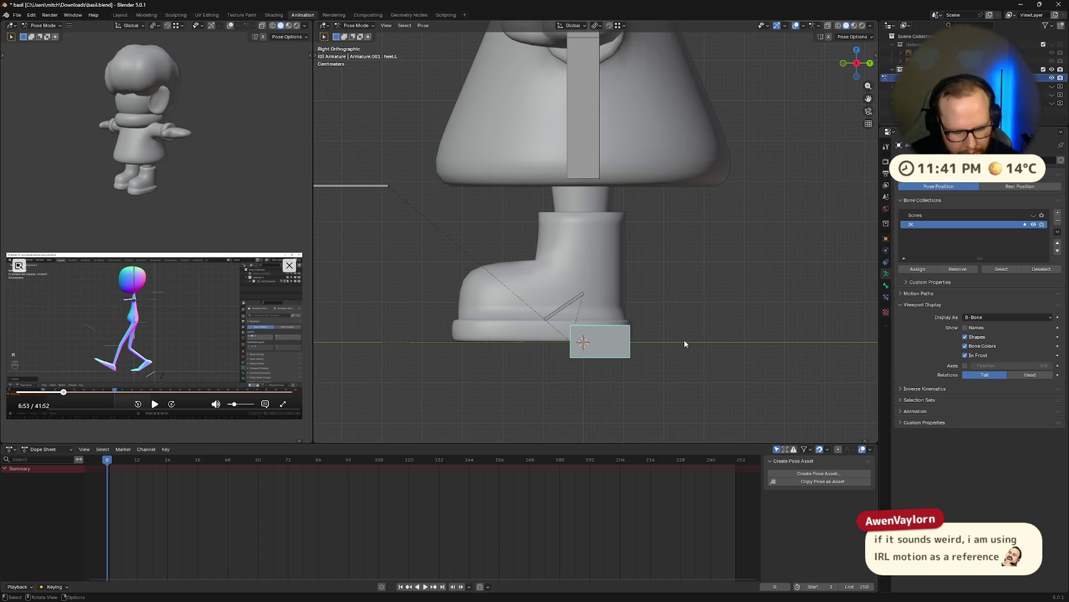
key(g)
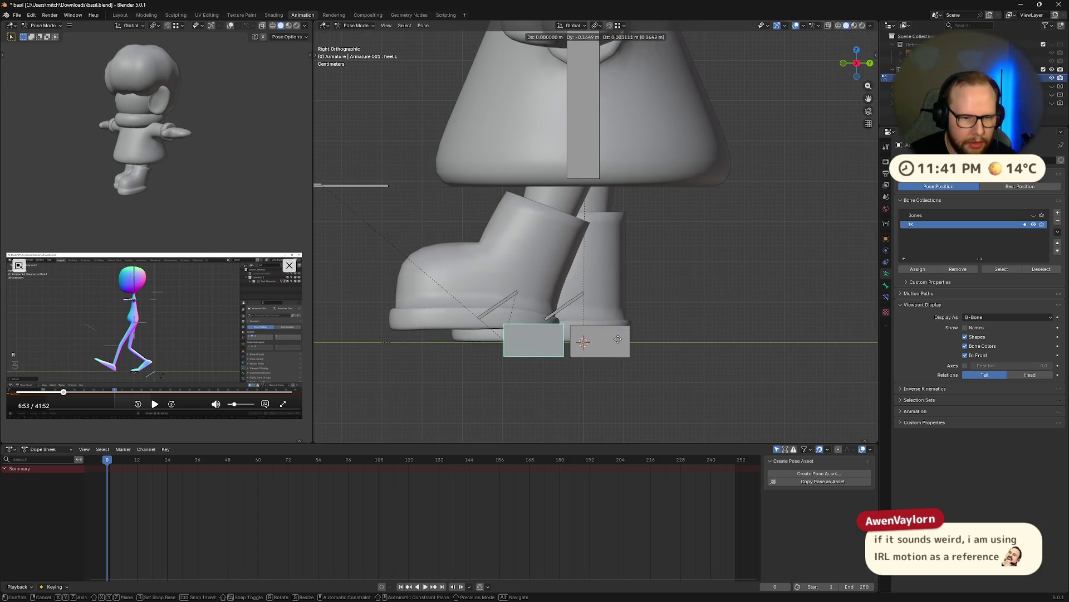
click(637, 344)
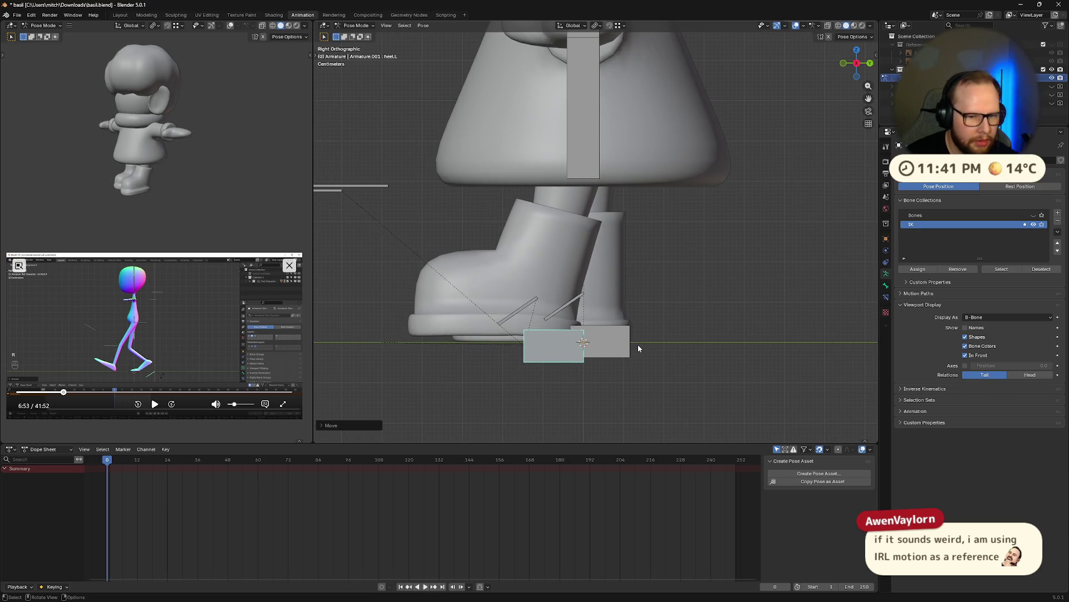
key(r)
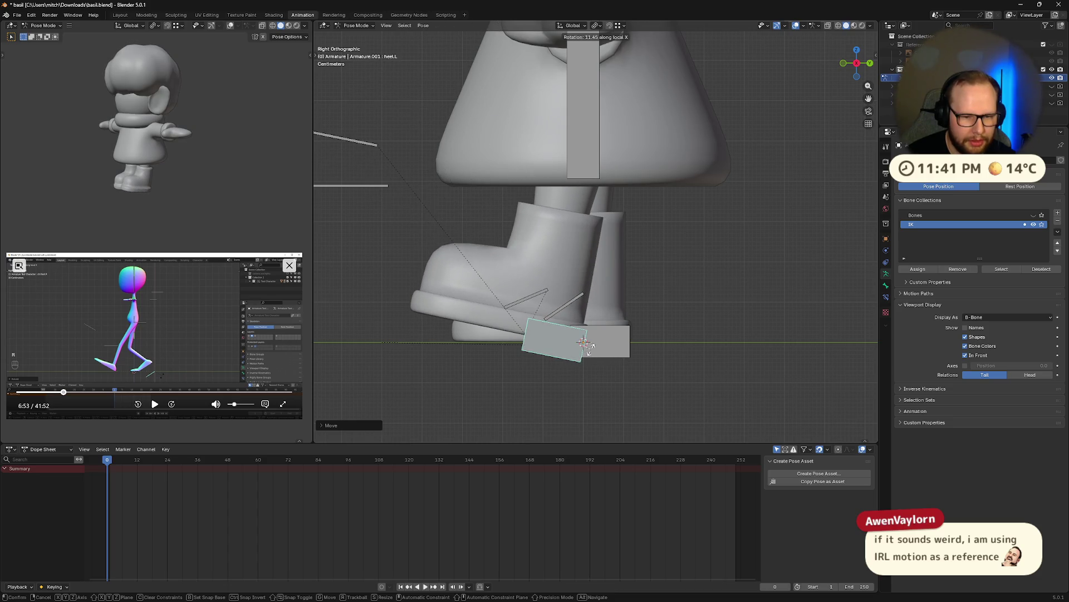
click(471, 334)
- Show the hidden bones and rotate the left toe bone on its X axis
shift+middle_drag(428, 273, 506, 291)
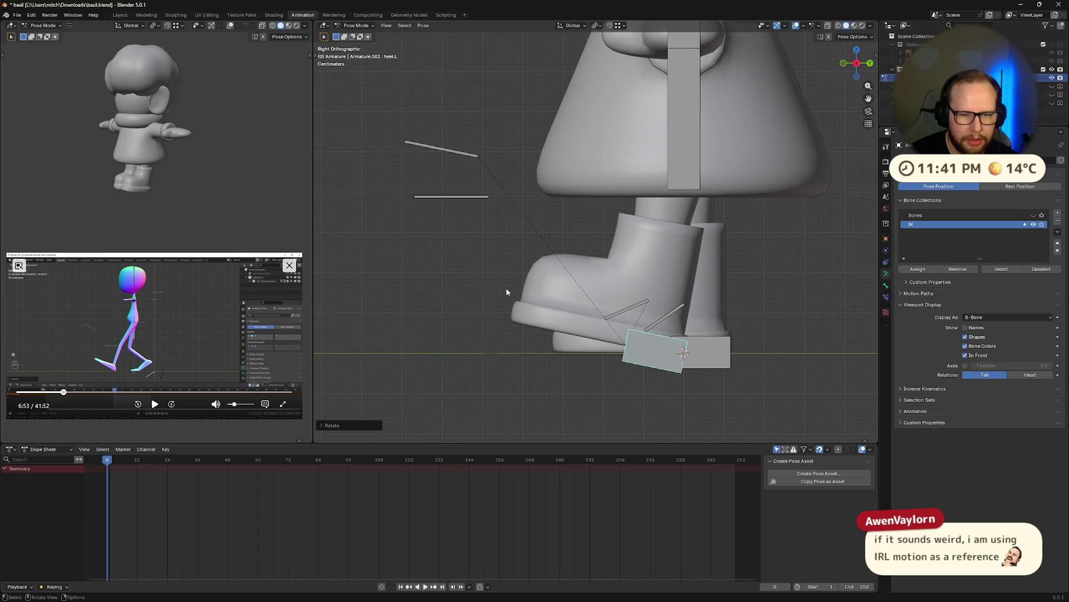
click(1033, 216)
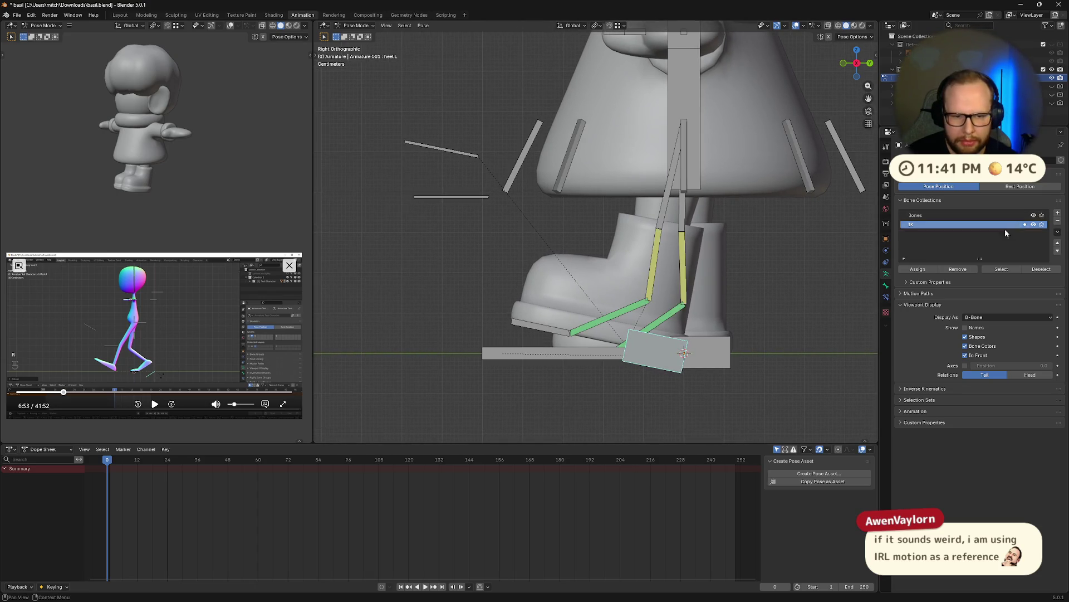
key(r)
key(x)
key(x)
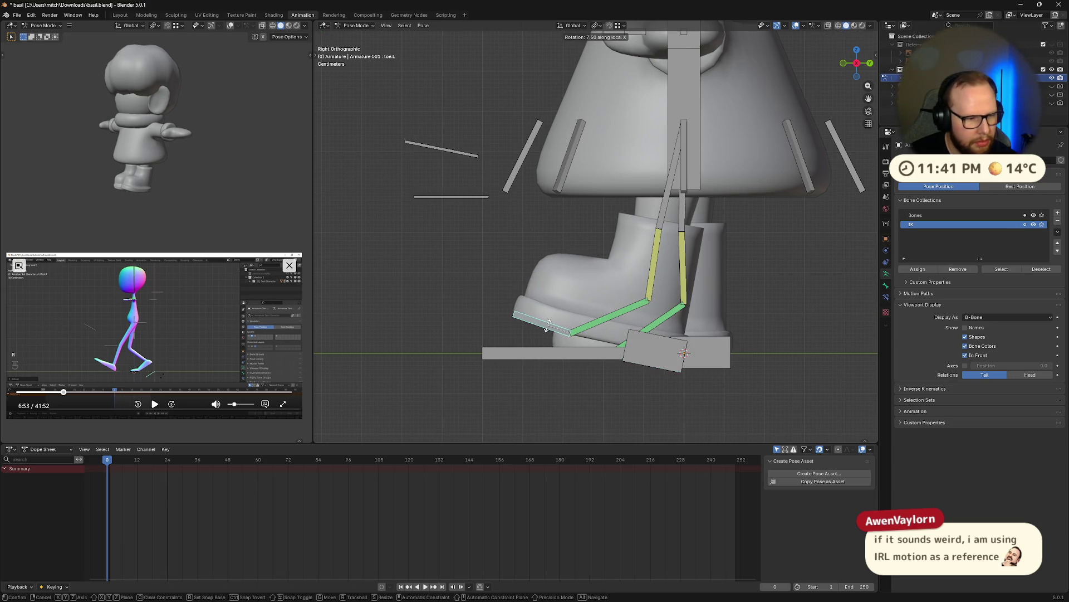
click(558, 331)
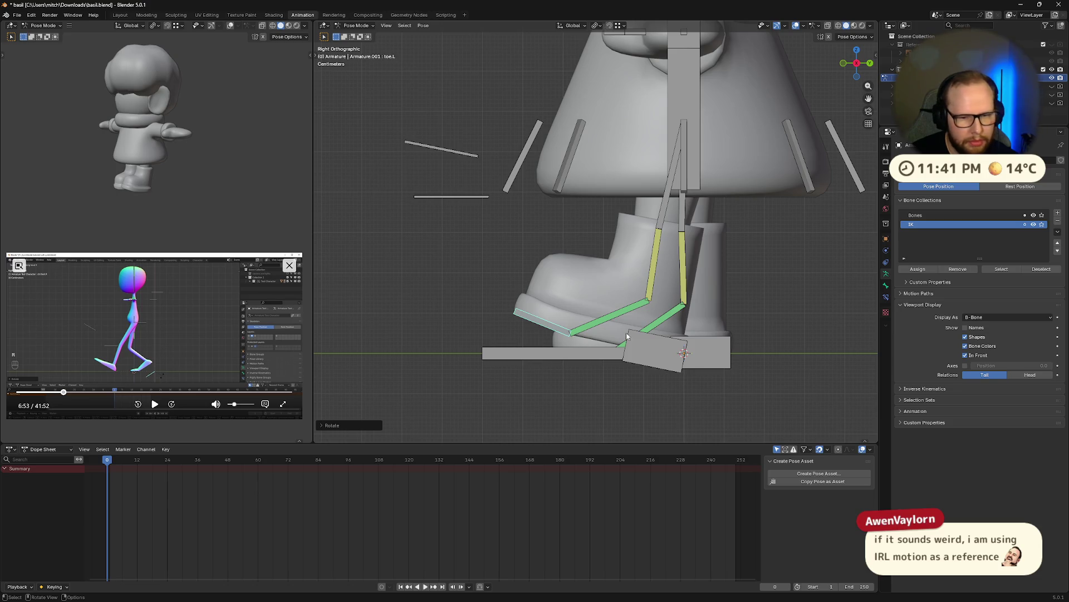
middle_drag(668, 335, 666, 332)
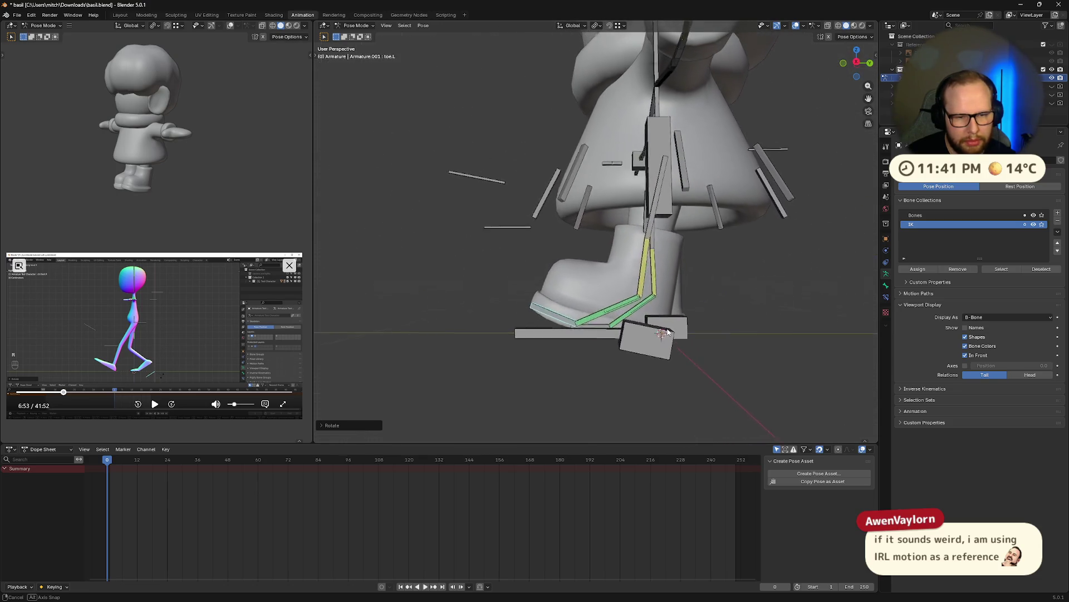
- Tilt the heel.L bone about its X axis
middle_drag(621, 335, 652, 350)
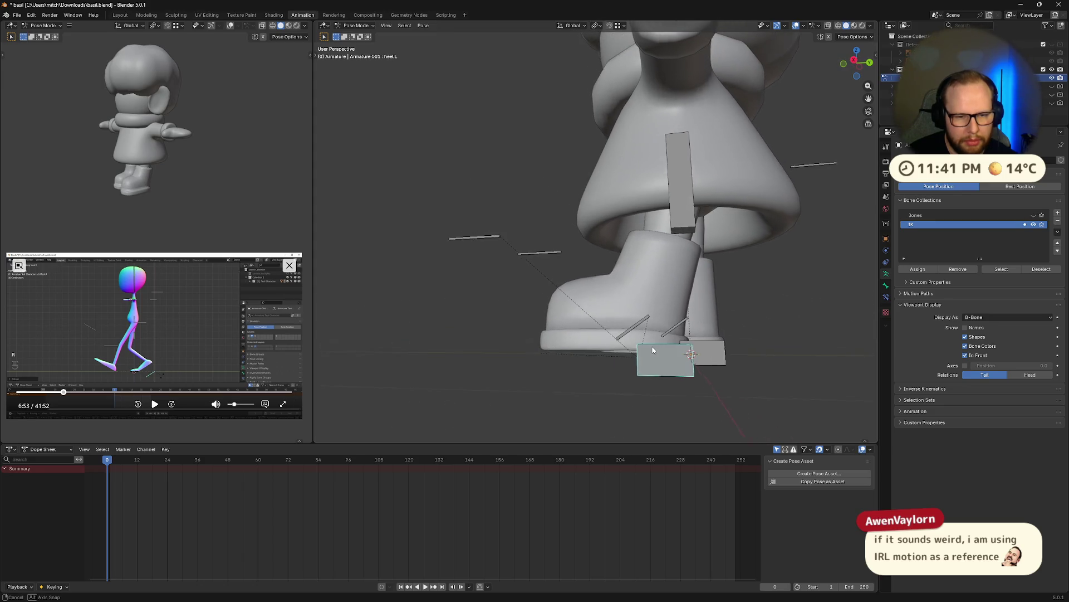
scroll(653, 349, up, 2)
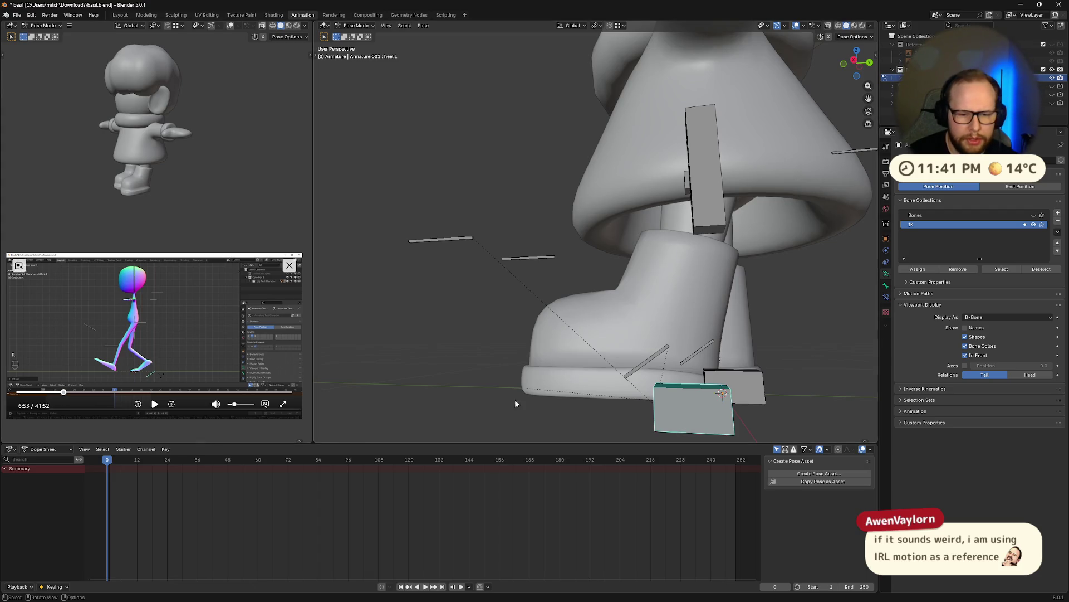
middle_drag(700, 372, 682, 402)
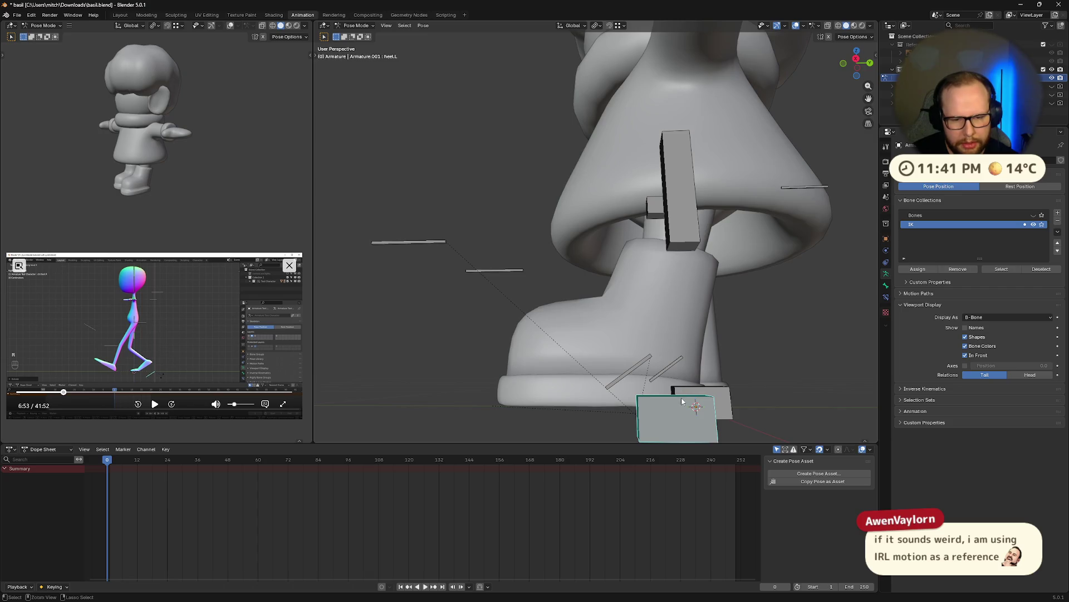
key(r)
key(x)
key(x)
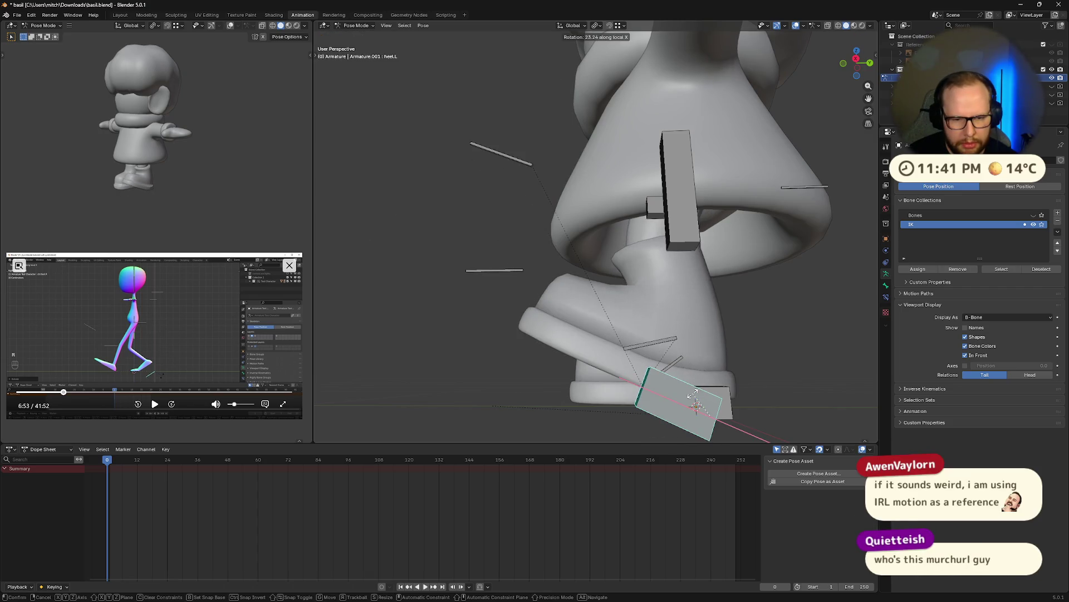
click(692, 404)
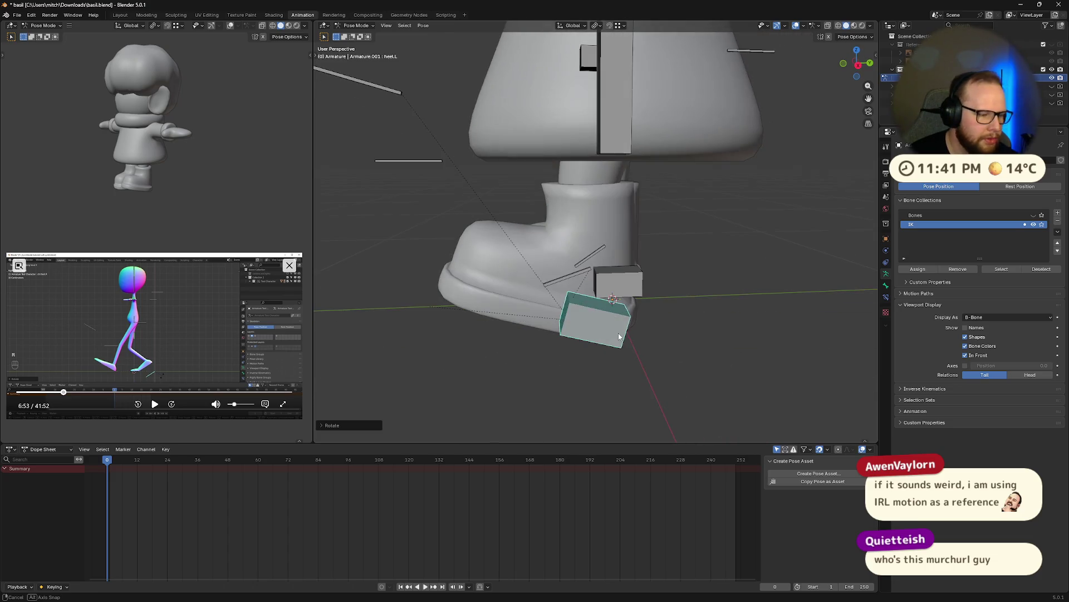
middle_drag(678, 360, 563, 262)
mouse_move(505, 317)
middle_down()
mouse_move(498, 268)
mouse_move(537, 295)
mouse_move(587, 295)
mouse_move(619, 336)
mouse_move(637, 331)
middle_up()
- Reveal the IK collection and shift the left foot IK control backward so the leg bends
click(1033, 226)
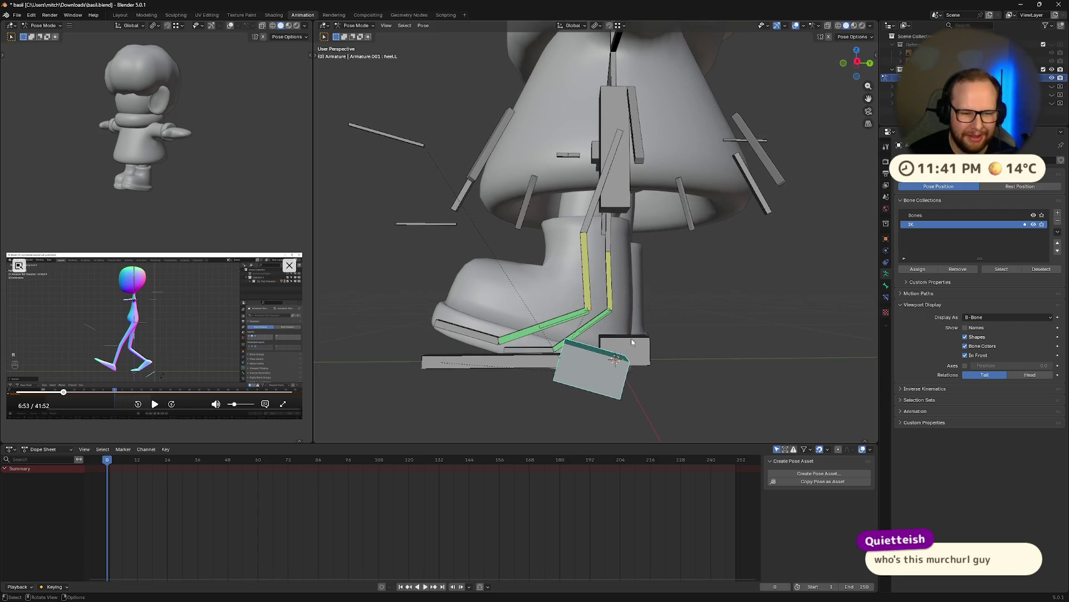
key(g)
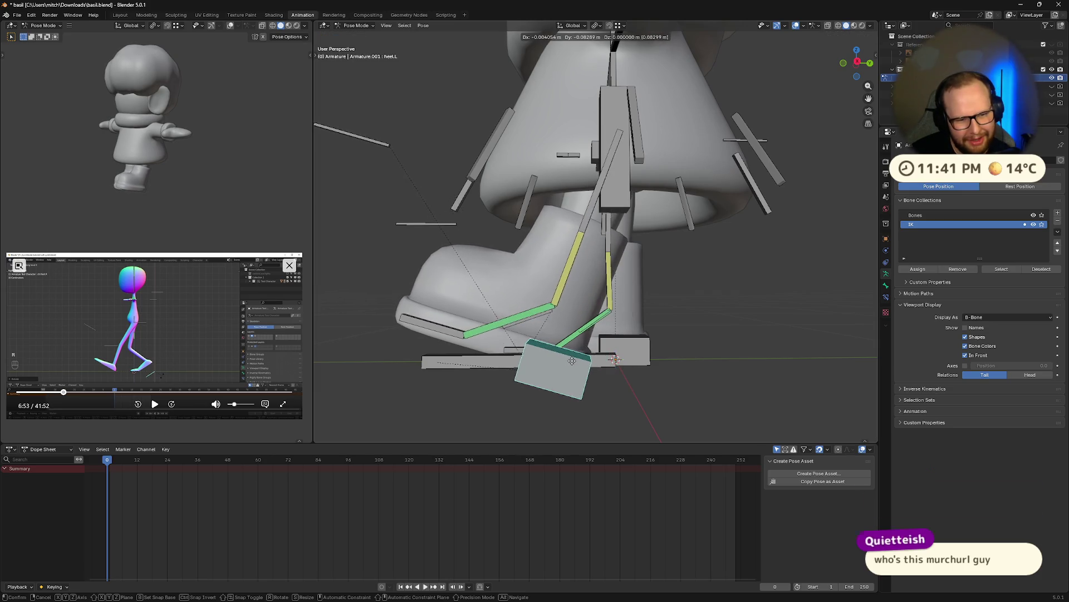
click(577, 365)
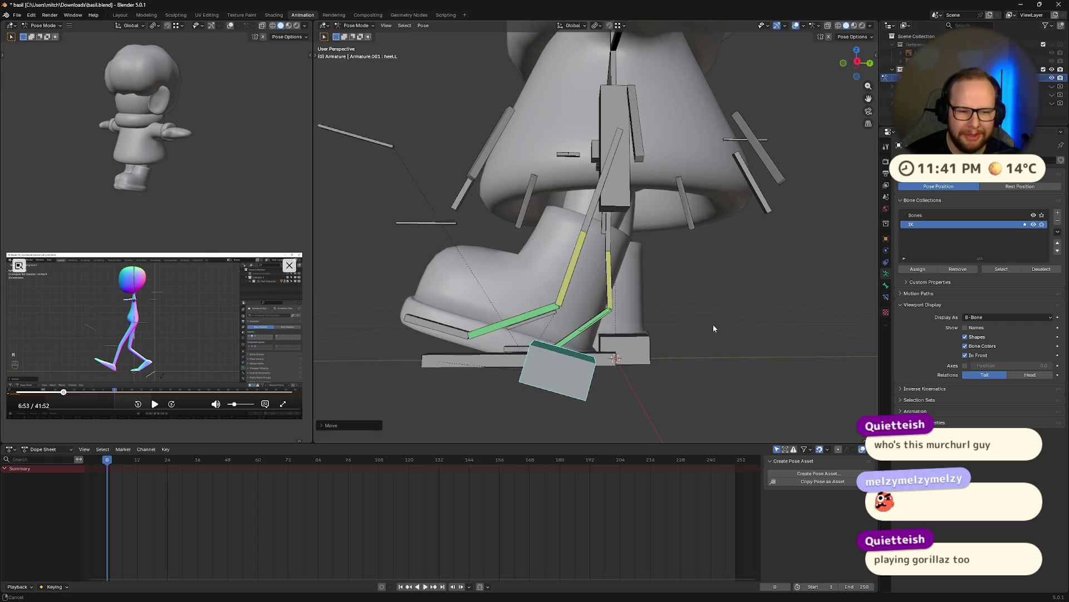
middle_drag(713, 325, 773, 102)
click(857, 65)
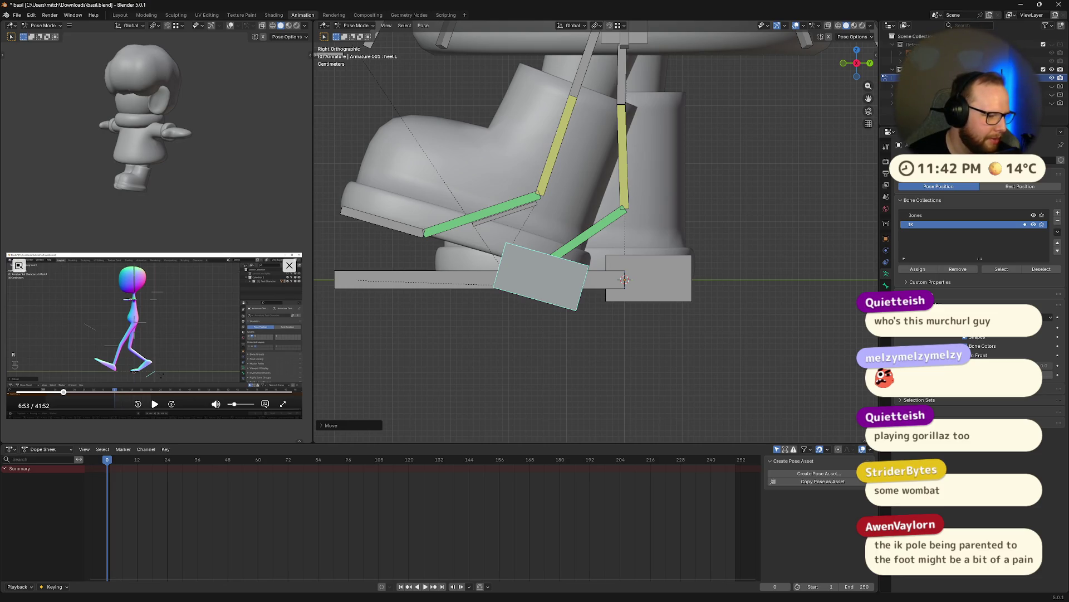
- Inspect the leg rig, selecting the lower leg and the leg target bones in turn
mouse_move(545, 193)
middle_down()
mouse_move(599, 216)
mouse_move(571, 201)
middle_up()
click(590, 205)
click(355, 77)
mouse_move(355, 76)
middle_down()
mouse_move(516, 163)
mouse_move(697, 239)
mouse_move(666, 212)
middle_up()
click(517, 165)
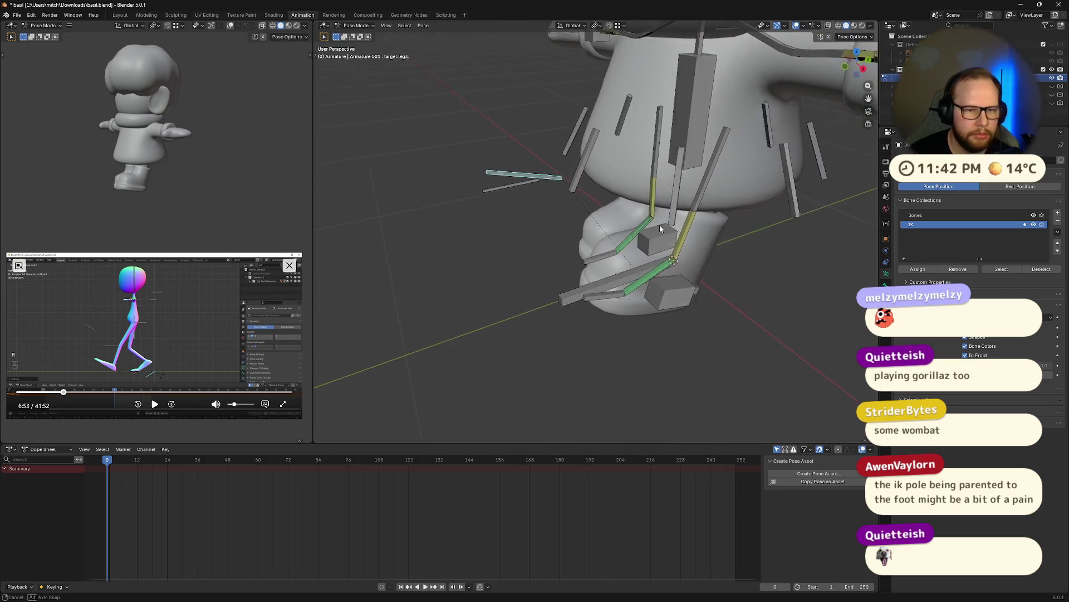
- Orbit around the left foot and select the ik.leg.L control
middle_drag(668, 213, 659, 225)
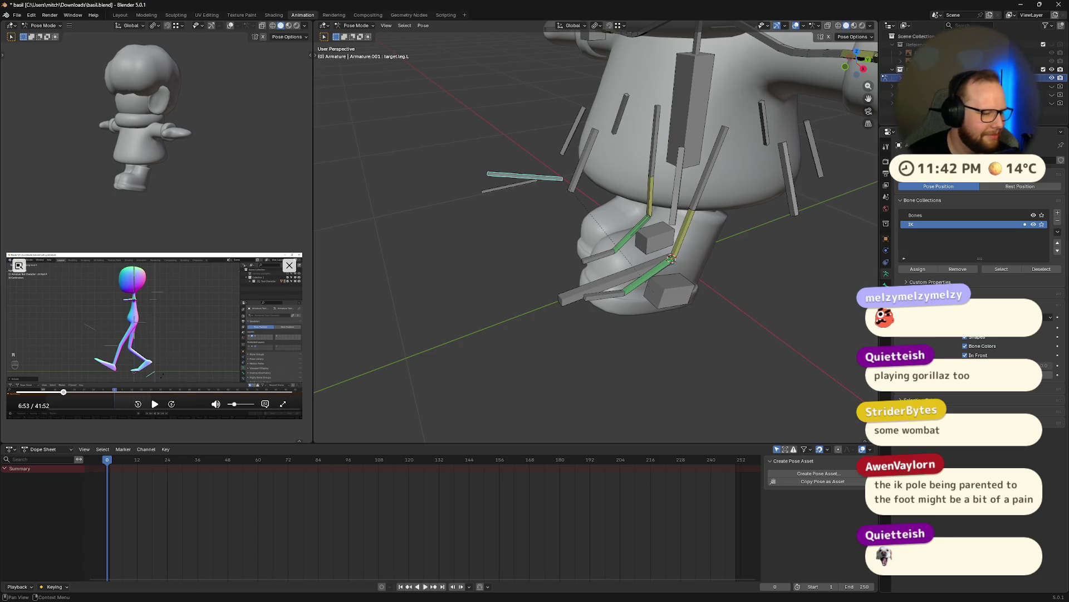
mouse_move(671, 260)
middle_down()
mouse_move(670, 289)
mouse_move(649, 286)
middle_up()
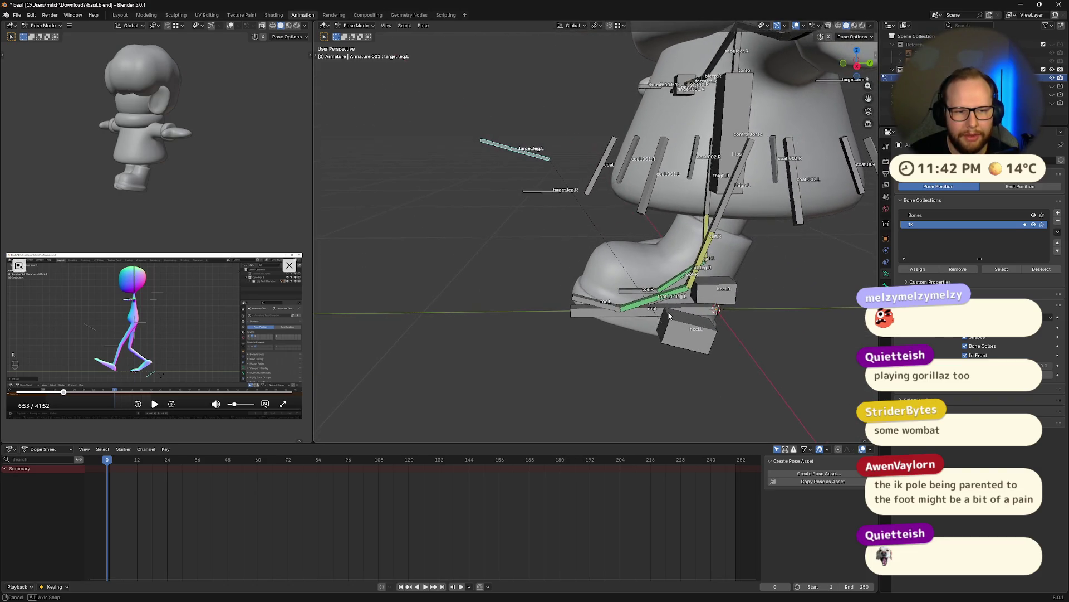
scroll(650, 287, up, 2)
scroll(677, 266, up, 2)
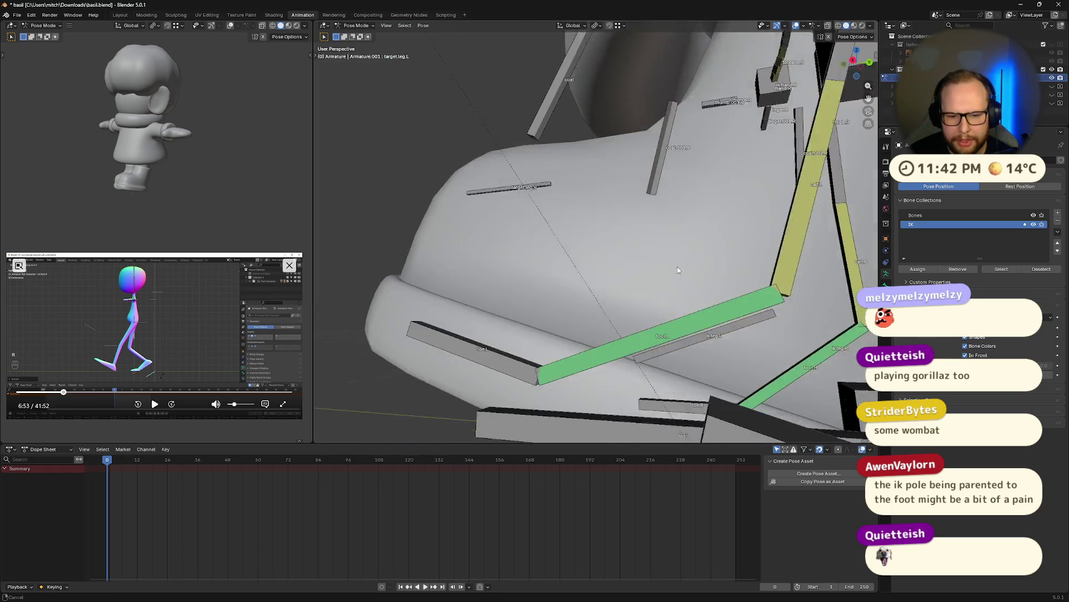
scroll(647, 228, up, 2)
click(675, 277)
mouse_move(675, 277)
middle_down()
mouse_move(726, 254)
mouse_move(731, 276)
middle_up()
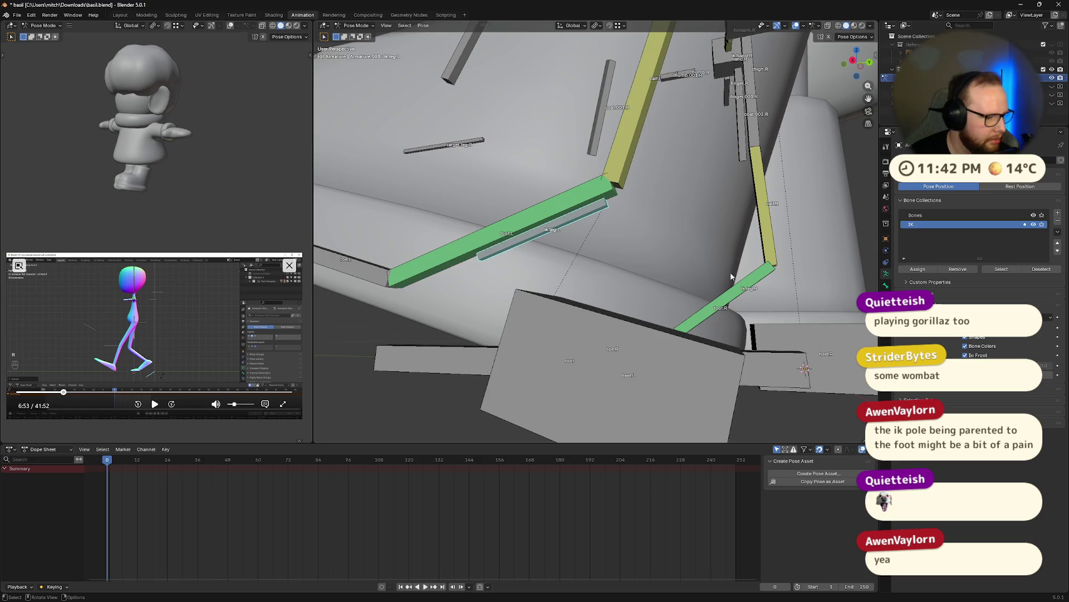
middle_drag(642, 282, 669, 293)
scroll(669, 293, down, 4)
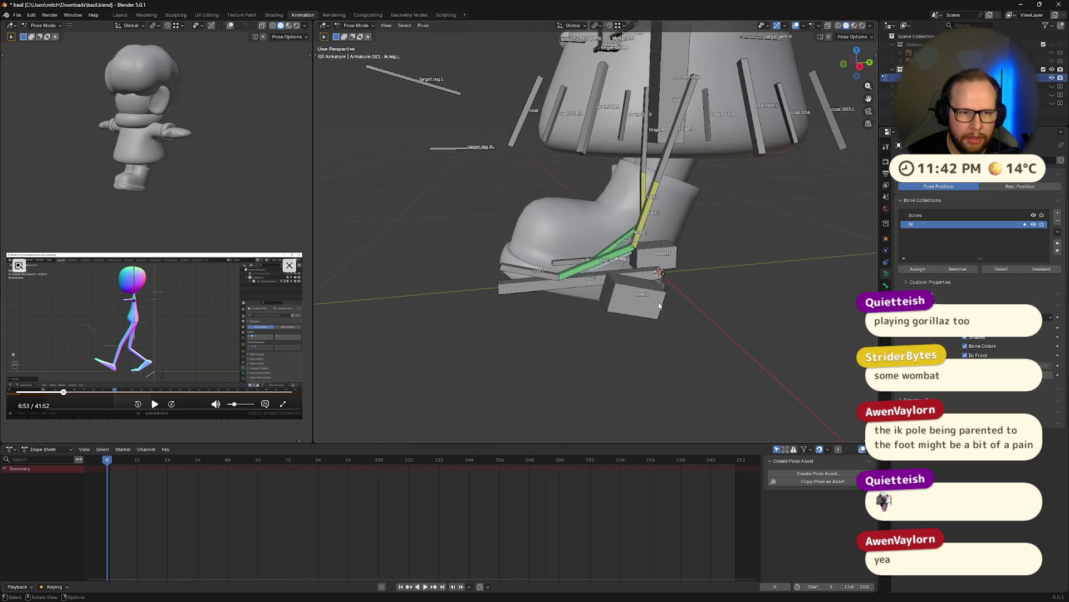
key(g)
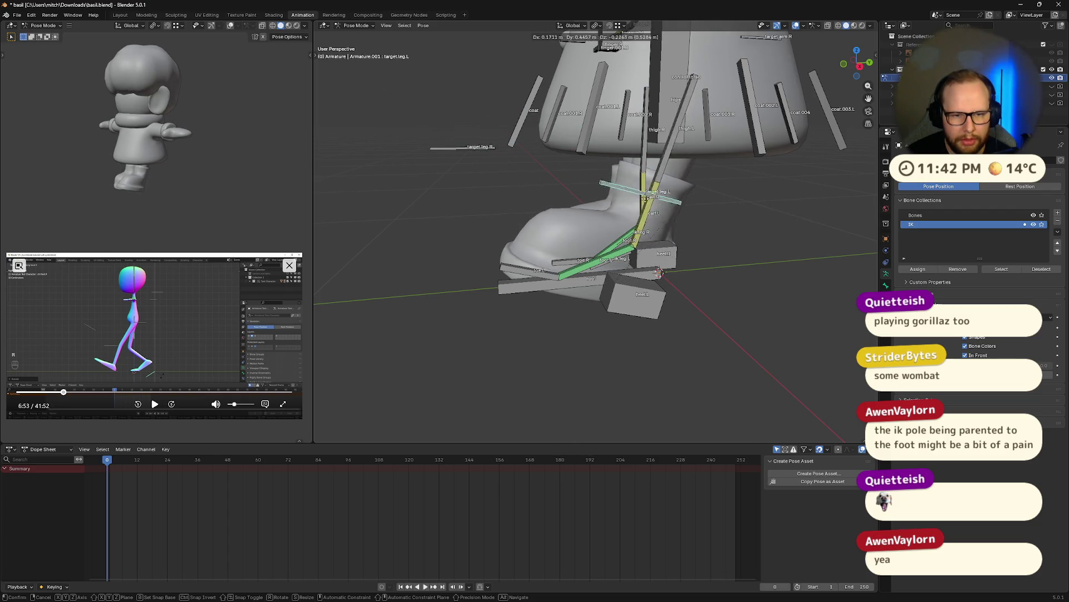
key(Escape)
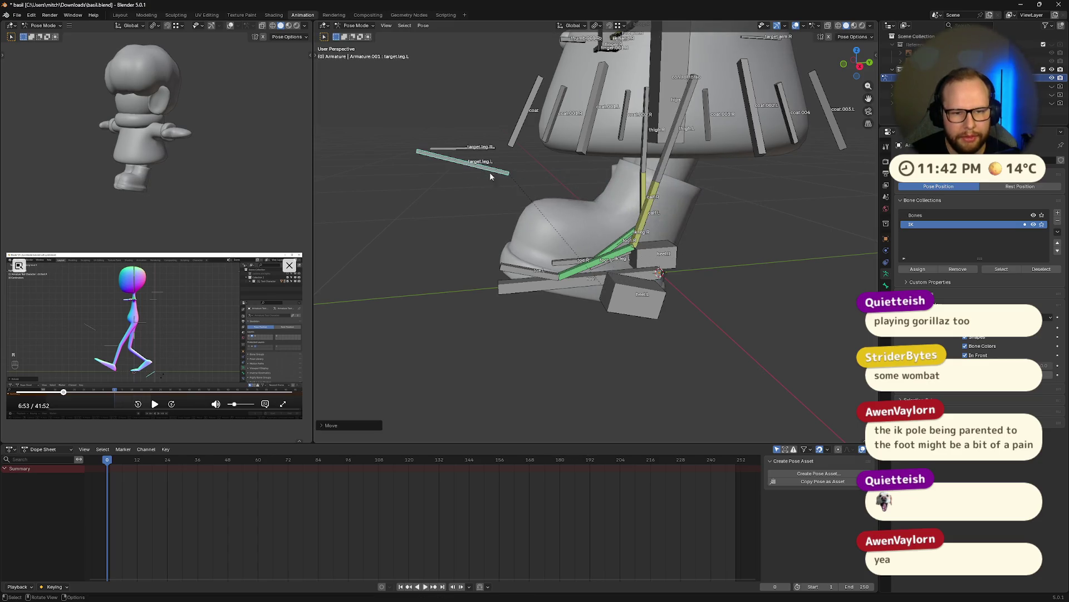
mouse_move(689, 201)
middle_down()
mouse_move(574, 260)
mouse_move(596, 250)
middle_up()
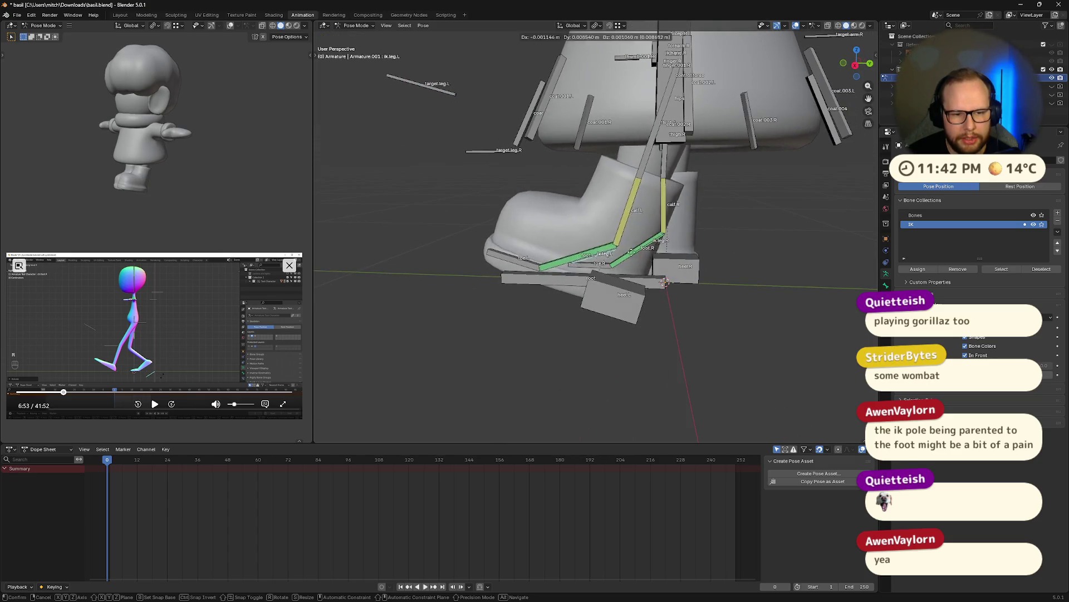
key(g)
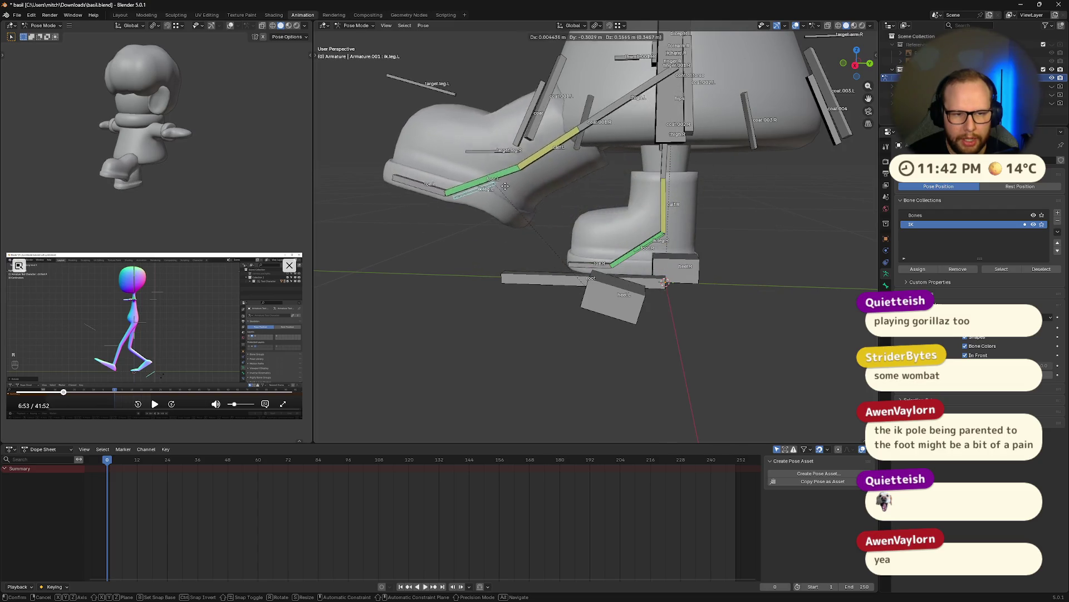
key(Escape)
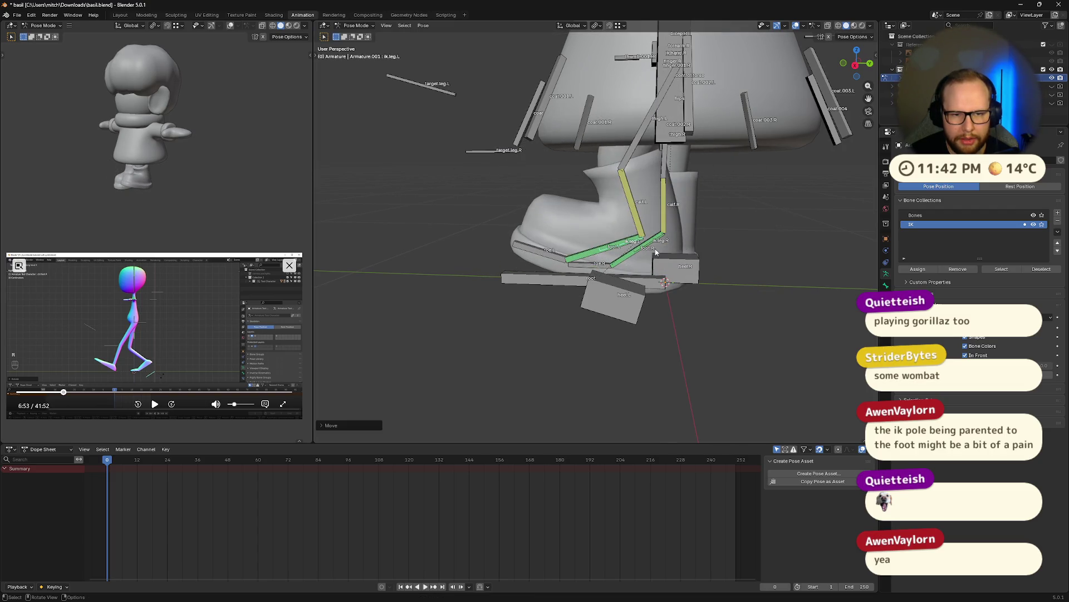
mouse_move(658, 183)
middle_down()
mouse_move(708, 265)
mouse_move(652, 282)
mouse_move(850, 203)
middle_up()
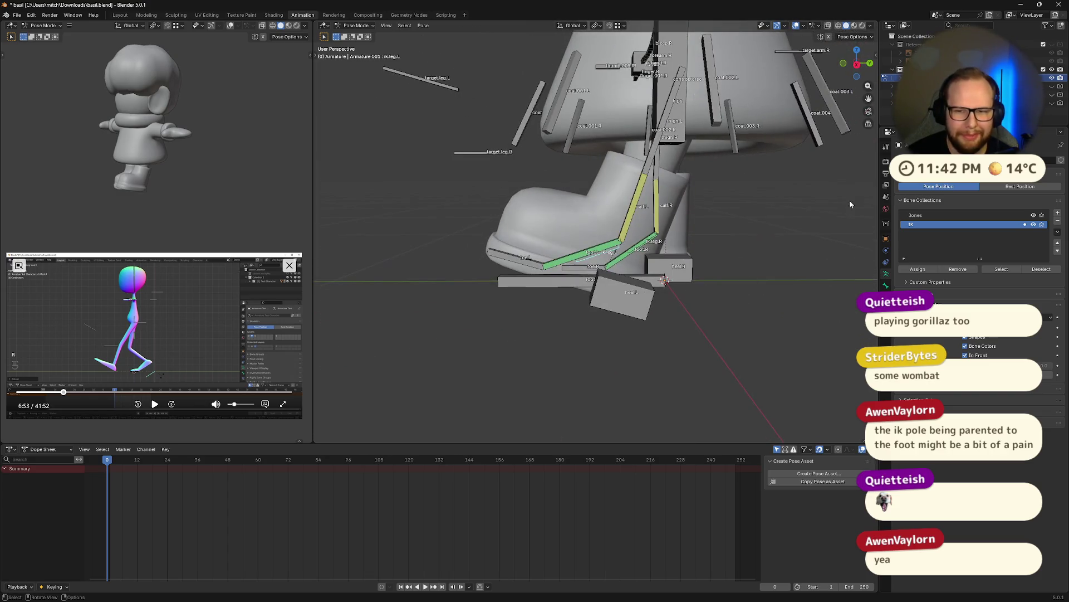
mouse_move(754, 310)
middle_down()
mouse_move(743, 286)
mouse_move(753, 298)
middle_up()
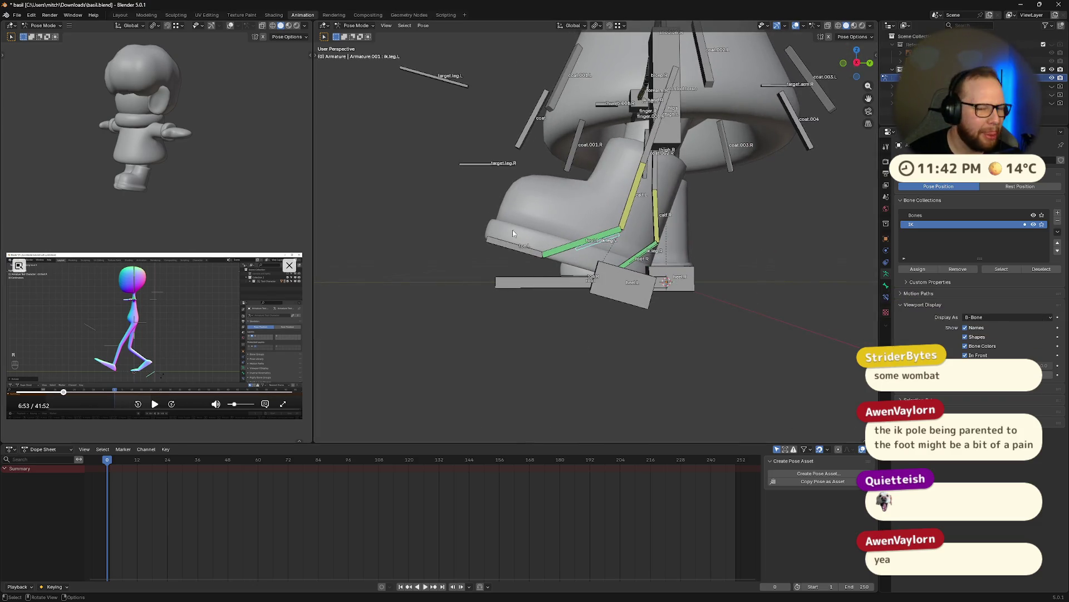
mouse_move(787, 226)
middle_down()
mouse_move(638, 261)
mouse_move(686, 347)
mouse_move(574, 201)
middle_up()
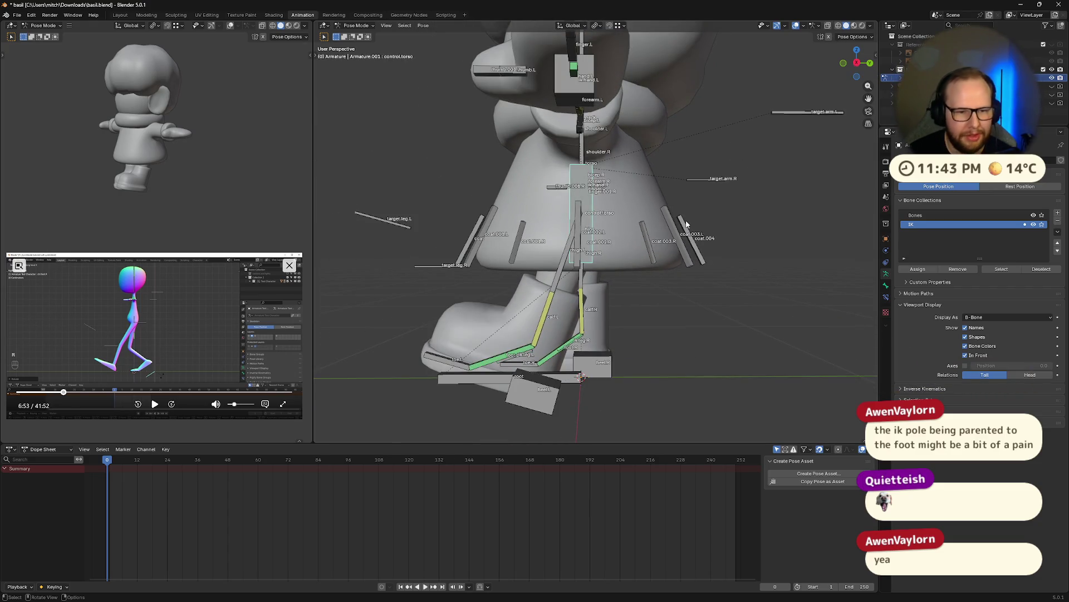
- Tilt the torso forward about its X axis and return to the side view
key(r)
key(x)
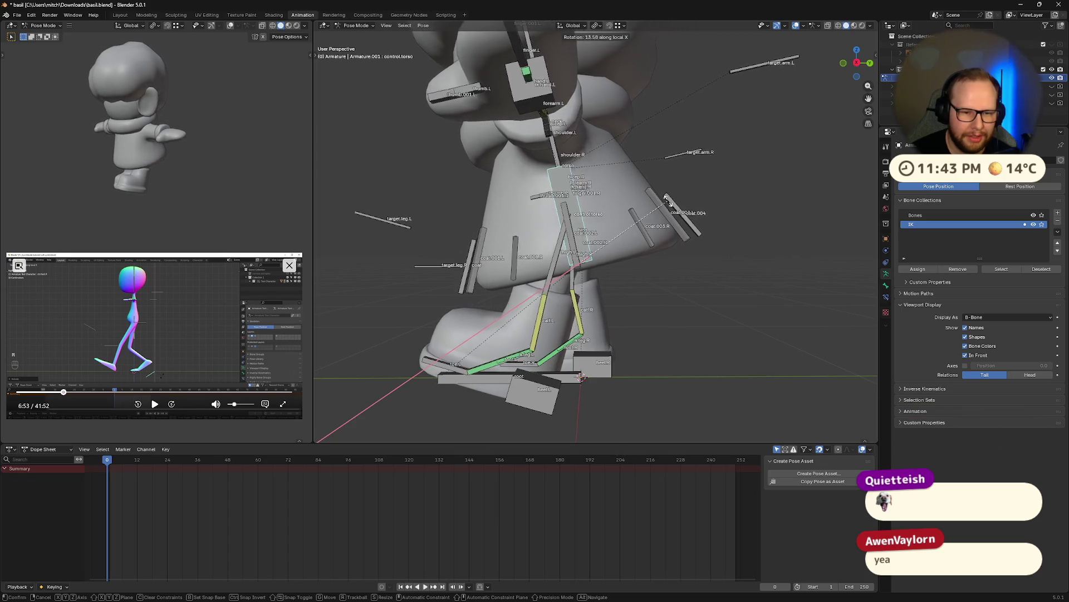
click(667, 201)
scroll(652, 203, down, 3)
scroll(652, 203, up, 3)
mouse_move(653, 203)
middle_down()
mouse_move(651, 269)
mouse_move(628, 265)
middle_up()
click(858, 64)
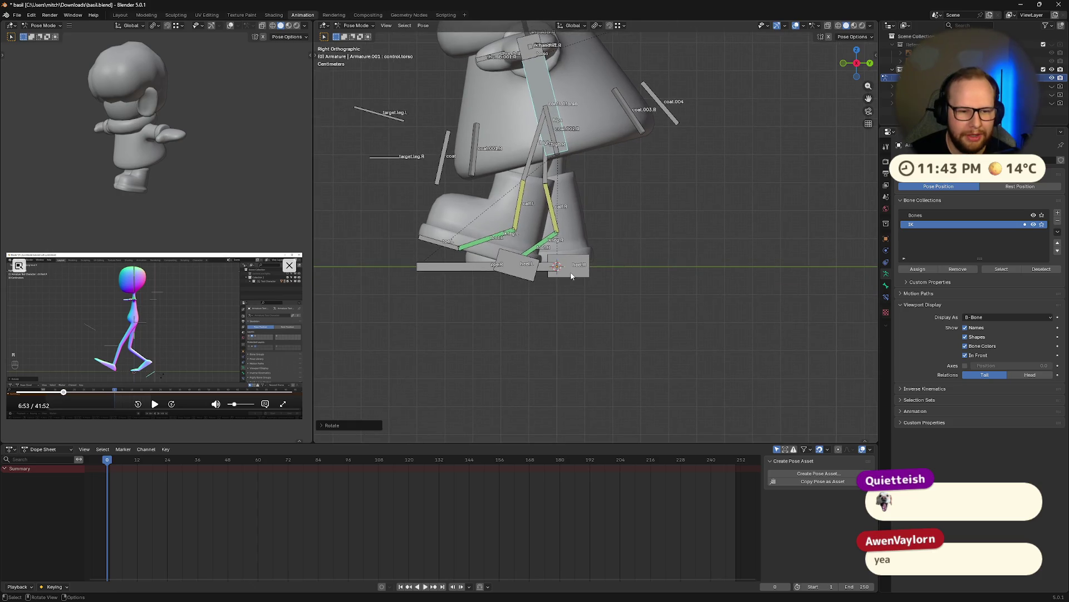
- Raise the heel.R bone behind the body and tilt it
click(574, 267)
key(g)
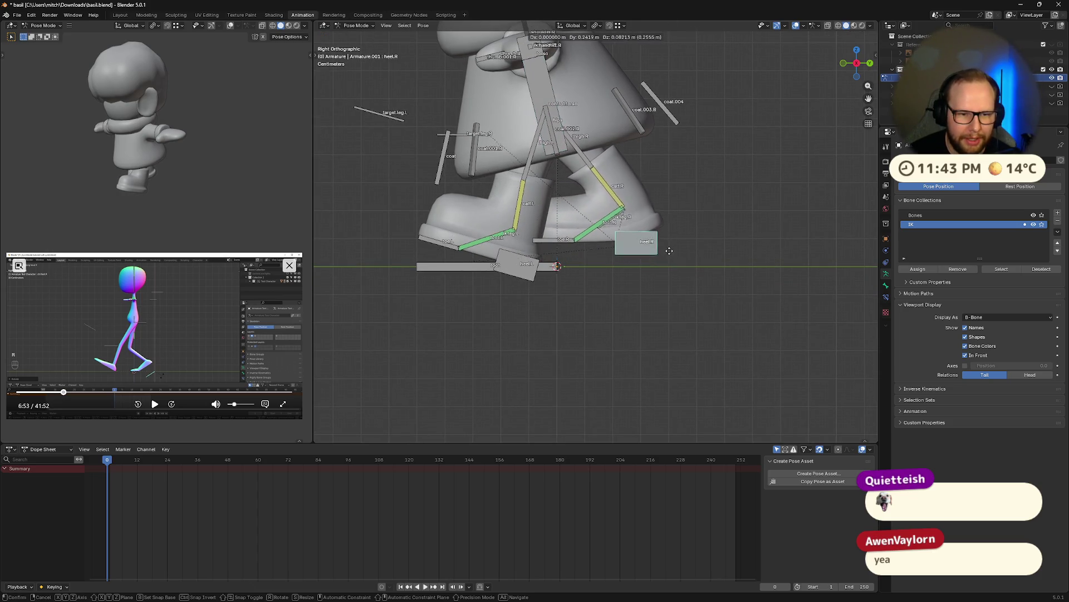
click(676, 242)
key(r)
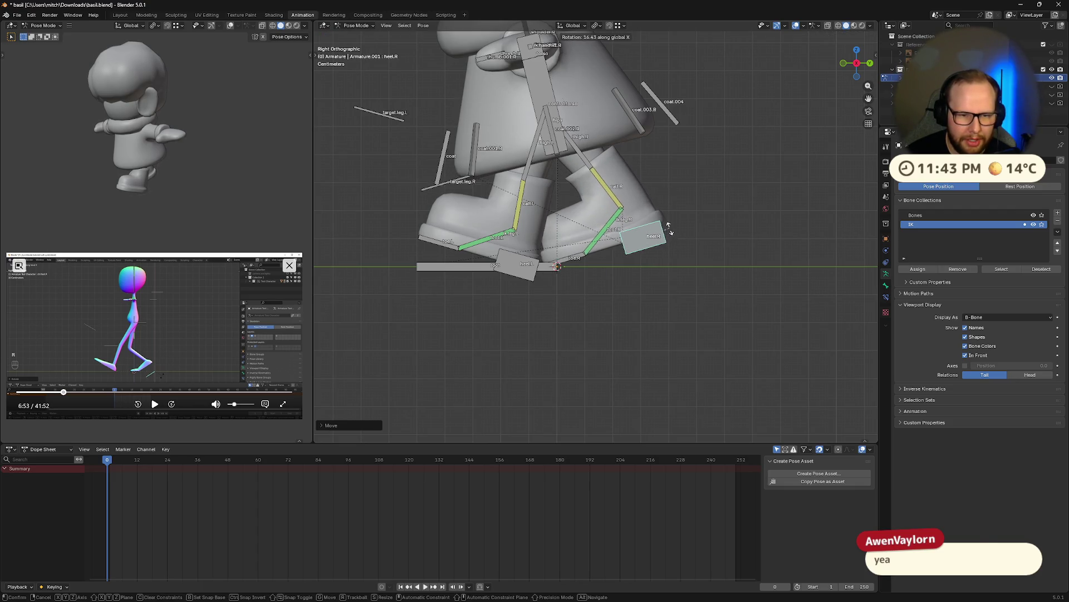
click(667, 225)
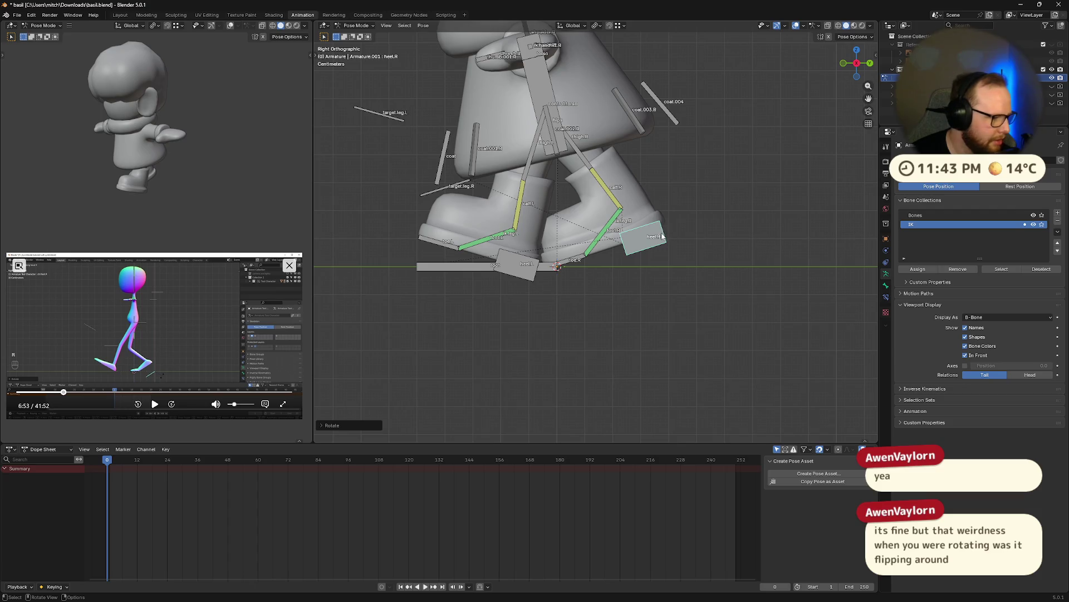
scroll(662, 237, up, 3)
shift+middle_drag(604, 251, 633, 238)
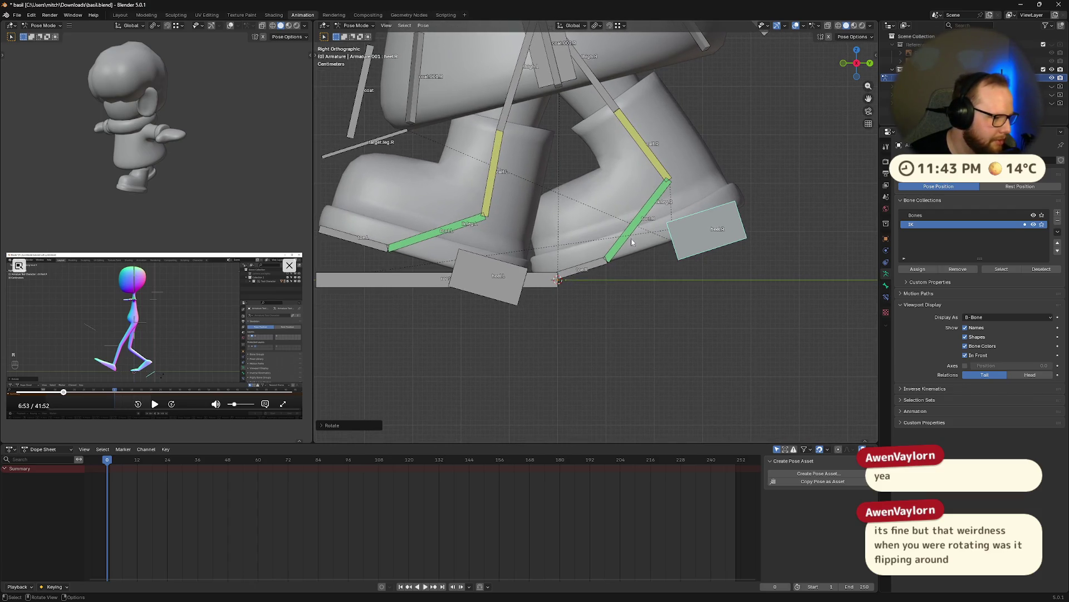
shift+middle_drag(536, 240, 627, 292)
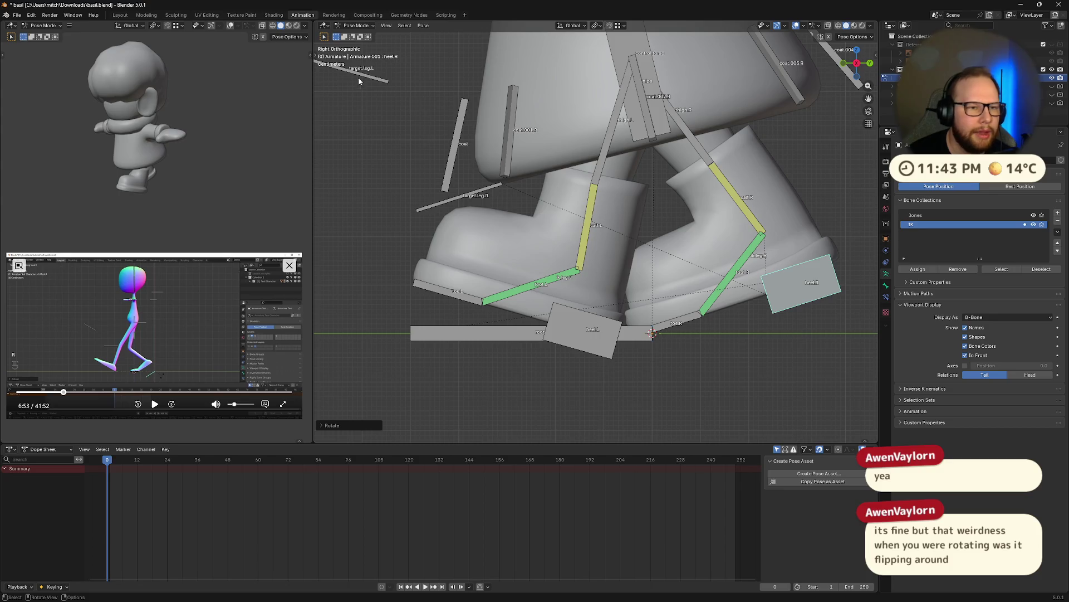
middle_drag(602, 251, 655, 239)
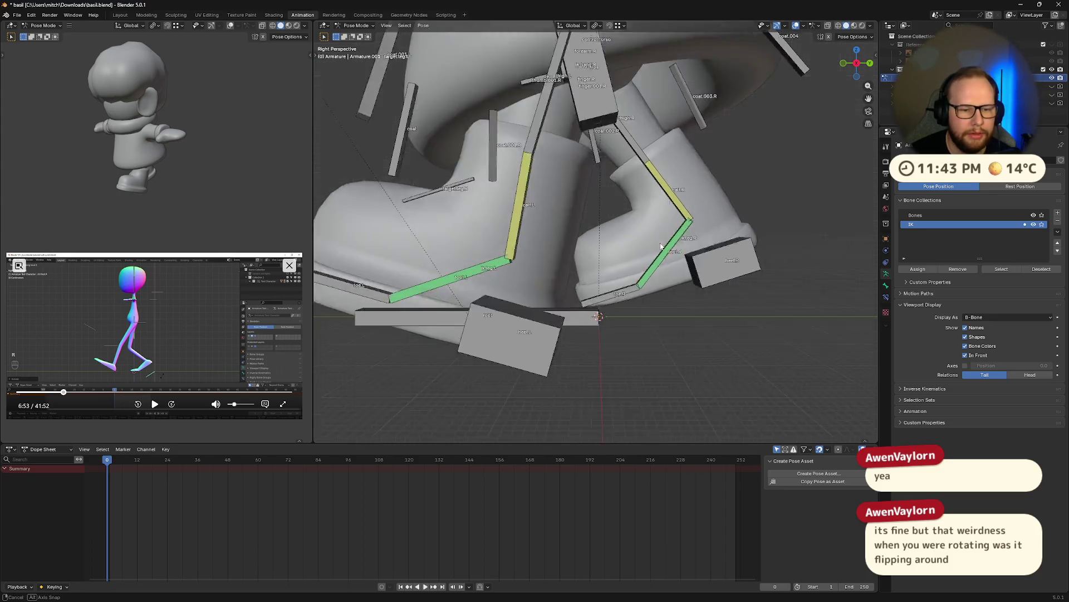
scroll(656, 238, down, 3)
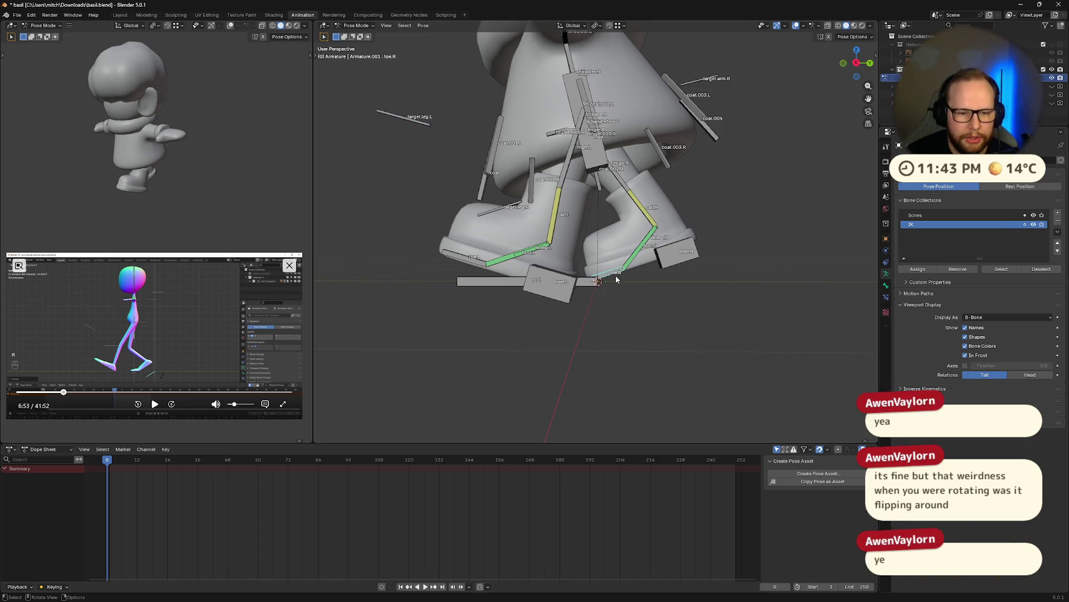
- Tilt the right toe upward and rotate heel.R on its X axis
key(r)
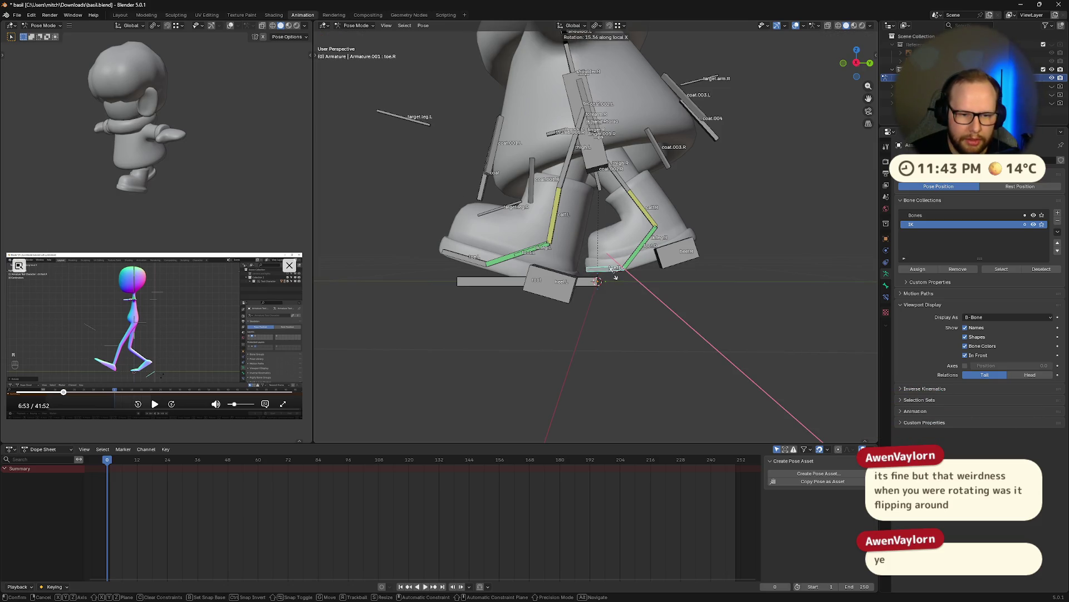
click(614, 277)
click(662, 267)
key(r)
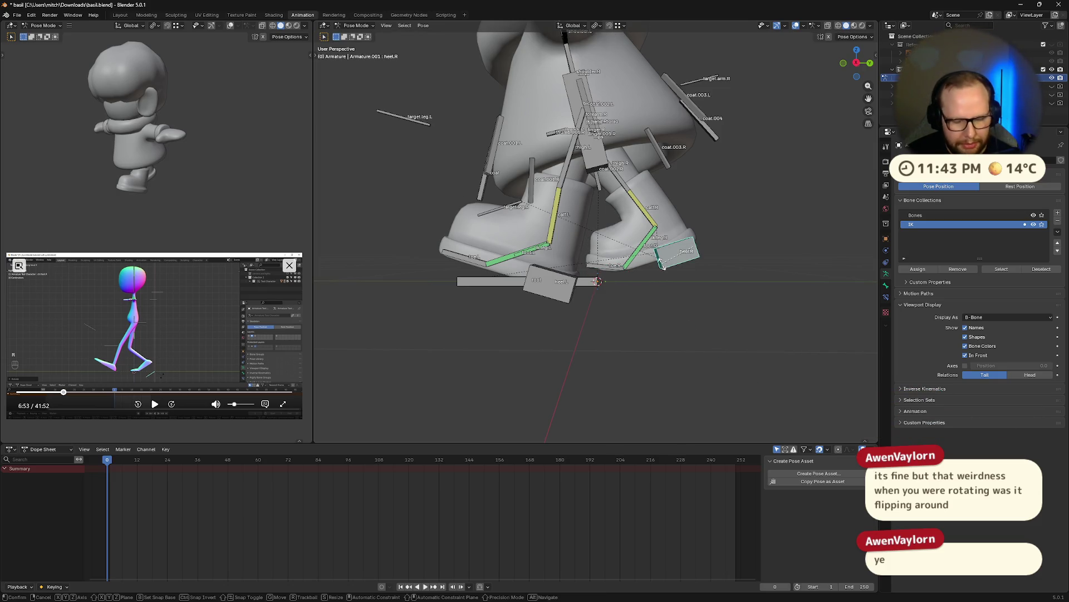
key(x)
click(665, 270)
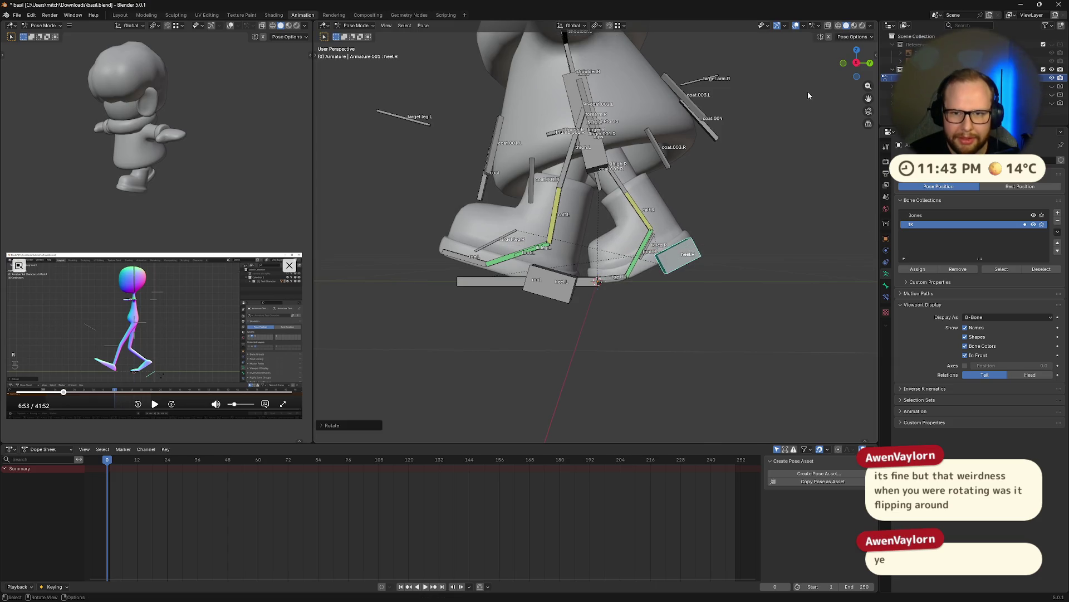
click(870, 62)
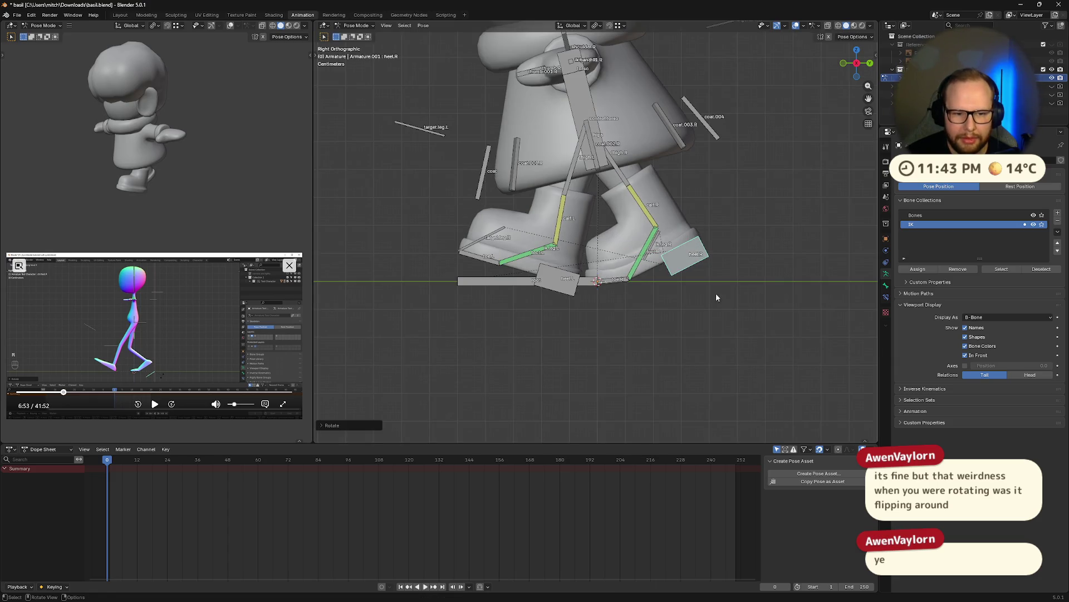
- Give toe.R a further small X-axis rotation so the back foot rolls on the ground
click(609, 283)
key(r)
key(x)
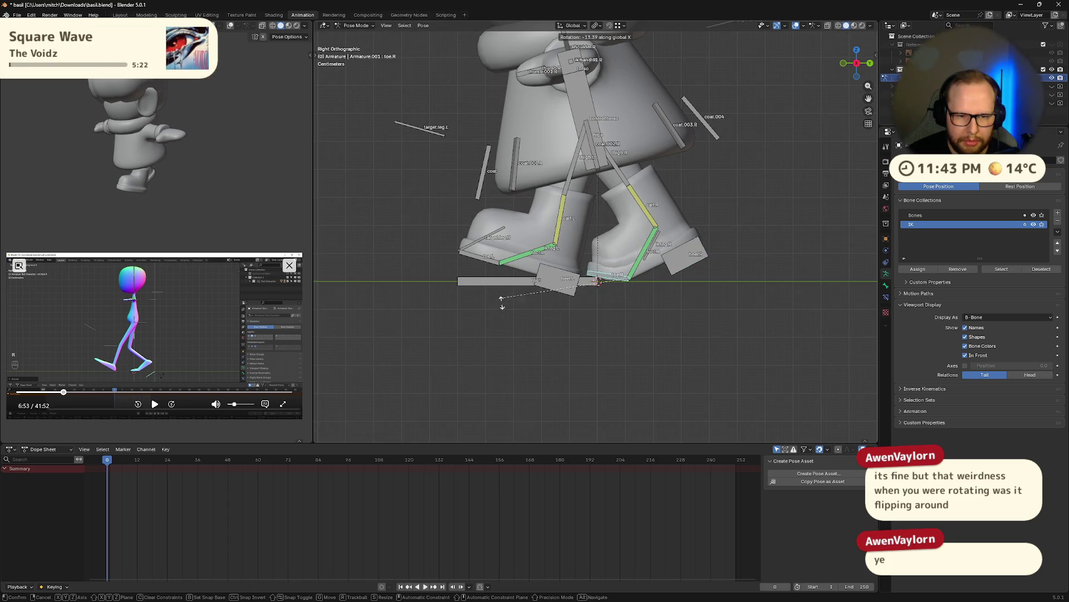
click(631, 236)
scroll(706, 143, down, 4)
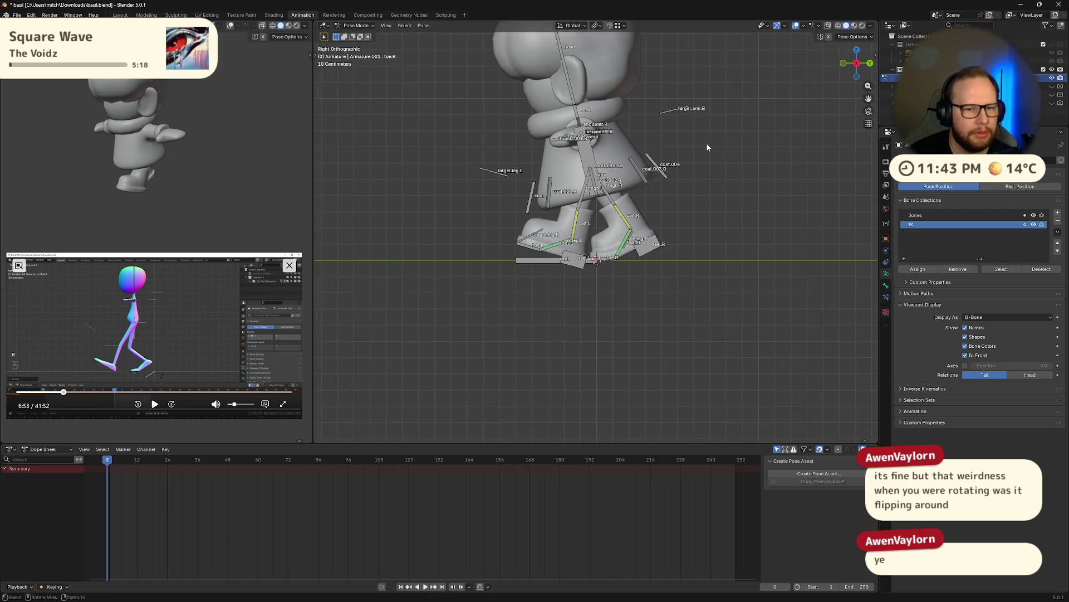
mouse_move(678, 91)
middle_down()
mouse_move(615, 253)
mouse_move(796, 244)
mouse_move(580, 296)
middle_up()
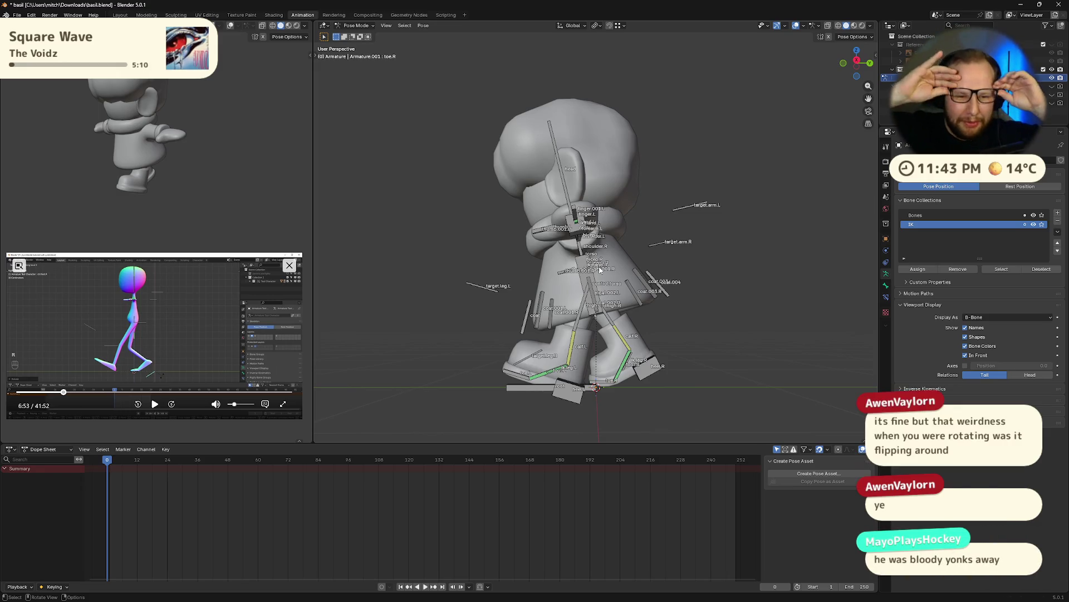
mouse_move(600, 269)
middle_down()
mouse_move(785, 270)
mouse_move(713, 290)
mouse_move(710, 272)
middle_up()
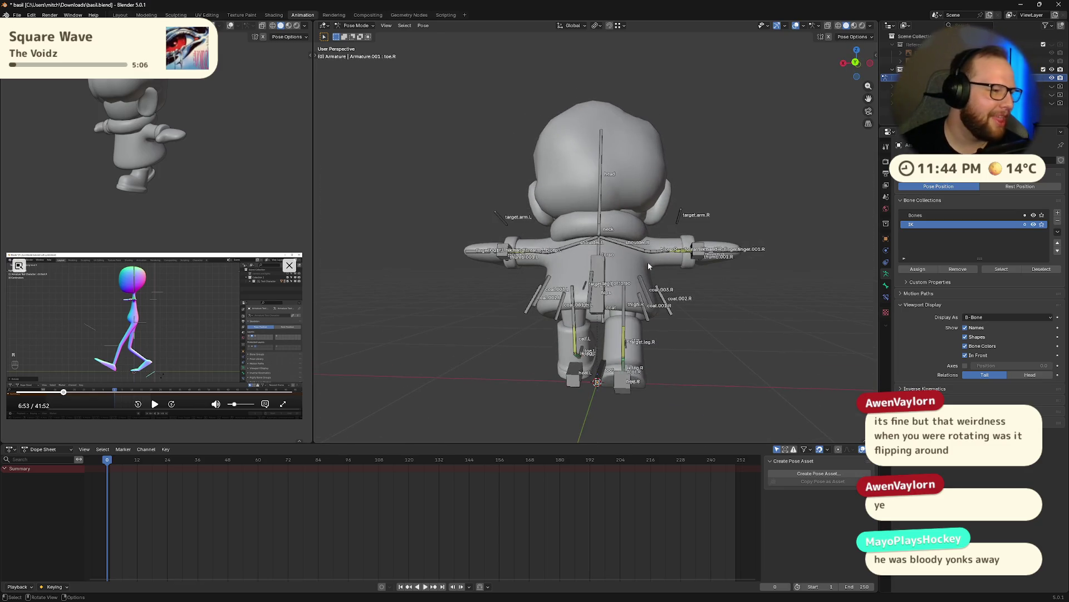
middle_drag(549, 306, 713, 289)
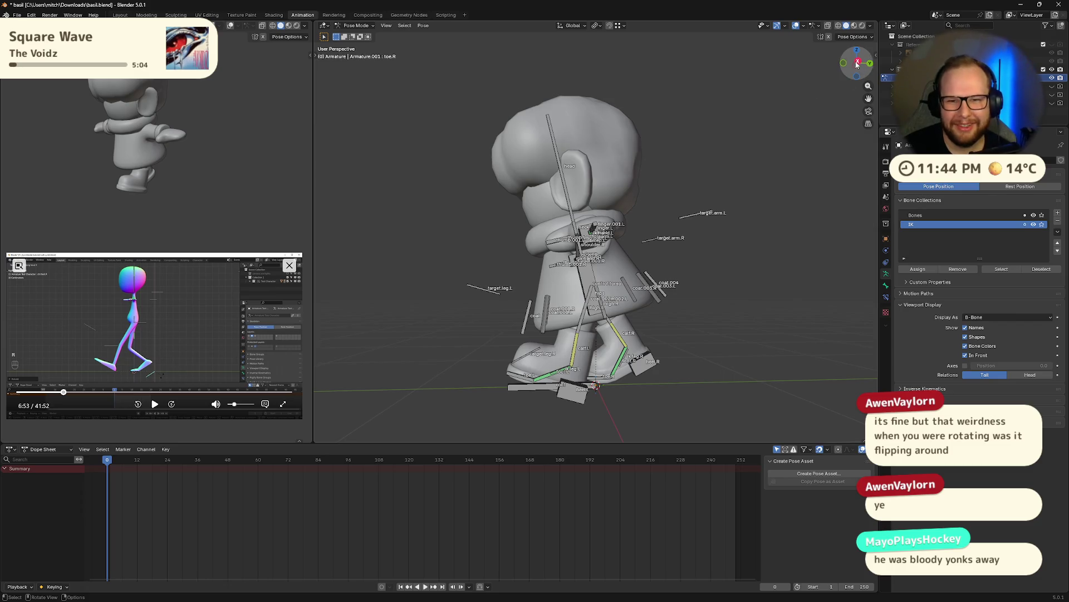
key(KP_3)
scroll(713, 290, up, 3)
scroll(670, 312, down, 1)
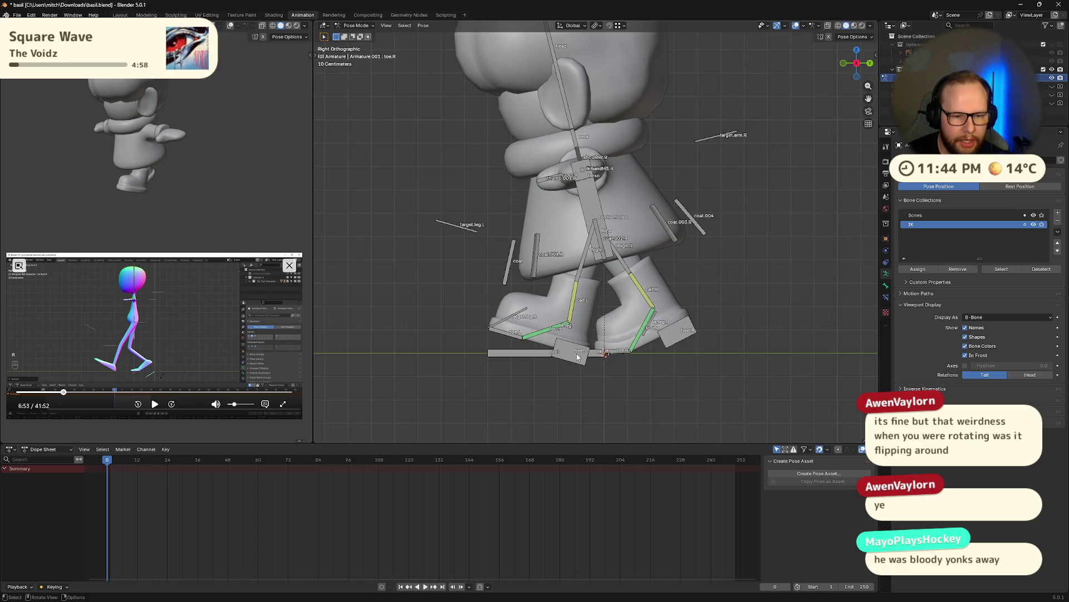
- Nudge the left heel's rotation, then grab heel.R and lift the right foot higher and forward
key(r)
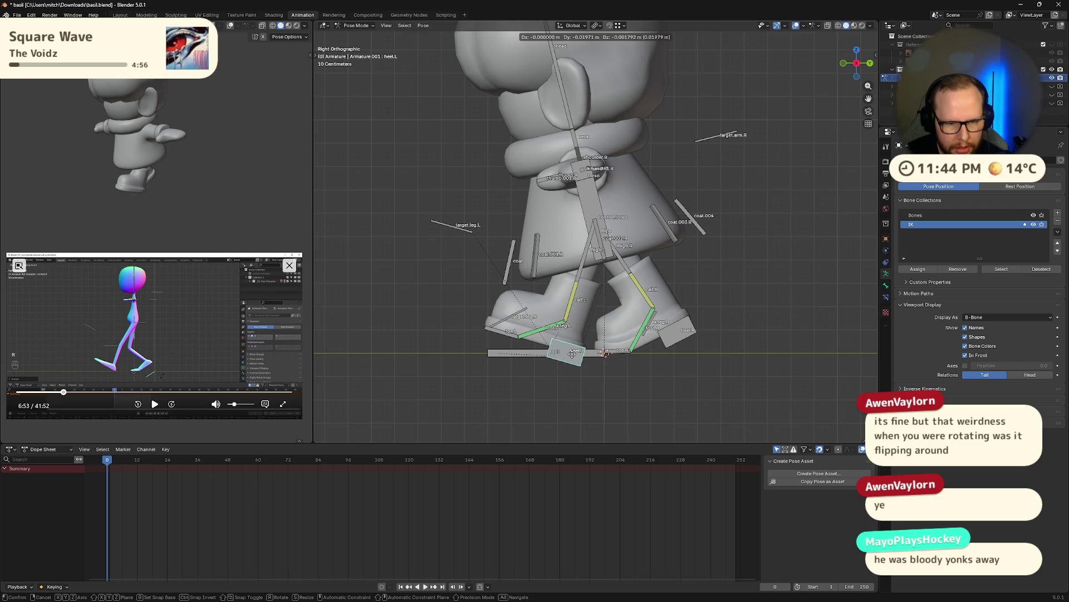
click(709, 318)
click(683, 336)
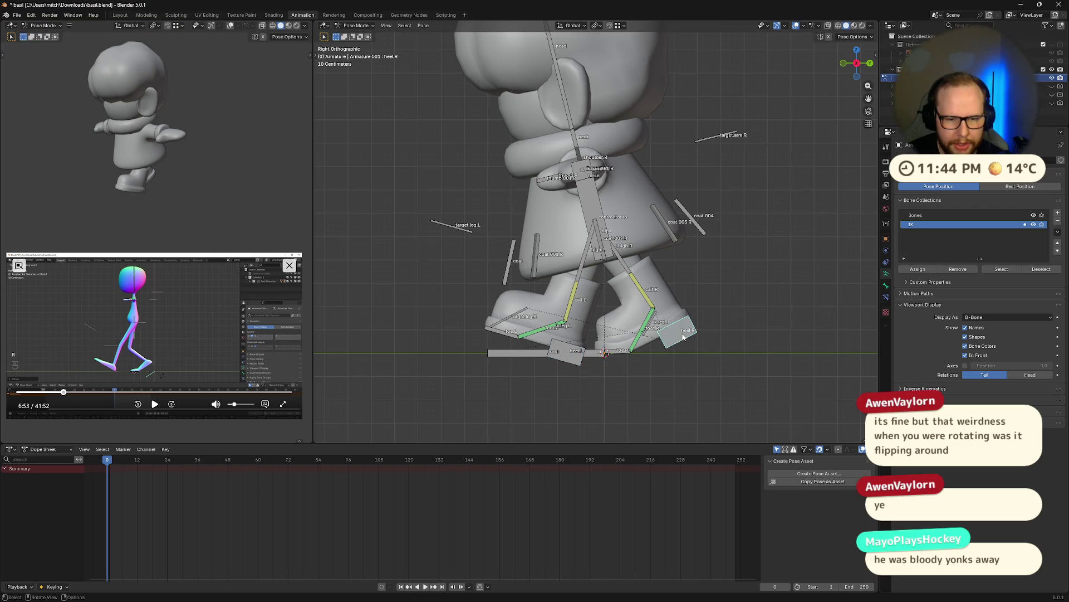
key(g)
click(672, 322)
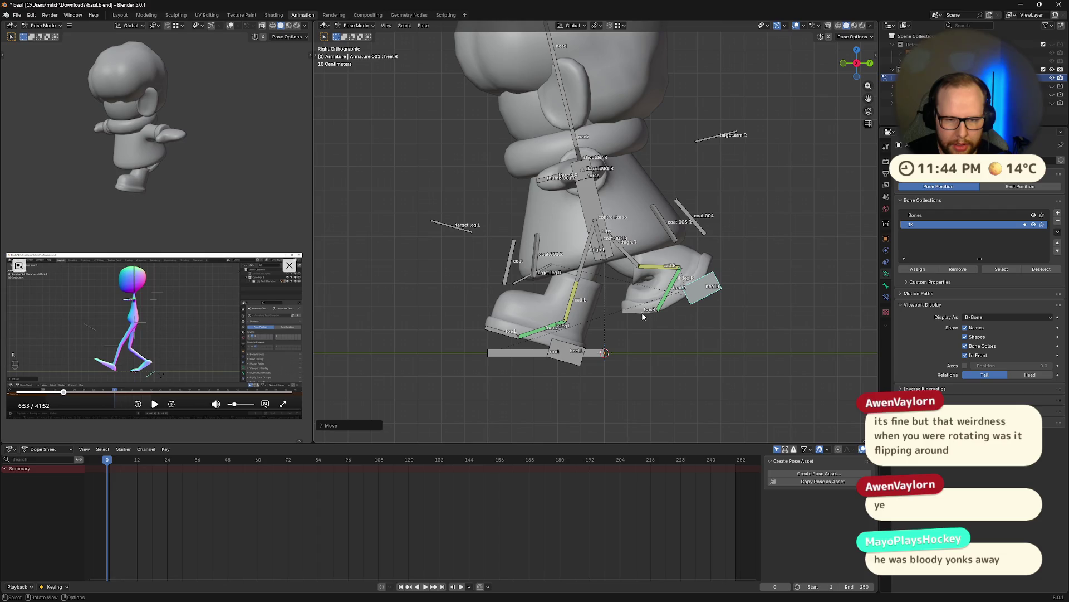
- Swing and tilt the right foot with alternating X-axis rotations and small moves of heel.R
key(r)
key(x)
key(x)
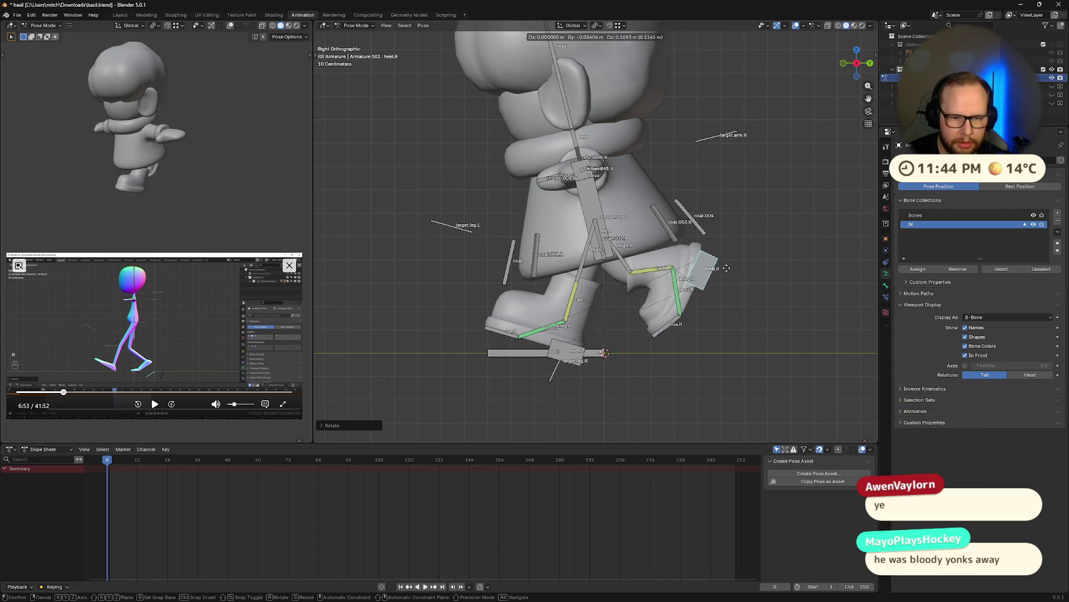
click(730, 270)
key(r)
key(x)
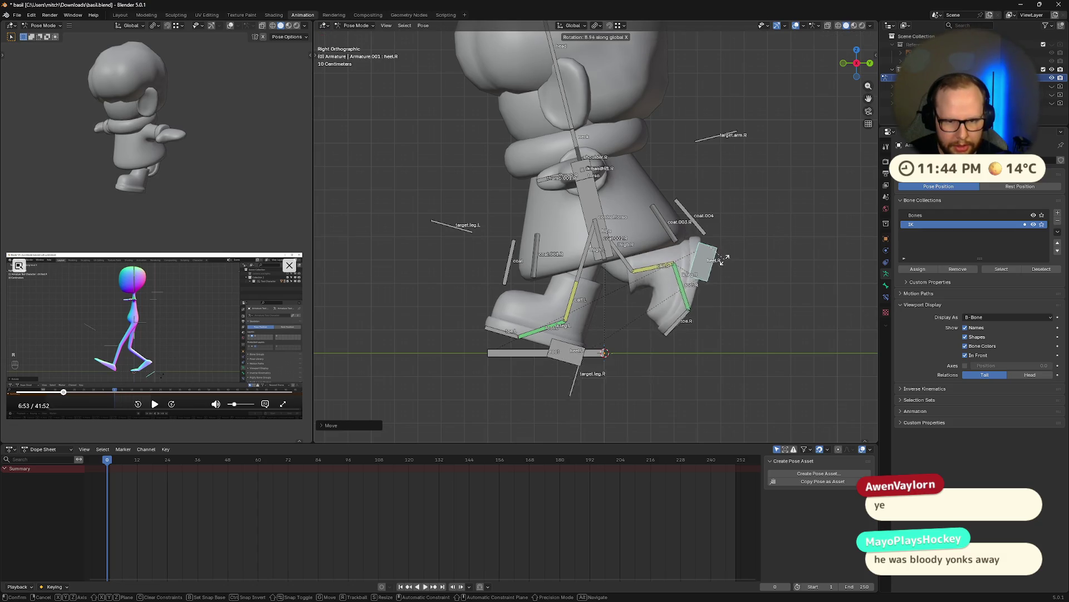
click(734, 260)
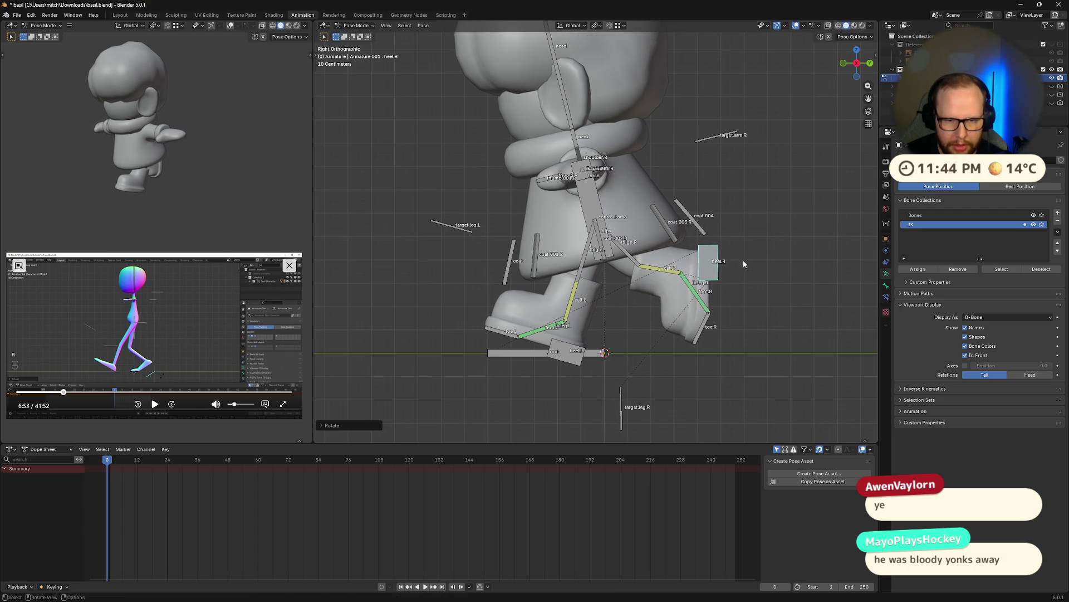
key(g)
click(716, 245)
key(r)
key(x)
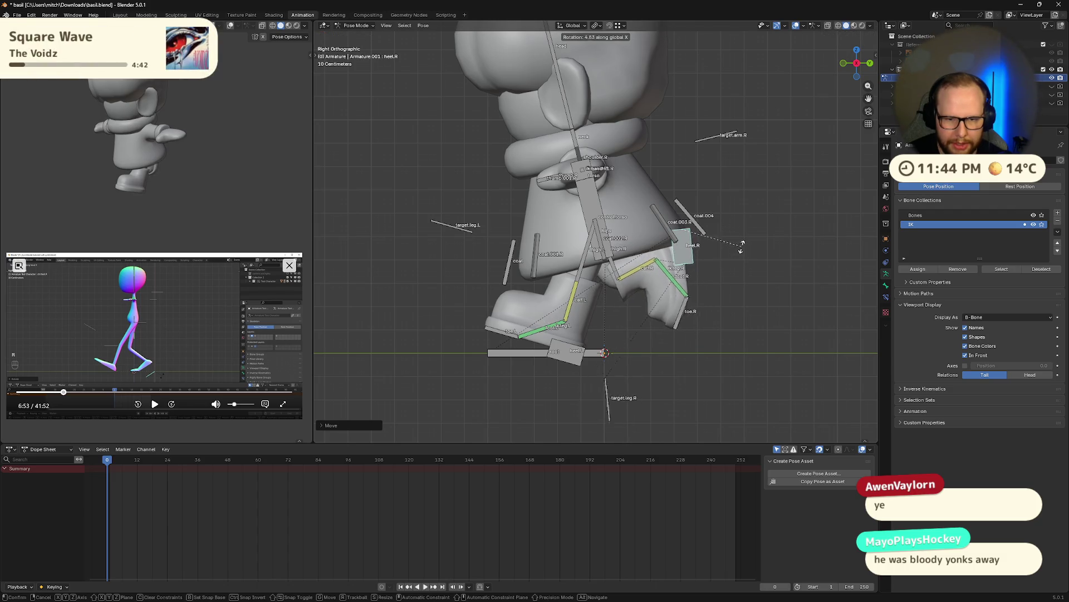
click(711, 224)
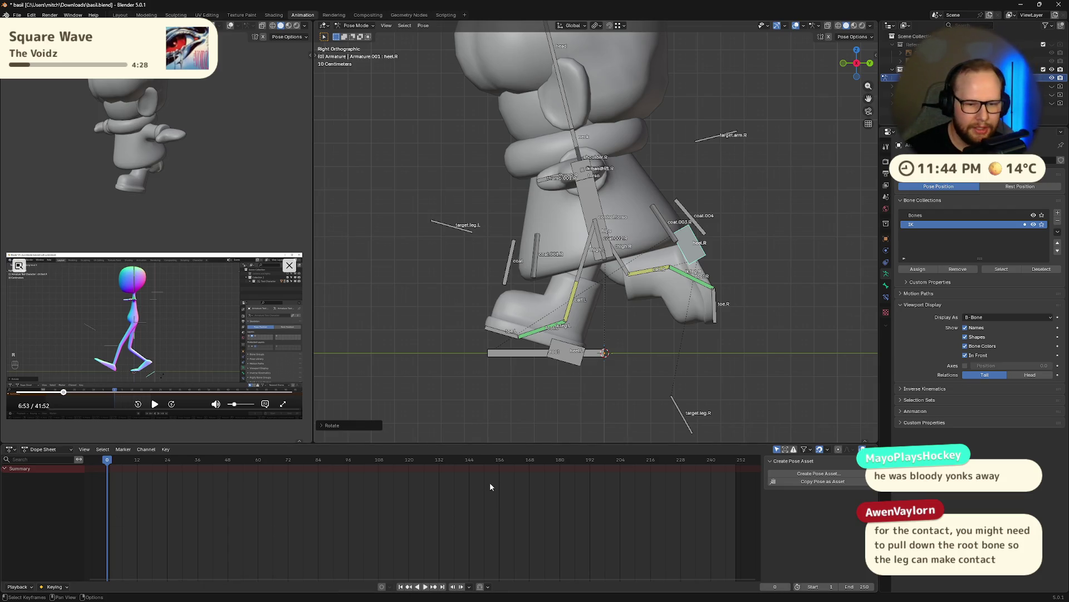
- Select the root bone, orbit in toward the character's feet, and save the file
click(514, 358)
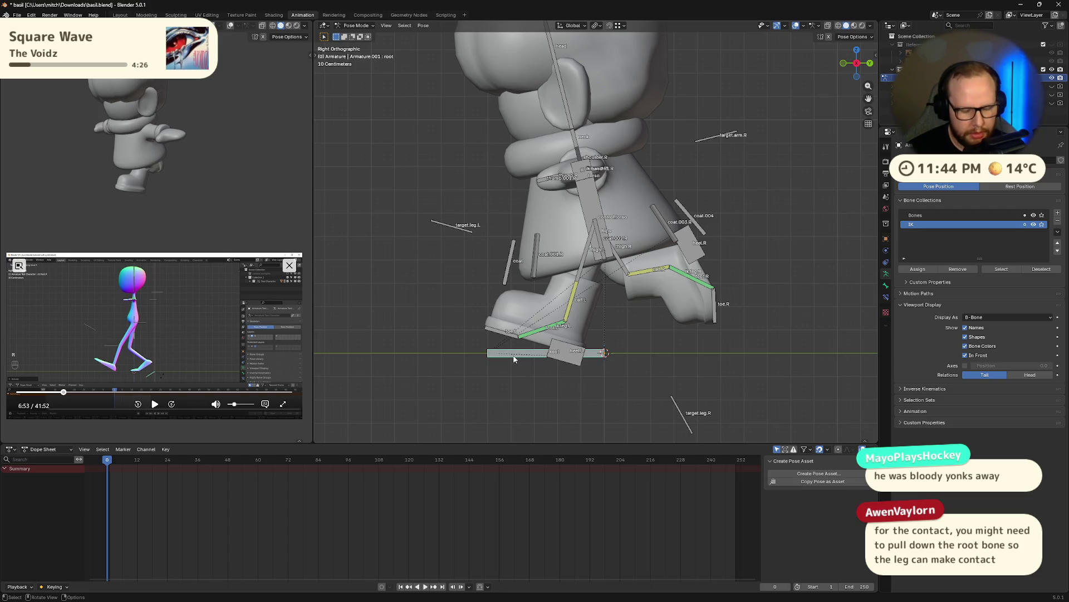
mouse_move(514, 358)
shift+middle_down()
mouse_move(595, 402)
mouse_move(622, 279)
shift+middle_up()
scroll(633, 238, up, 5)
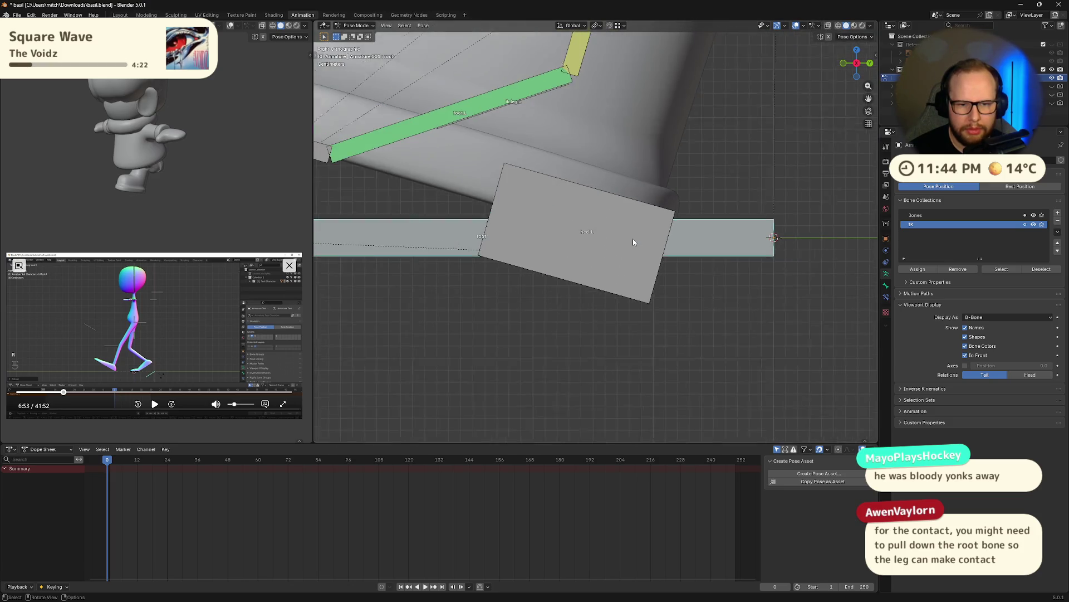
scroll(633, 239, down, 3)
scroll(632, 245, down, 1)
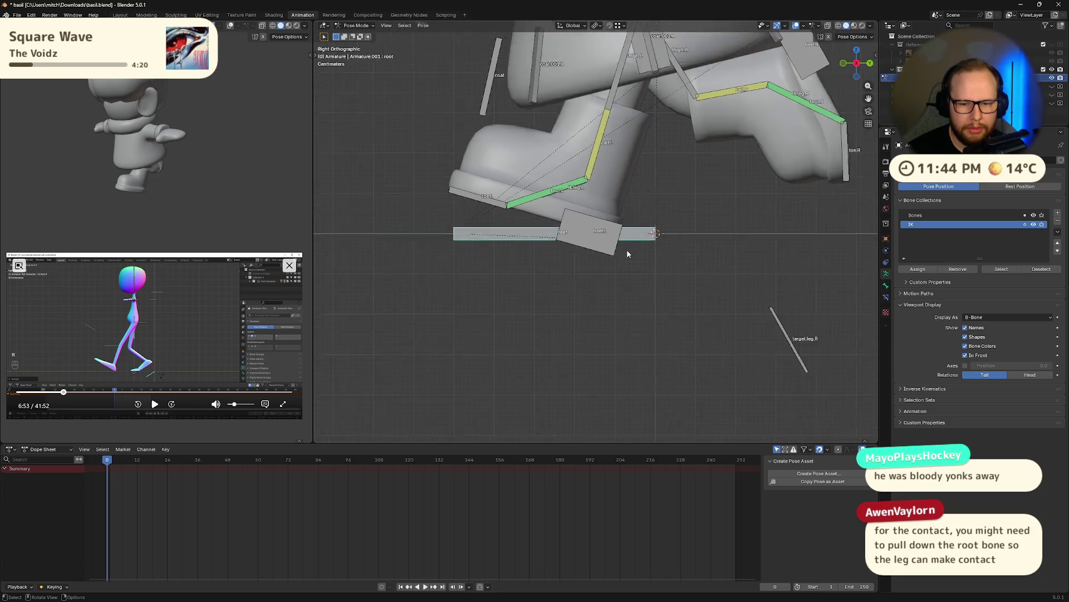
scroll(627, 249, down, 3)
mouse_move(573, 263)
middle_down()
mouse_move(616, 255)
mouse_move(660, 111)
middle_up()
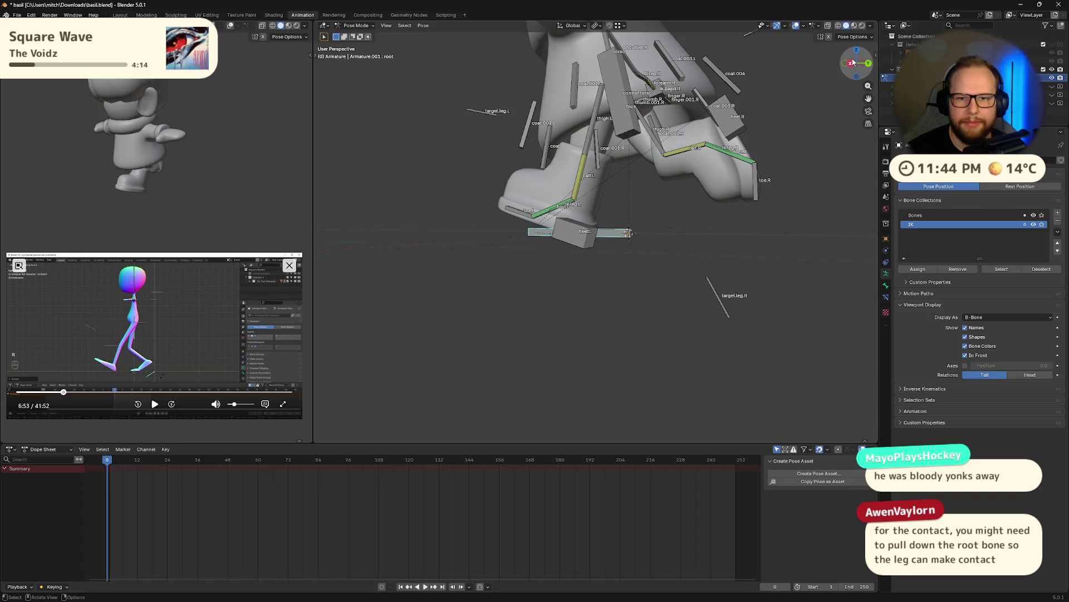
scroll(572, 242, up, 4)
scroll(571, 241, up, 3)
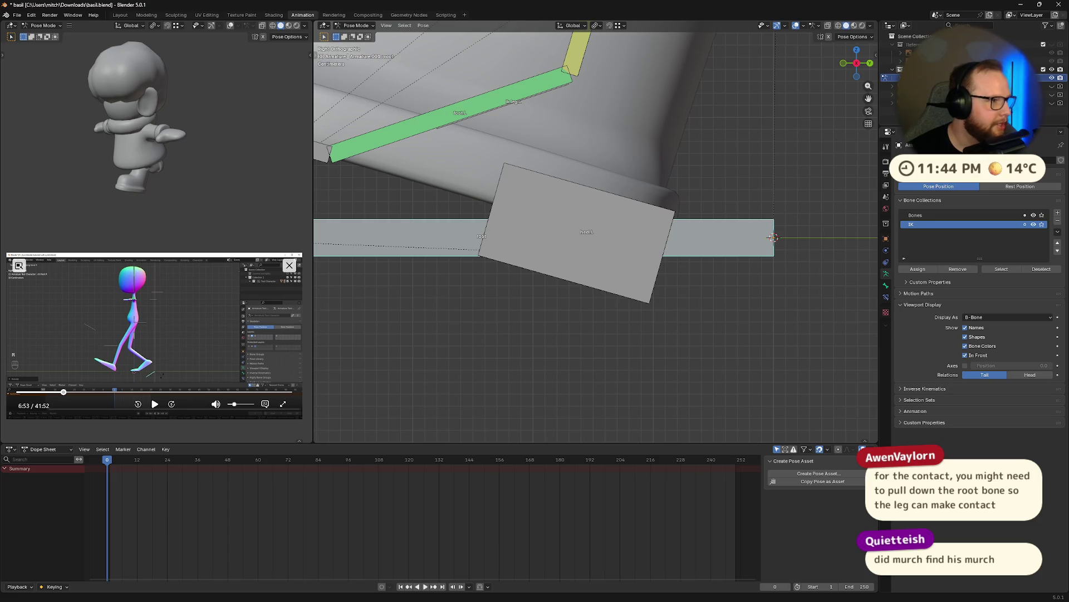
key(ctrl+s)
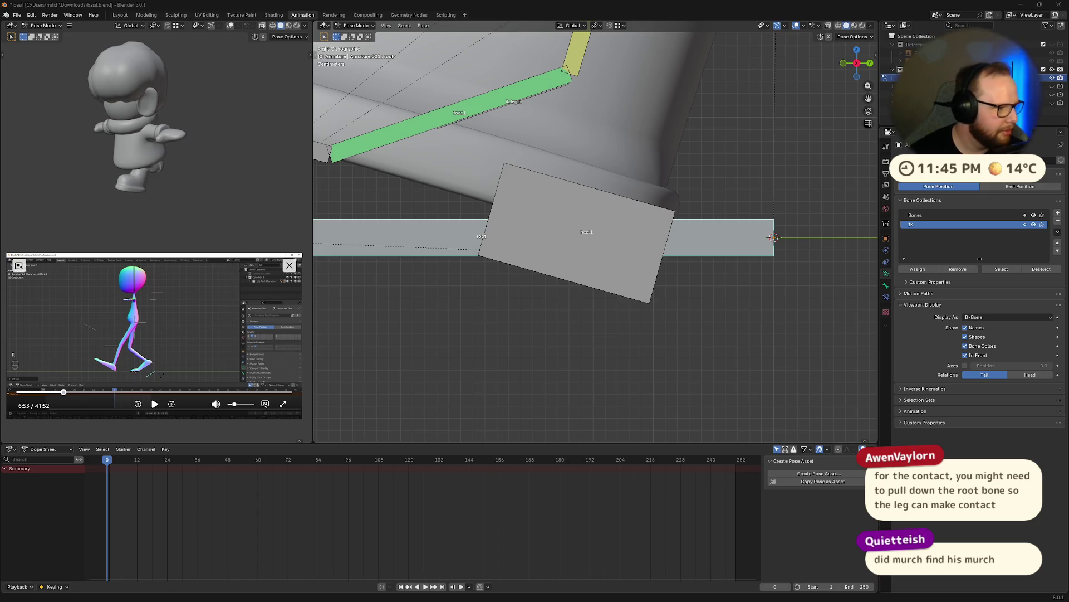
scroll(671, 262, down, 2)
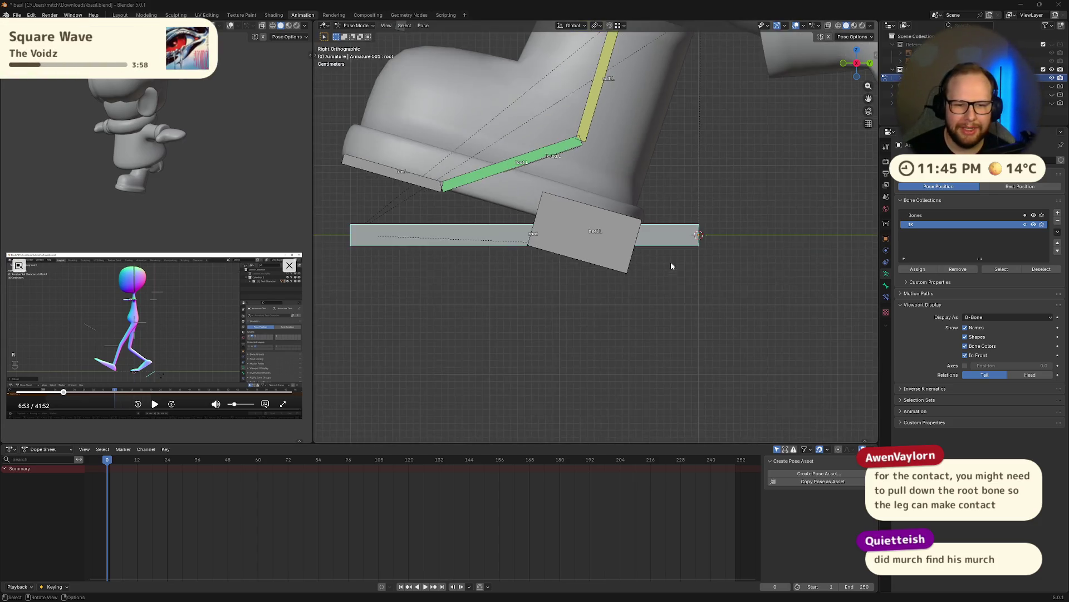
scroll(577, 258, down, 5)
- Select heel.L and frame both legs and the coat in a slightly tilted Right Orthographic view
click(584, 240)
mouse_move(690, 254)
middle_down()
mouse_move(511, 262)
mouse_move(696, 260)
middle_up()
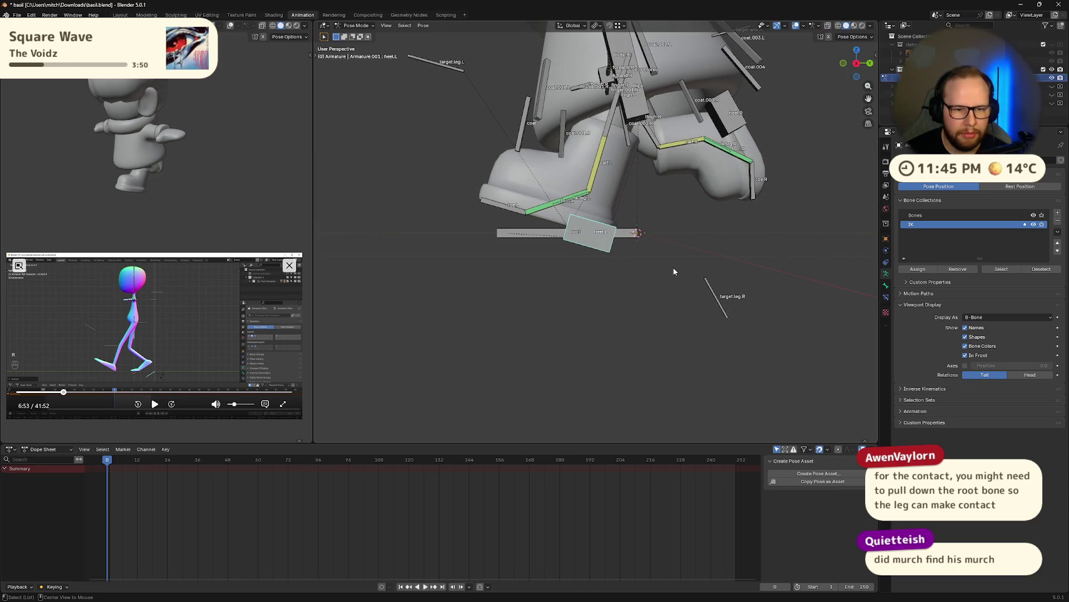
scroll(710, 187, up, 5)
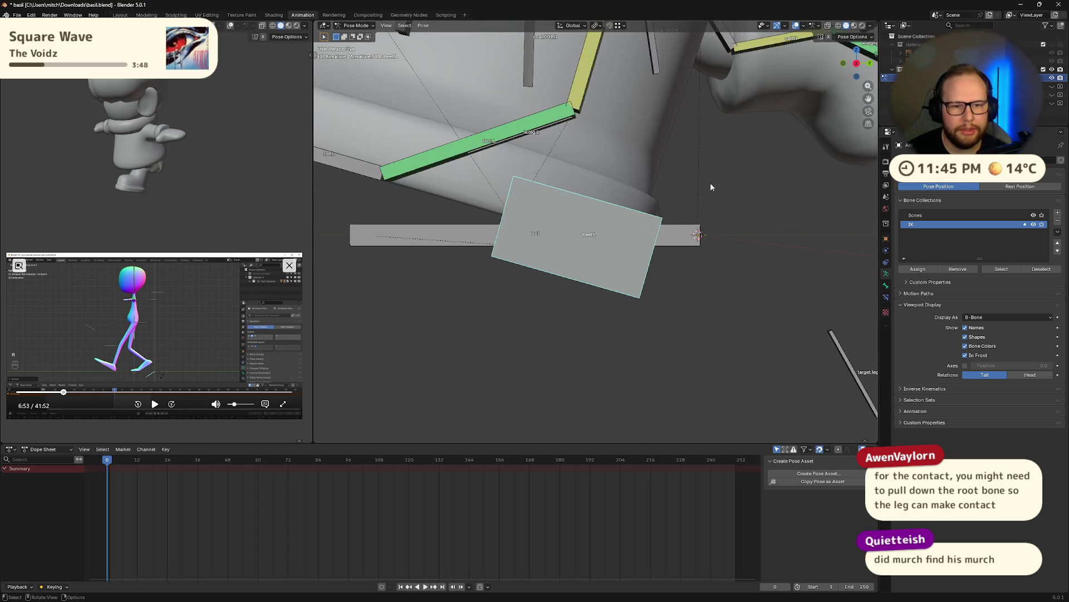
middle_drag(712, 186, 687, 221)
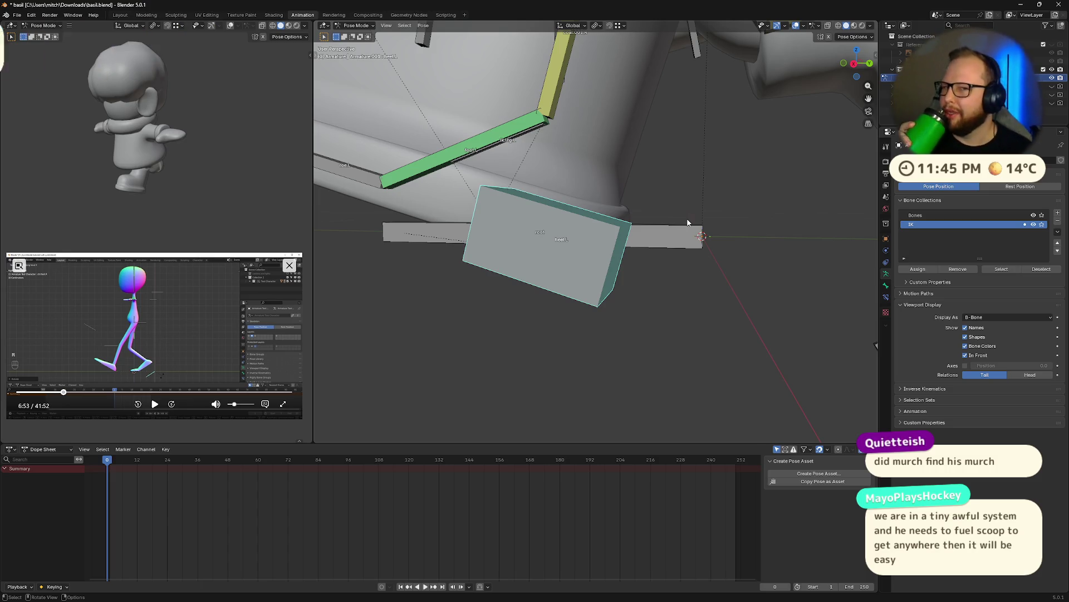
key(KP_3)
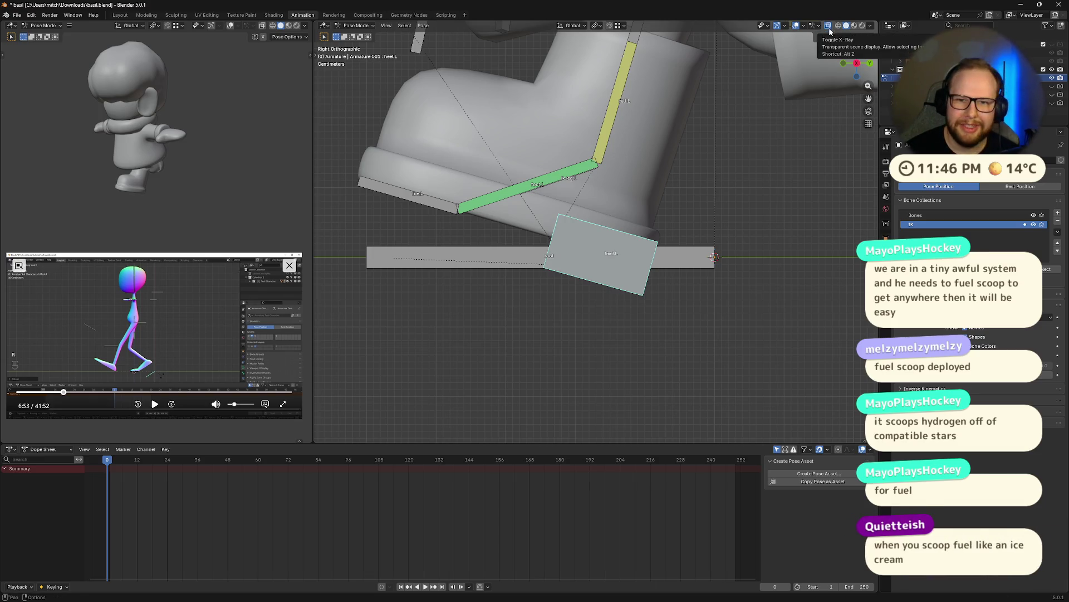
mouse_move(762, 281)
shift+middle_down()
mouse_move(767, 269)
mouse_move(659, 281)
shift+middle_up()
key(KP_8)
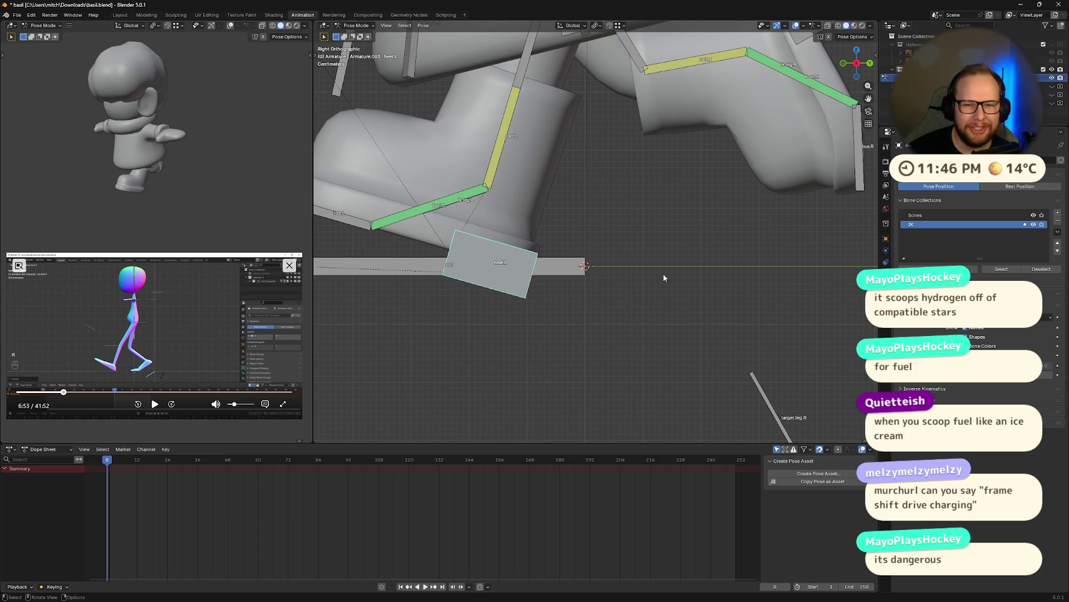
scroll(721, 165, down, 4)
shift+middle_drag(686, 183, 632, 242)
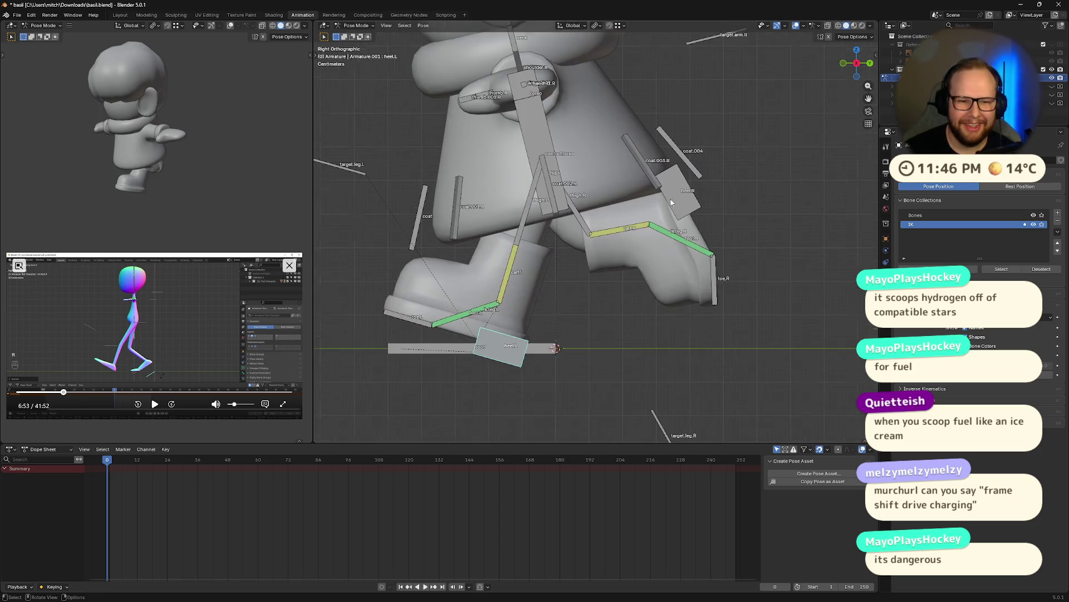
- Rotate coat.004 near-horizontal around local X and lift it slightly along Z
click(633, 242)
key(r)
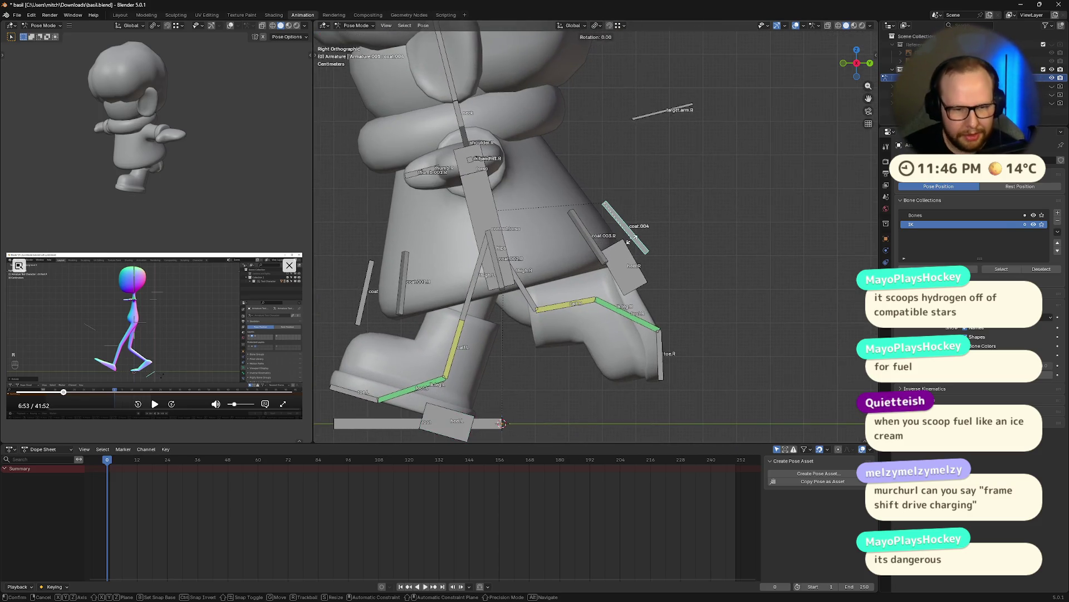
key(x)
key(x)
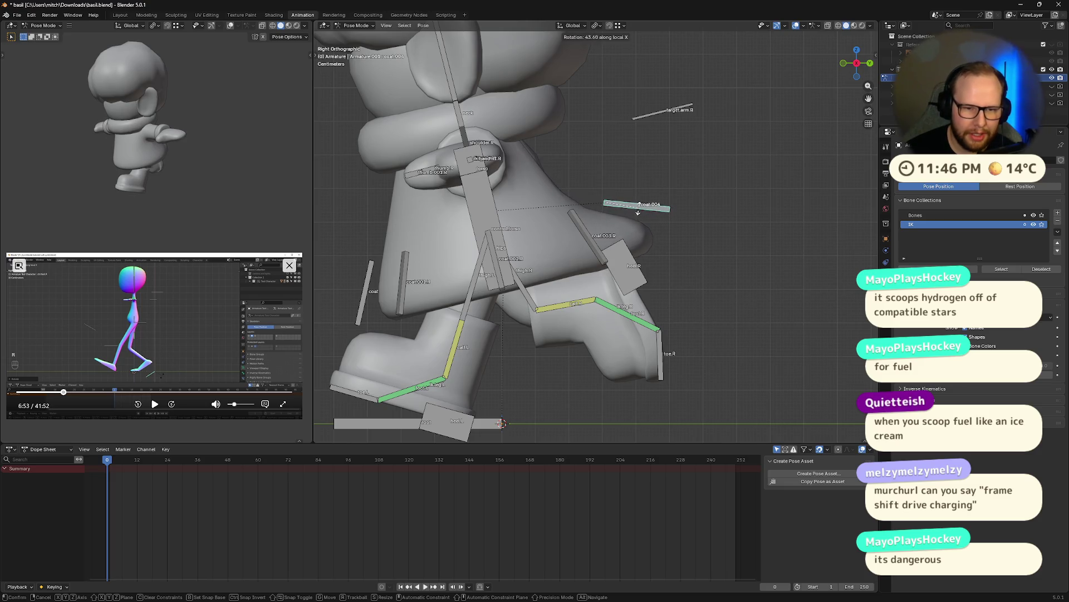
click(639, 212)
key(g)
key(z)
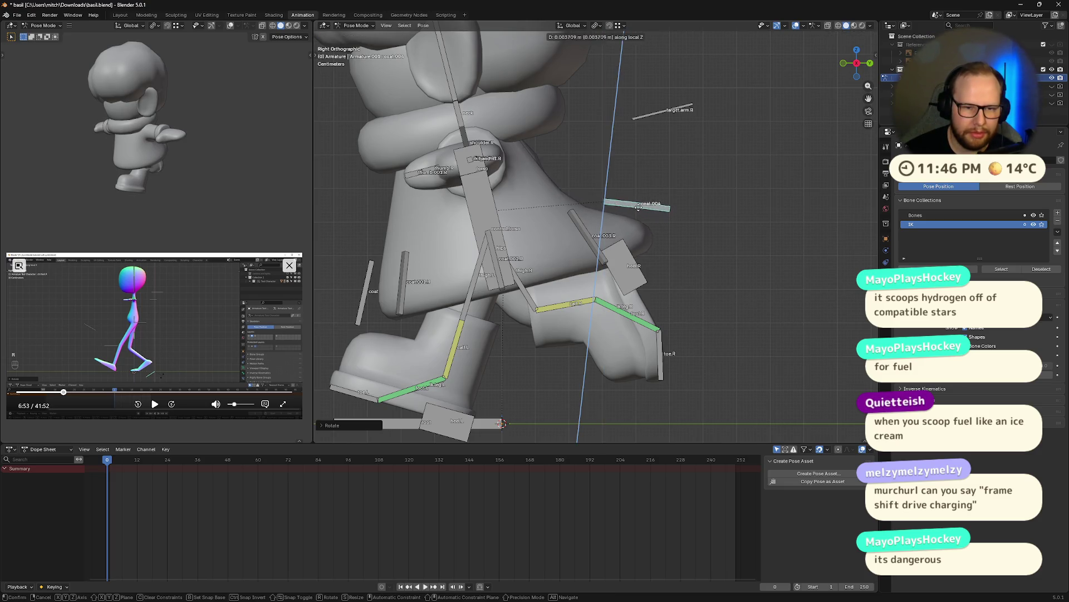
click(636, 201)
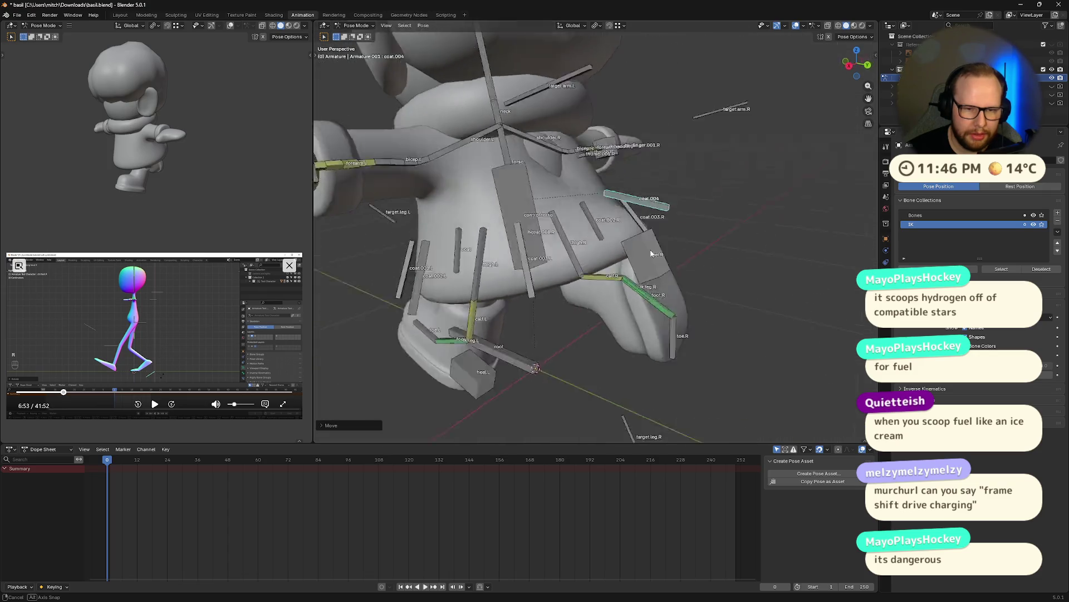
- Select coat.003.L and coat.003.R, undo a free move, and shift them vertically along Z instead
mouse_move(604, 243)
middle_down()
mouse_move(657, 251)
mouse_move(676, 230)
middle_up()
shift+click(548, 275)
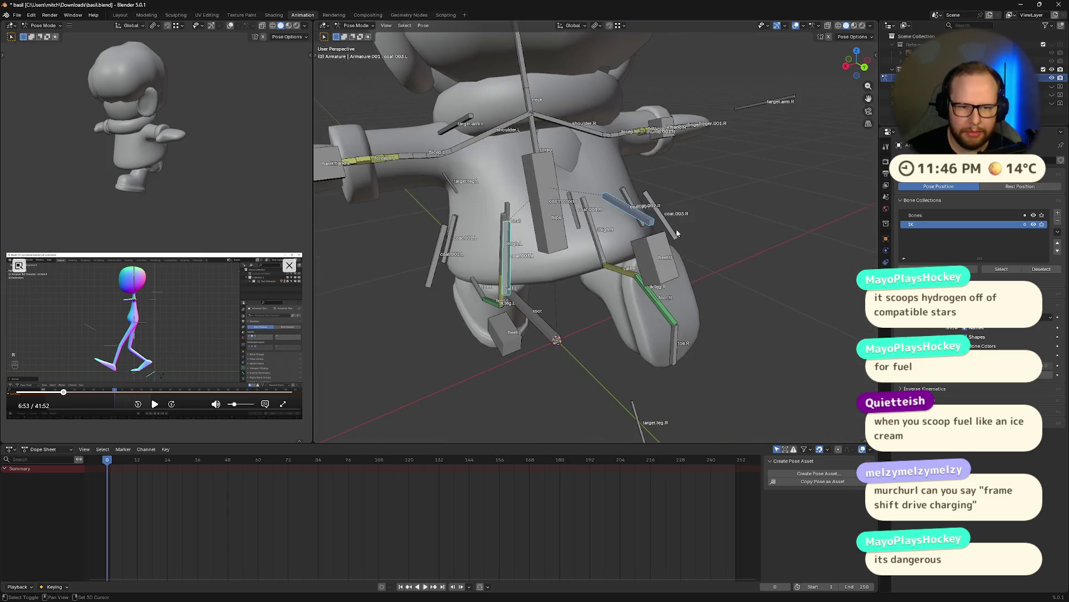
shift+click(671, 231)
key(g)
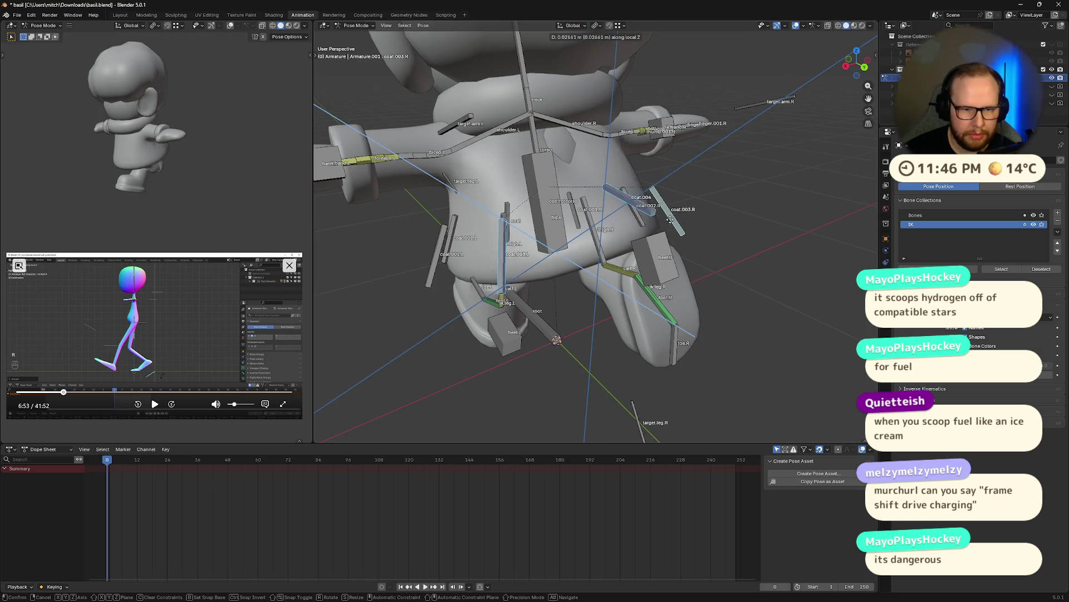
click(670, 214)
middle_drag(670, 213, 721, 203)
key(ctrl+z)
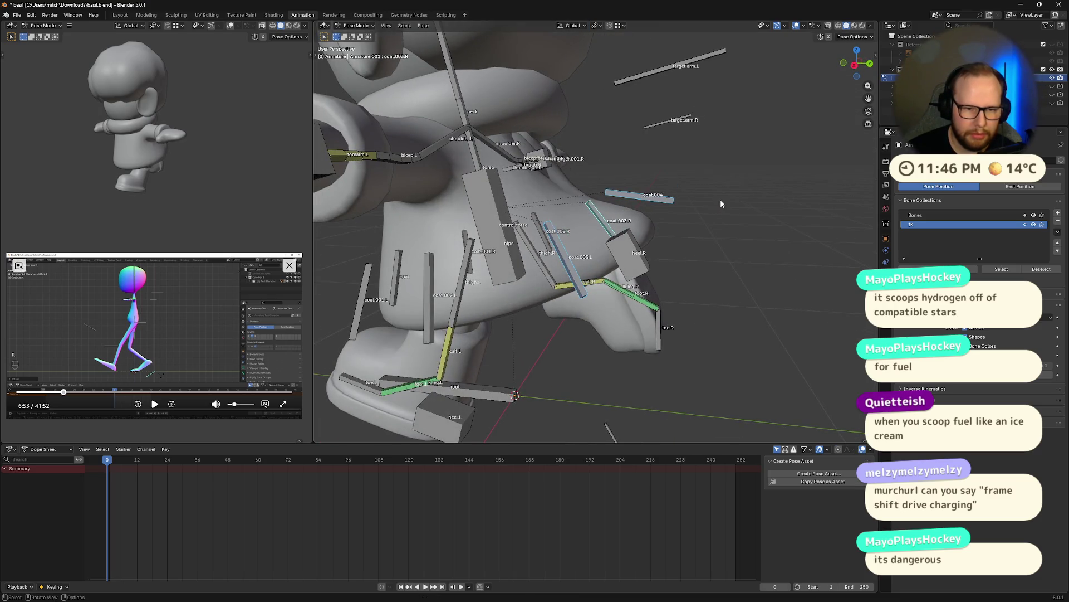
key(g)
key(z)
key(z)
key(z)
key(z)
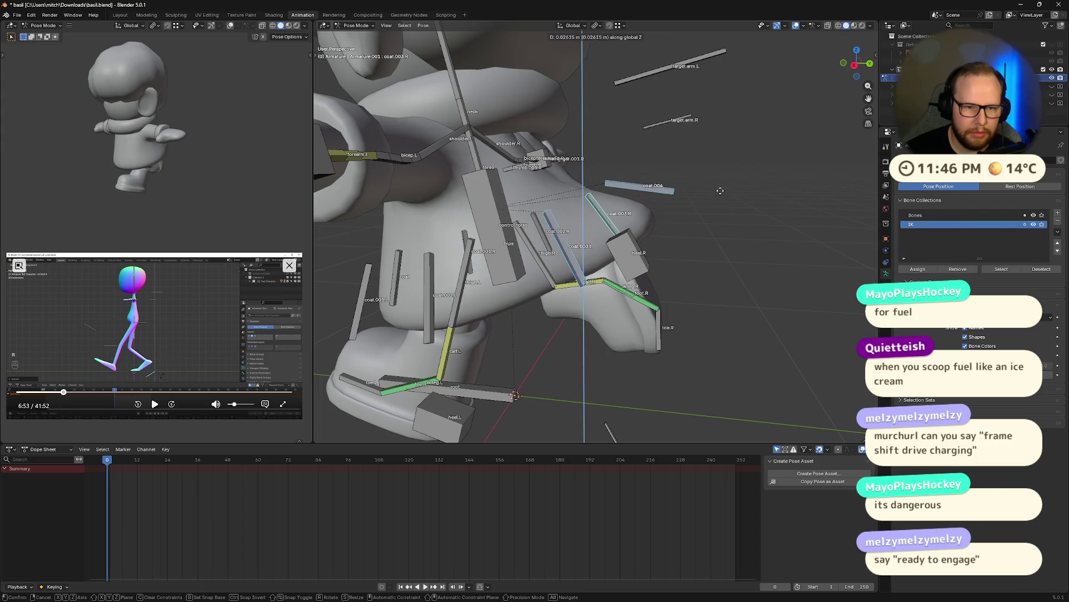
click(706, 179)
- Rotate the coat bones around X so the back flares out, re-rotate coat.004, and adjust them vertically
middle_drag(706, 179, 676, 198)
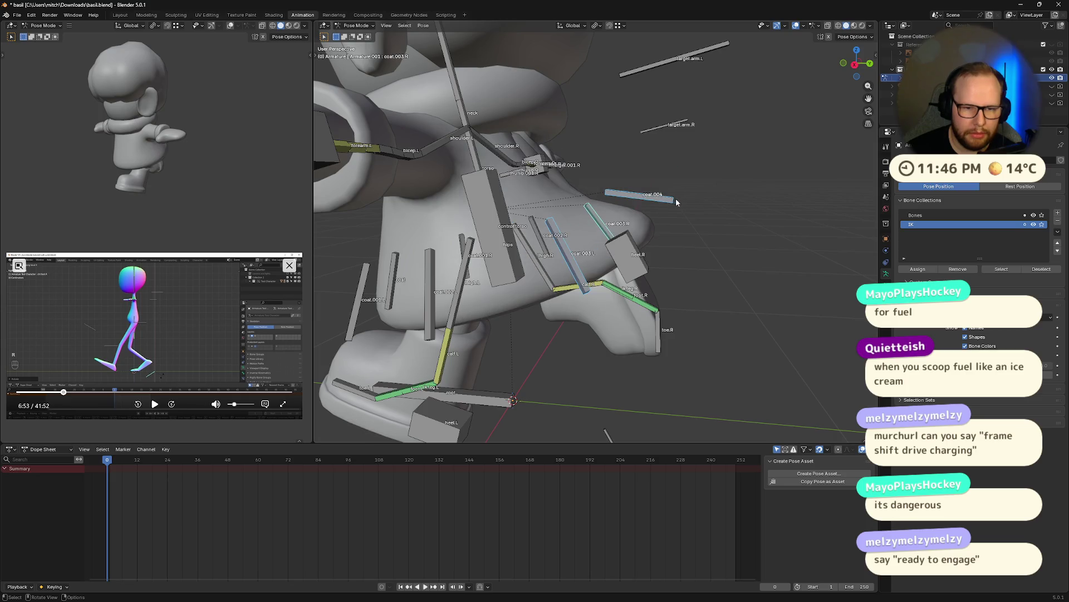
key(r)
key(x)
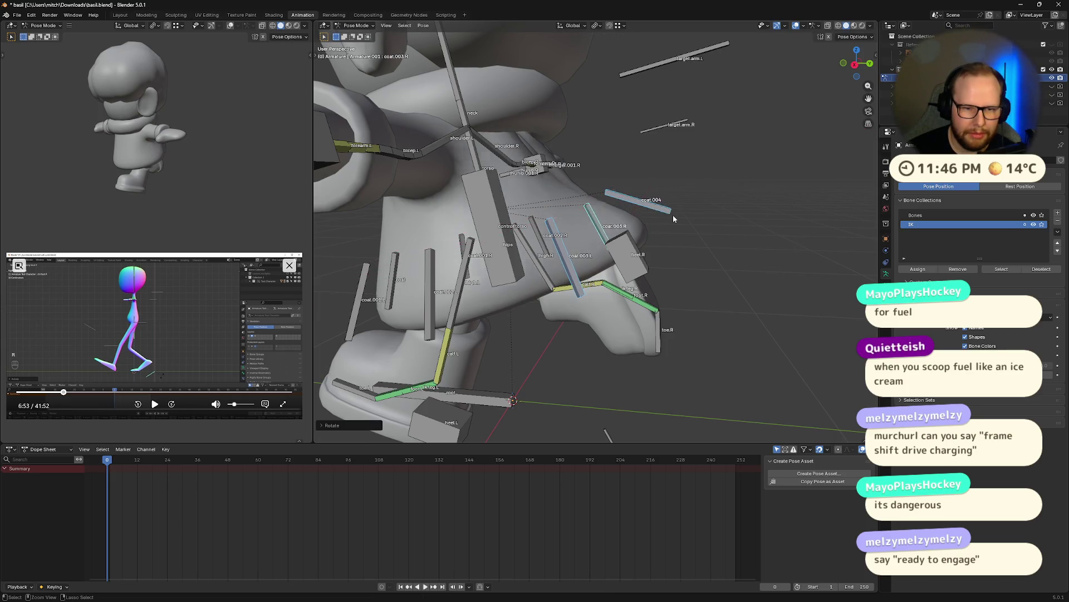
click(669, 222)
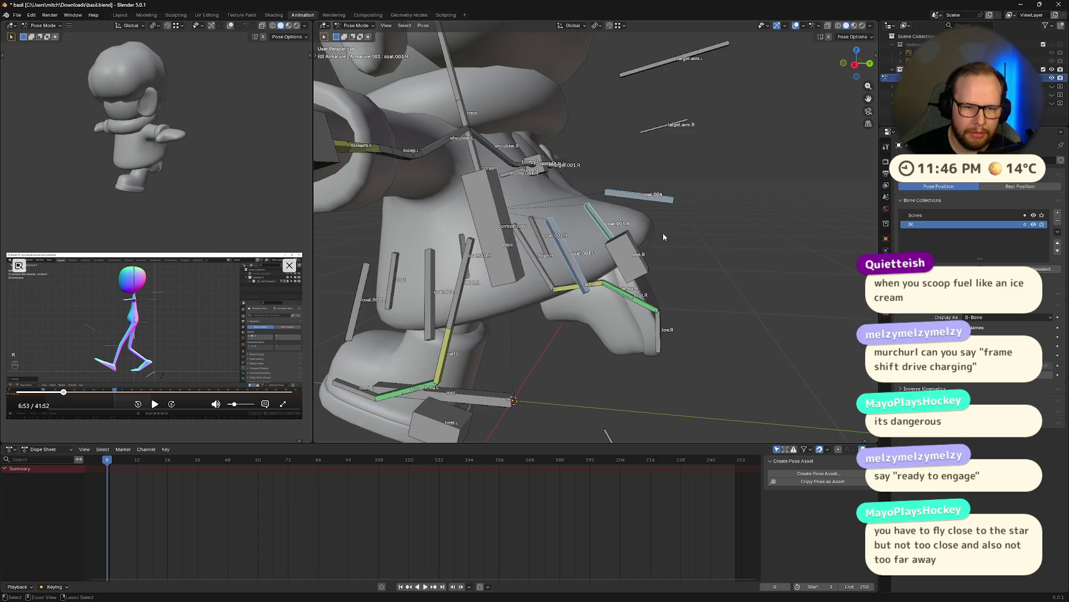
mouse_move(662, 233)
middle_down()
mouse_move(708, 206)
mouse_move(650, 198)
middle_up()
click(651, 198)
key(r)
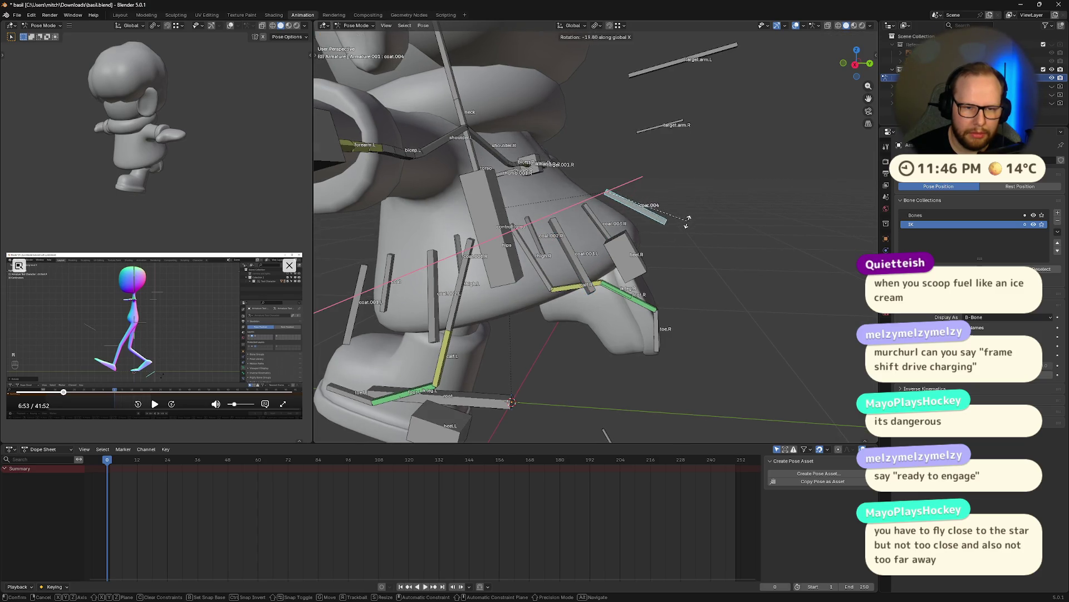
click(573, 264)
key(r)
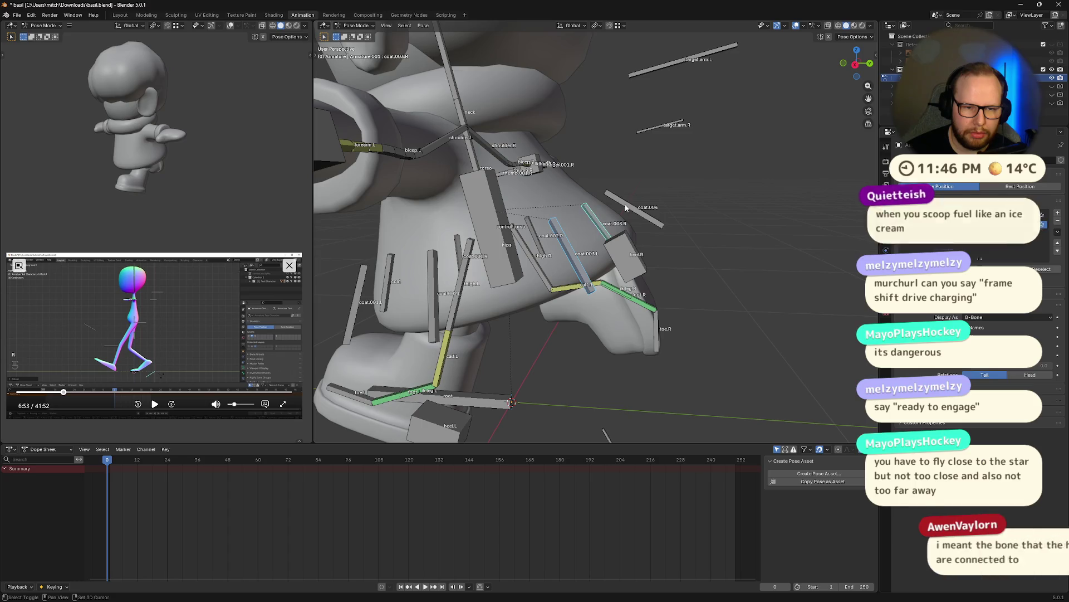
key(z)
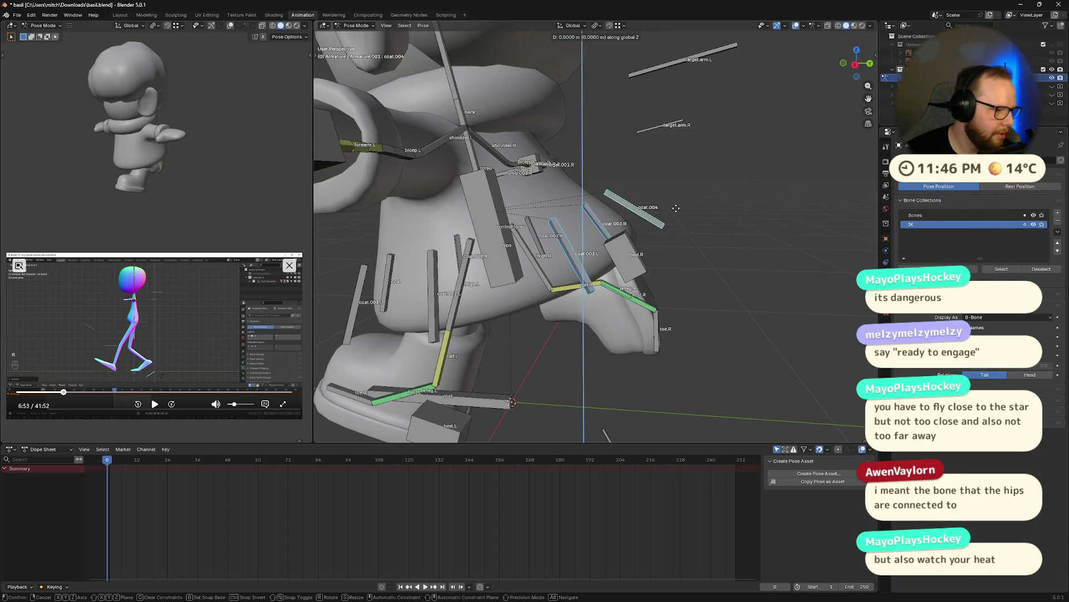
click(660, 218)
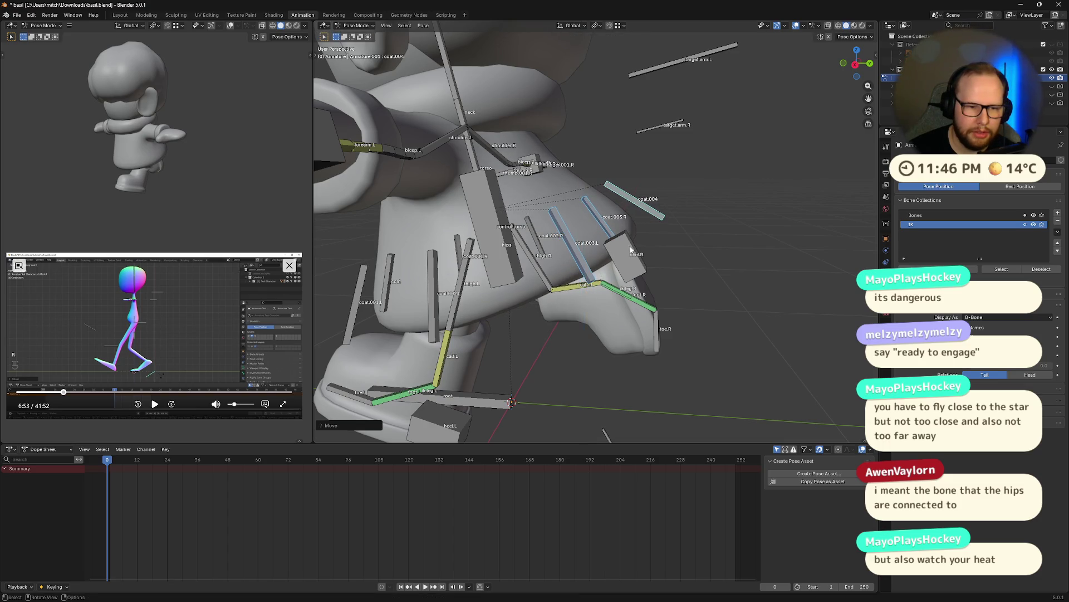
- Raise the torso control along Z and orbit to check the whole torso and legs
mouse_move(660, 217)
middle_down()
mouse_move(516, 287)
mouse_move(575, 255)
mouse_move(529, 314)
middle_up()
click(515, 288)
scroll(575, 255, down, 3)
scroll(575, 254, down, 3)
key(g)
key(z)
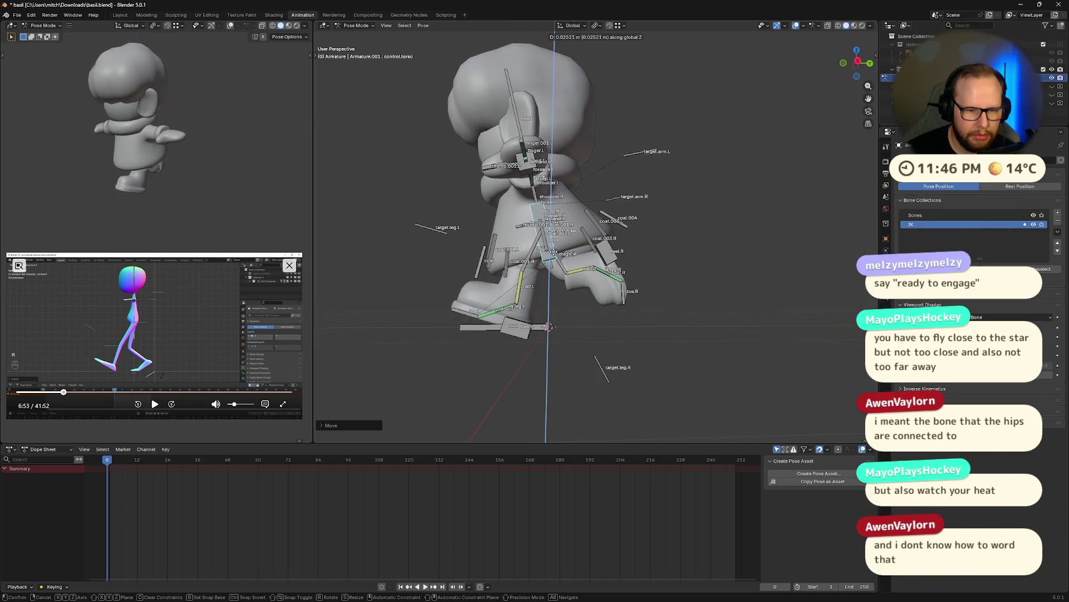
click(633, 270)
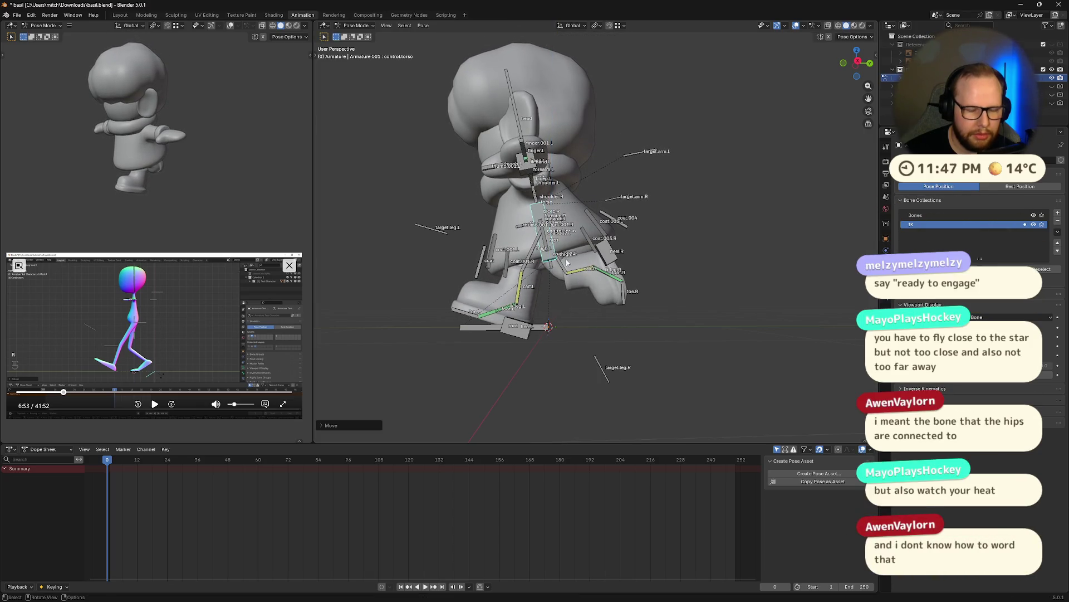
mouse_move(622, 276)
middle_down()
mouse_move(632, 270)
mouse_move(684, 303)
middle_up()
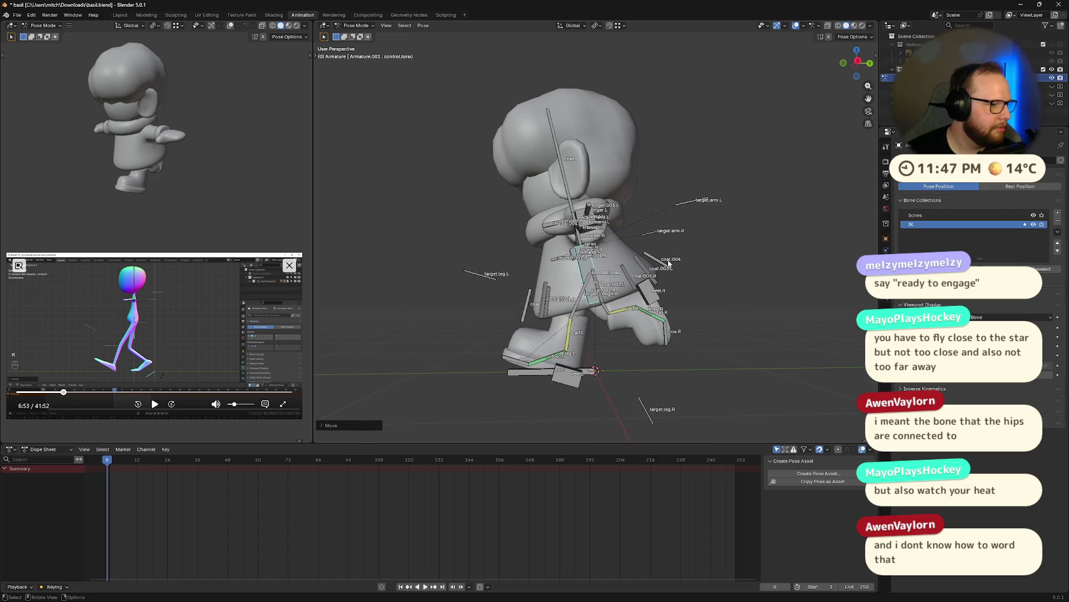
mouse_move(708, 262)
middle_down()
mouse_move(652, 311)
mouse_move(627, 296)
middle_up()
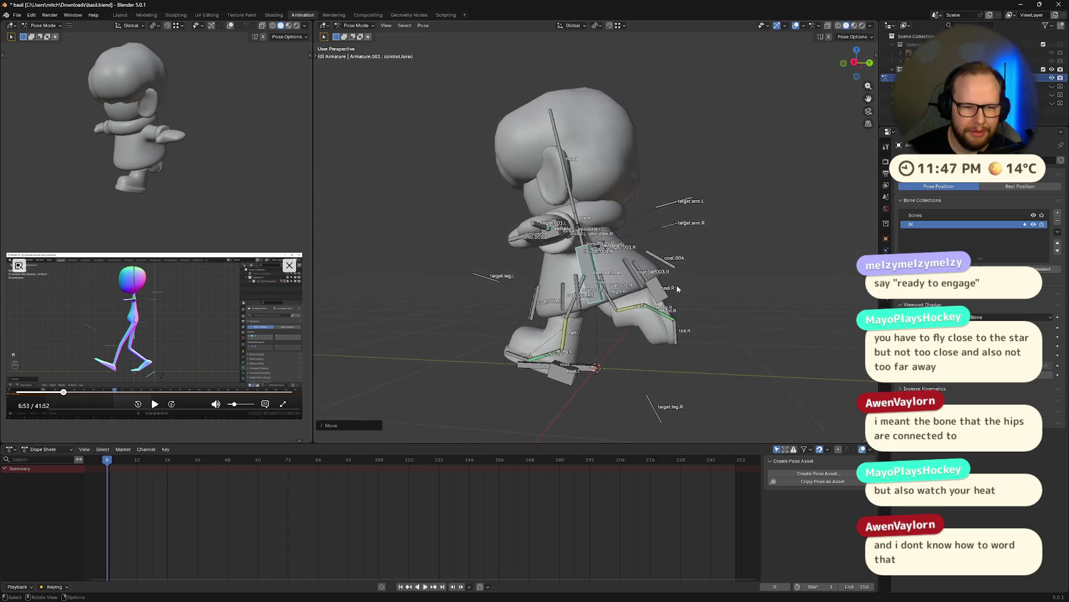
scroll(627, 296, up, 5)
scroll(536, 264, down, 4)
middle_drag(534, 264, 624, 243)
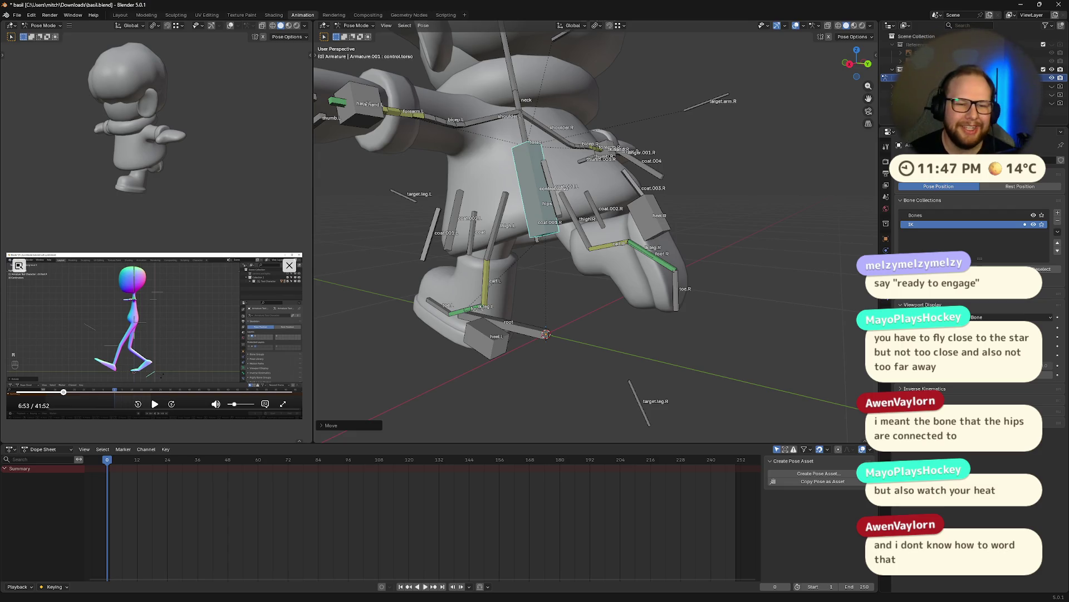
- In Right Orthographic view, lower the hips along Z so the legs bend
click(849, 65)
scroll(541, 408, up, 3)
scroll(541, 372, up, 3)
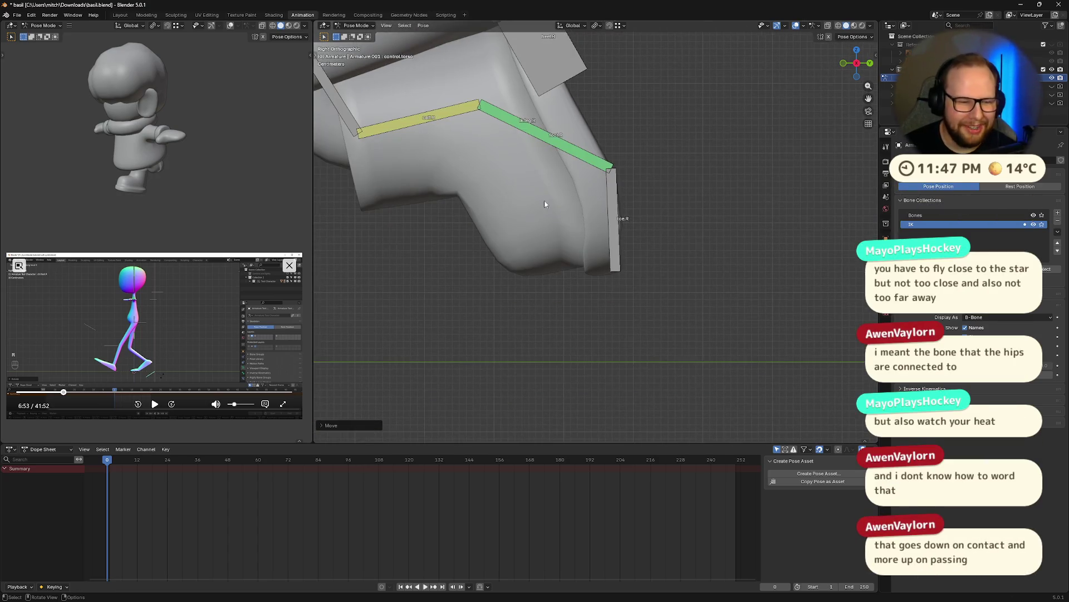
scroll(545, 238, down, 1)
scroll(585, 260, down, 2)
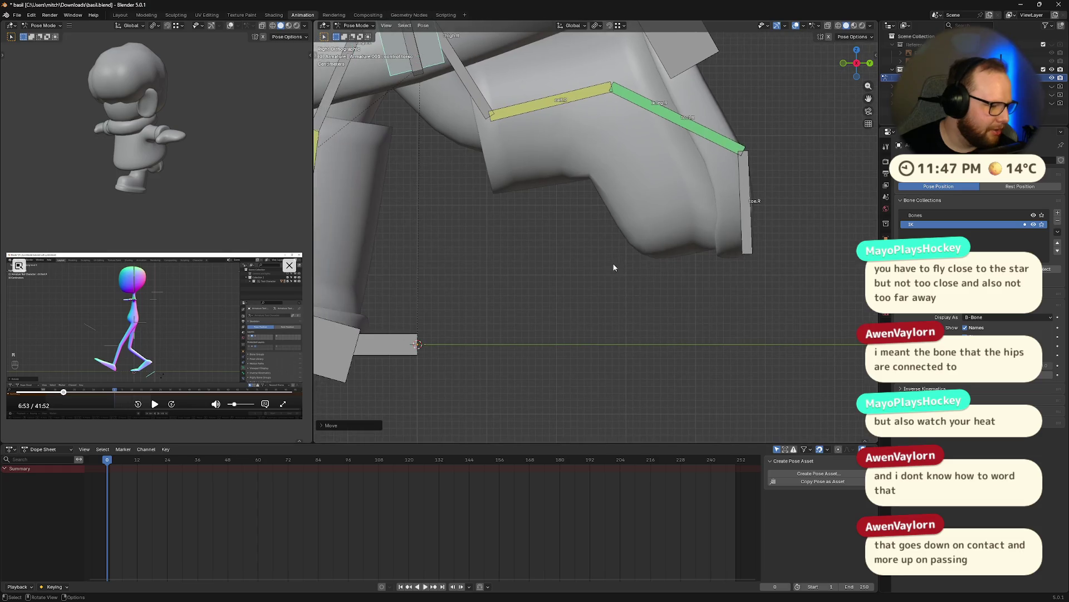
scroll(610, 262, down, 1)
scroll(598, 274, down, 1)
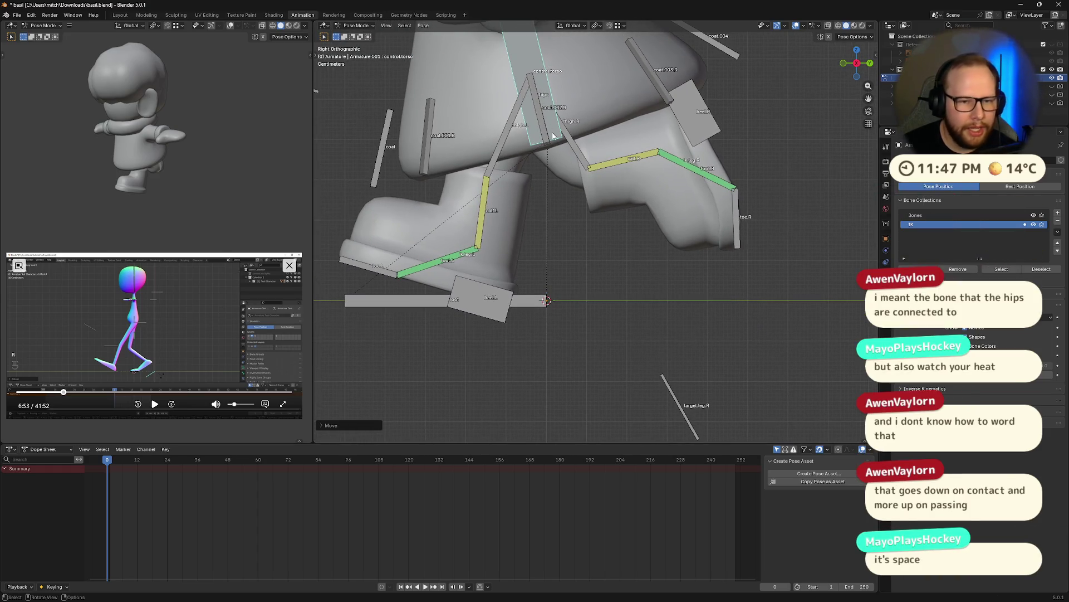
key(g)
key(z)
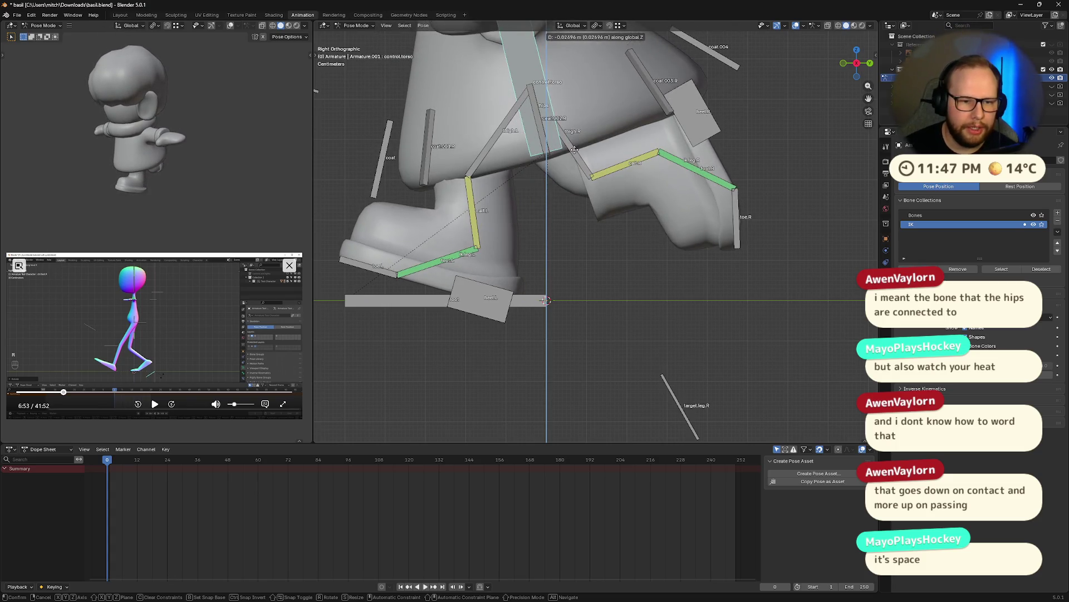
click(645, 287)
- Tilt toe.R around its local X axis and save the blend file
click(738, 232)
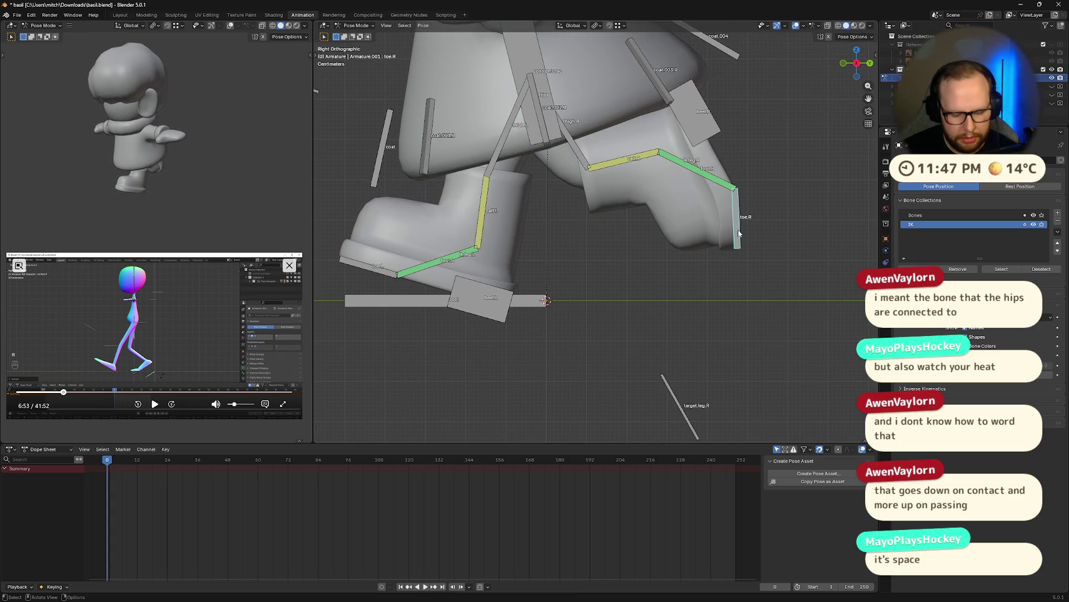
key(r)
key(x)
key(x)
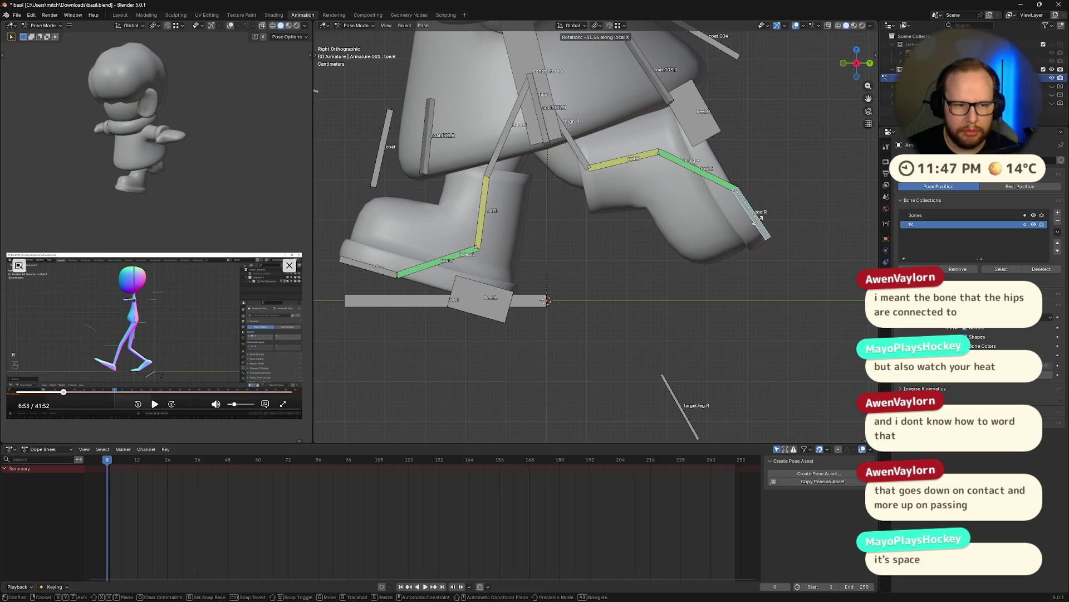
click(756, 219)
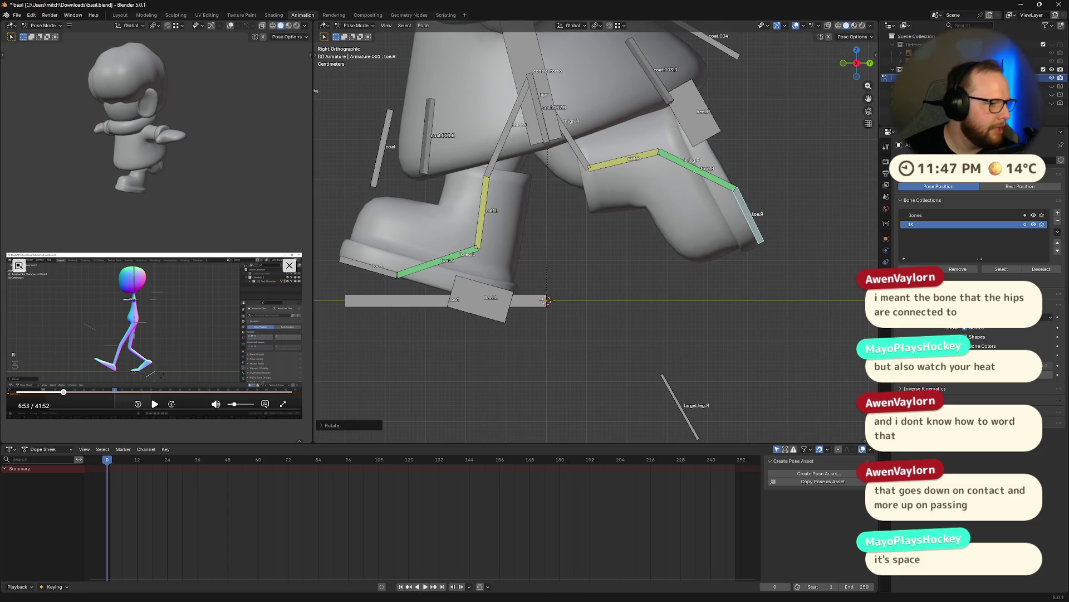
key(ctrl+s)
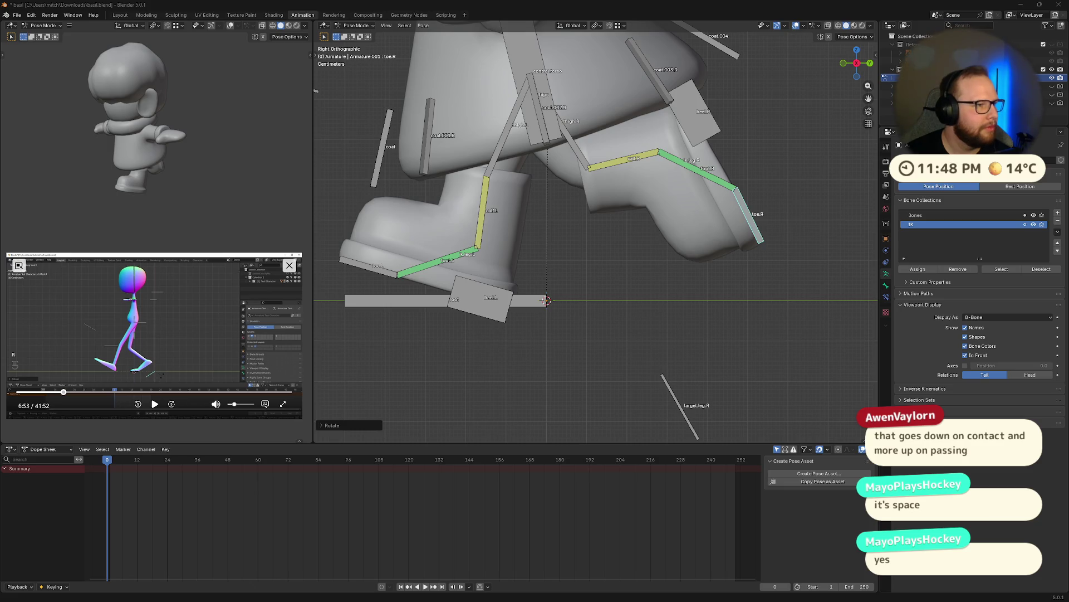
scroll(611, 287, down, 2)
middle_drag(585, 301, 610, 286)
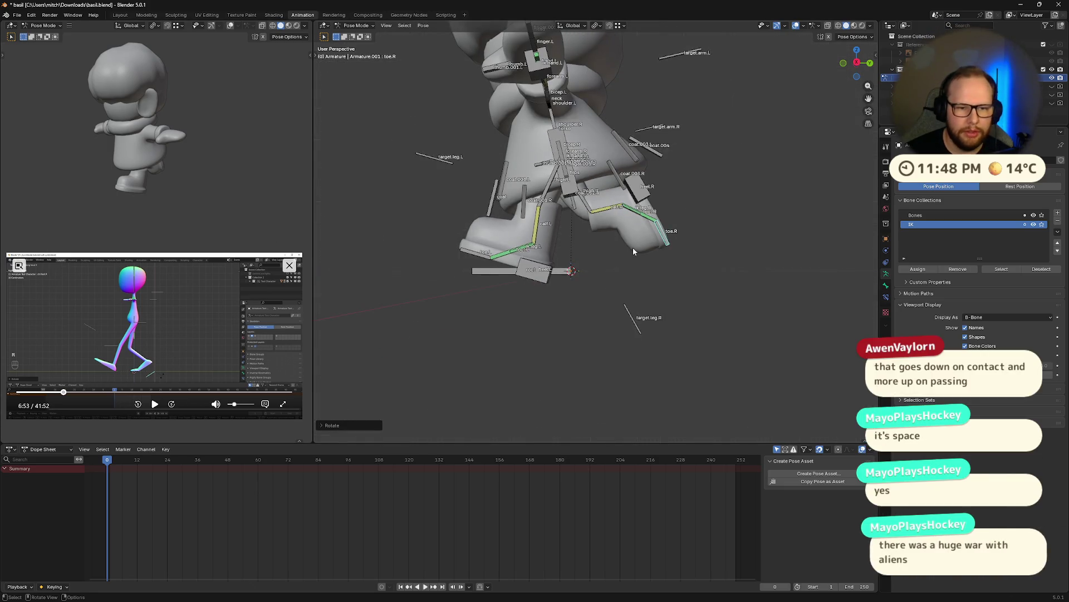
mouse_move(633, 248)
middle_down()
mouse_move(645, 265)
mouse_move(533, 277)
mouse_move(602, 265)
mouse_move(563, 276)
mouse_move(594, 277)
mouse_move(476, 265)
mouse_move(614, 237)
middle_up()
mouse_move(607, 183)
middle_down()
mouse_move(630, 187)
mouse_move(611, 166)
mouse_move(649, 170)
mouse_move(643, 239)
mouse_move(715, 243)
middle_up()
middle_drag(733, 216, 621, 208)
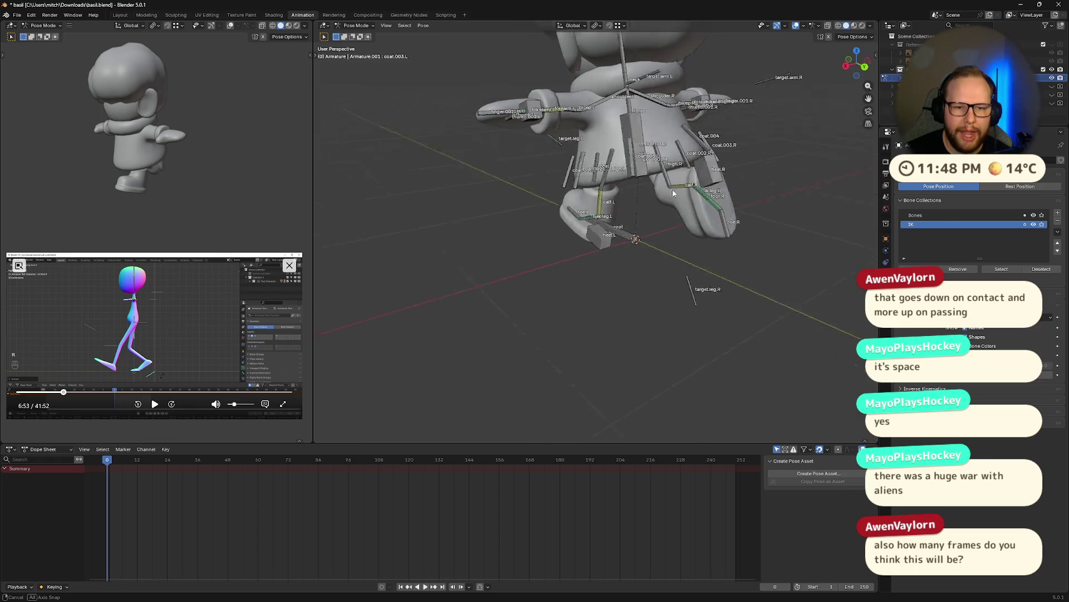
click(620, 209)
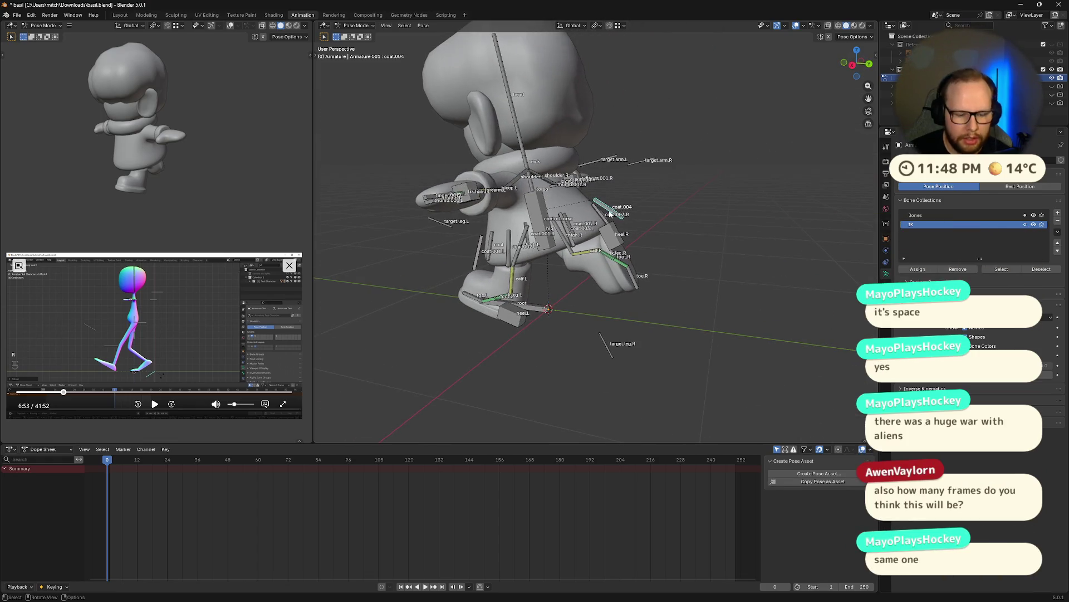
middle_drag(620, 209, 648, 190)
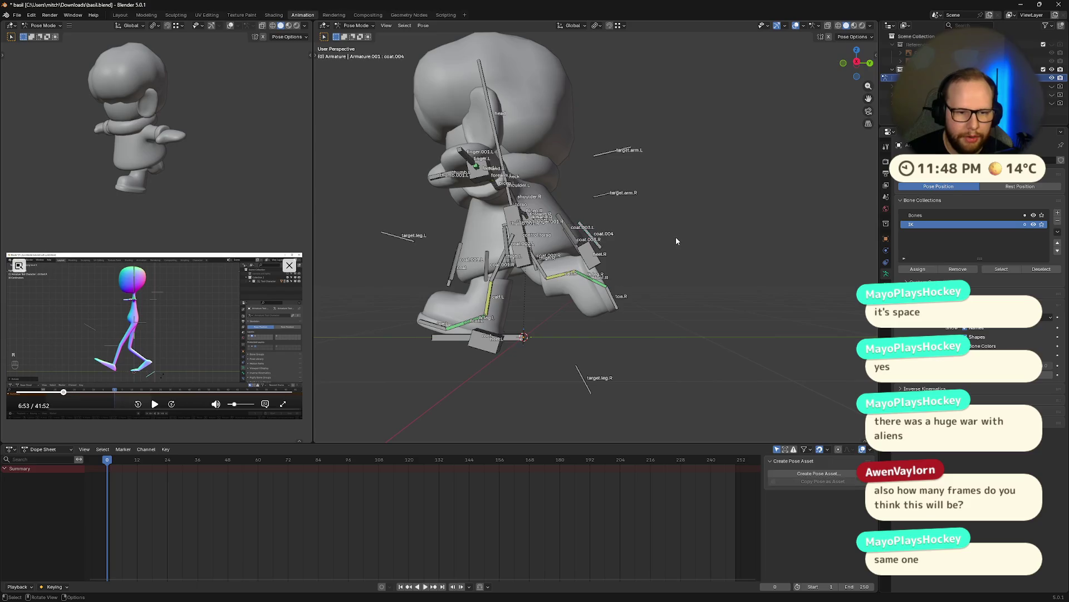
mouse_move(676, 236)
middle_down()
mouse_move(653, 257)
mouse_move(683, 231)
mouse_move(516, 296)
middle_up()
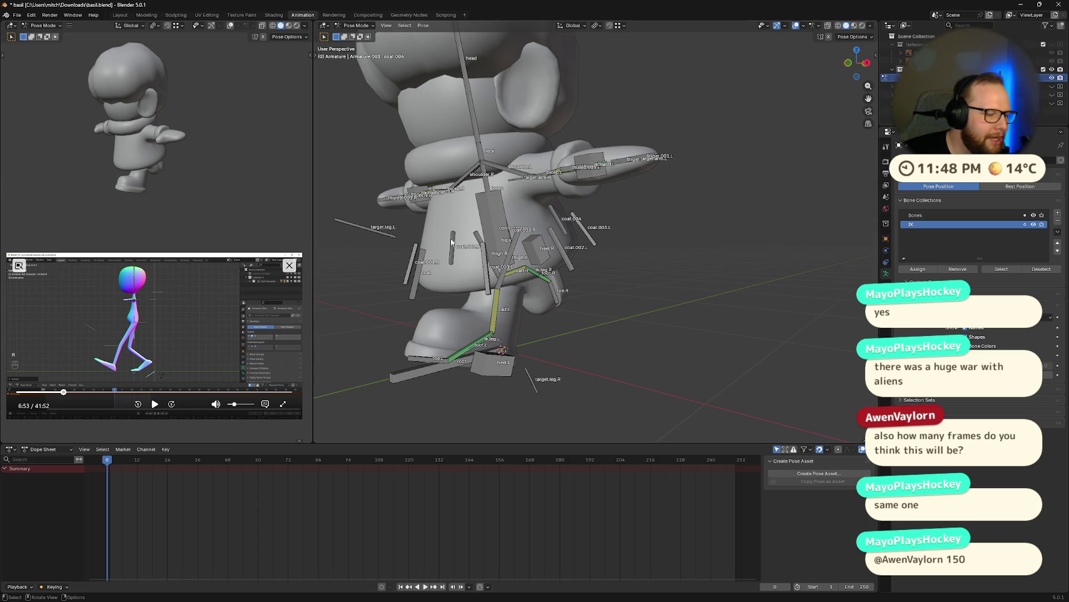
mouse_move(451, 242)
middle_down()
mouse_move(649, 263)
mouse_move(635, 240)
middle_up()
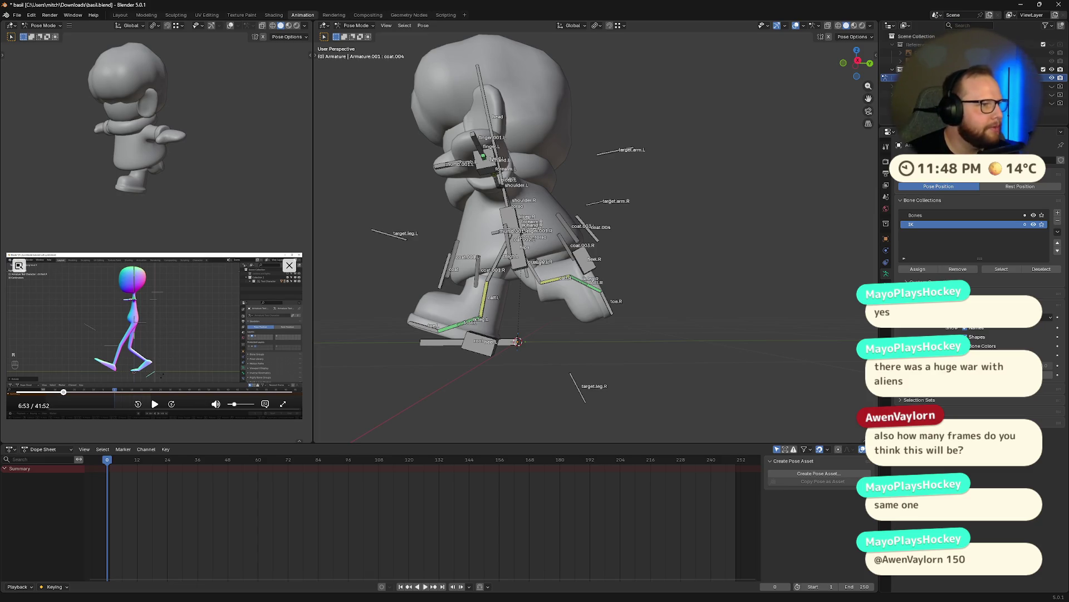
key(alt+Tab)
drag(721, 127, 658, 80)
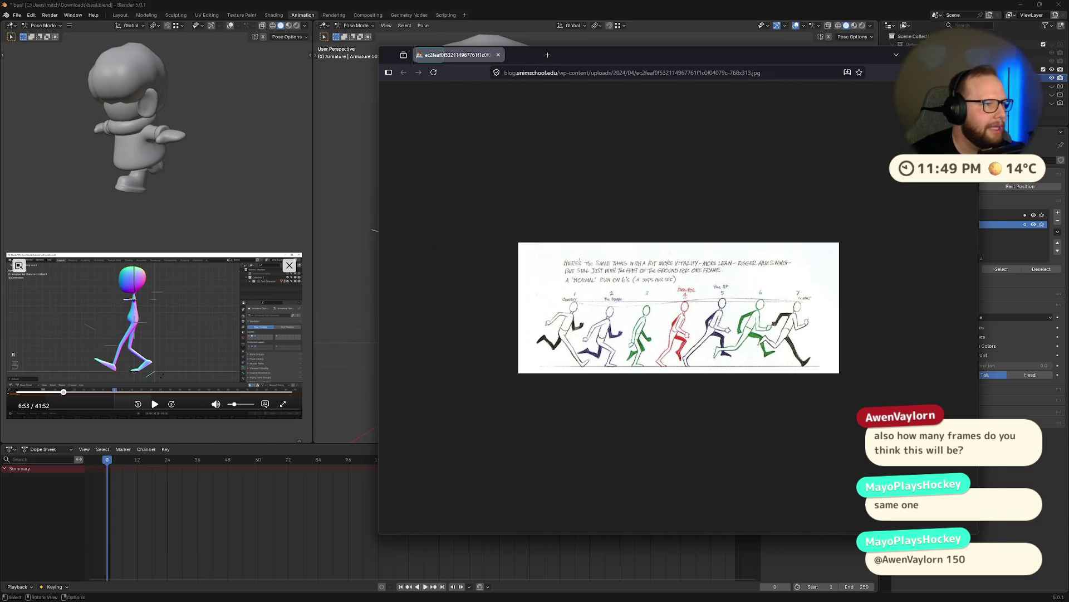
key(ctrl+w)
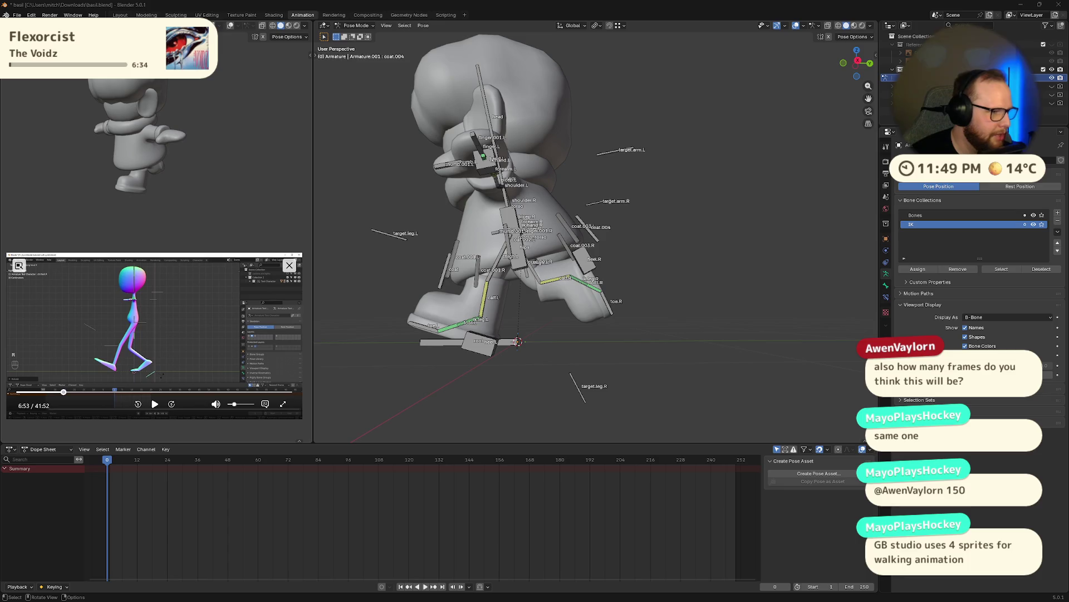
- Snap to the right side view, cancel a heel move, and rotate the right toe bone
middle_drag(547, 299, 603, 306)
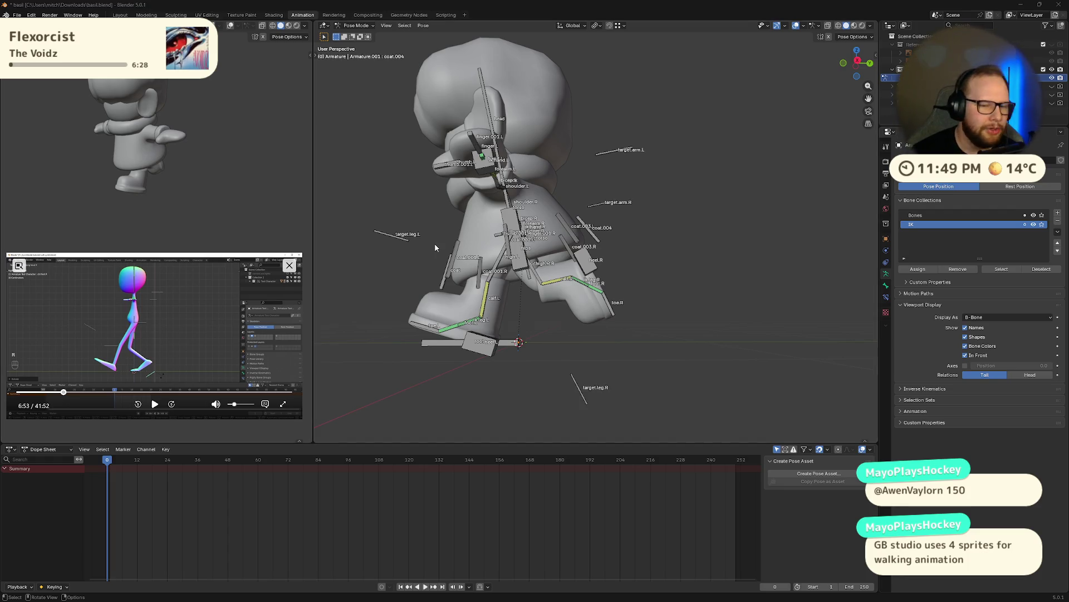
scroll(627, 272, up, 2)
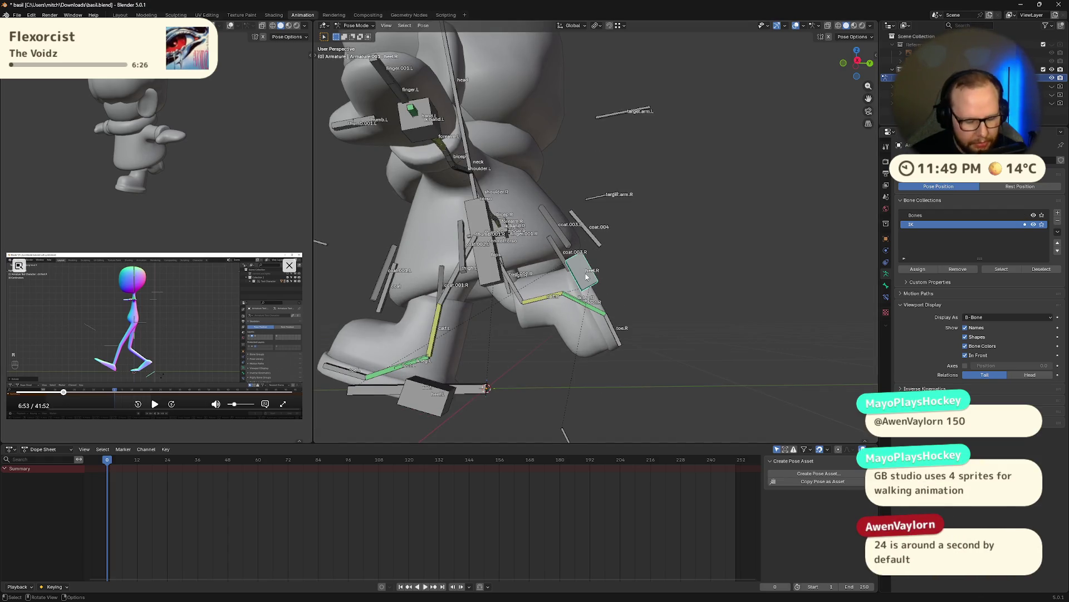
middle_drag(535, 286, 604, 257)
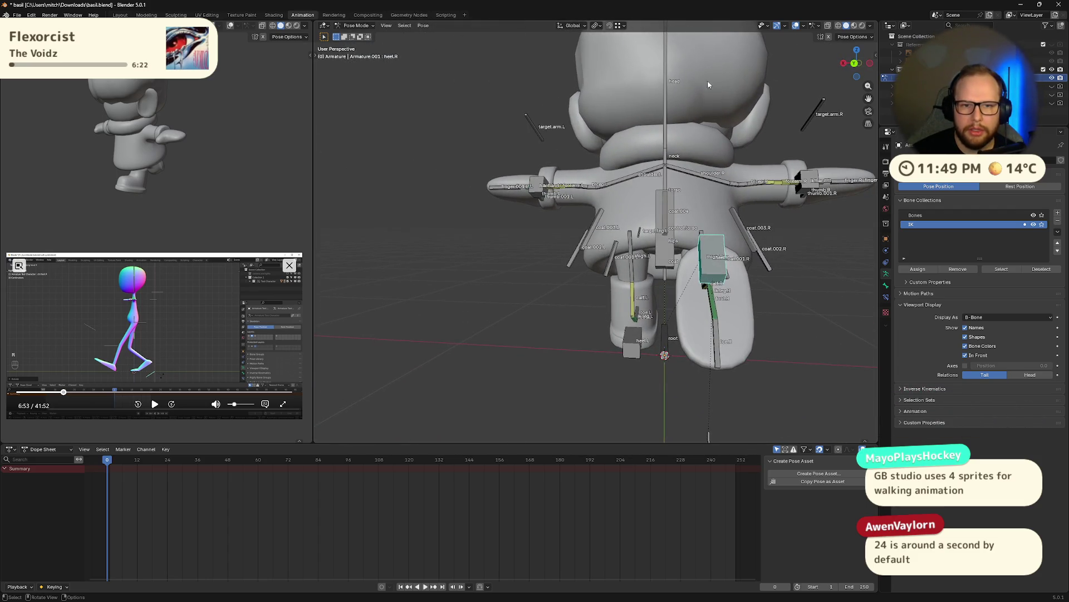
middle_drag(707, 79, 702, 182)
click(856, 64)
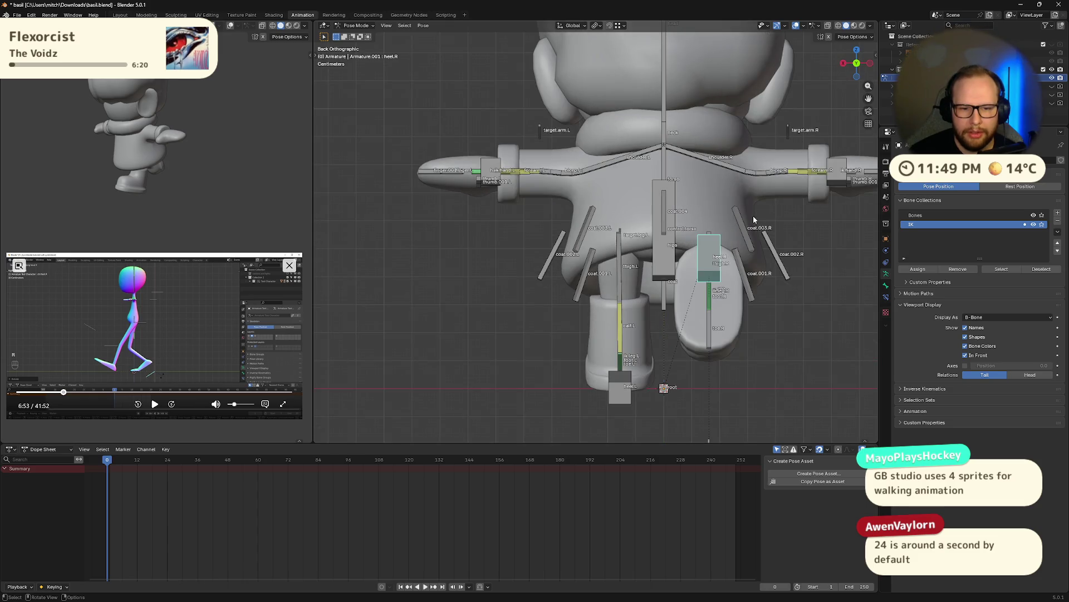
click(843, 63)
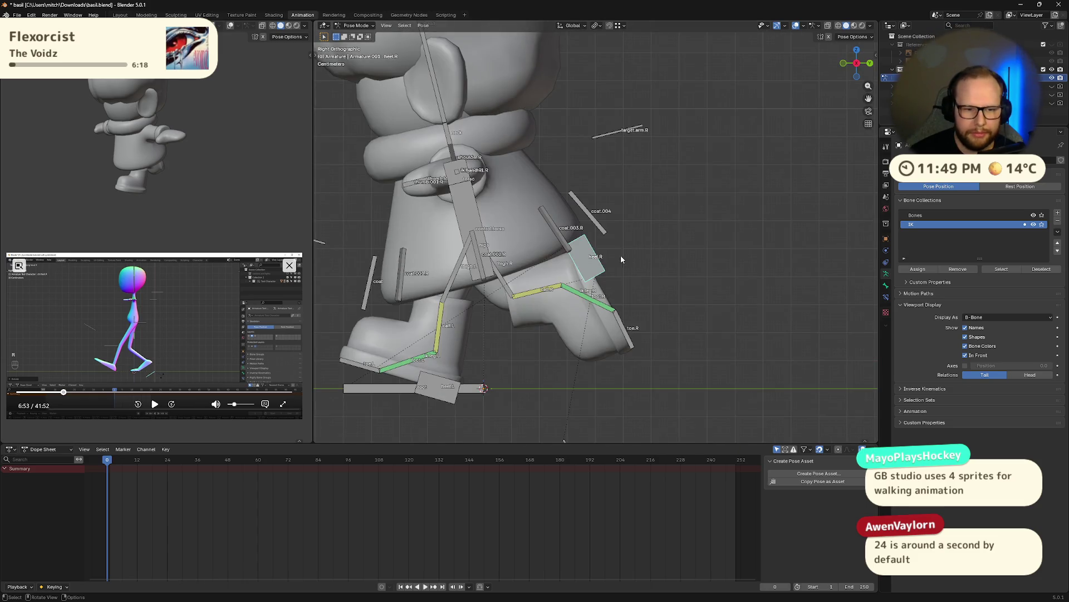
key(g)
key(Escape)
click(629, 311)
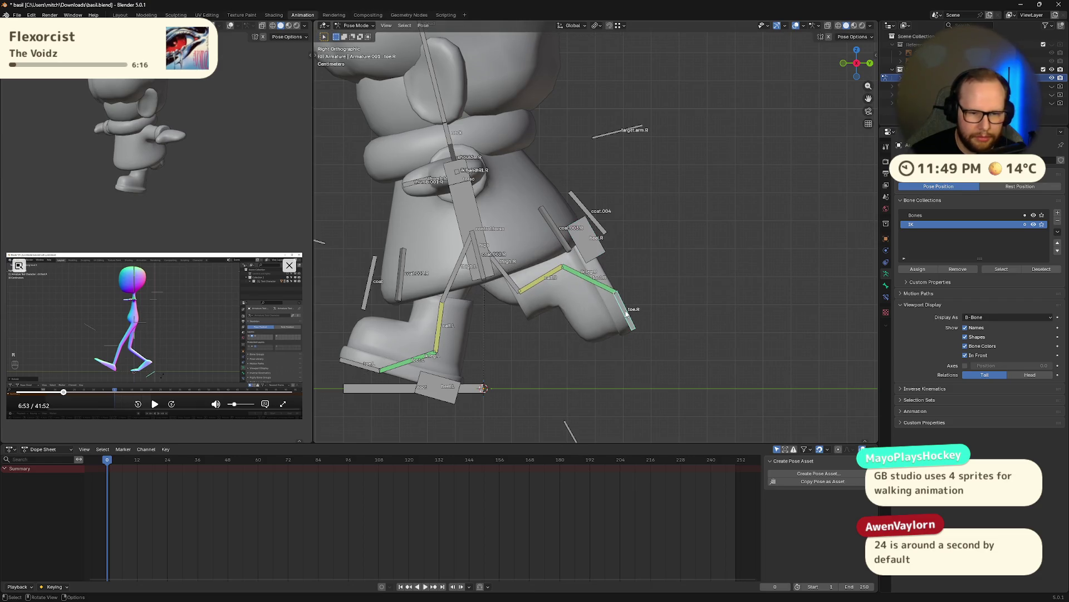
key(r)
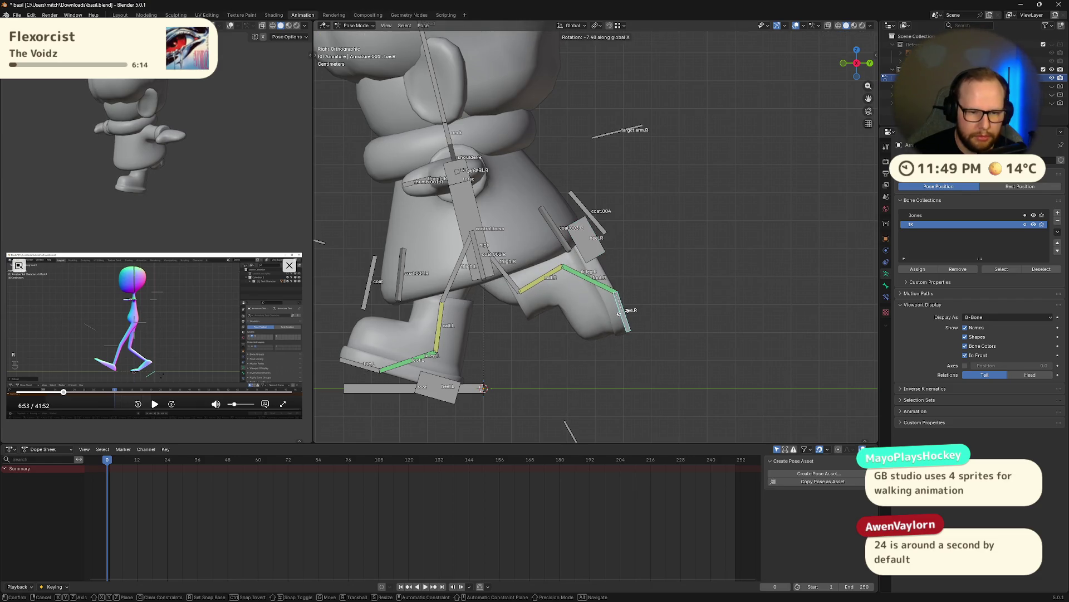
click(626, 316)
- Back in the right side view, lower control.torso slightly along world Z
middle_drag(627, 317, 721, 327)
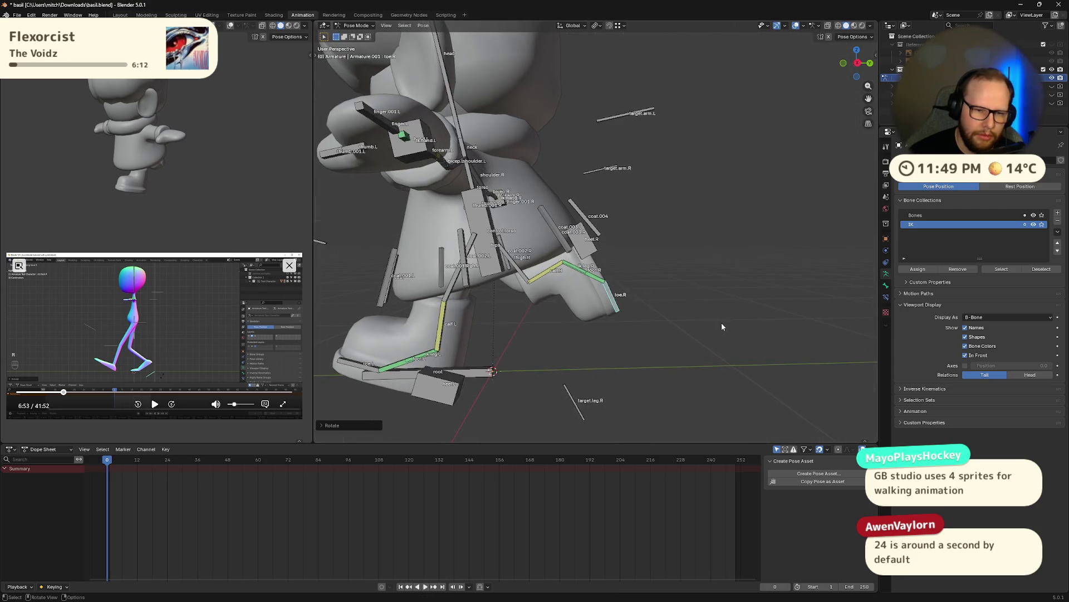
click(857, 68)
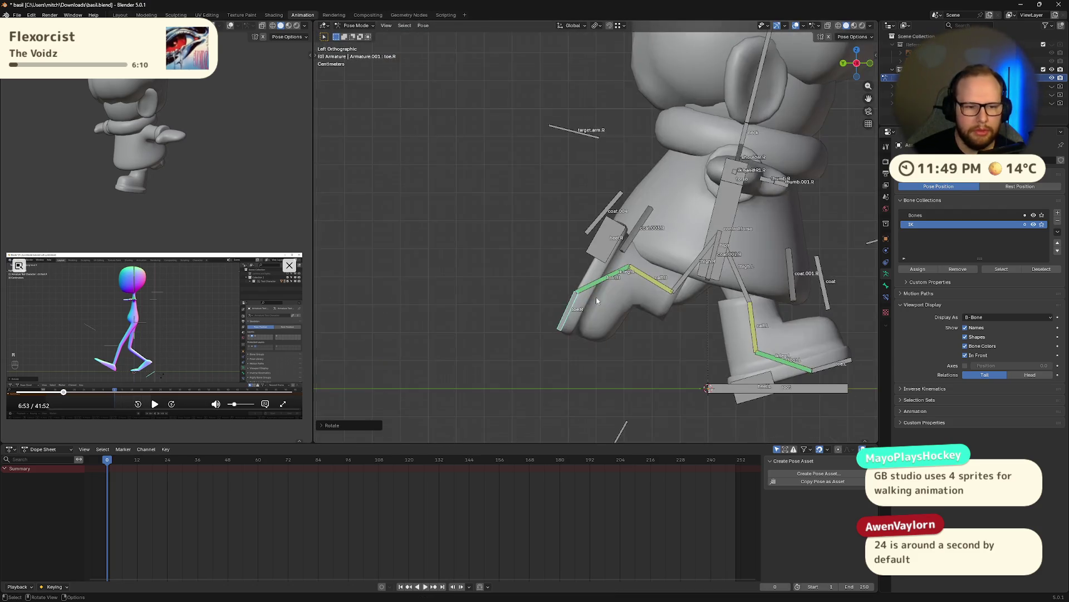
click(851, 71)
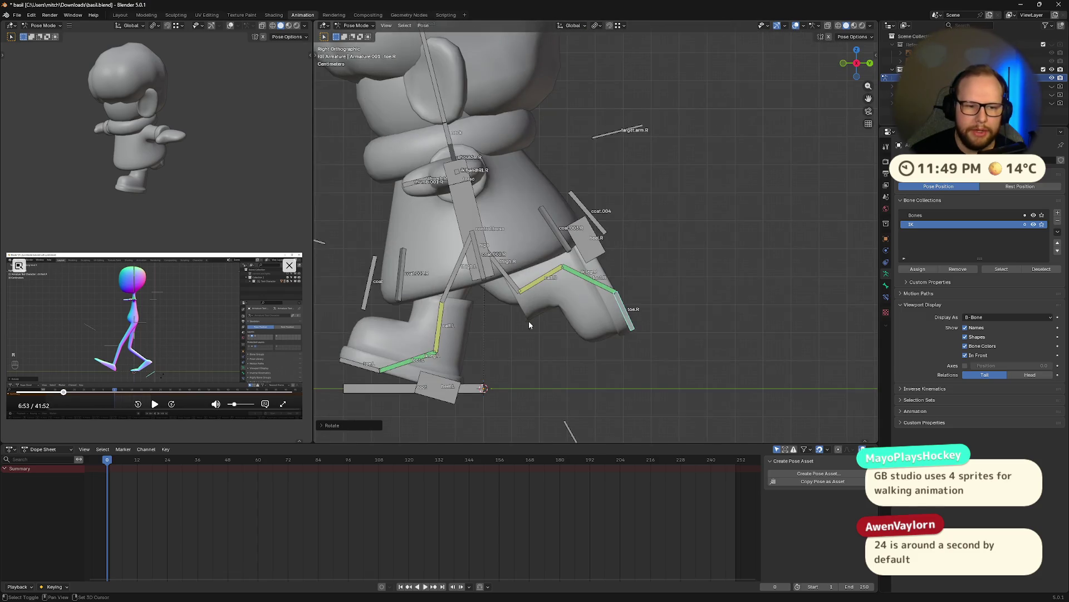
shift+middle_drag(529, 321, 585, 261)
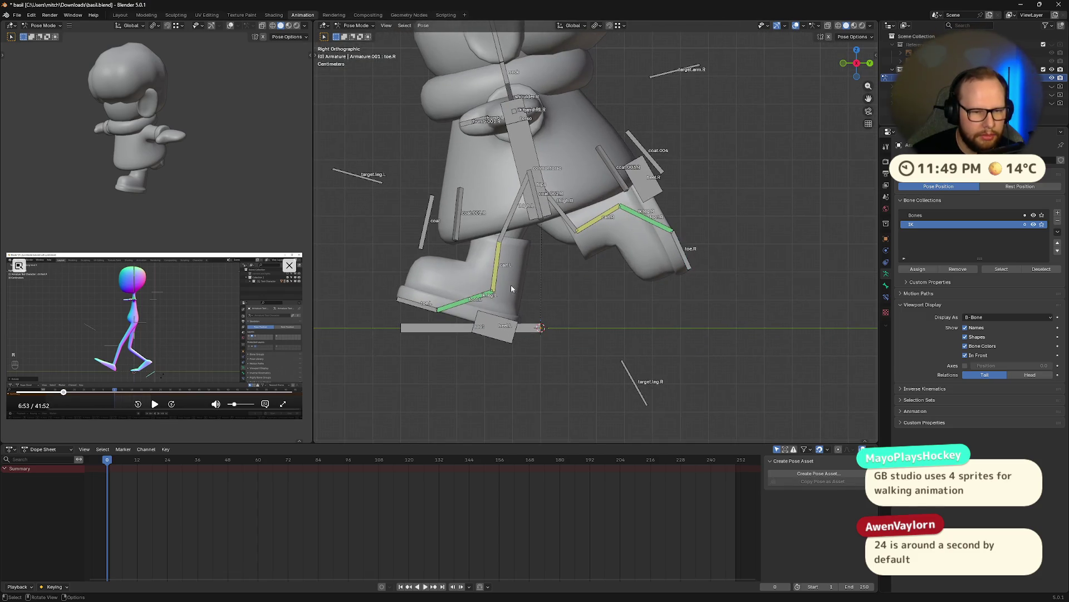
click(516, 149)
key(g)
key(z)
key(z)
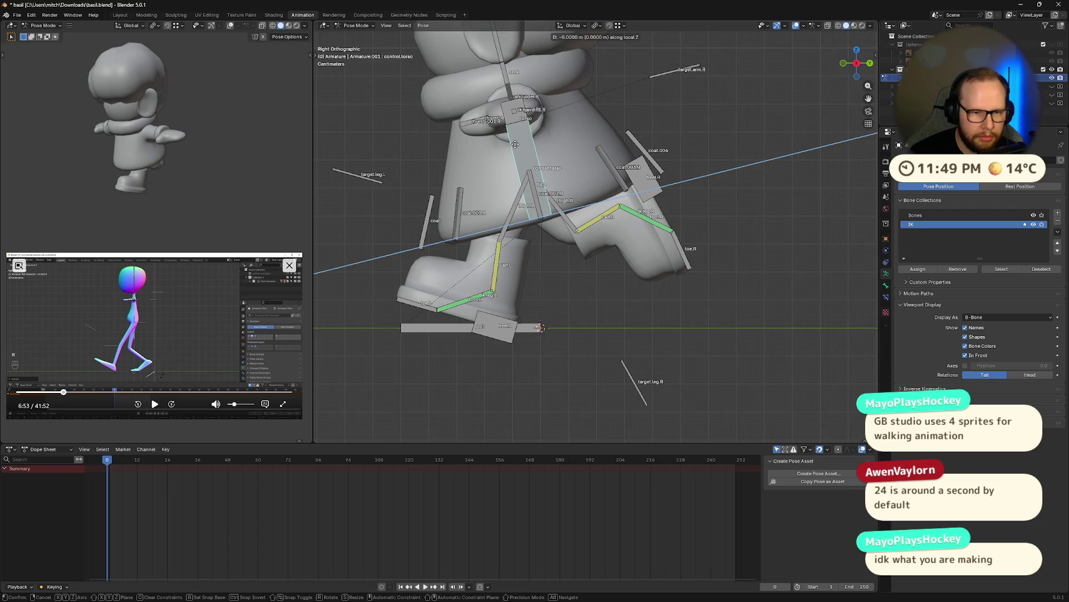
key(z)
key(z)
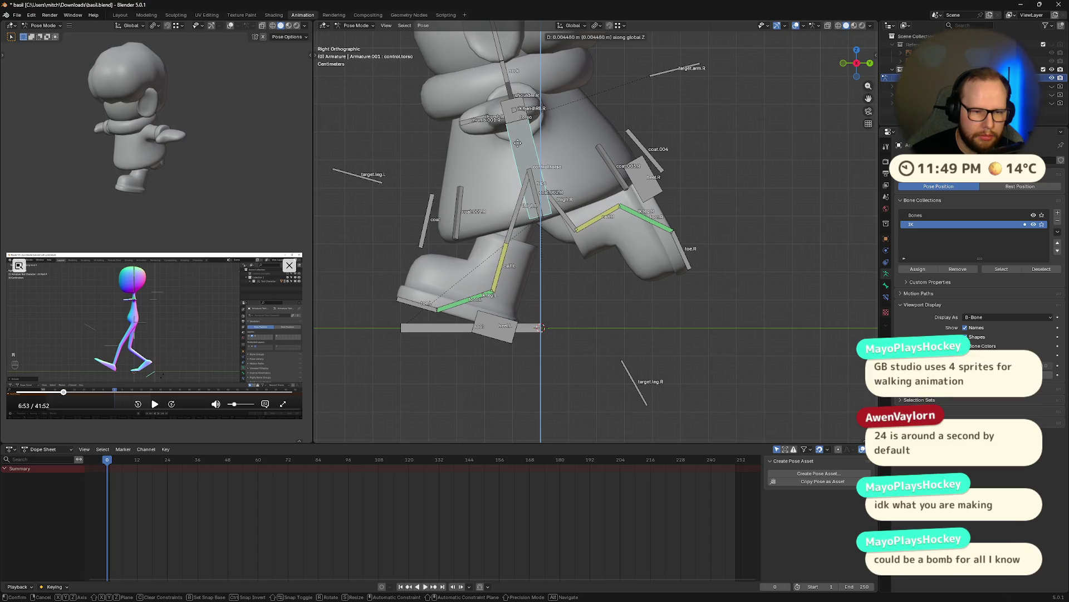
click(517, 143)
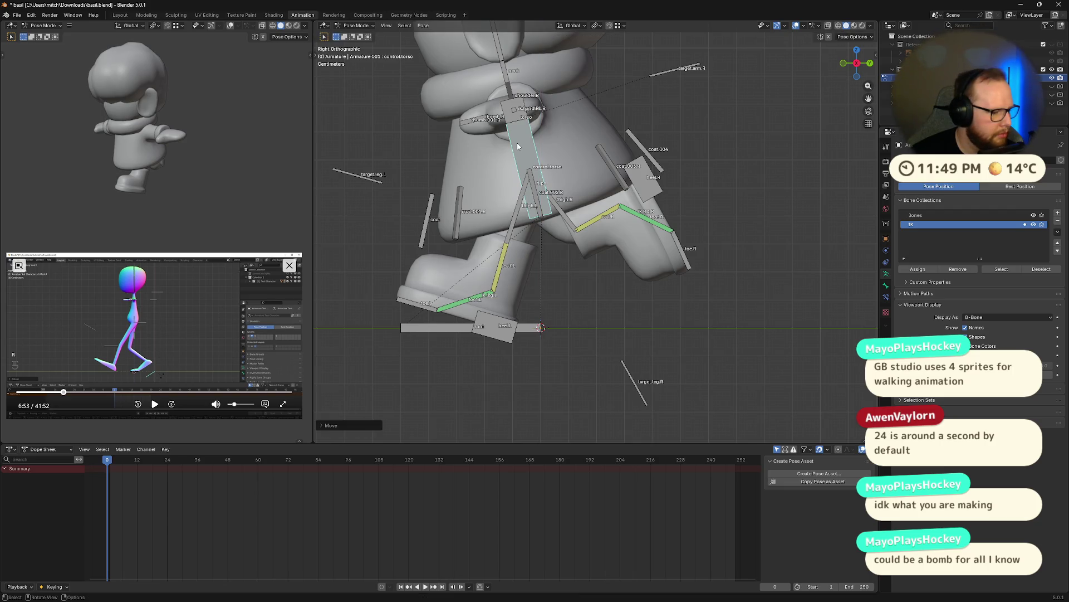
mouse_move(540, 234)
shift+middle_down()
mouse_move(534, 260)
mouse_move(559, 246)
shift+middle_up()
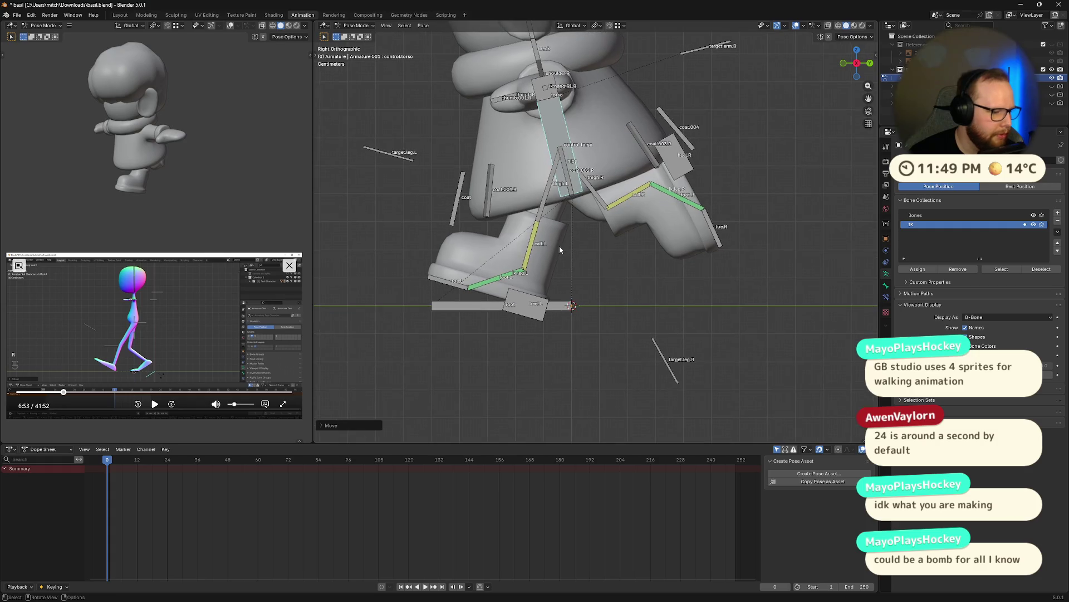
scroll(558, 246, down, 3)
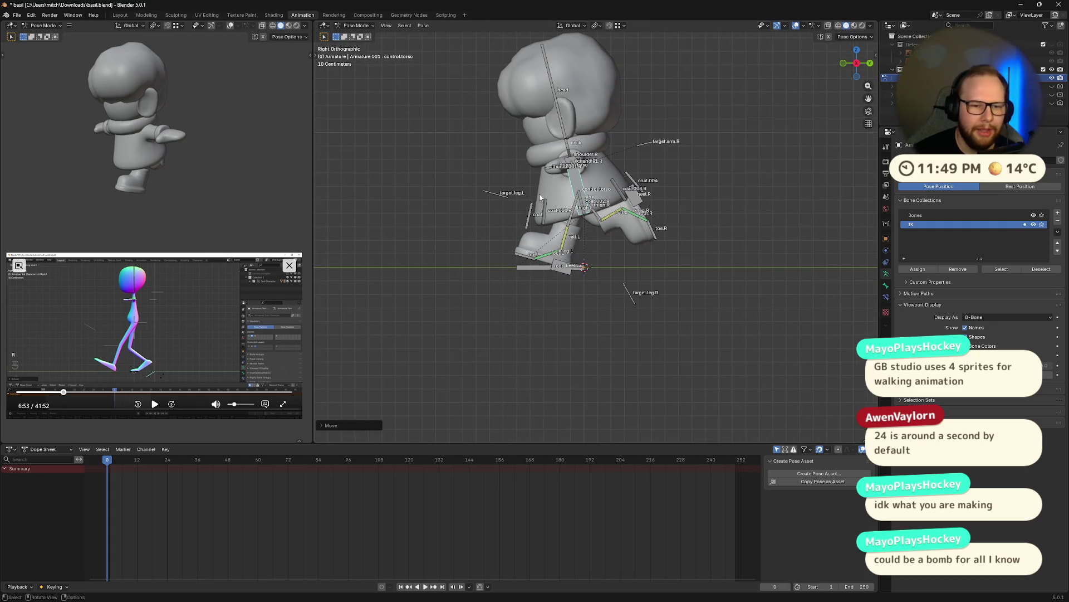
mouse_move(538, 189)
shift+middle_down()
mouse_move(561, 242)
mouse_move(622, 262)
mouse_move(839, 92)
shift+middle_up()
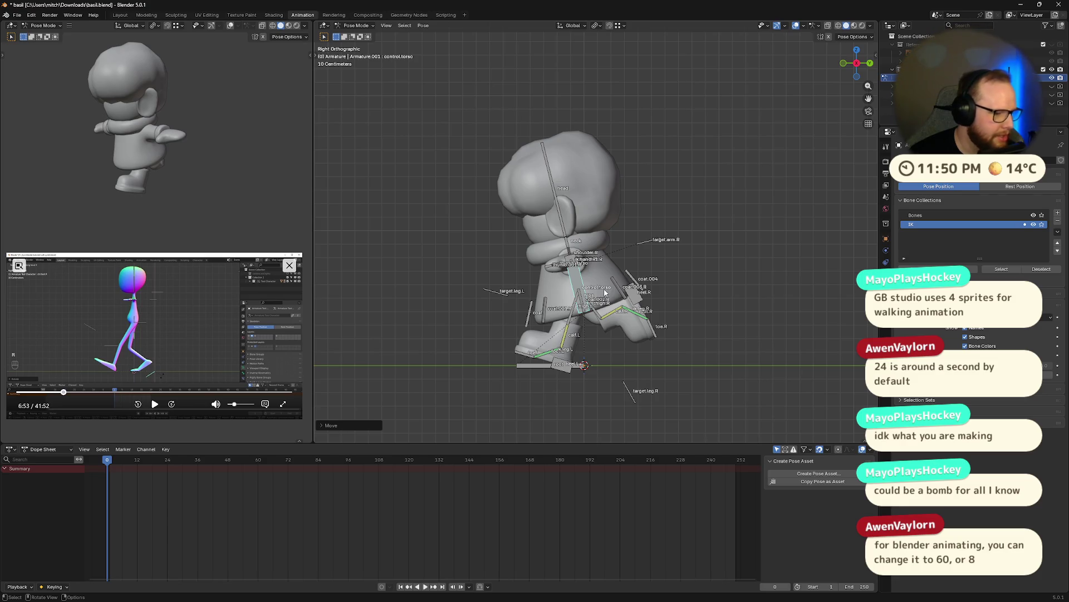
scroll(608, 332, up, 5)
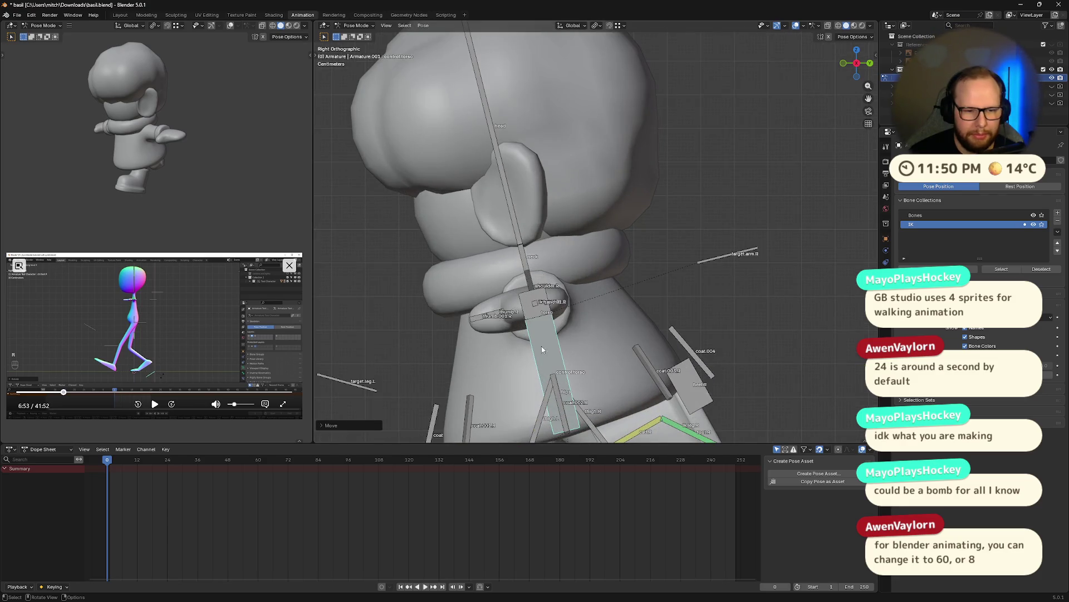
scroll(510, 362, down, 5)
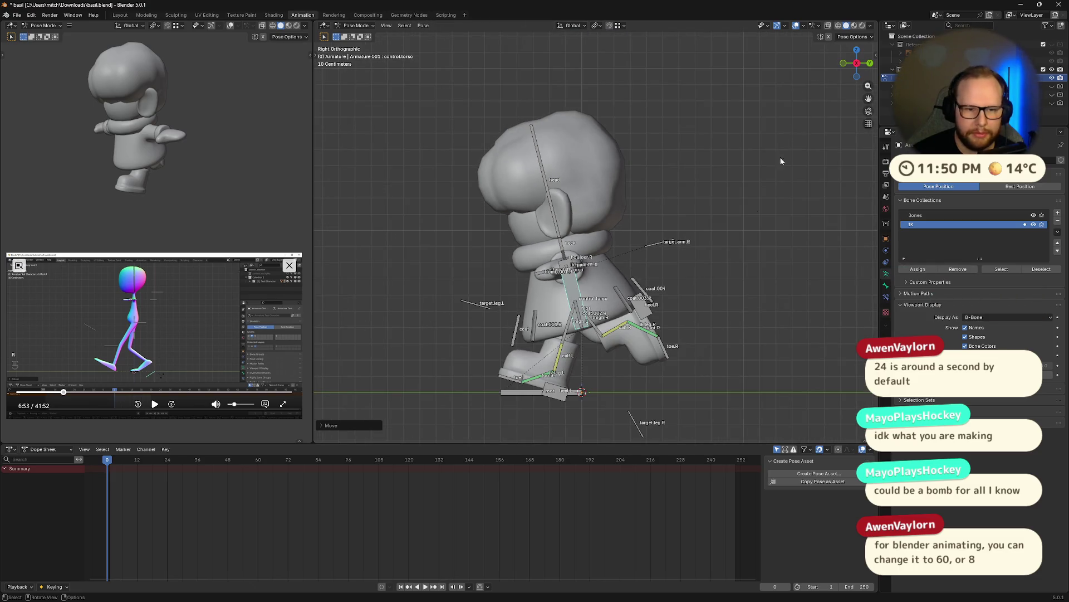
click(564, 270)
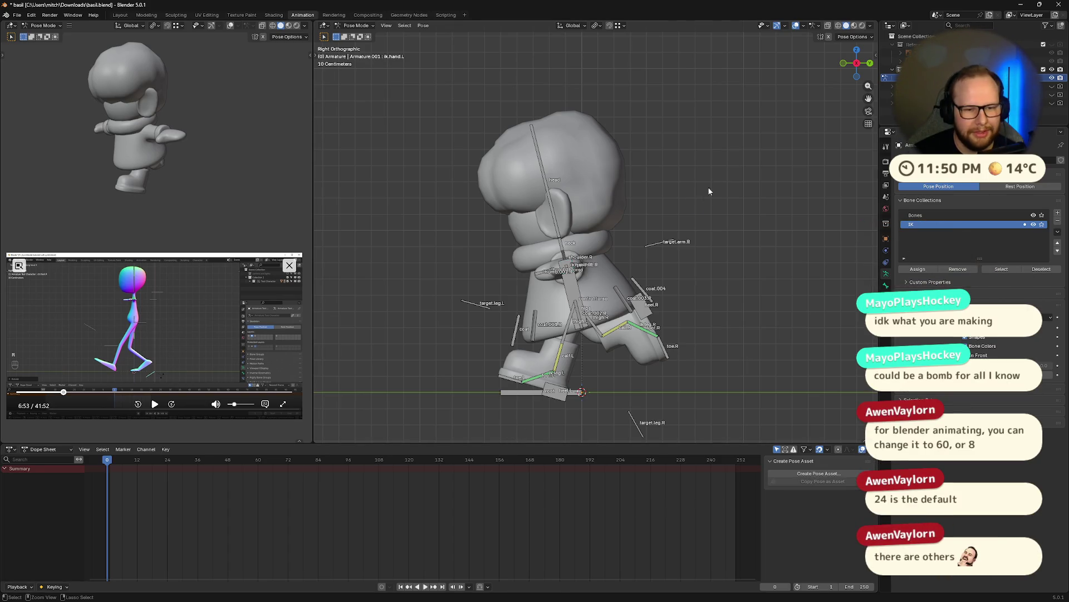
key(ctrl+s)
shift+middle_drag(527, 406, 543, 358)
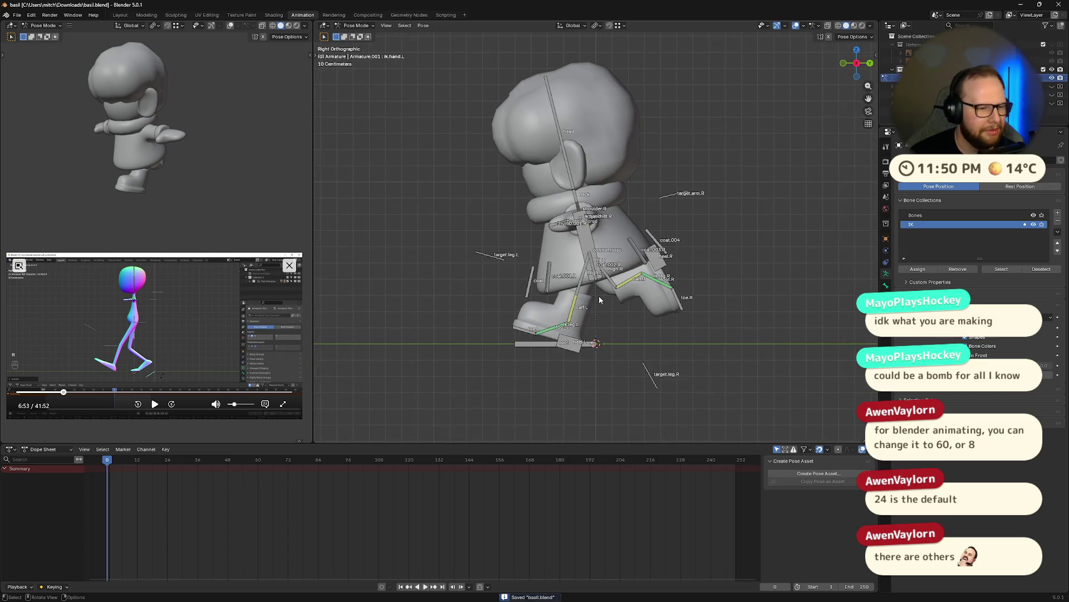
click(152, 405)
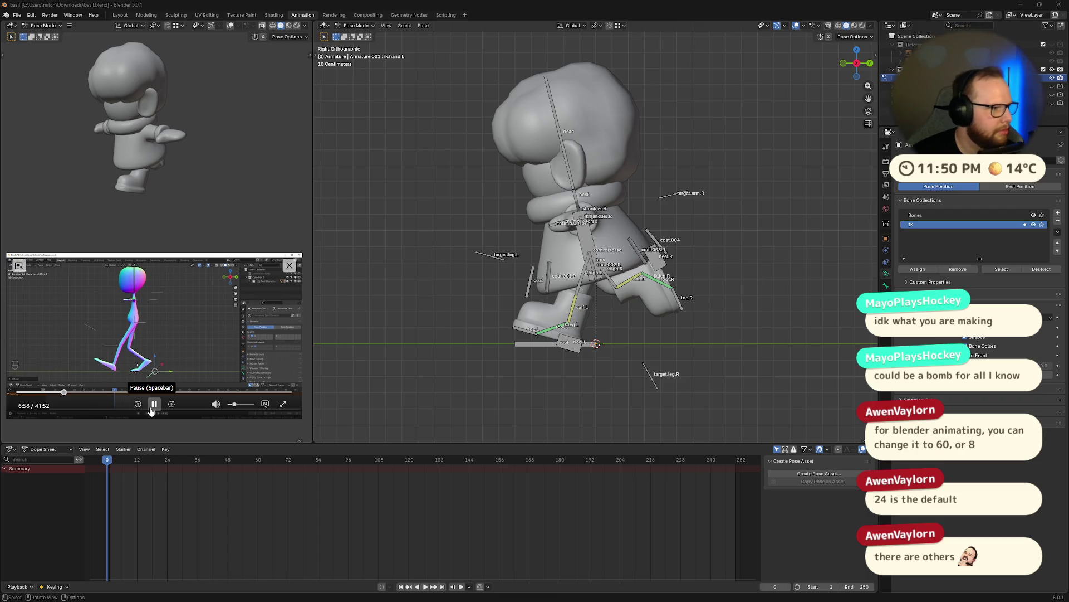
click(153, 405)
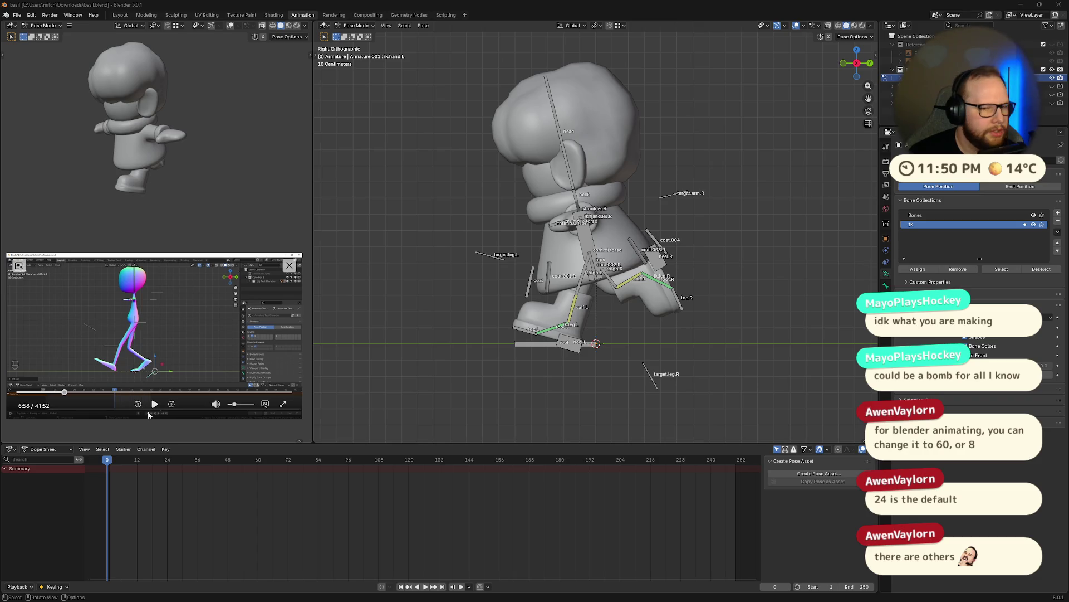
middle_drag(585, 251, 763, 234)
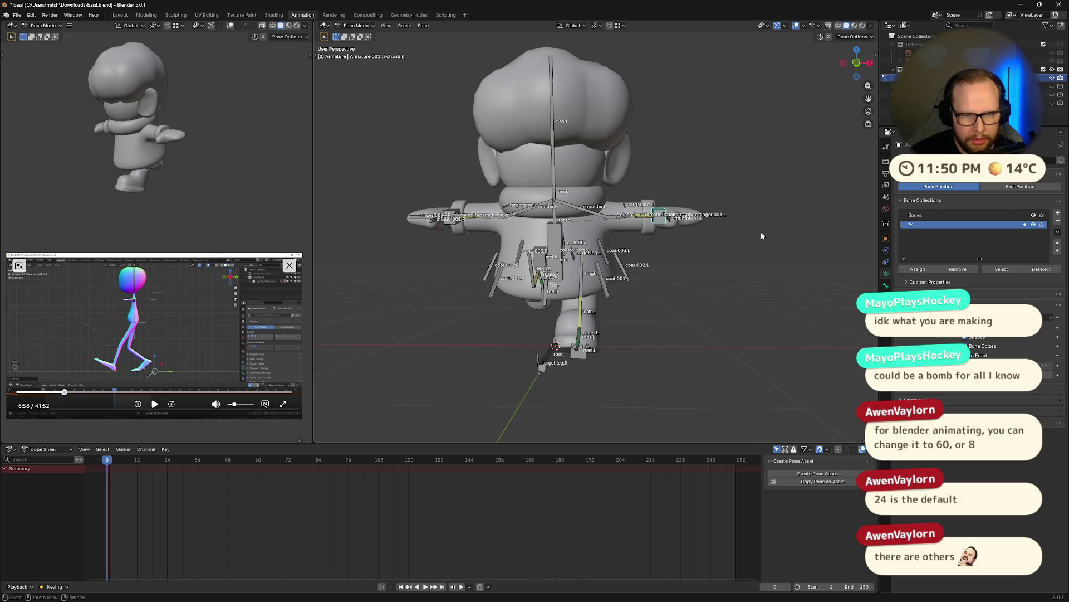
click(863, 69)
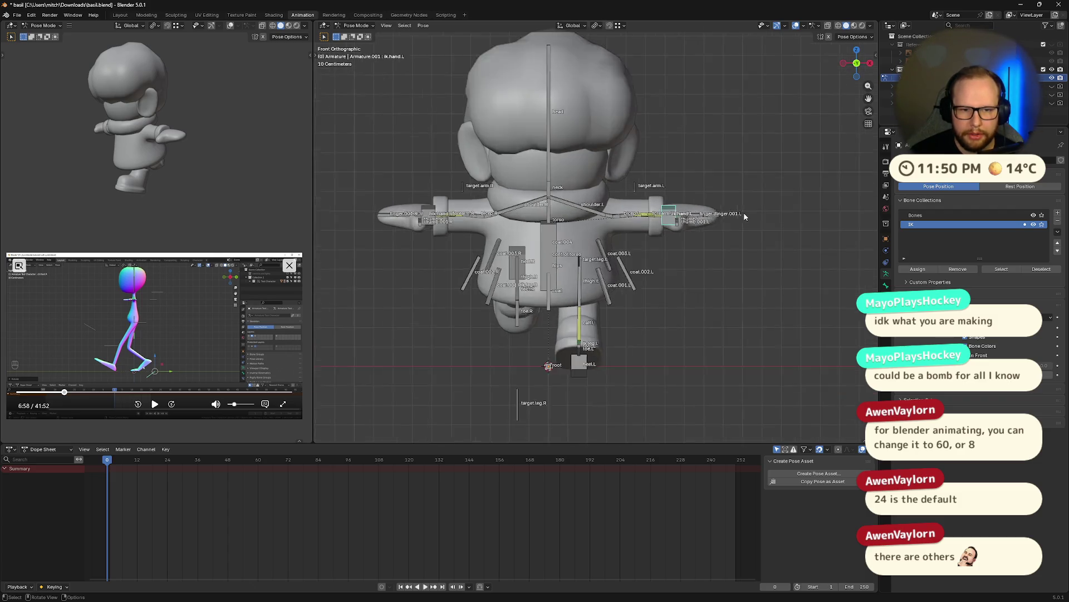
scroll(748, 217, up, 4)
- Move the left ik.hand control down beside the hip, then switch to a side view
key(g)
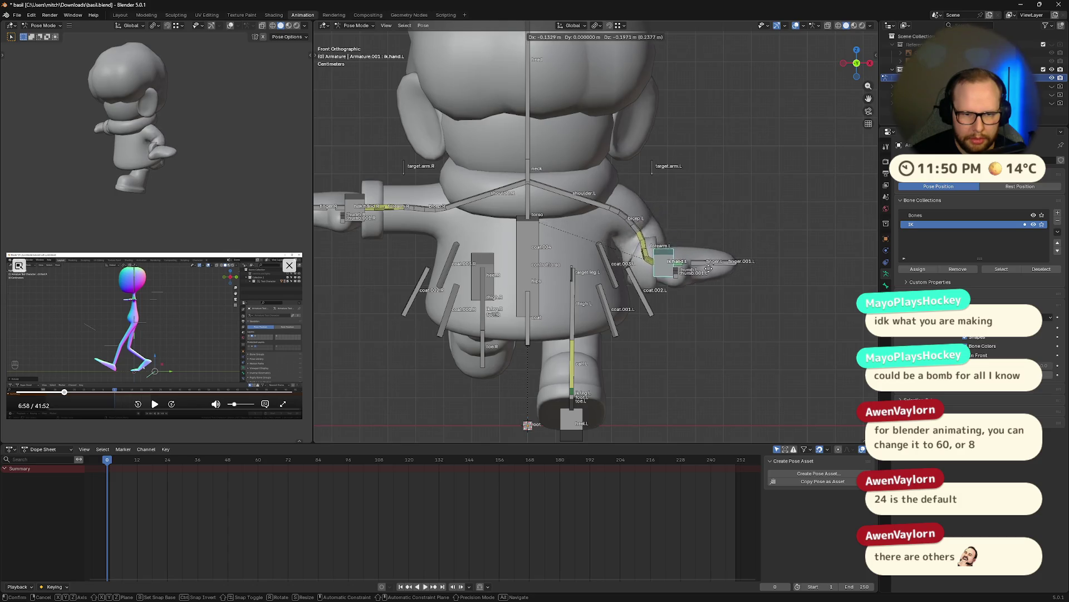
click(723, 294)
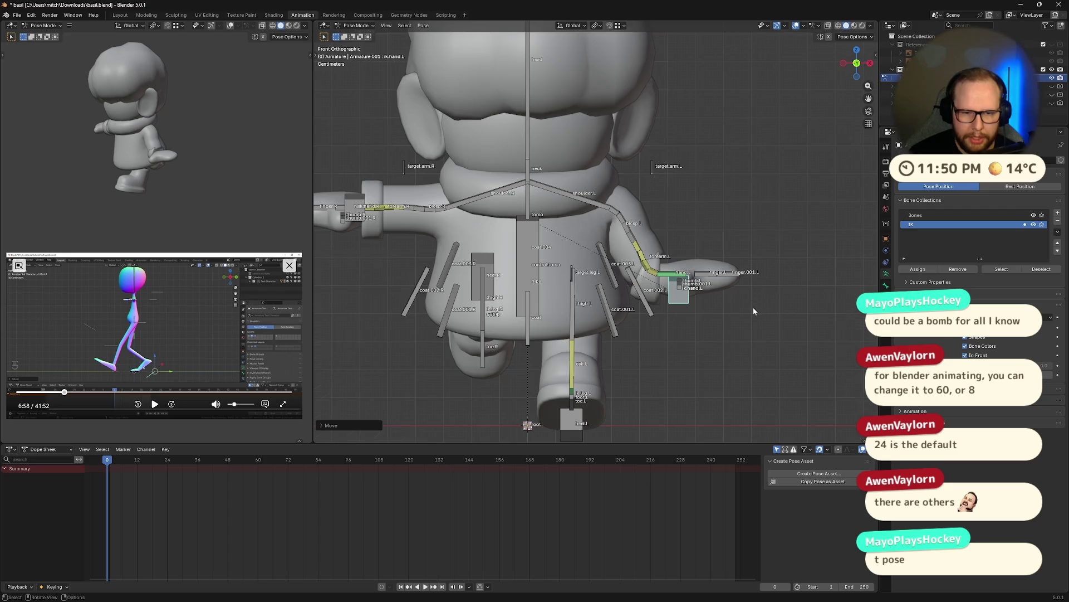
mouse_move(753, 307)
middle_down()
mouse_move(674, 318)
mouse_move(707, 316)
mouse_move(735, 276)
middle_up()
click(850, 64)
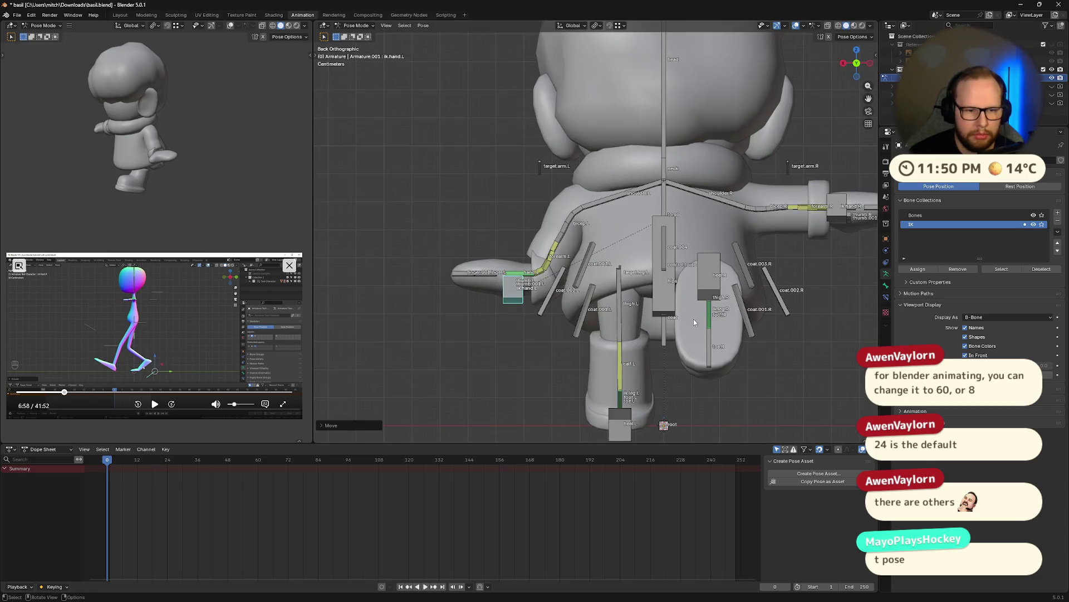
click(844, 64)
- Lower the other hand's control beside the coat, then pick target.arm.L and ik.hand.L
key(g)
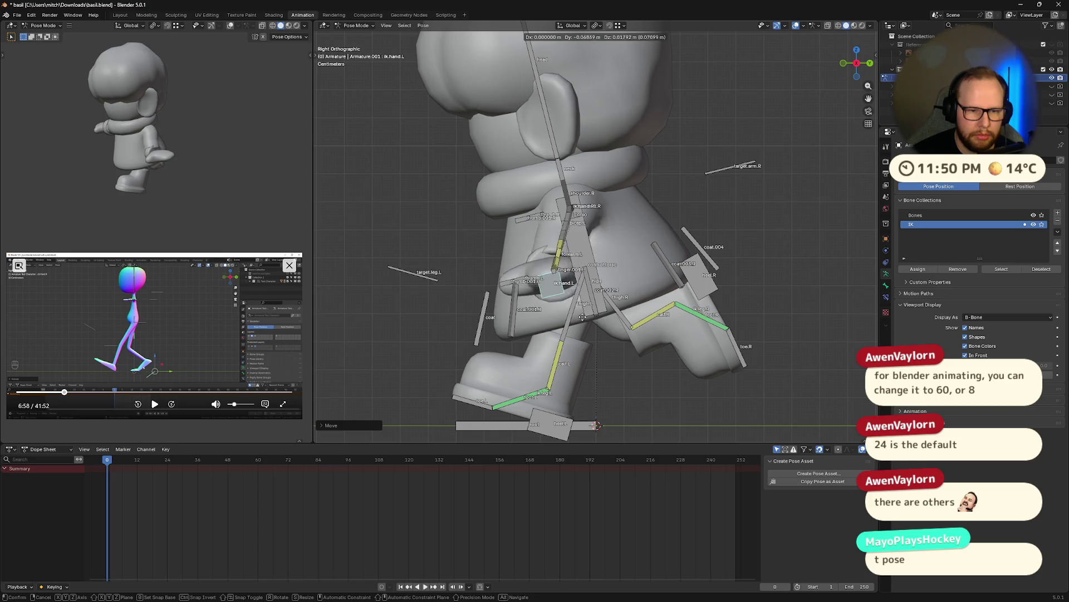
click(554, 305)
click(731, 168)
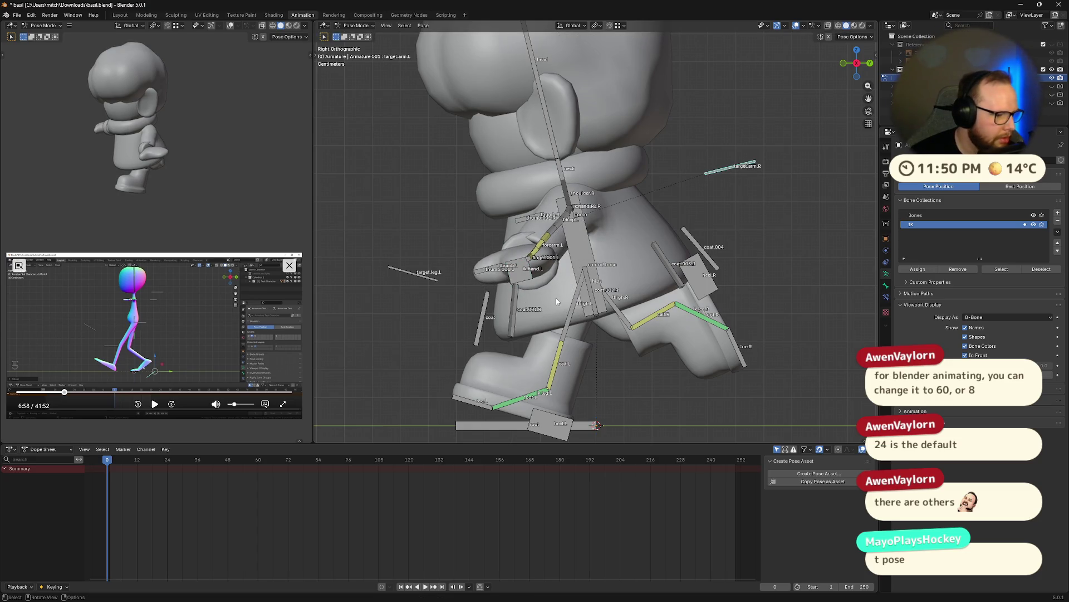
mouse_move(555, 297)
middle_down()
mouse_move(670, 264)
mouse_move(681, 308)
mouse_move(622, 328)
middle_up()
click(620, 326)
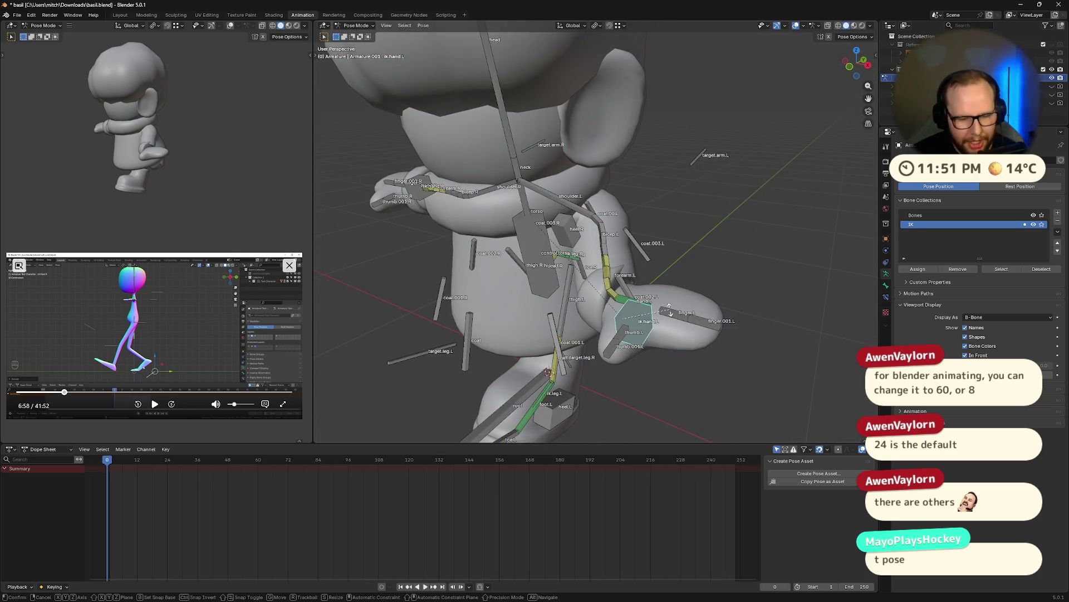
- Twist ik.hand.L around its local Z then Y axis, cancelling one unwanted X rotation
key(r)
key(z)
key(z)
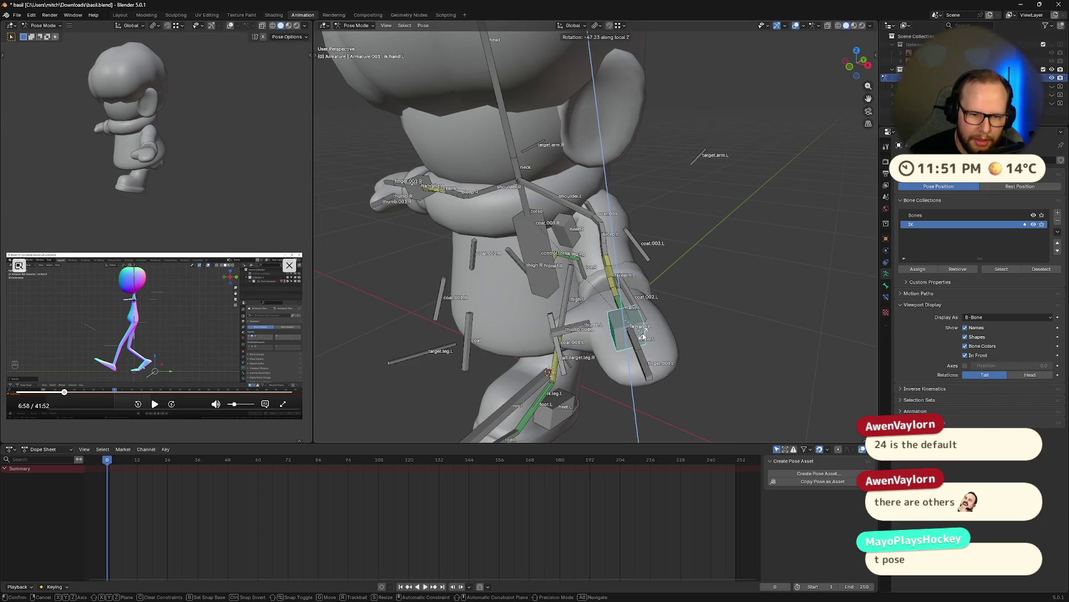
click(643, 336)
key(r)
key(x)
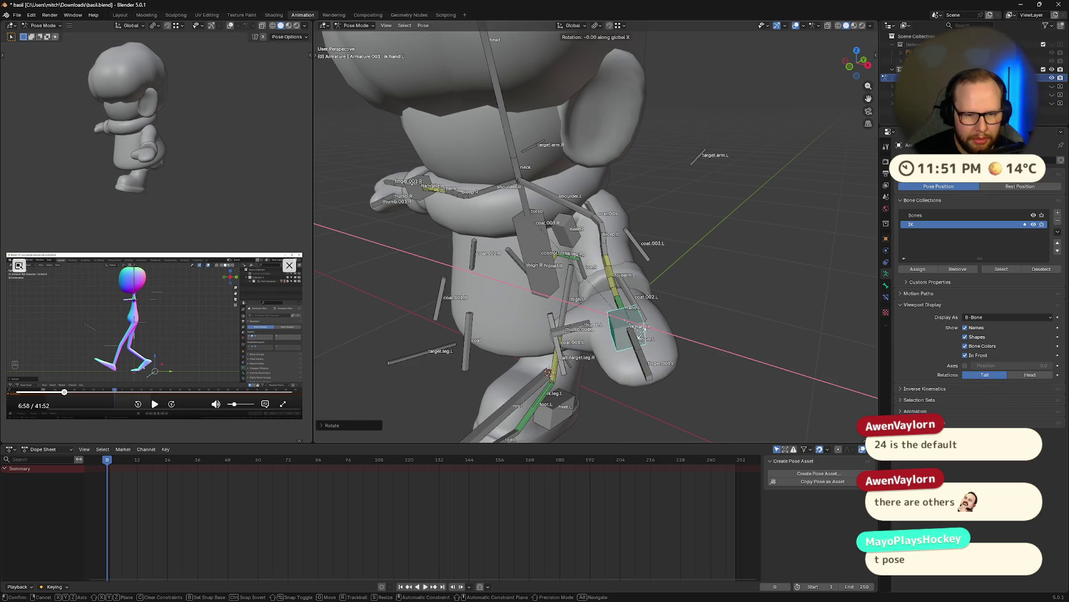
right_click(633, 339)
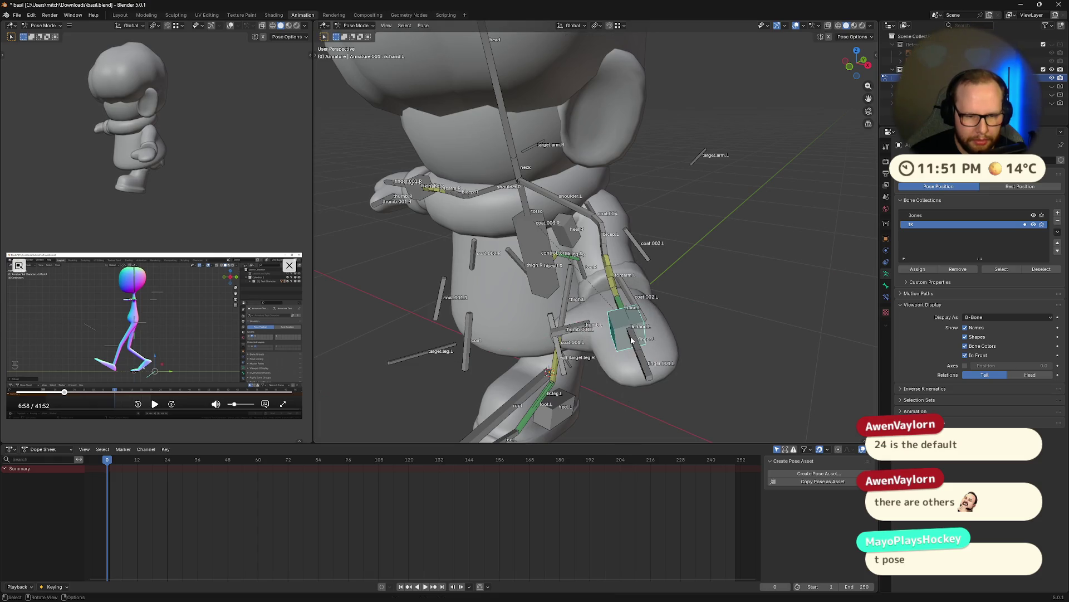
key(r)
key(z)
key(z)
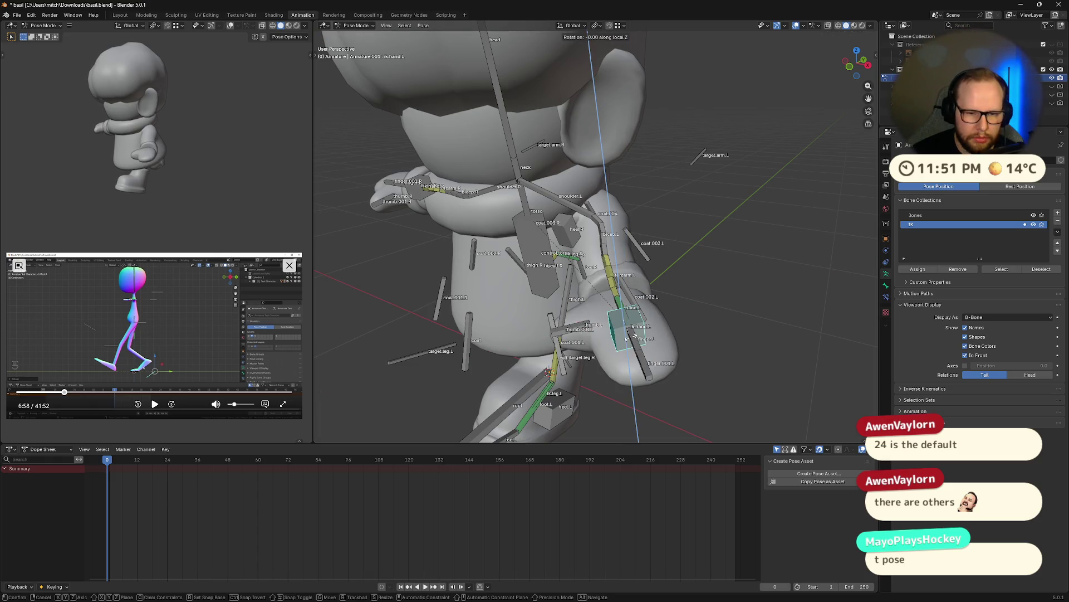
key(y)
key(y)
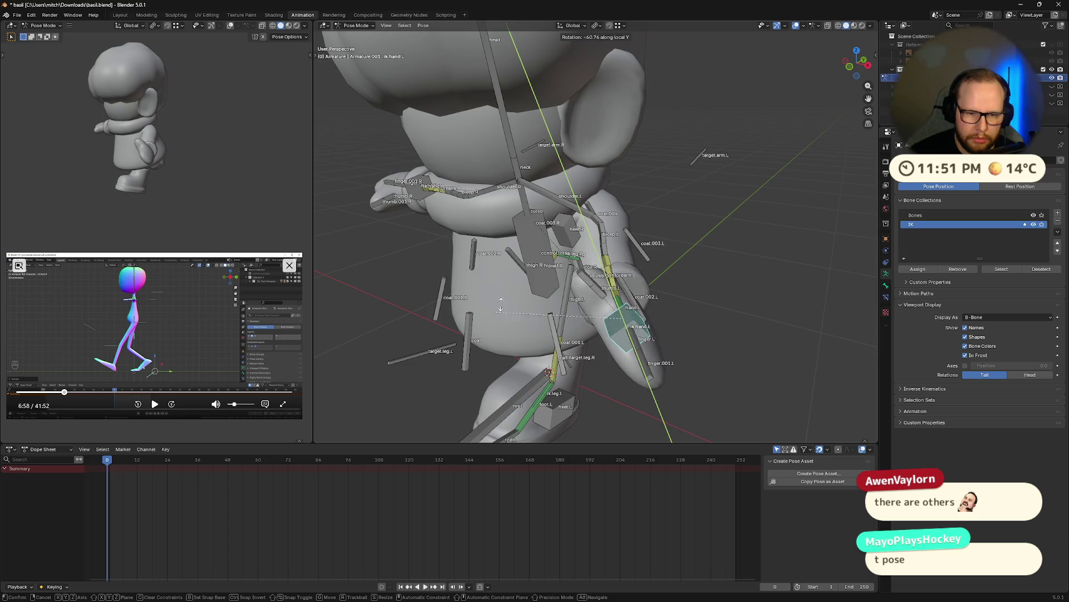
click(592, 368)
- Move and rotate the left hand around global Z until it tucks against the coat's side
mouse_move(592, 367)
middle_down()
mouse_move(690, 288)
mouse_move(702, 305)
middle_up()
key(g)
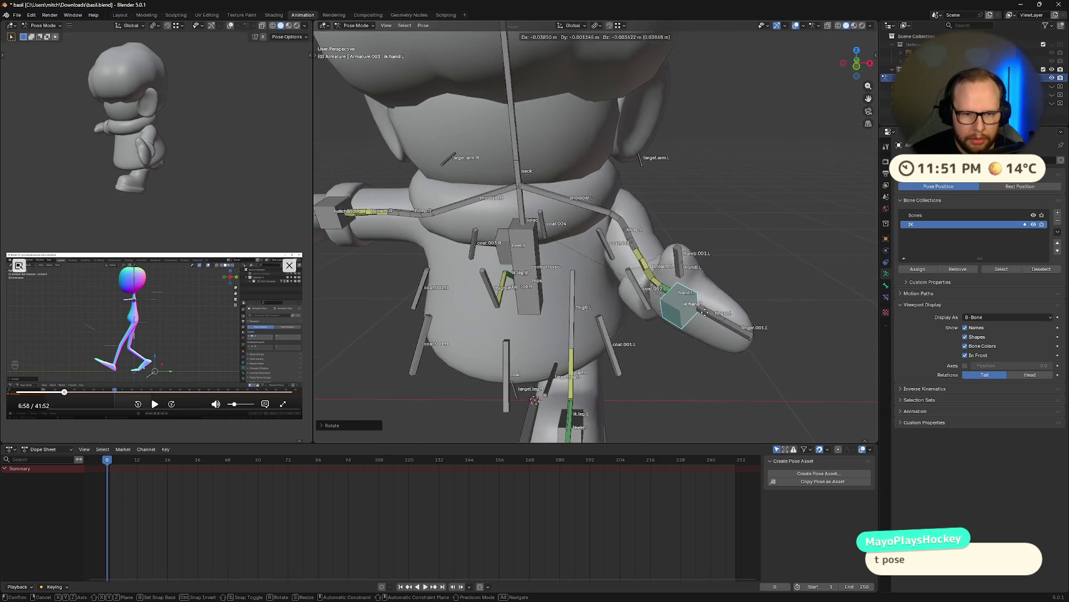
click(730, 308)
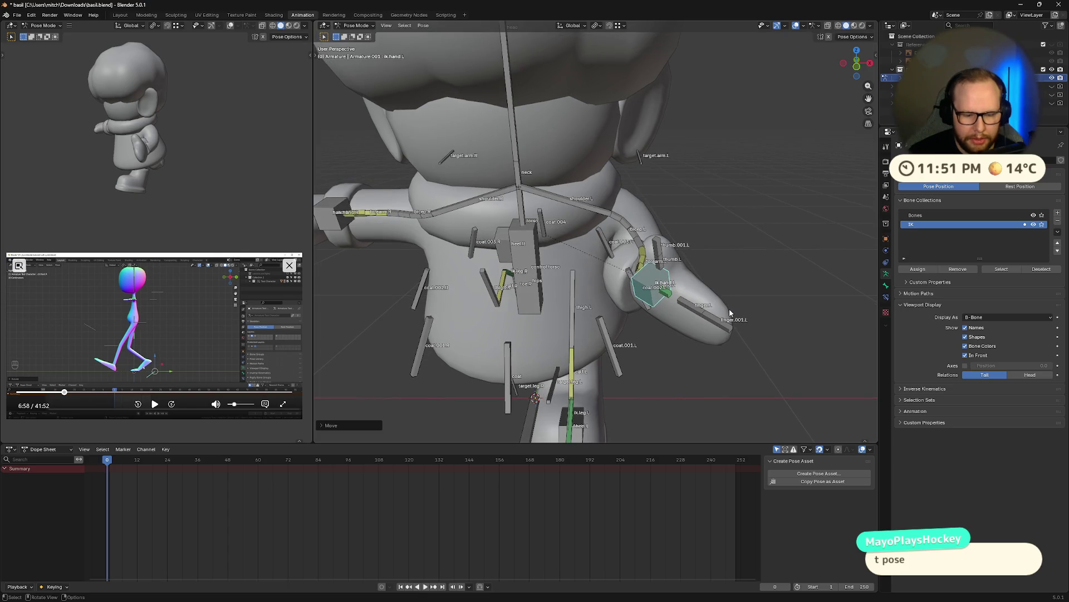
key(r)
key(z)
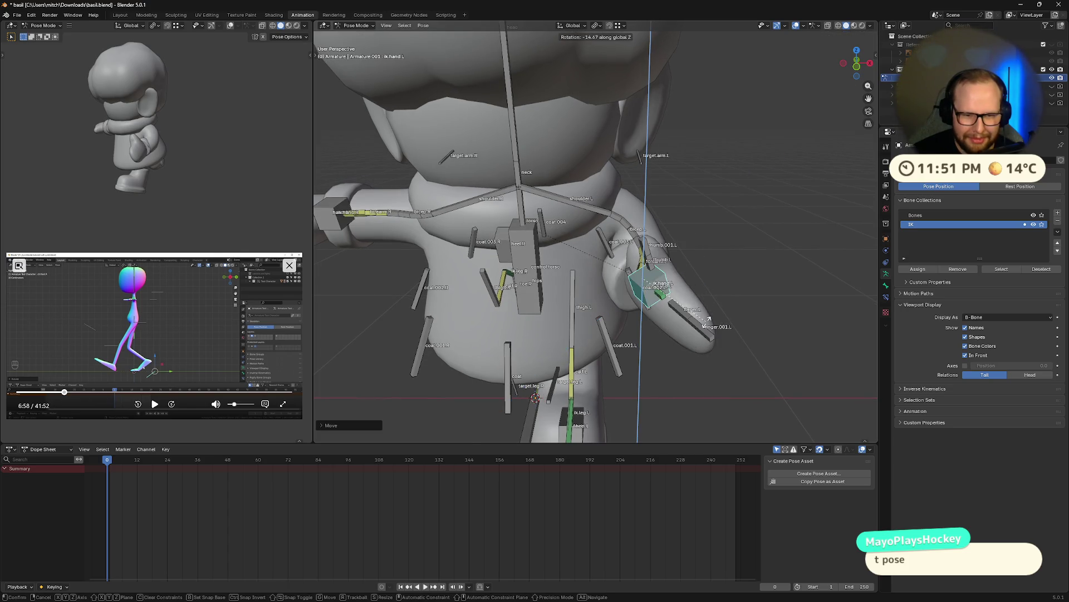
click(660, 330)
mouse_move(660, 330)
middle_down()
mouse_move(580, 307)
mouse_move(656, 327)
middle_up()
key(g)
click(615, 331)
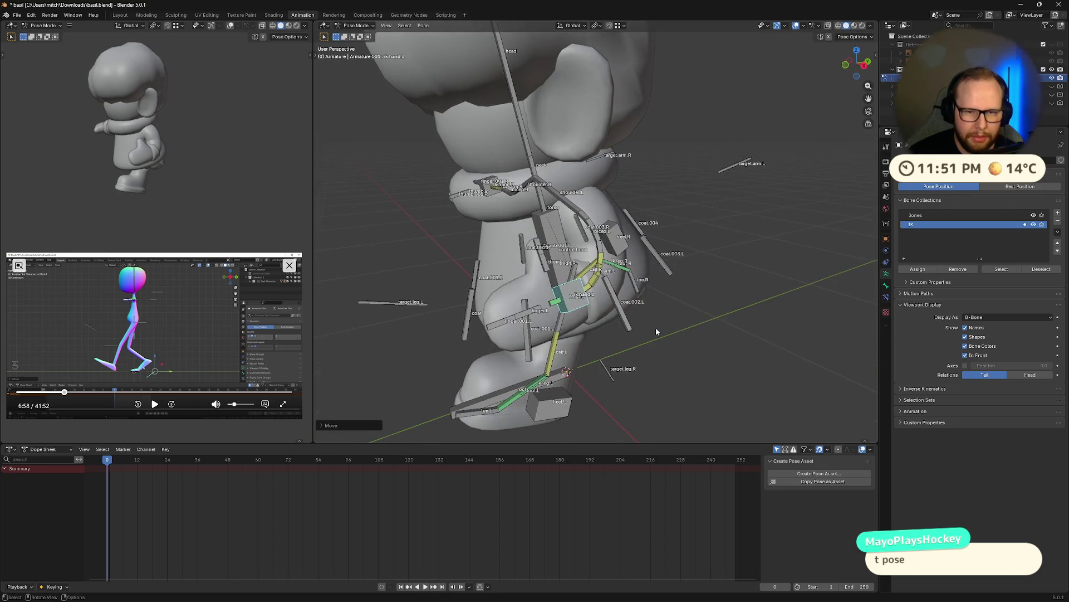
- Raise the target.arm.L elbow target upward and orbit to check from the side
click(735, 165)
key(g)
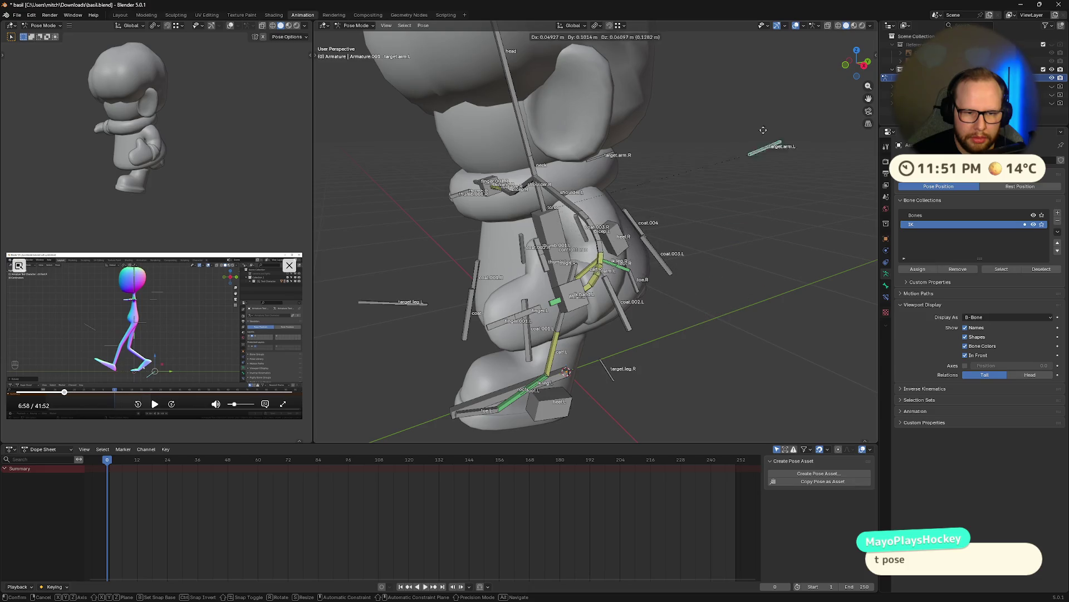
click(756, 54)
mouse_move(756, 55)
middle_down()
mouse_move(575, 272)
mouse_move(595, 284)
middle_up()
mouse_move(625, 301)
middle_down()
mouse_move(598, 286)
mouse_move(624, 300)
middle_up()
- Curl the left thumb bone inward around its local X axis
click(591, 264)
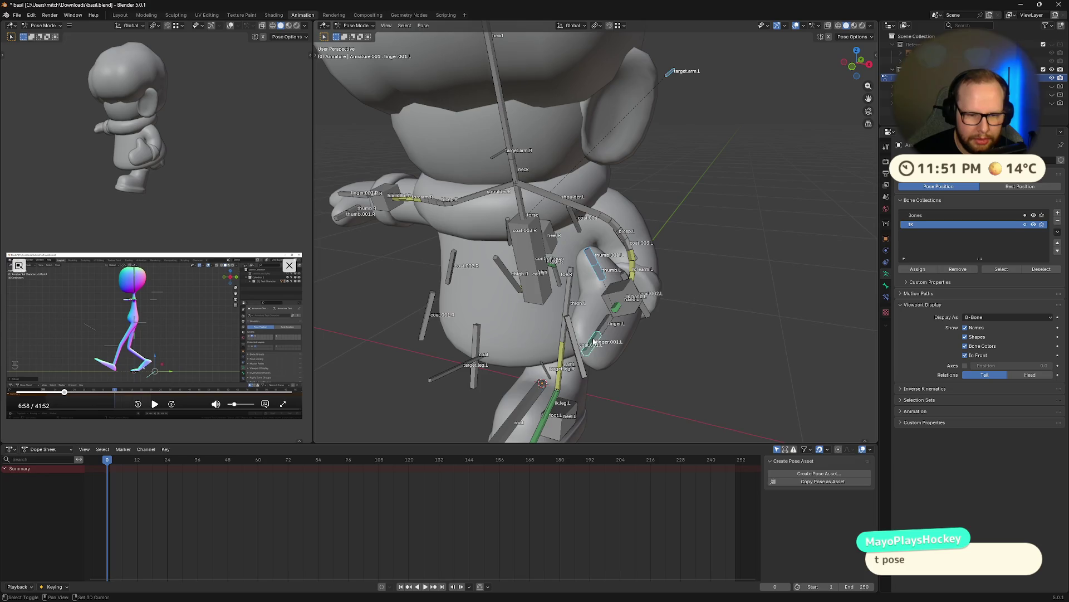
key(r)
key(x)
key(x)
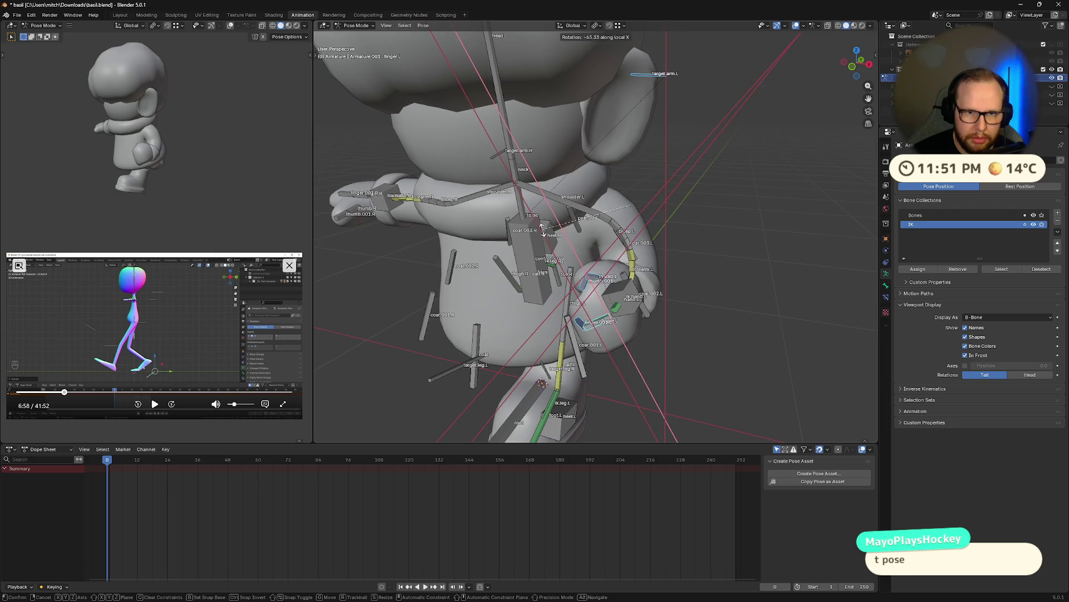
click(660, 295)
- Curl finger.001.L inward around local X so the hand looks clenched, then view the whole character
key(alt+a)
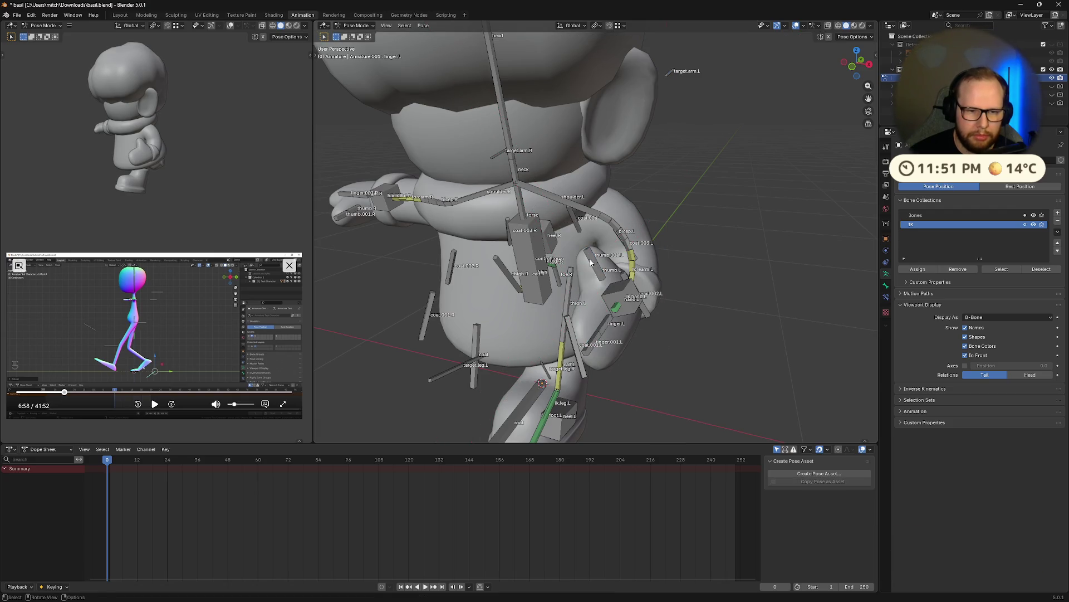
click(591, 263)
click(592, 349)
key(r)
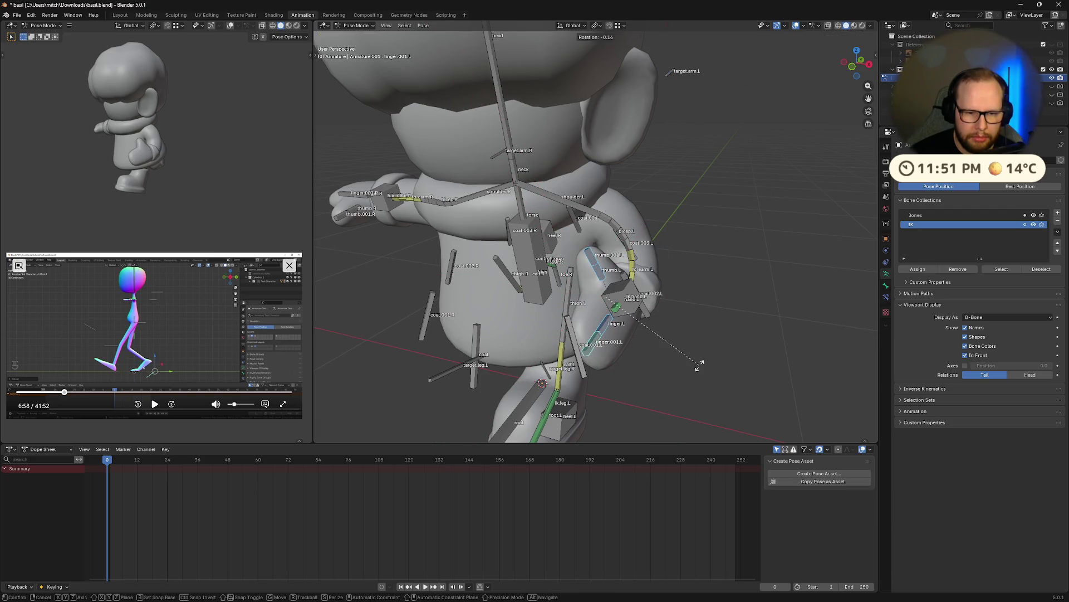
key(x)
key(x)
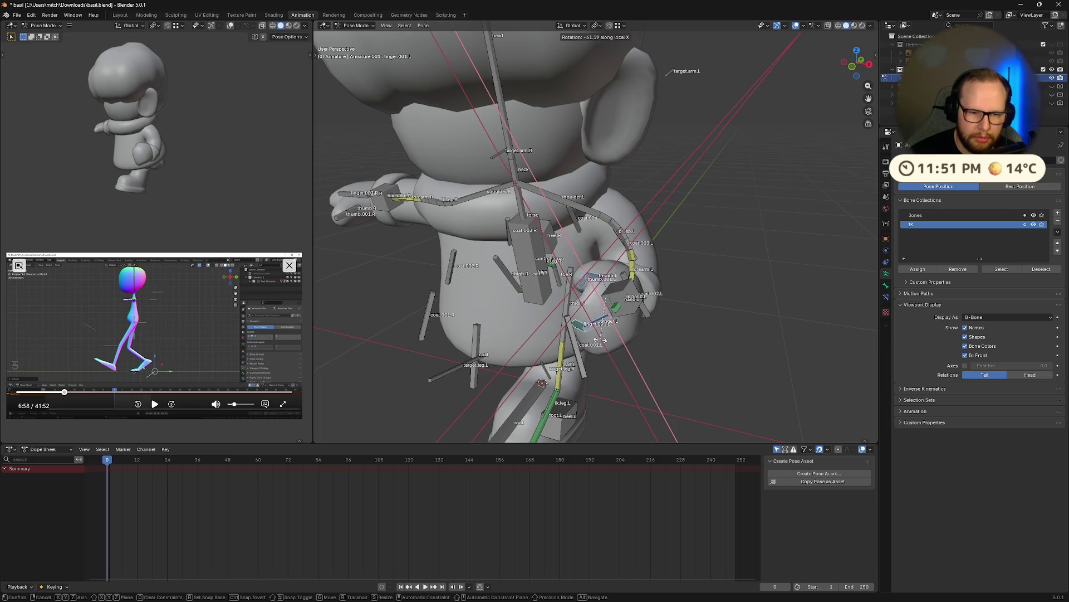
click(610, 349)
mouse_move(610, 349)
middle_down()
mouse_move(641, 339)
mouse_move(743, 360)
middle_up()
click(743, 359)
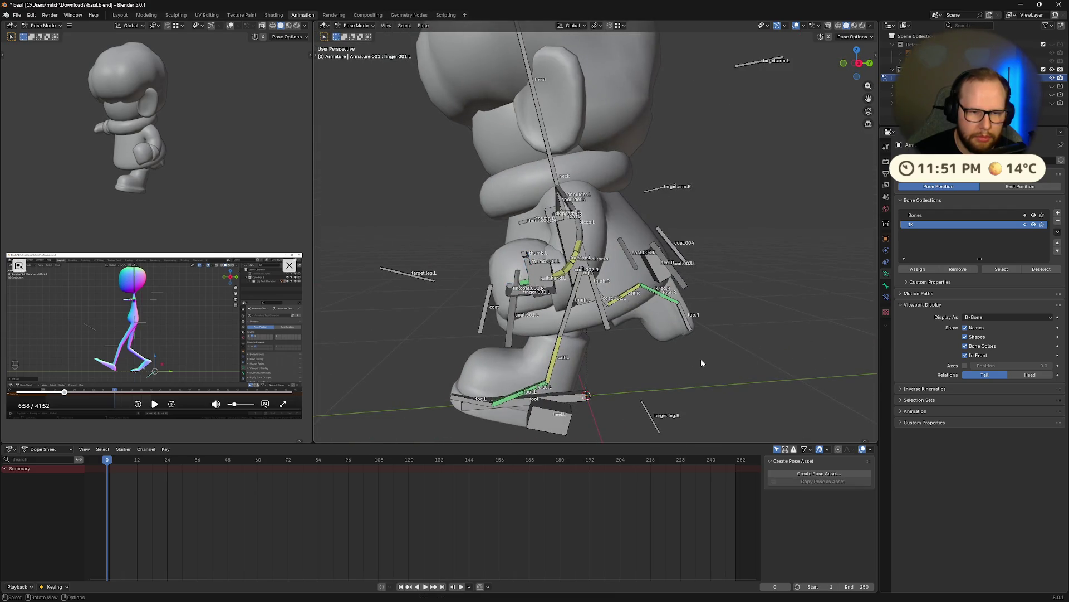
scroll(617, 323, down, 4)
mouse_move(616, 323)
middle_down()
mouse_move(568, 337)
mouse_move(651, 259)
middle_up()
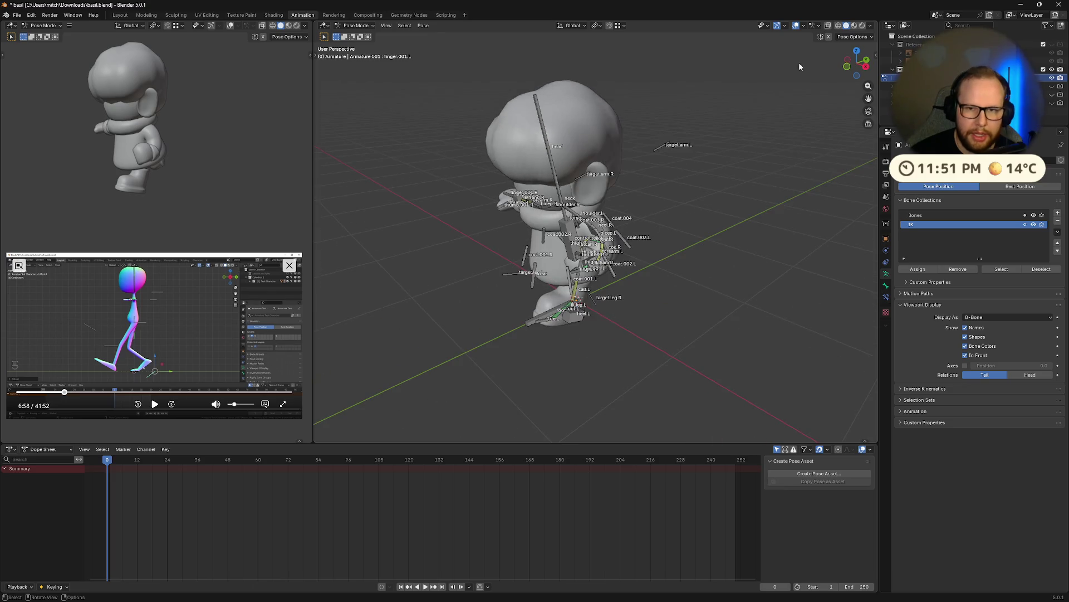
- From a side view, move the ik.hand.L control inward and give it a first rotation
click(848, 61)
scroll(624, 275, up, 5)
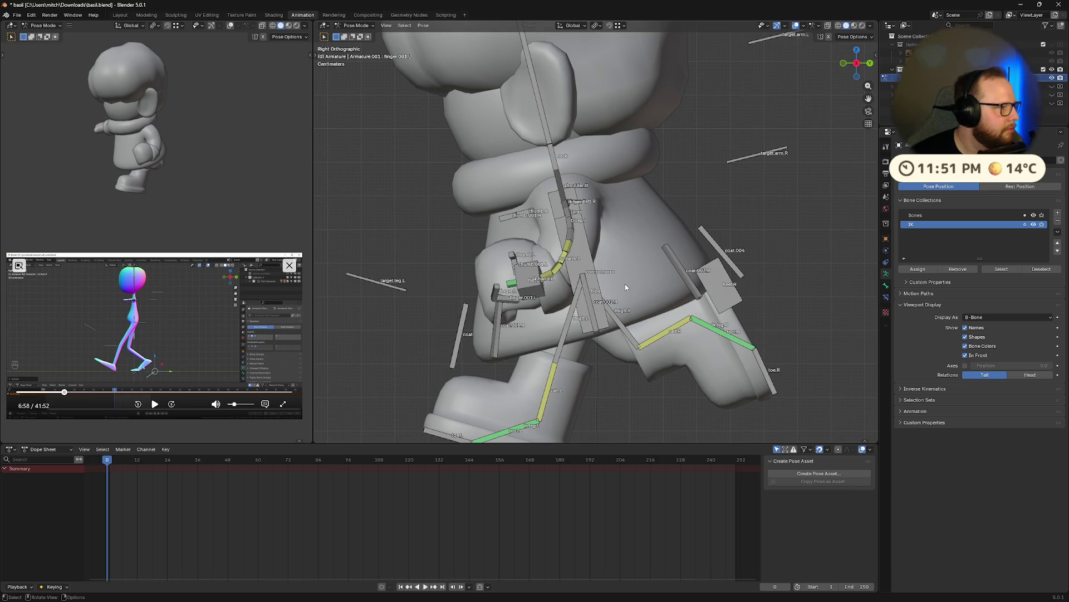
click(523, 287)
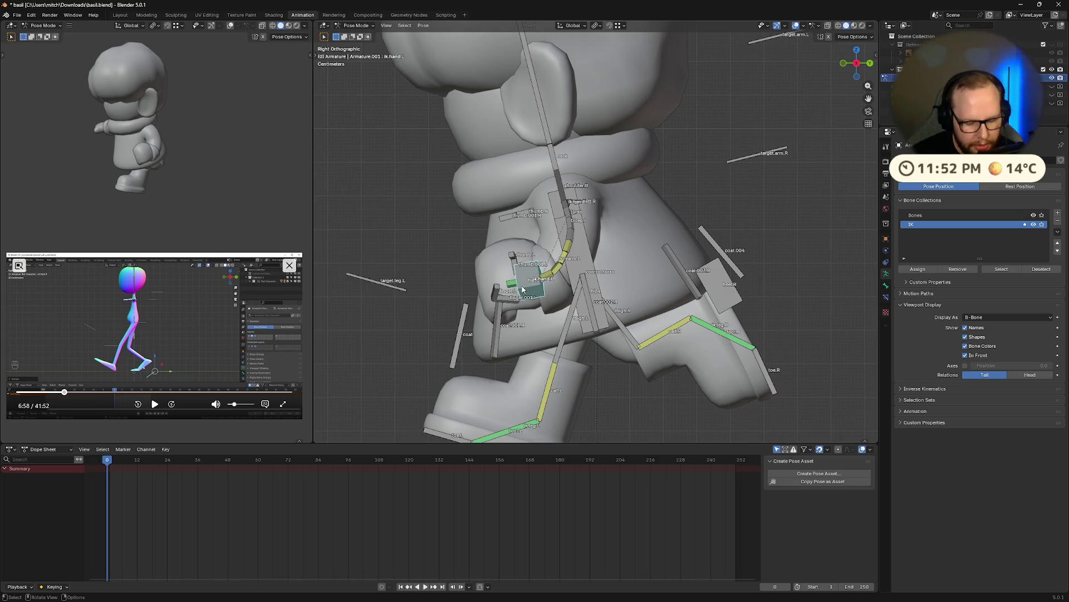
key(g)
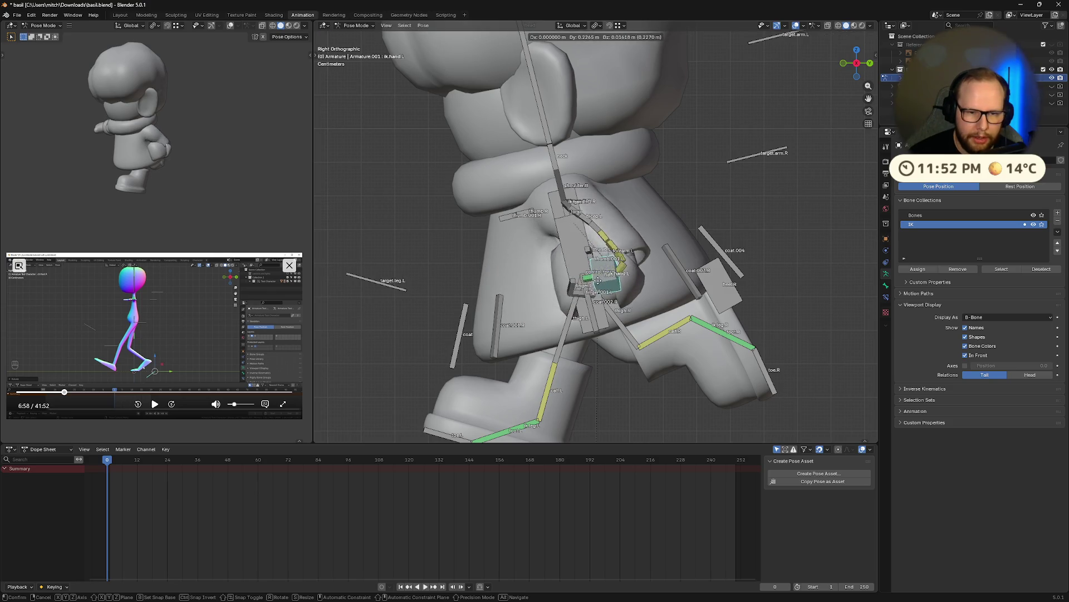
click(597, 254)
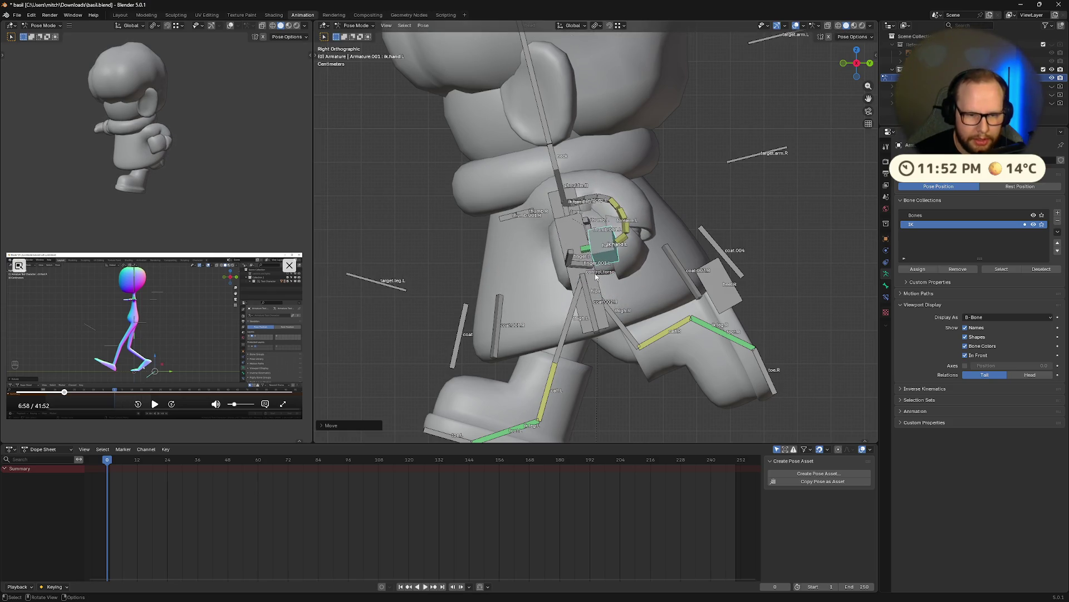
key(r)
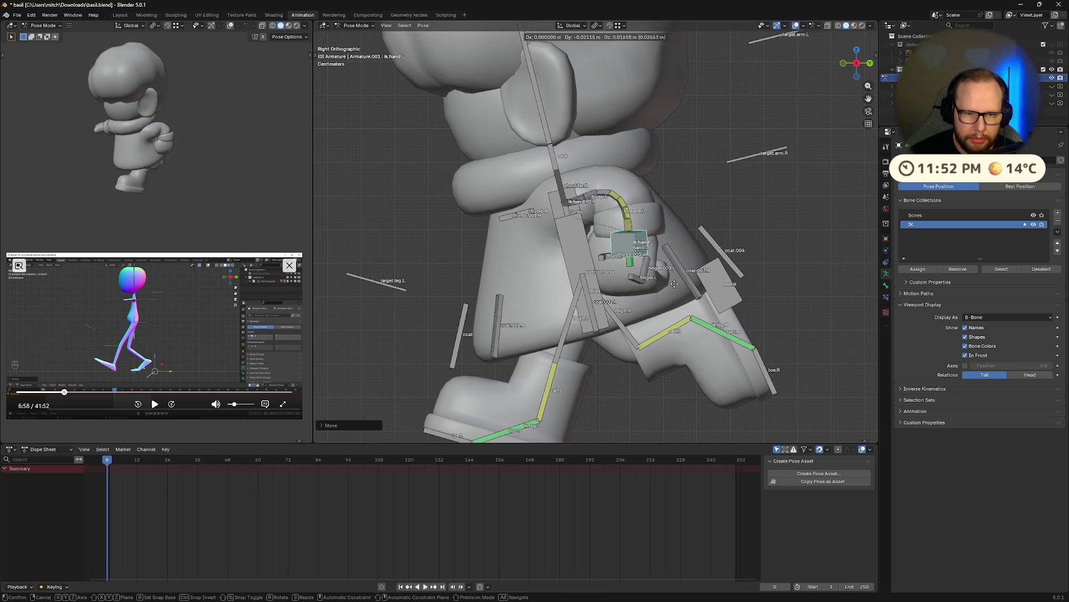
key(Escape)
middle_drag(662, 286, 579, 303)
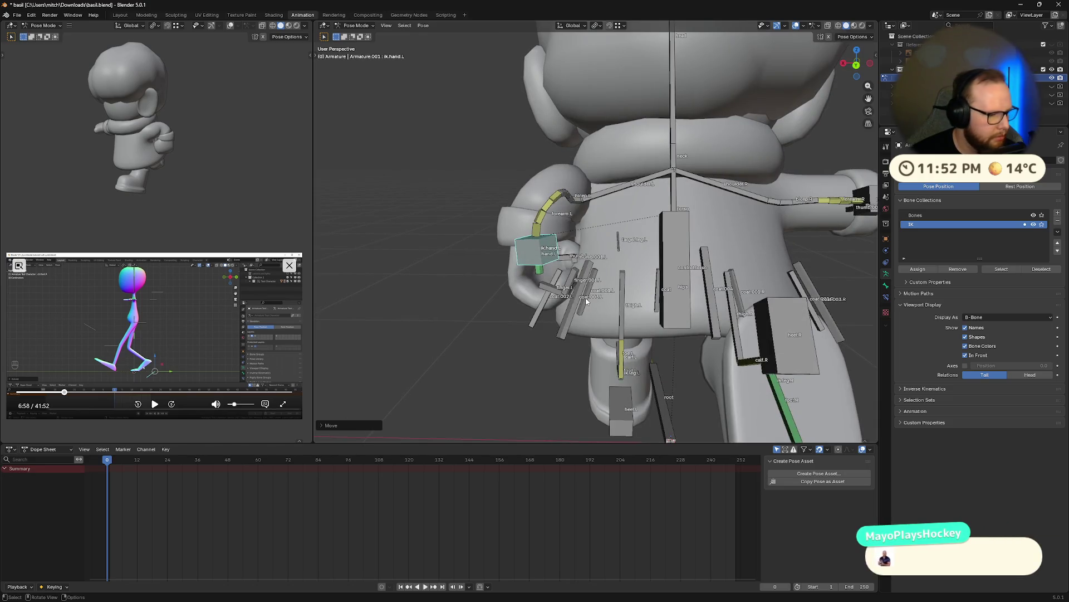
- Turn the left hand about the vertical Z axis and nudge it into place against the coat
key(r)
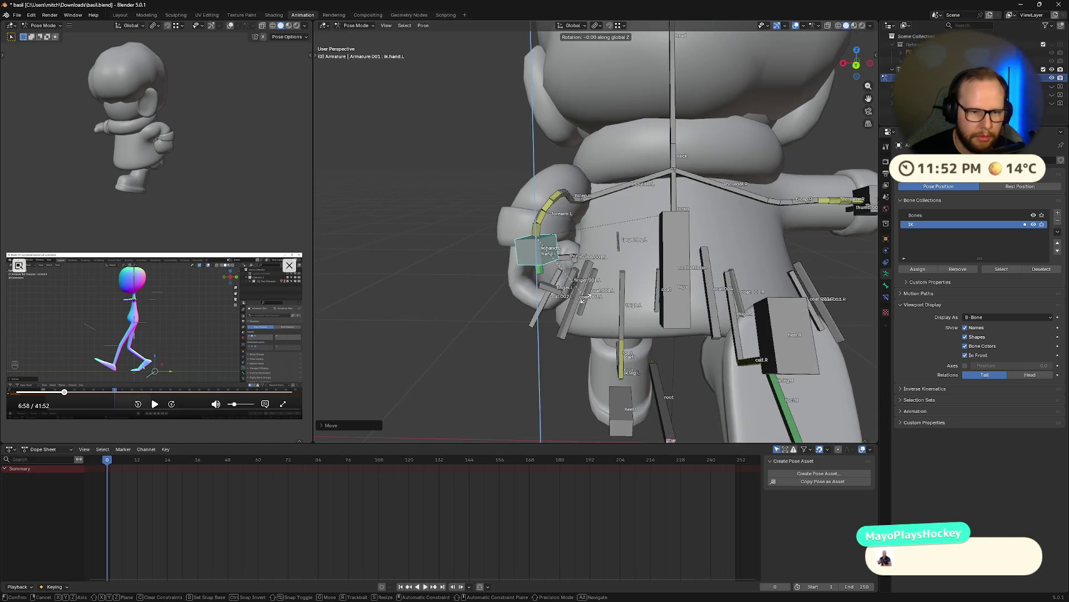
key(x)
key(z)
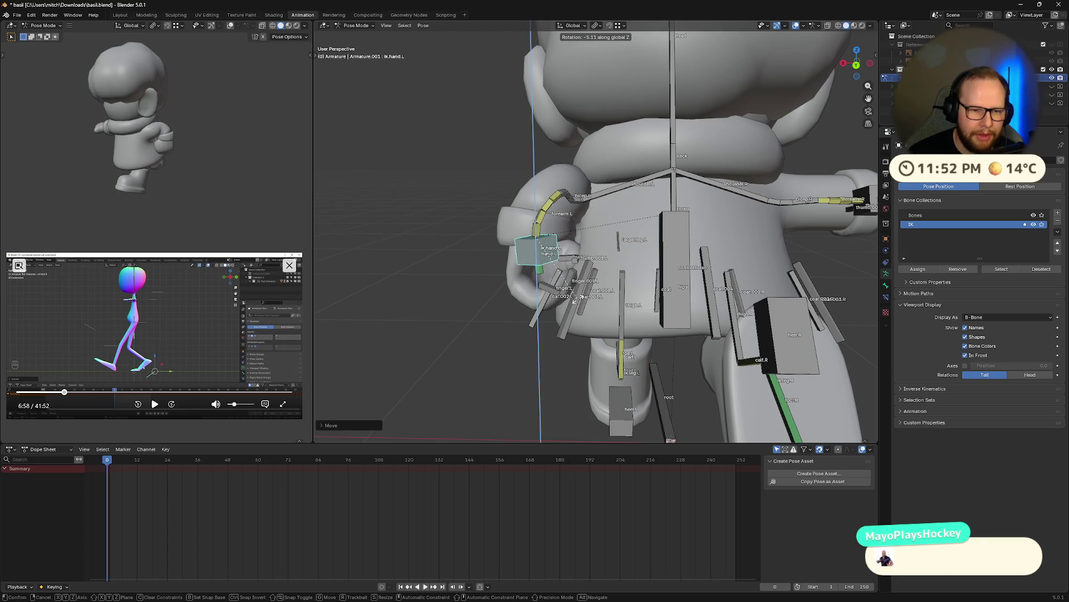
click(644, 286)
middle_drag(643, 286, 723, 288)
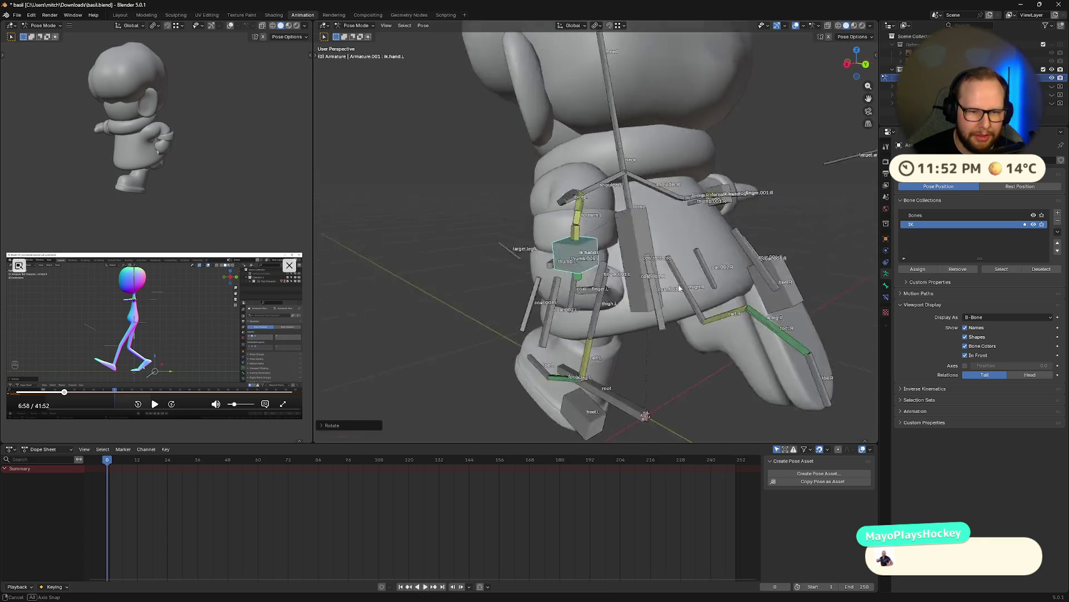
key(g)
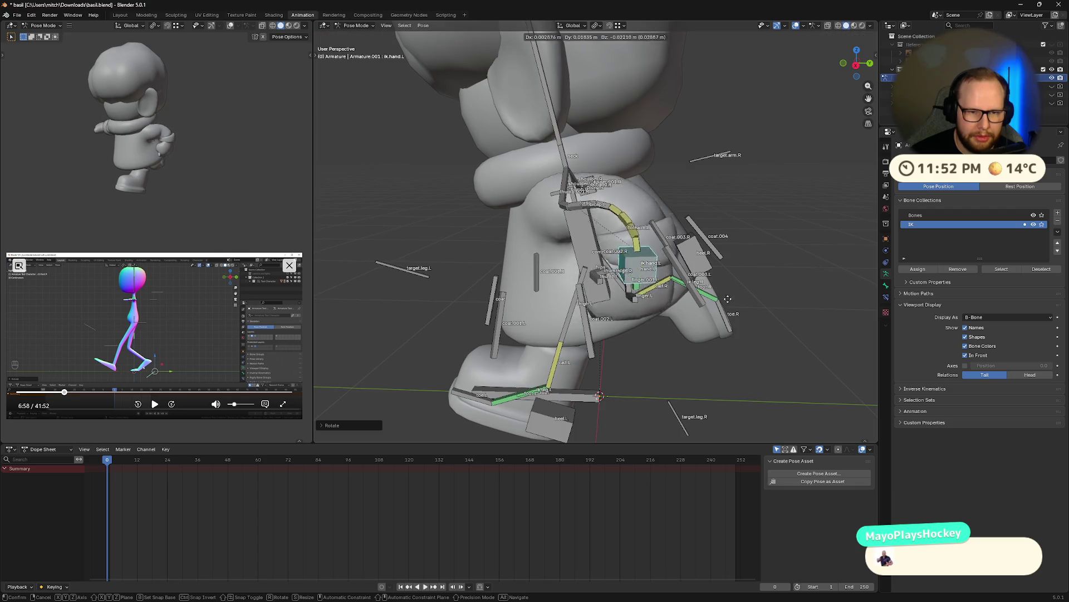
click(735, 287)
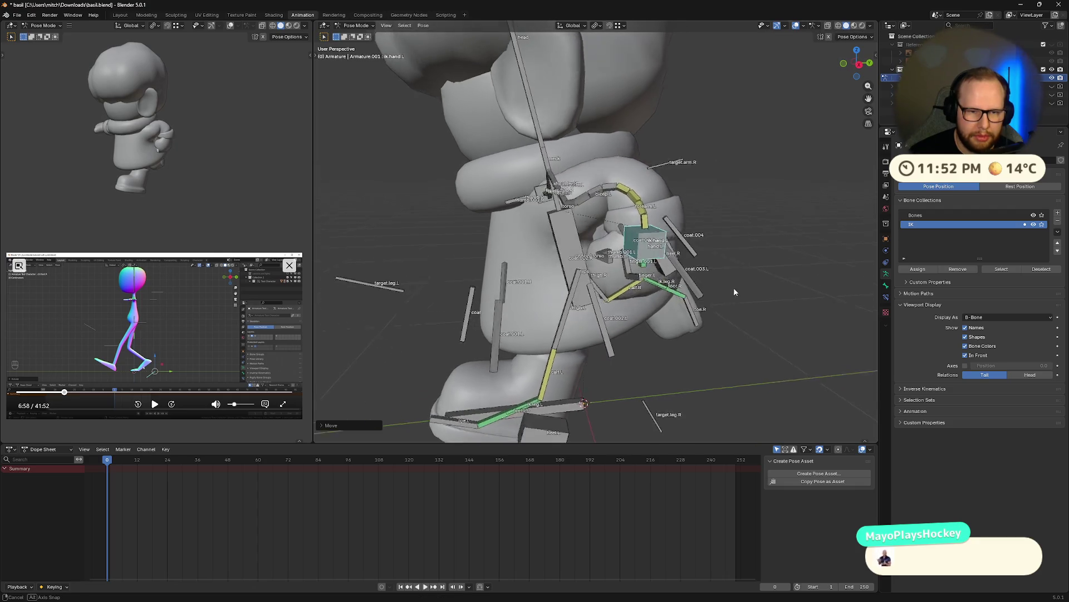
middle_drag(733, 287, 724, 285)
key(g)
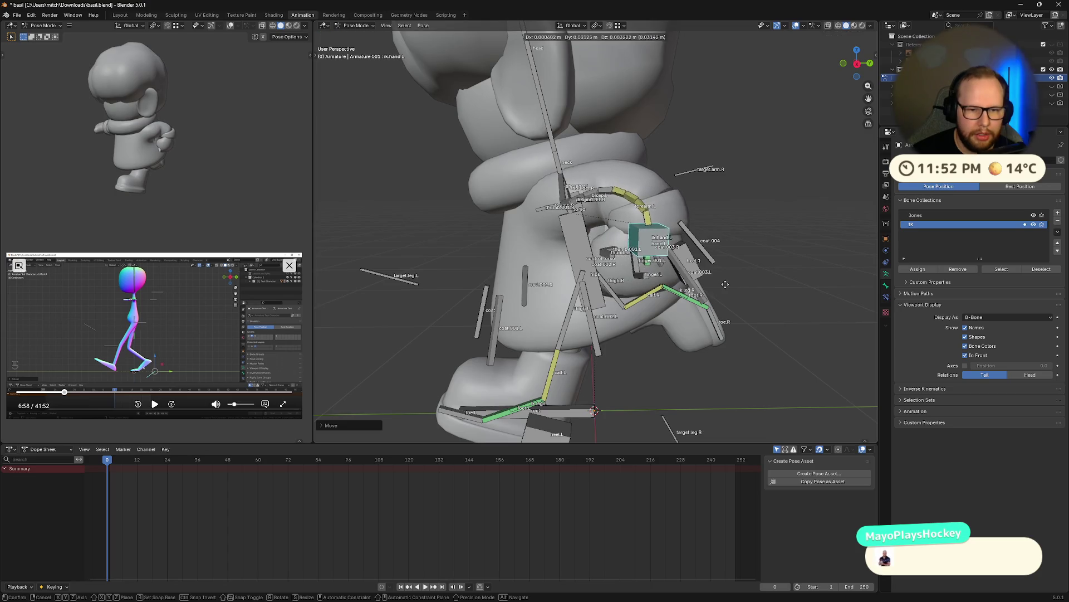
click(719, 286)
- Tilt the left hand twice around the X axis so the curl sits flush, then deselect
key(r)
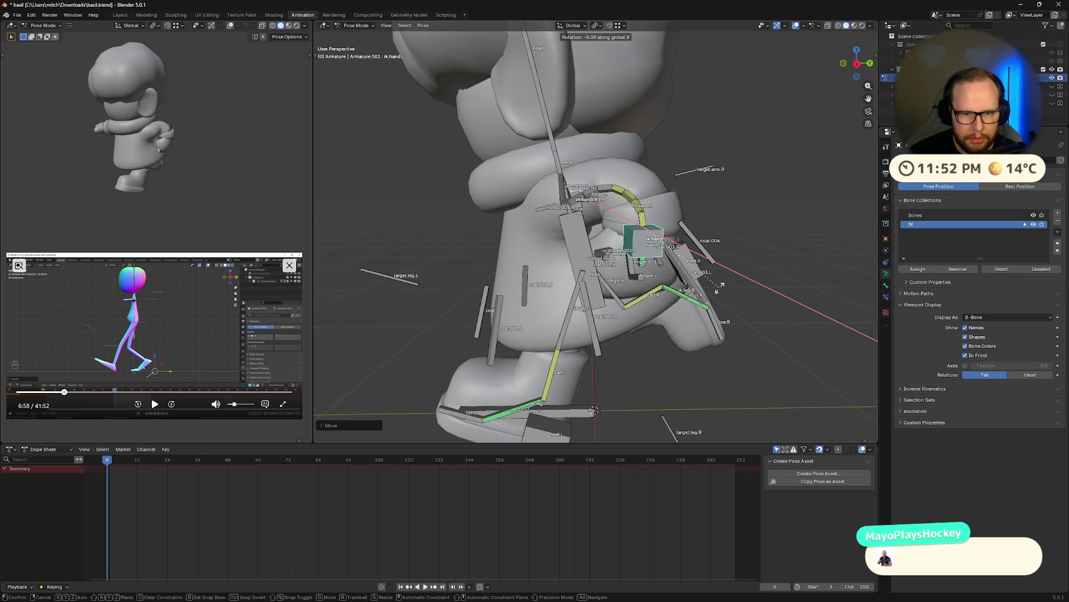
key(x)
key(x)
click(737, 267)
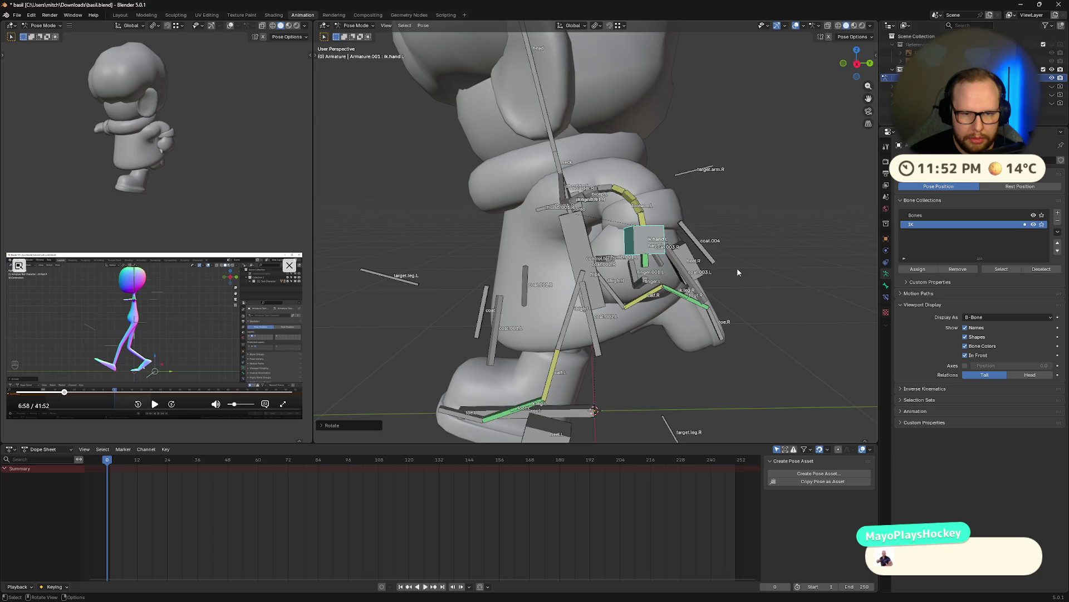
key(r)
key(x)
click(765, 245)
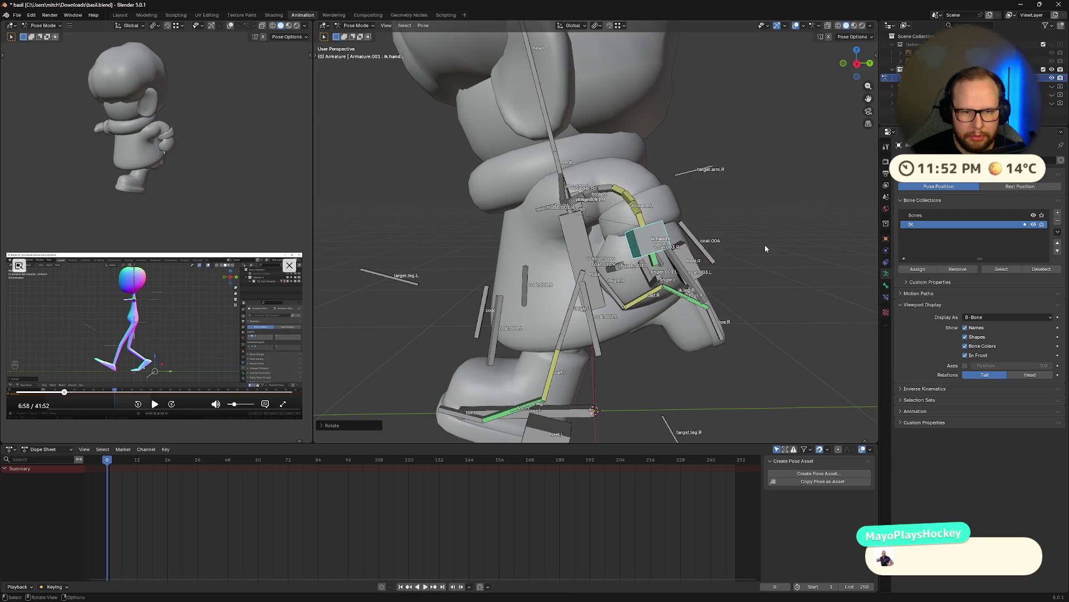
click(777, 293)
mouse_move(776, 293)
middle_down()
mouse_move(822, 294)
mouse_move(682, 316)
middle_up()
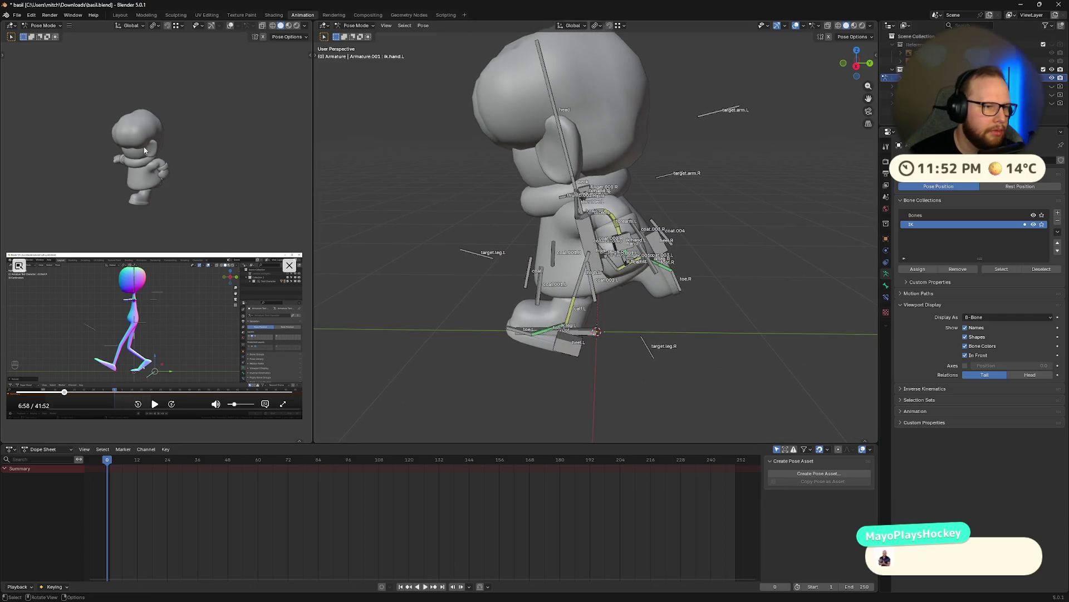
scroll(184, 168, up, 3)
mouse_move(167, 167)
middle_down()
mouse_move(132, 163)
mouse_move(255, 160)
mouse_move(177, 145)
mouse_move(83, 151)
mouse_move(100, 150)
middle_up()
middle_drag(200, 145, 225, 143)
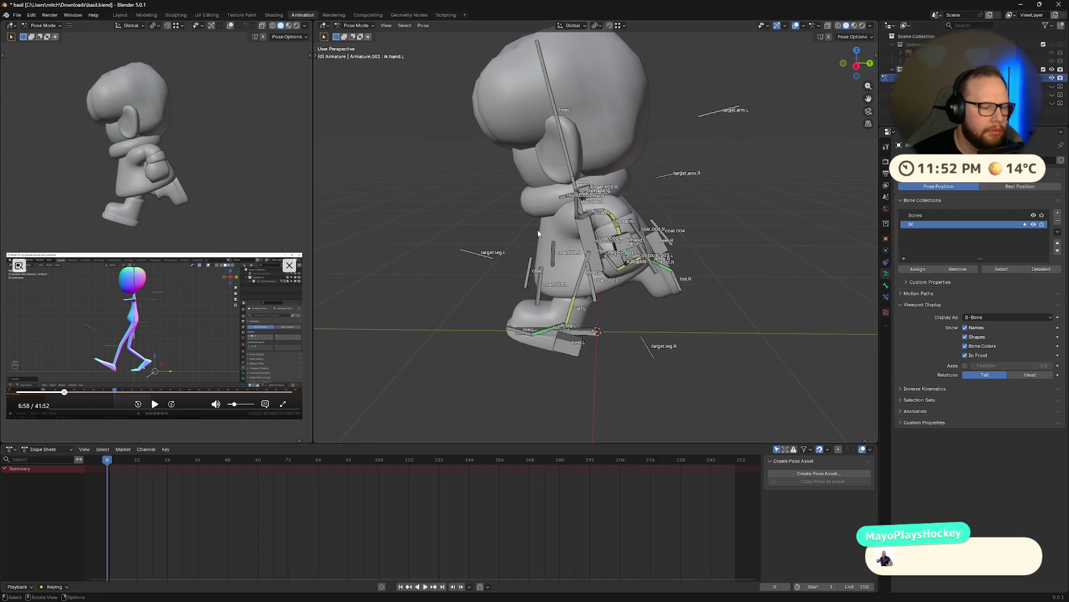
middle_drag(537, 230, 837, 75)
click(850, 64)
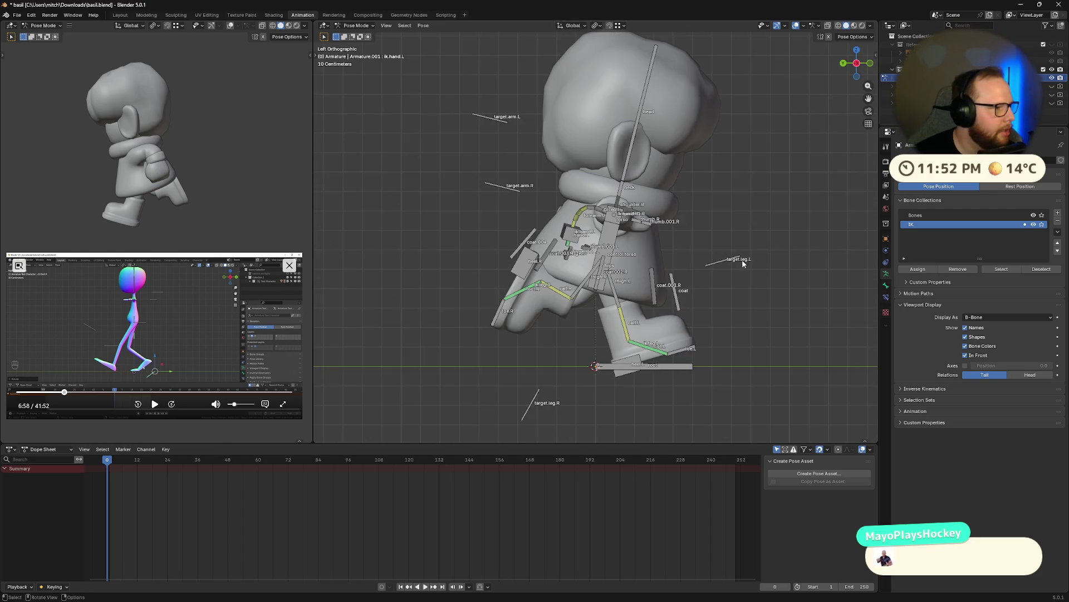
middle_drag(795, 269, 483, 274)
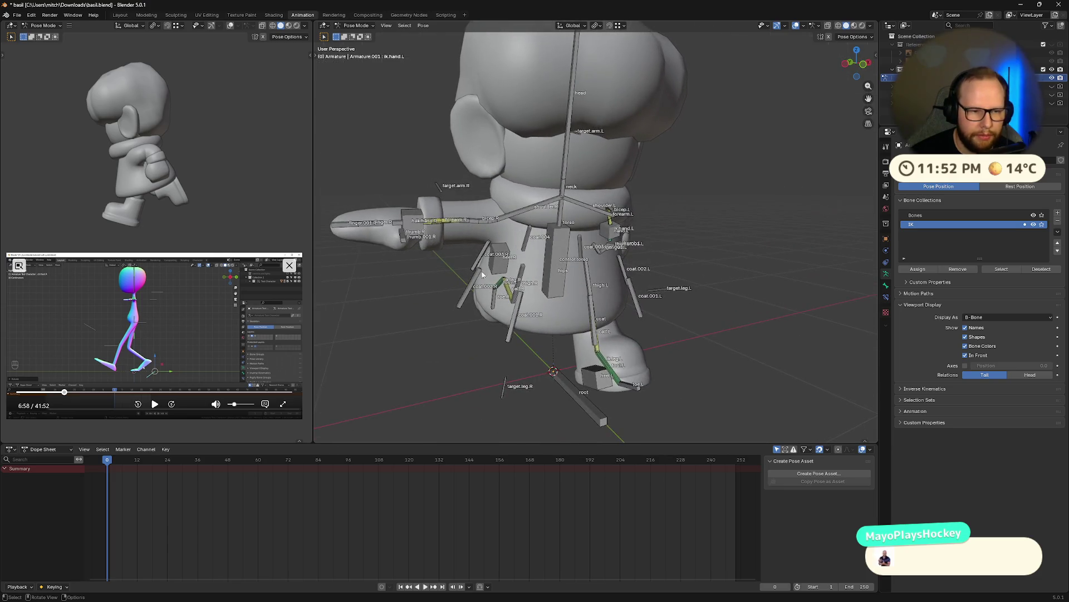
- Box-select all the left hand's finger bones and copy their curled pose with Ctrl+C
click(400, 215)
middle_drag(400, 215, 708, 203)
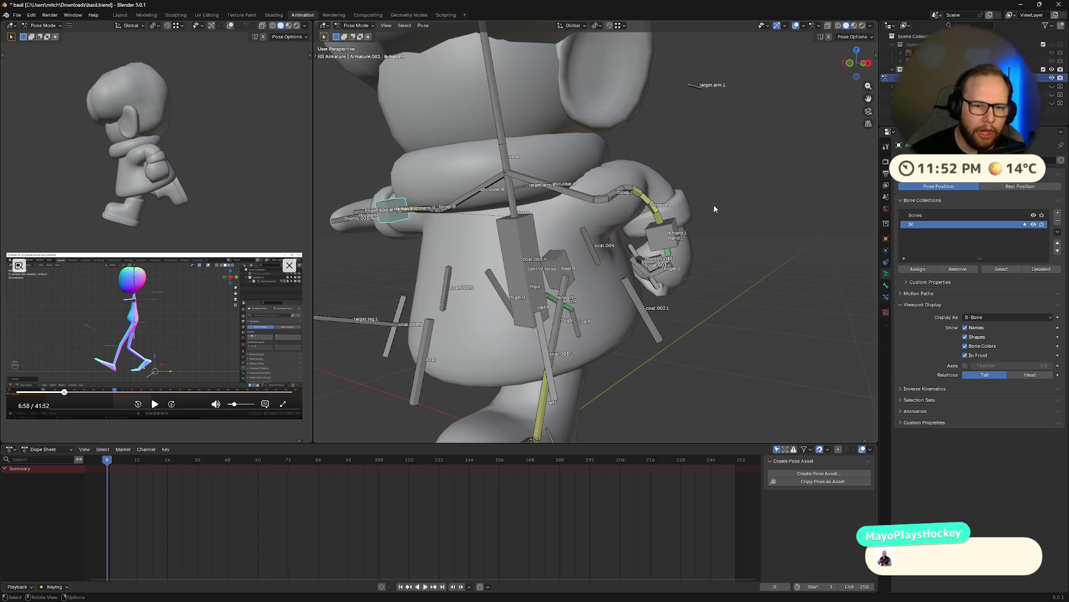
mouse_move(714, 204)
middle_down()
mouse_move(735, 250)
mouse_move(715, 252)
mouse_move(729, 235)
mouse_move(724, 245)
middle_up()
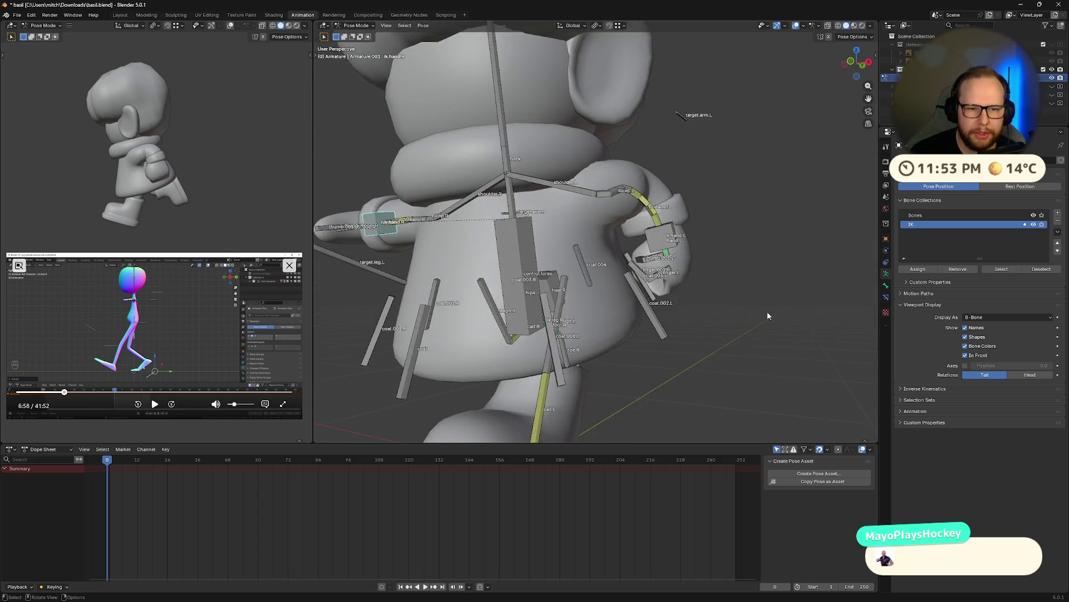
middle_drag(511, 140, 767, 311)
drag(604, 183, 683, 271)
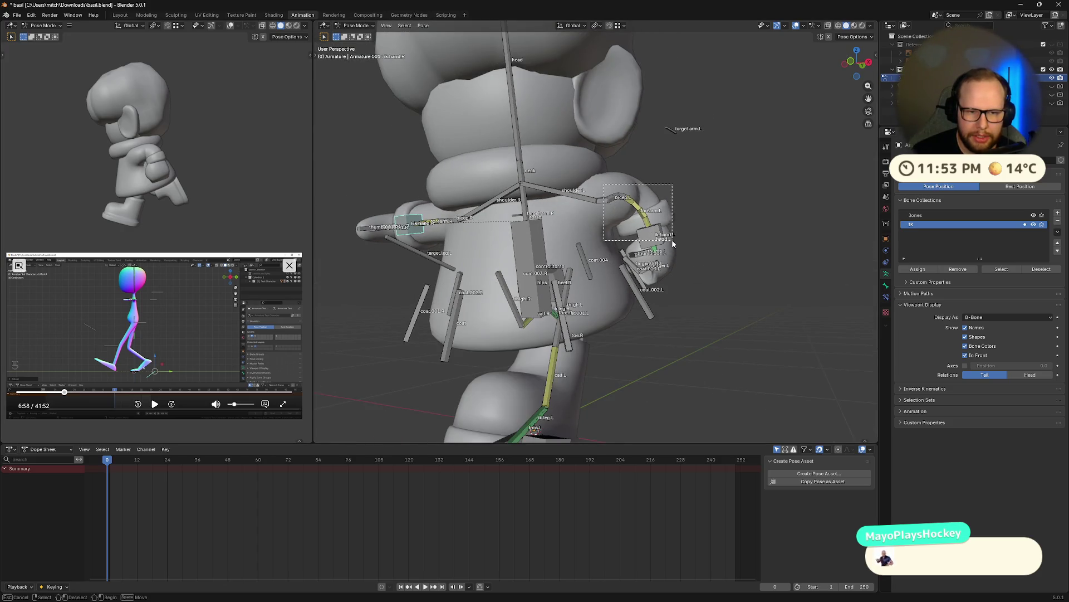
mouse_move(682, 272)
middle_down()
mouse_move(670, 257)
mouse_move(624, 298)
mouse_move(661, 289)
middle_up()
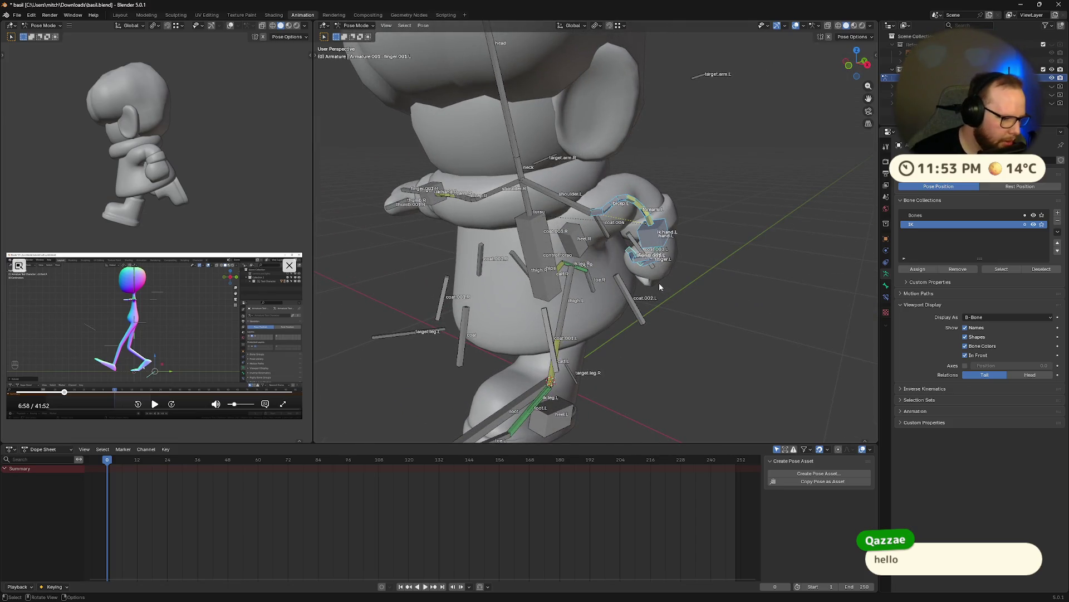
key(ctrl+c)
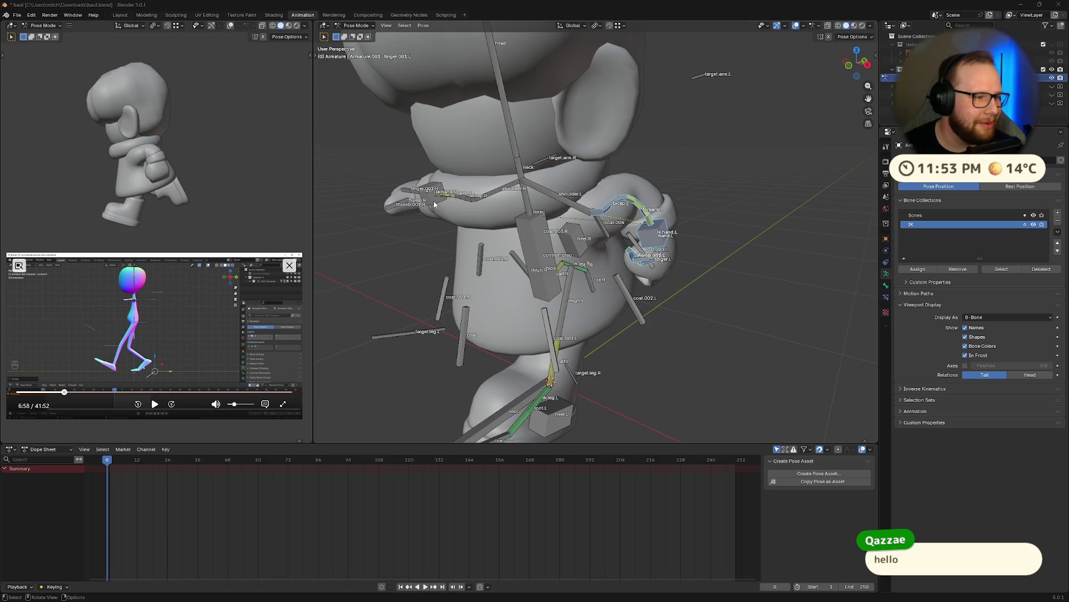
- Swing round to the front and box-select the right hand's finger bones ready for pasting
mouse_move(431, 225)
middle_down()
mouse_move(452, 200)
mouse_move(434, 235)
middle_up()
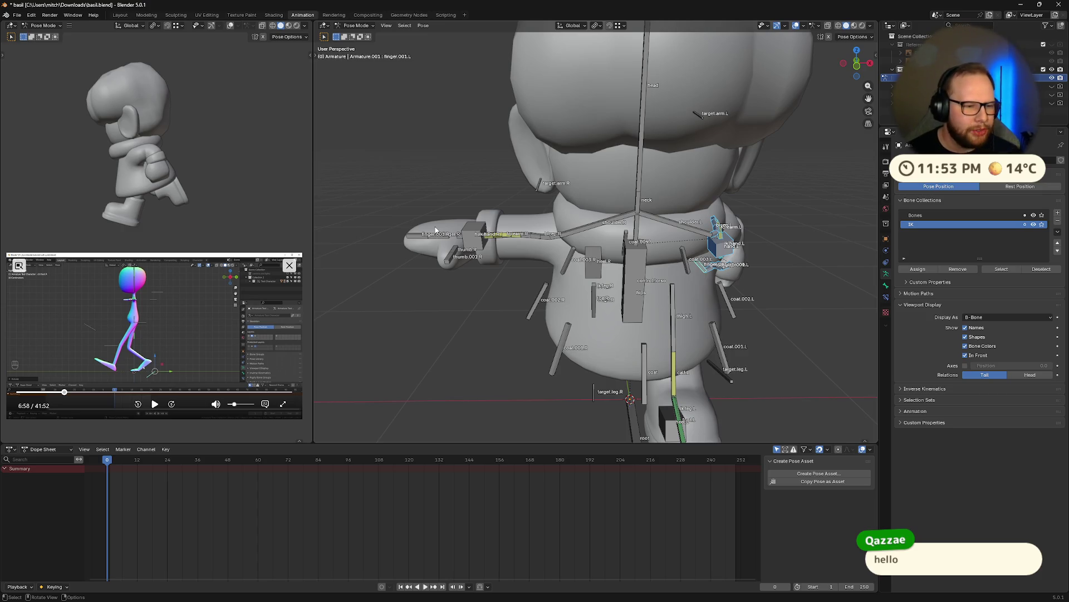
middle_drag(143, 73, 268, 127)
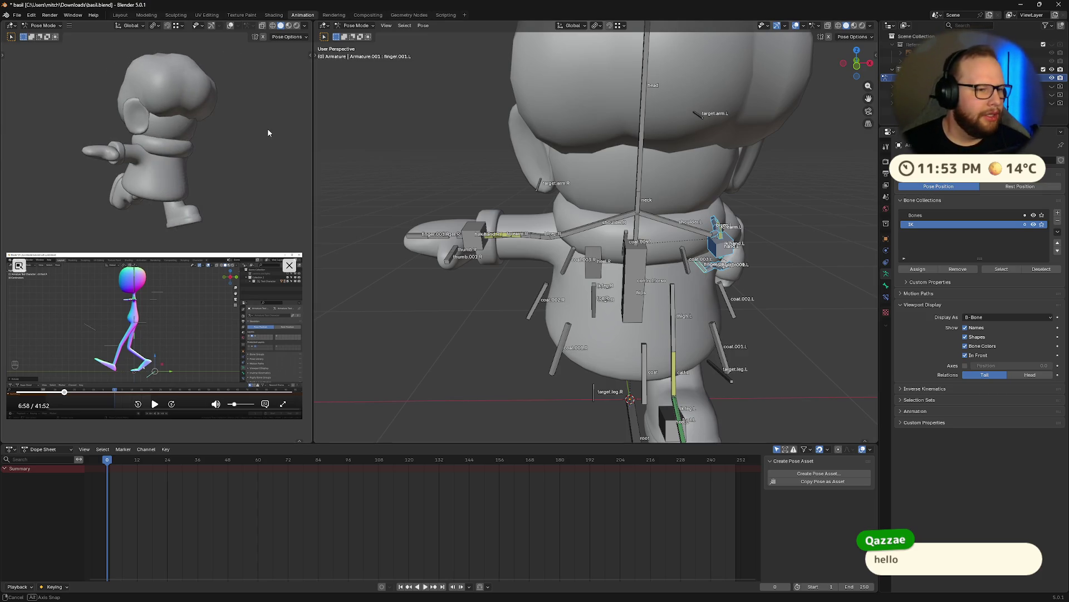
middle_drag(573, 268, 277, 219)
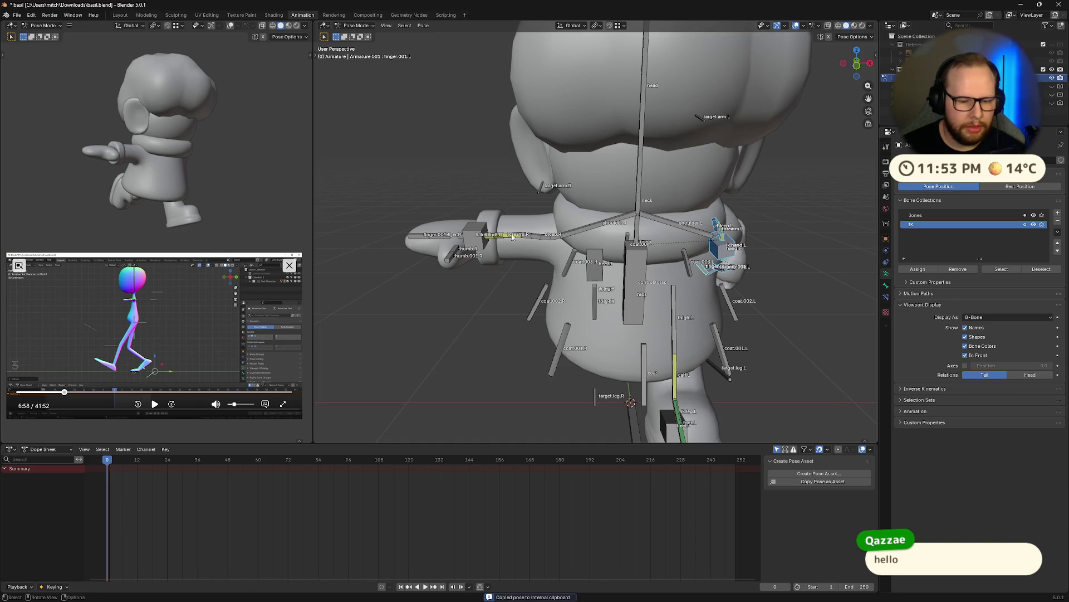
drag(381, 195, 559, 271)
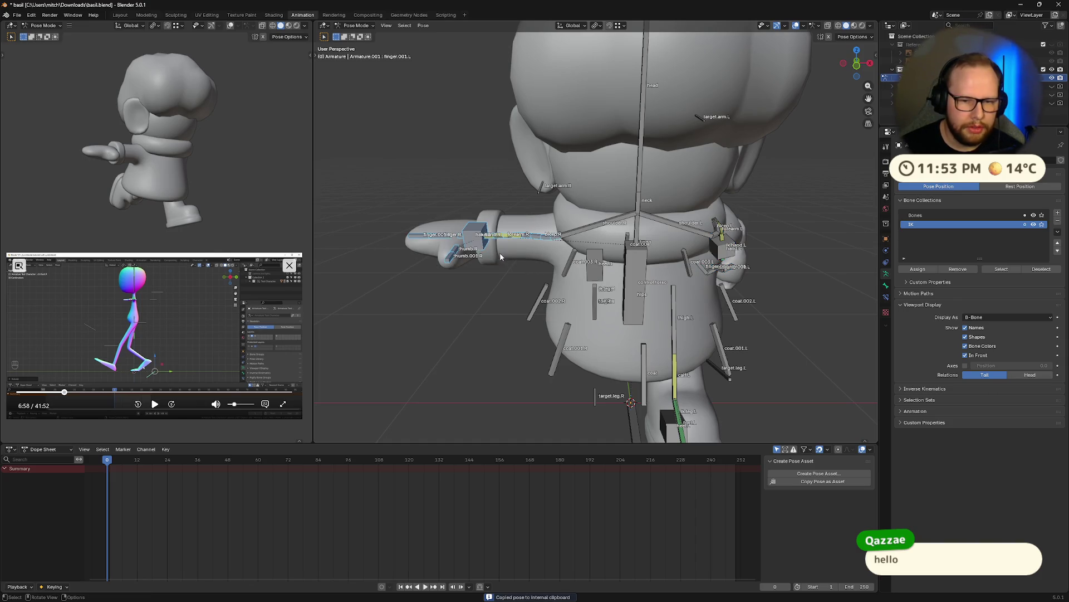
right_click(498, 242)
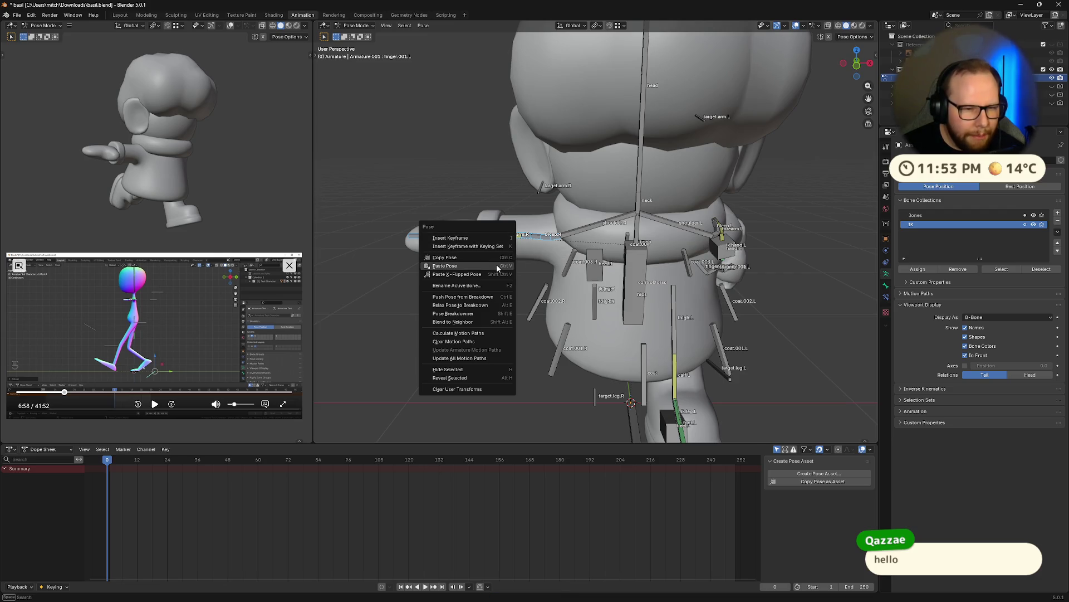
- Paste the pose, then Paste X-Flipped Pose onto the right hand and check it from the left side view
click(497, 264)
right_click(496, 268)
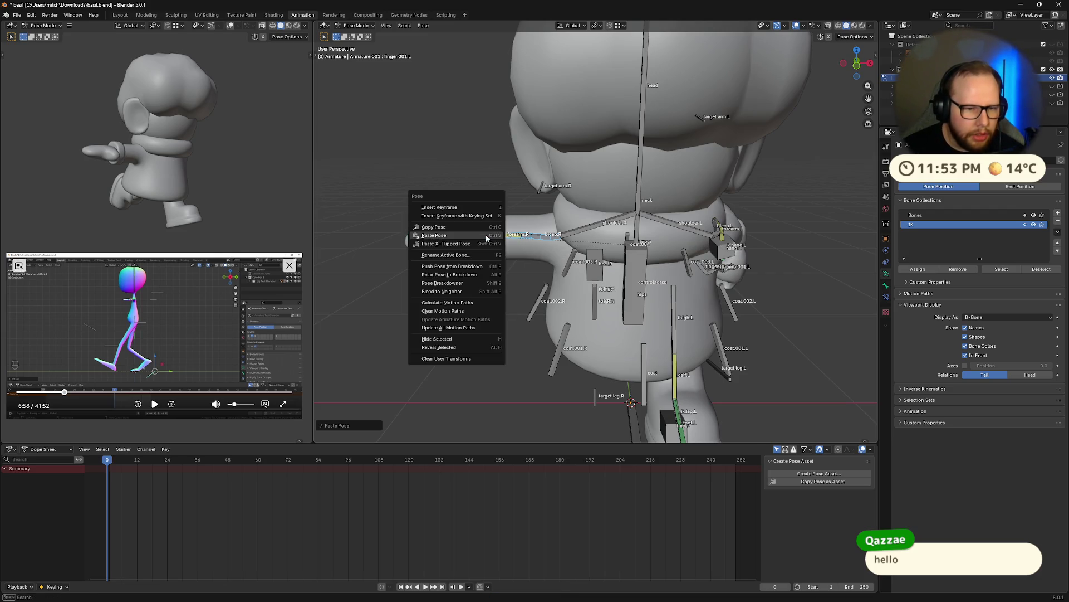
click(484, 242)
mouse_move(483, 242)
middle_down()
mouse_move(557, 254)
mouse_move(777, 239)
mouse_move(554, 253)
mouse_move(640, 272)
middle_up()
scroll(777, 239, down, 5)
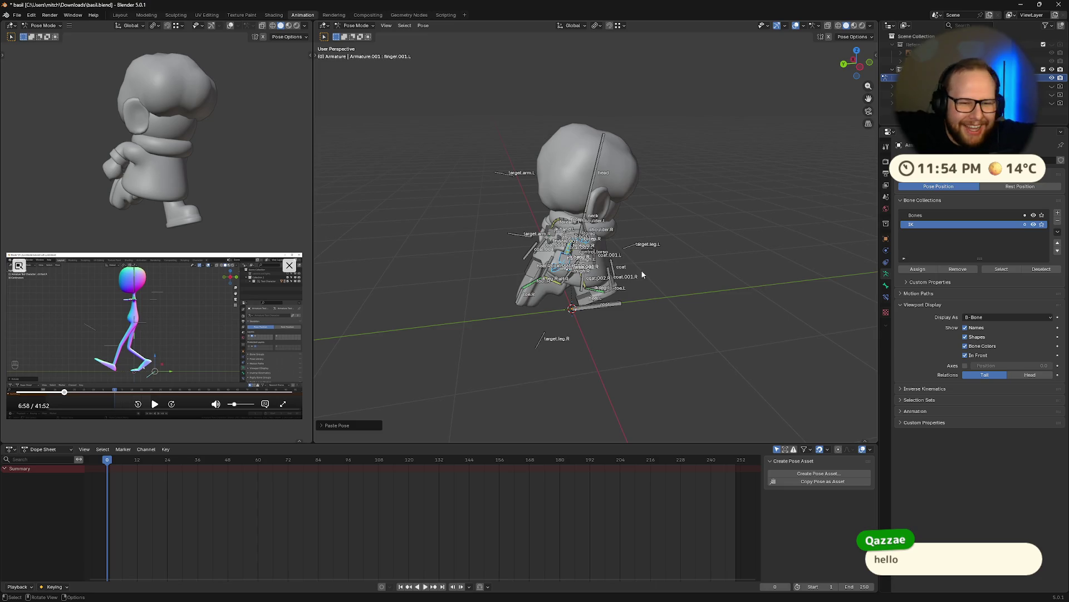
scroll(639, 372, up, 5)
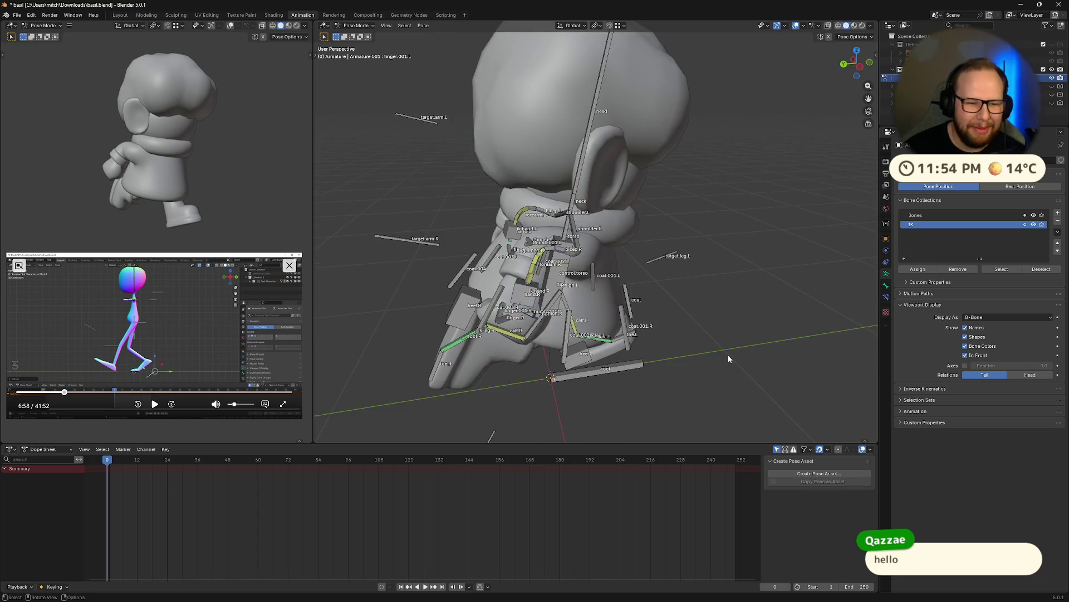
mouse_move(728, 355)
middle_down()
mouse_move(480, 281)
mouse_move(677, 105)
middle_up()
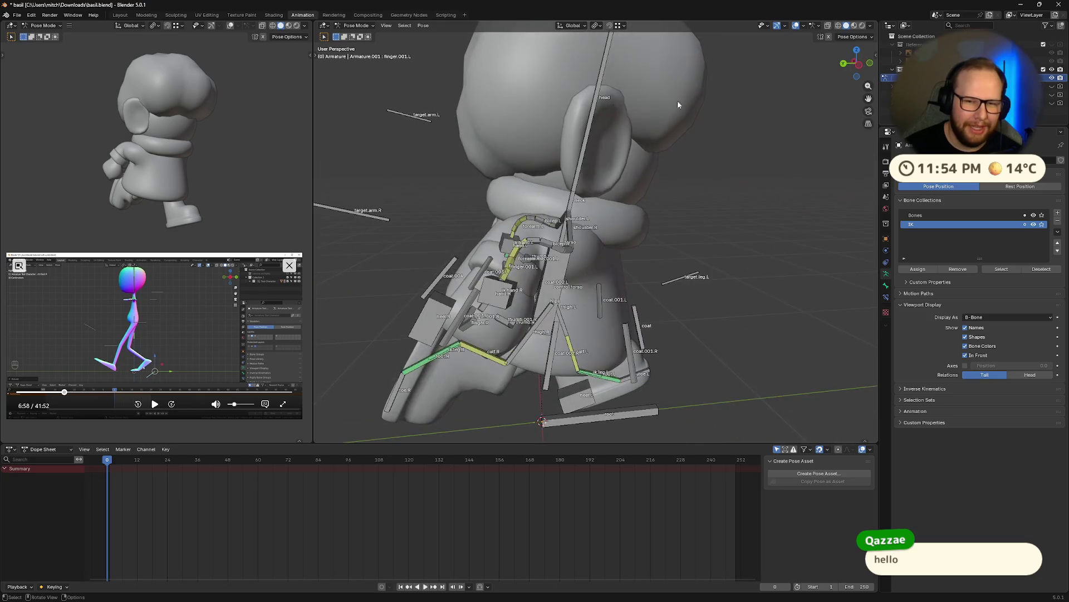
click(859, 66)
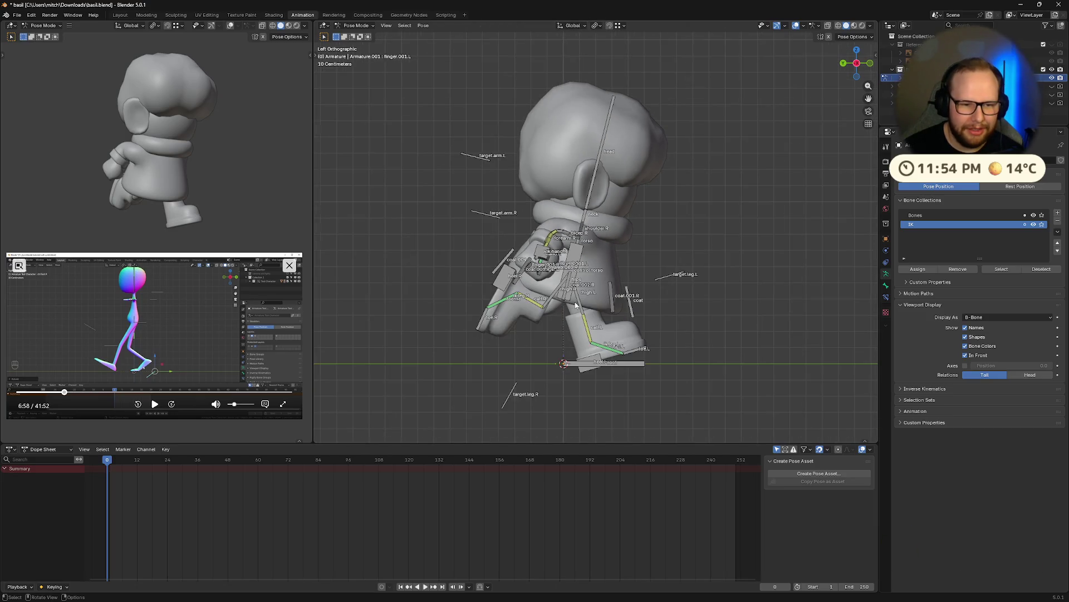
- Save the blend file and uncheck Names in the armature's Viewport Display
mouse_move(696, 265)
middle_down()
mouse_move(563, 264)
mouse_move(544, 248)
mouse_move(499, 264)
middle_up()
scroll(498, 265, down, 5)
scroll(499, 265, up, 8)
scroll(699, 273, down, 6)
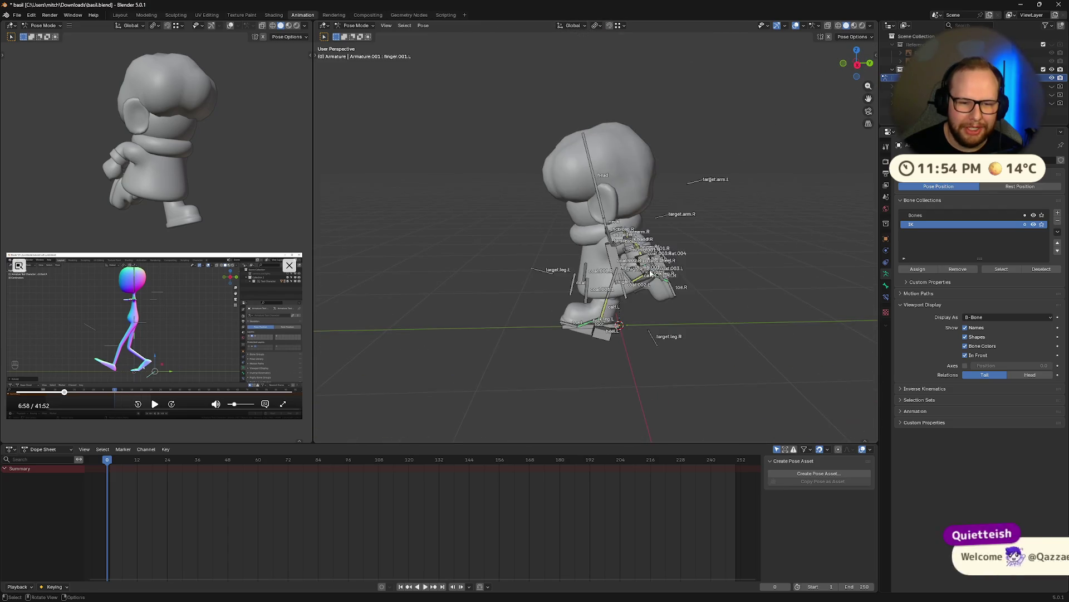
mouse_move(699, 271)
middle_down()
mouse_move(545, 272)
mouse_move(581, 220)
middle_up()
key(ctrl+s)
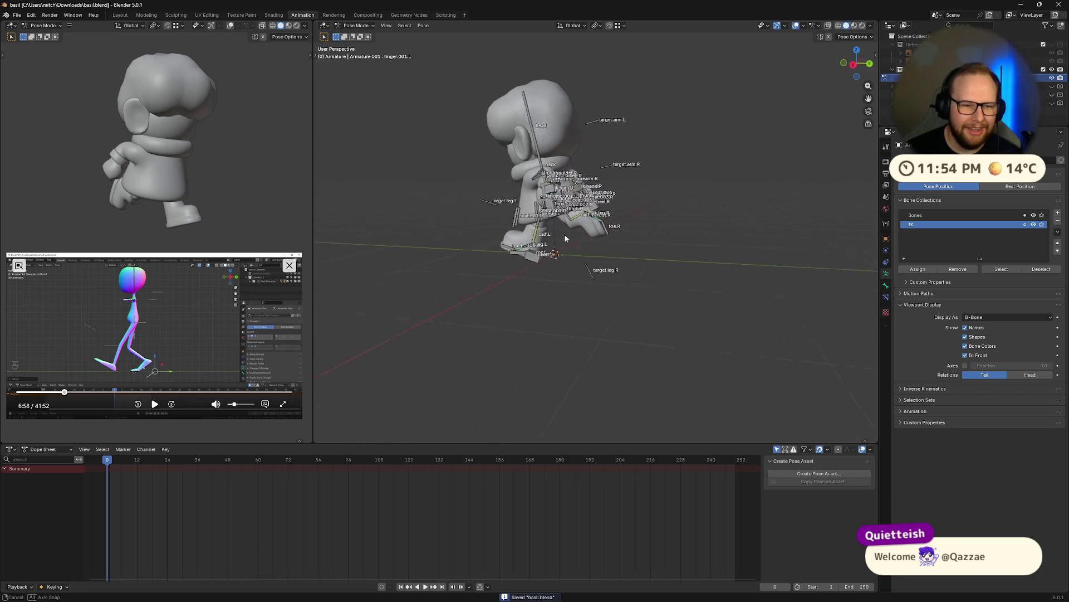
scroll(581, 220, up, 5)
scroll(581, 219, down, 2)
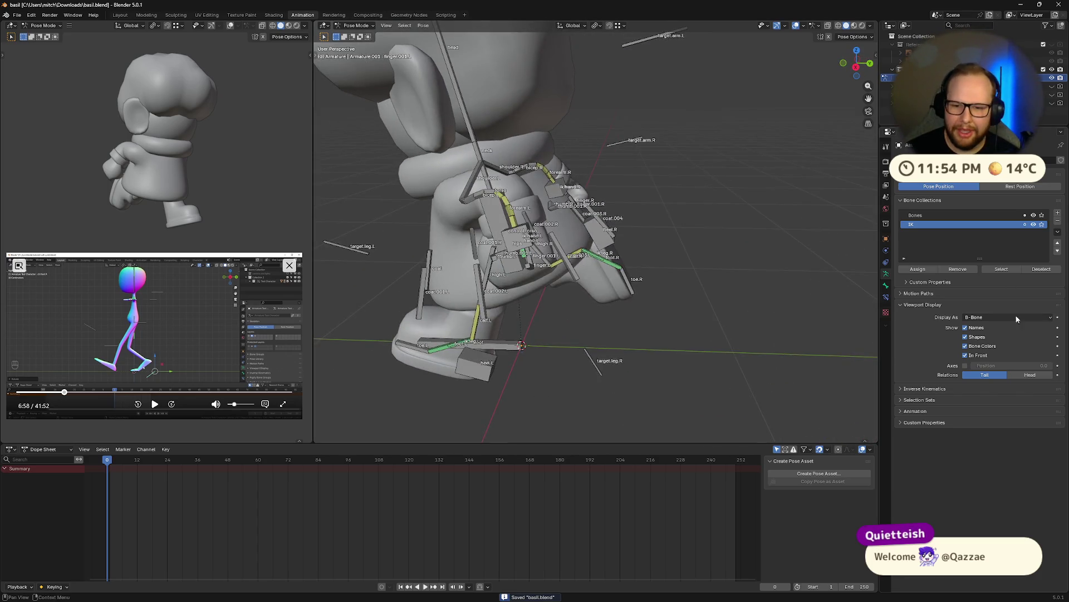
click(967, 327)
- Switch the viewport shading to Material Preview so basil shows in colour
mouse_move(791, 344)
middle_down()
mouse_move(551, 311)
mouse_move(496, 320)
middle_up()
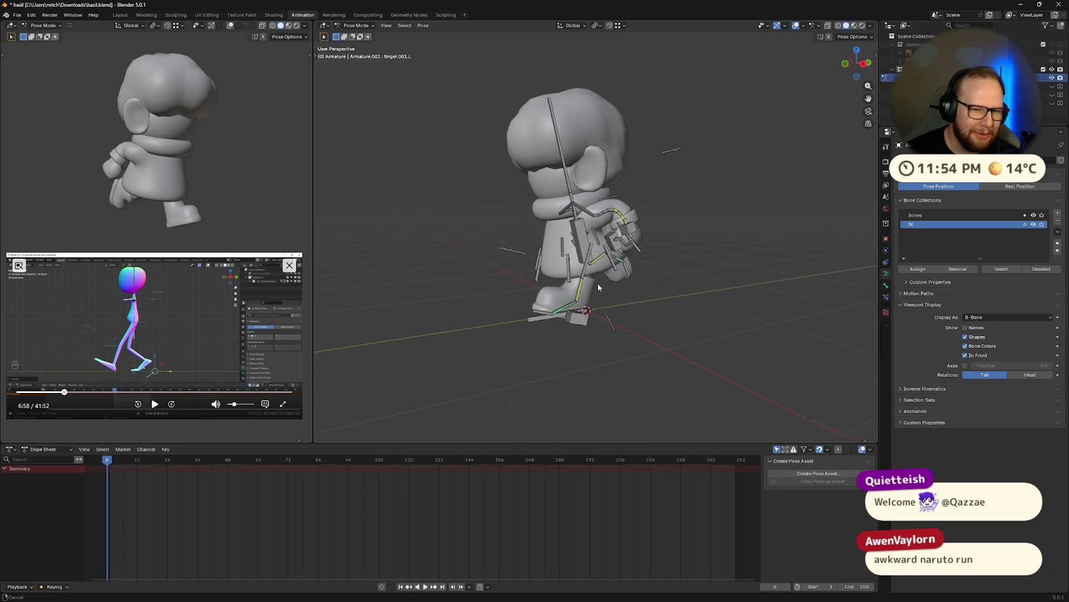
mouse_move(496, 317)
middle_down()
mouse_move(611, 283)
mouse_move(670, 299)
middle_up()
scroll(611, 283, up, 4)
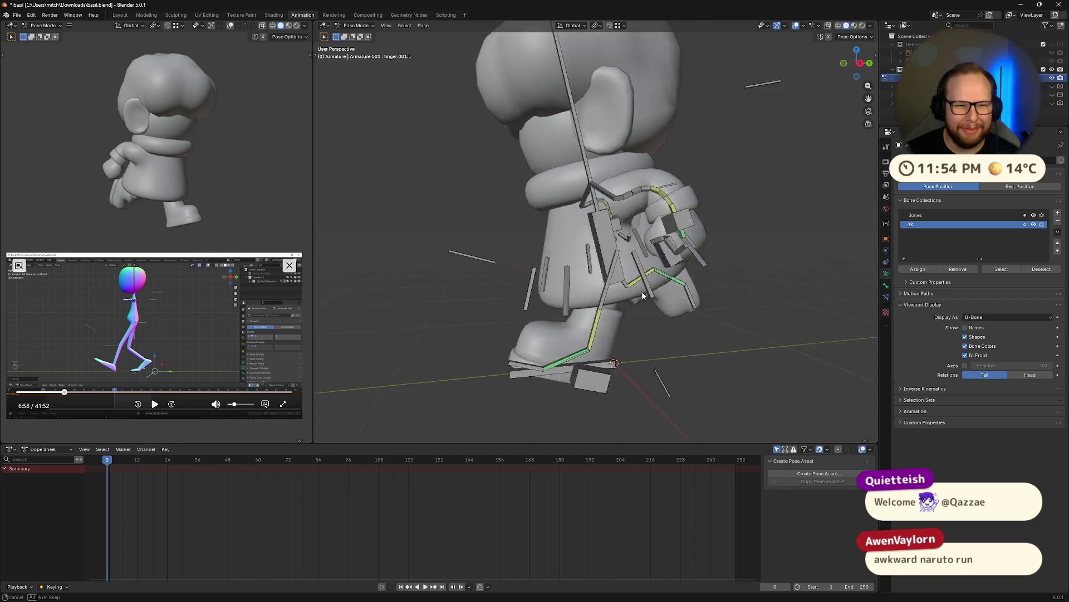
scroll(673, 301, down, 4)
click(854, 25)
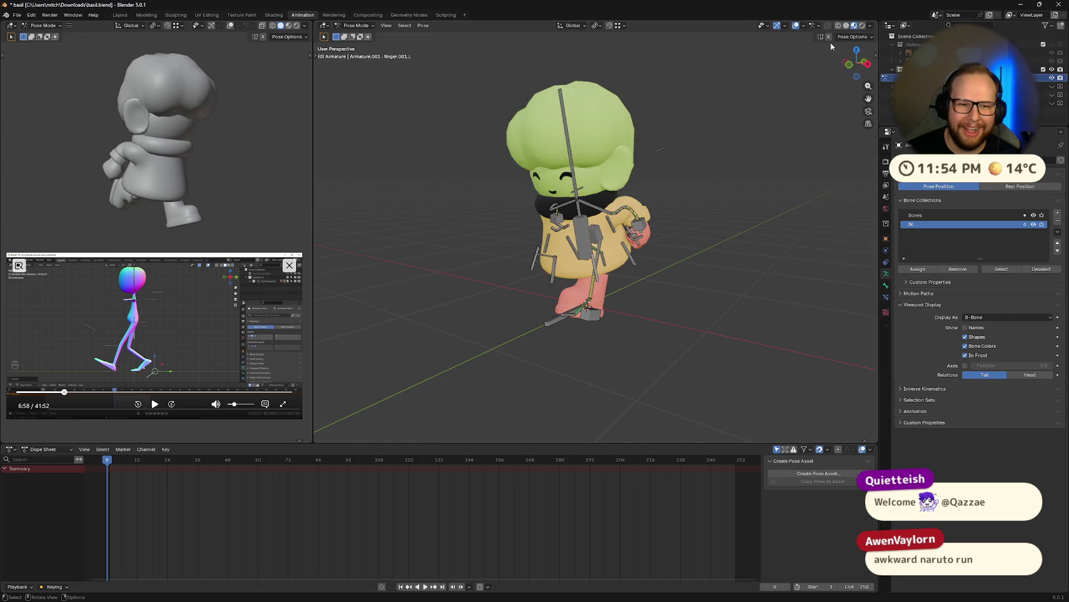
- Move the ik.hand.L control in three small grabs until the hand rests against the coat
mouse_move(694, 222)
middle_down()
mouse_move(660, 232)
mouse_move(525, 222)
middle_up()
scroll(727, 232, up, 3)
scroll(702, 238, up, 2)
click(702, 238)
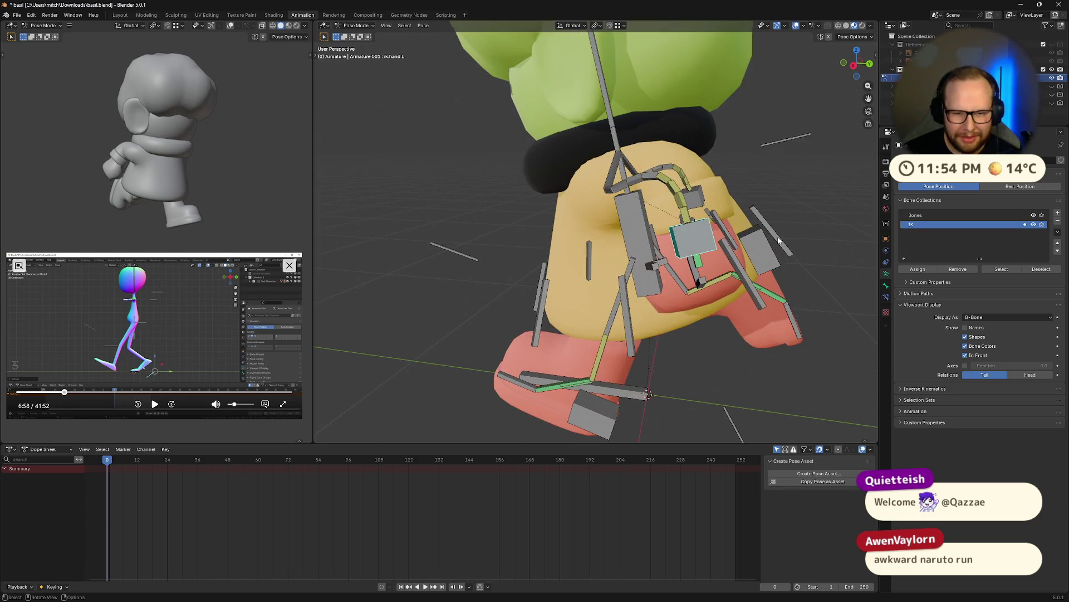
key(g)
click(763, 254)
mouse_move(763, 254)
middle_down()
mouse_move(848, 249)
mouse_move(680, 255)
middle_up()
key(g)
click(849, 252)
key(g)
click(845, 254)
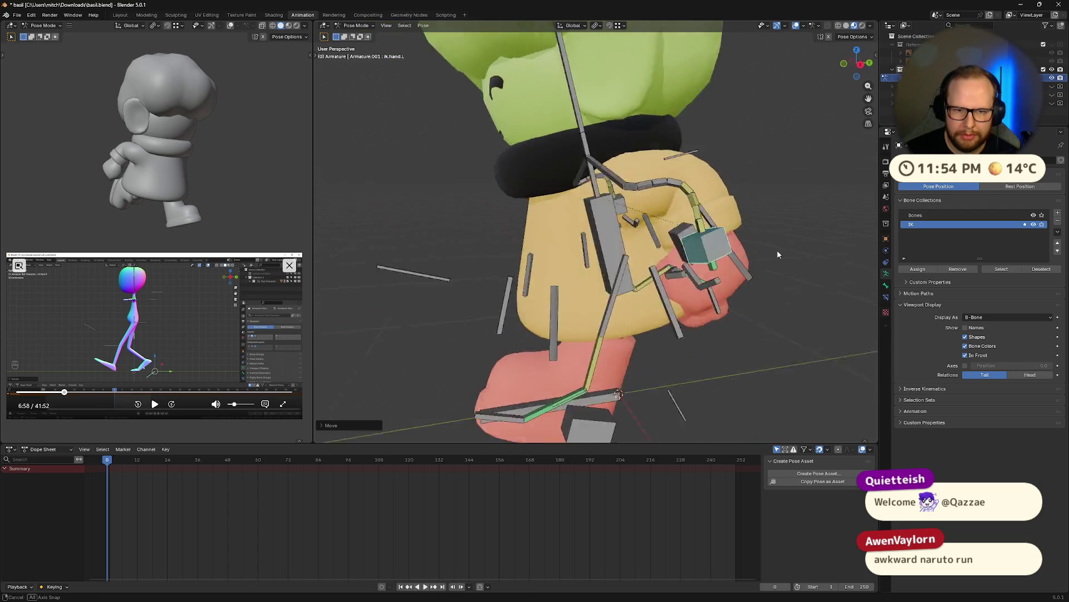
- Select the left forearm and thumb bones and inspect the hand from several side angles
click(556, 186)
middle_drag(557, 186, 543, 209)
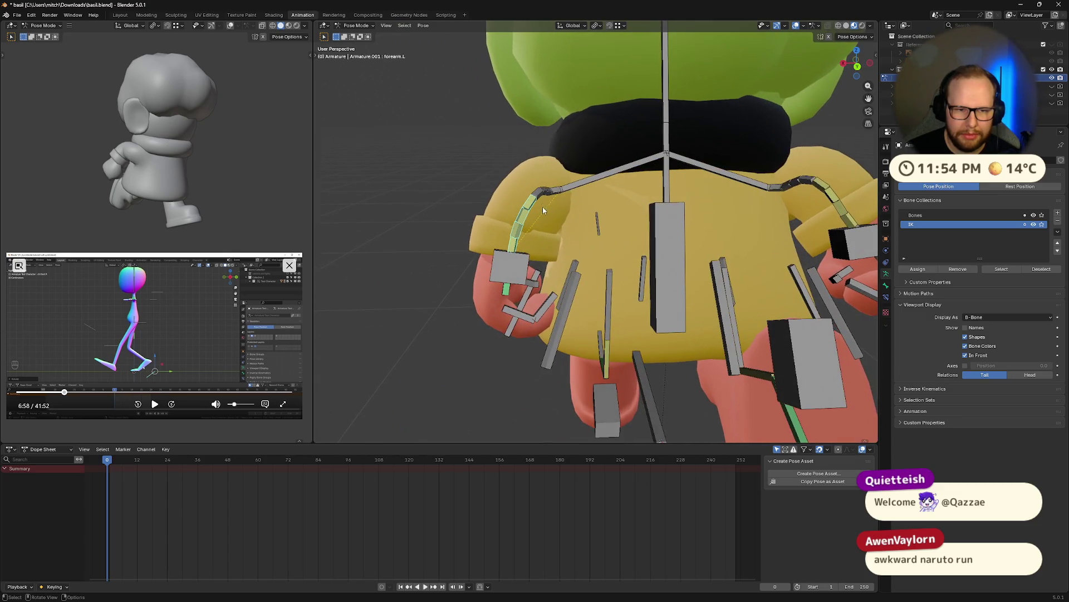
mouse_move(517, 276)
middle_down()
mouse_move(695, 279)
mouse_move(598, 258)
middle_up()
click(695, 280)
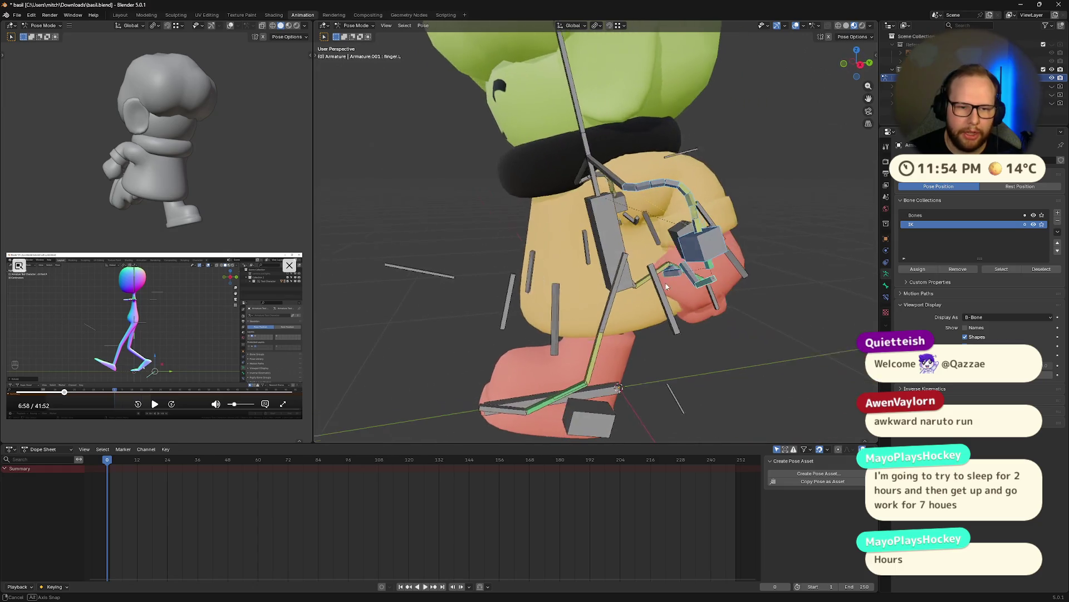
middle_drag(598, 257, 658, 232)
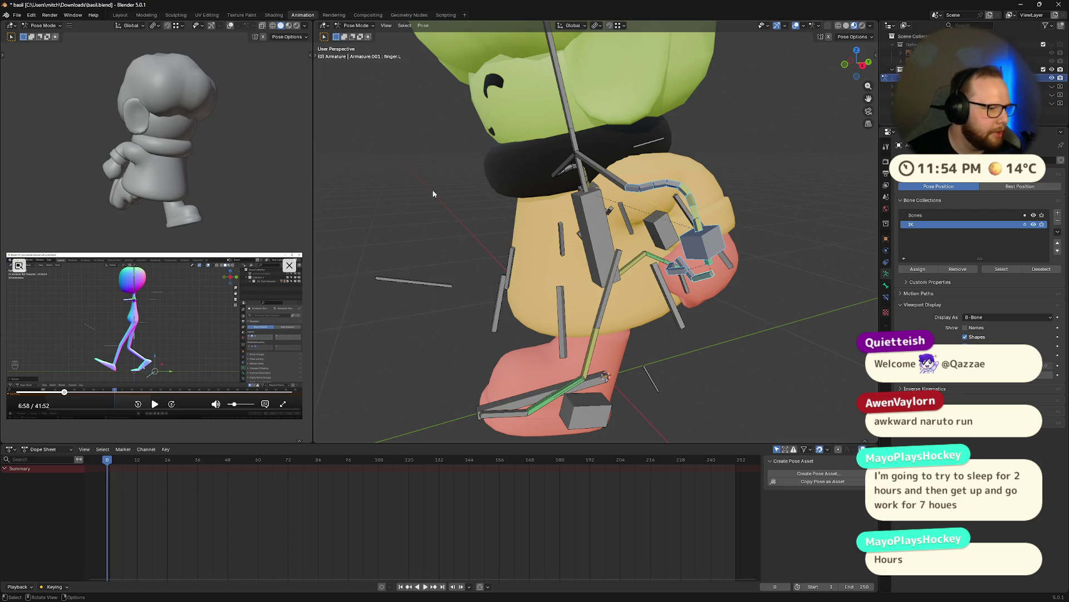
middle_drag(412, 189, 388, 157)
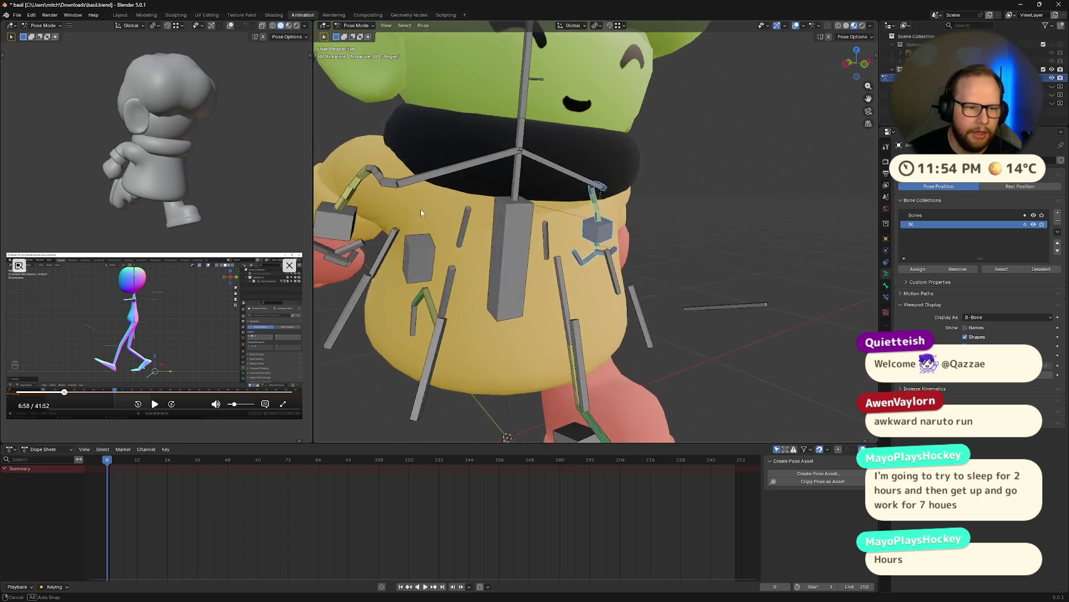
mouse_move(433, 204)
middle_down()
mouse_move(399, 157)
mouse_move(425, 181)
middle_up()
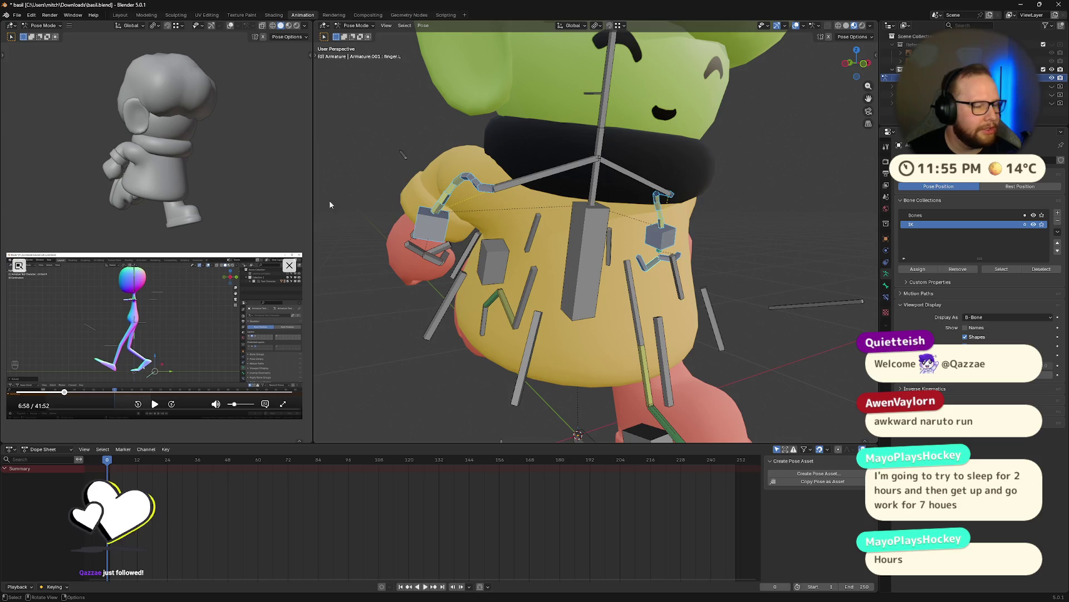
mouse_move(427, 227)
middle_down()
mouse_move(480, 224)
mouse_move(408, 260)
middle_up()
- Select the right hand's finger and thumb bones, Paste X-Flipped Pose onto them, then deselect
click(421, 258)
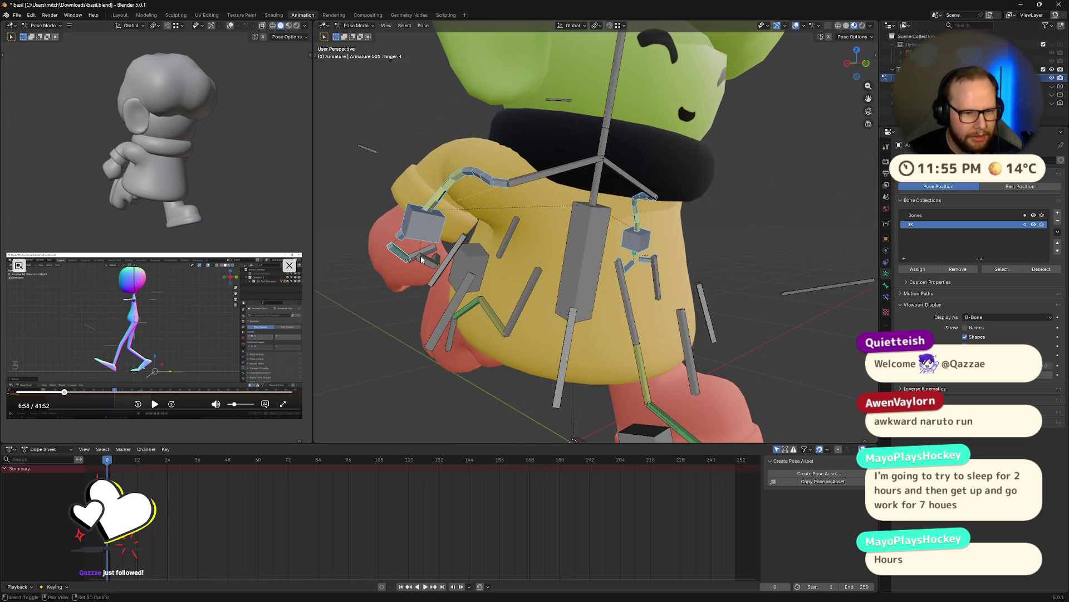
click(438, 264)
mouse_move(438, 264)
middle_down()
mouse_move(411, 260)
mouse_move(440, 221)
mouse_move(717, 234)
middle_up()
right_click(440, 221)
click(440, 220)
click(790, 218)
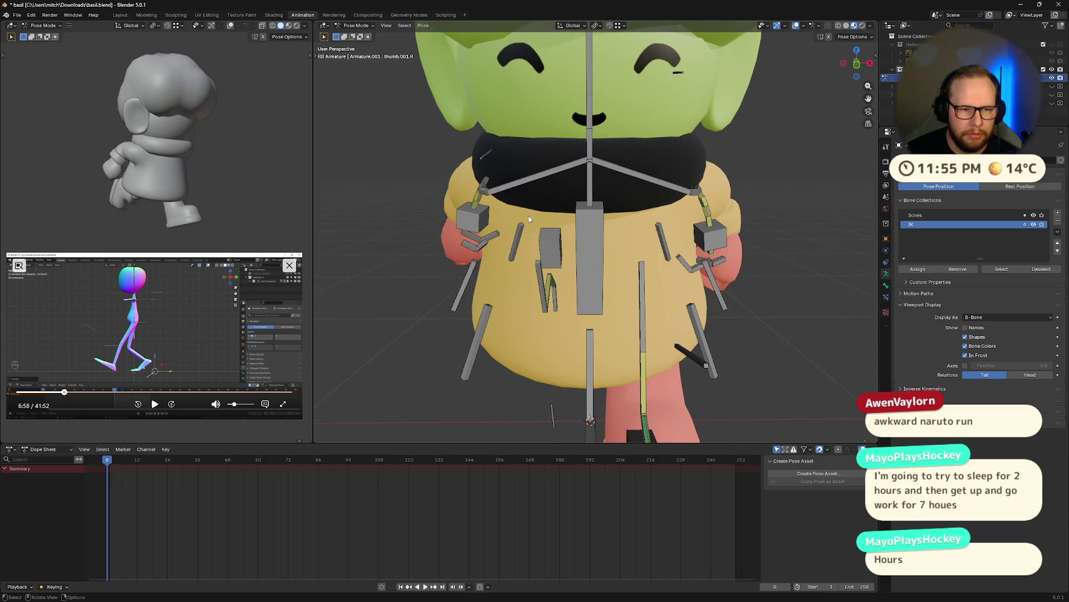
middle_drag(529, 219, 516, 212)
click(704, 181)
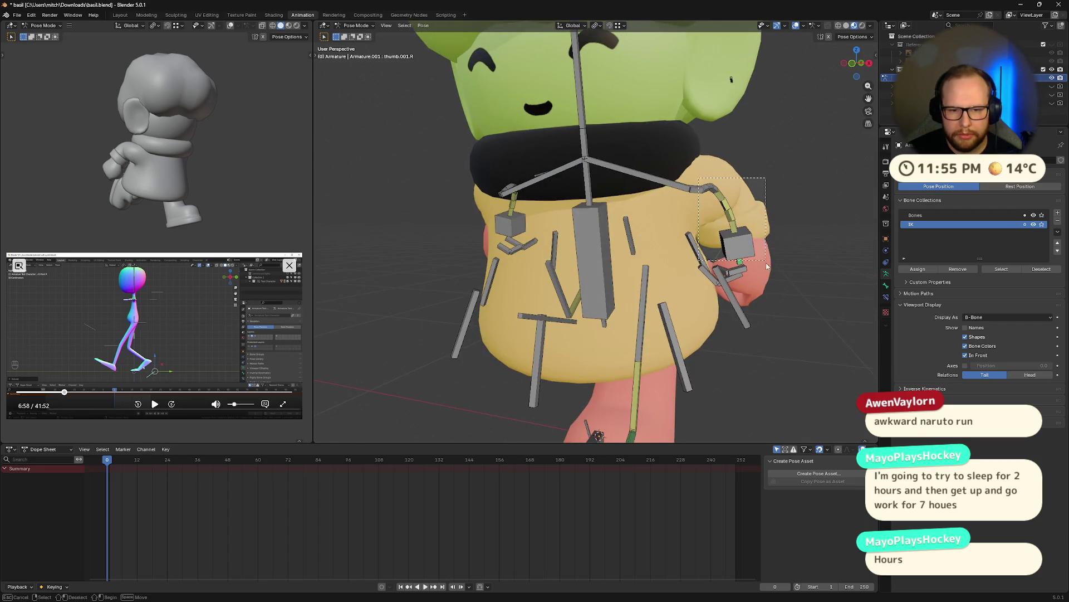
mouse_move(704, 181)
middle_down()
mouse_move(762, 244)
mouse_move(719, 276)
middle_up()
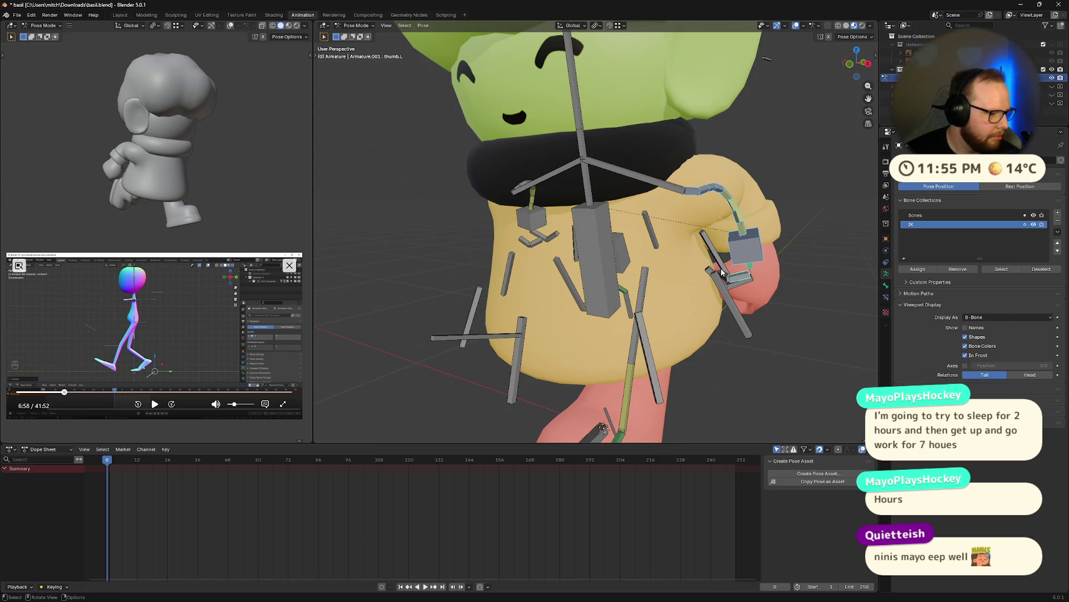
mouse_move(719, 275)
middle_down()
mouse_move(734, 288)
mouse_move(632, 278)
middle_up()
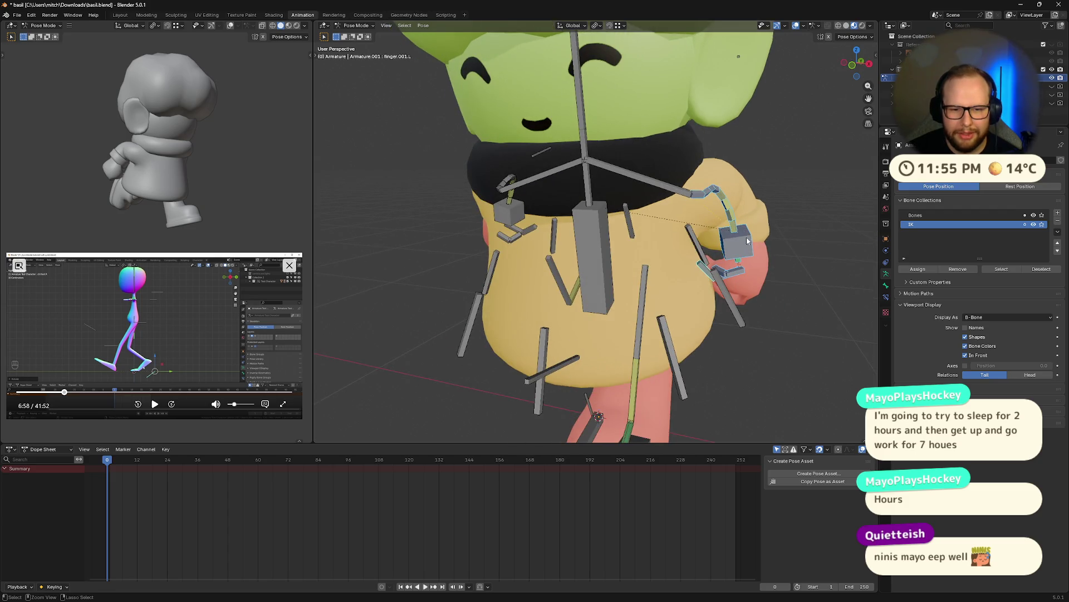
- Copy the current hand pose and select the right arm, finger and thumb bones
key(ctrl+c)
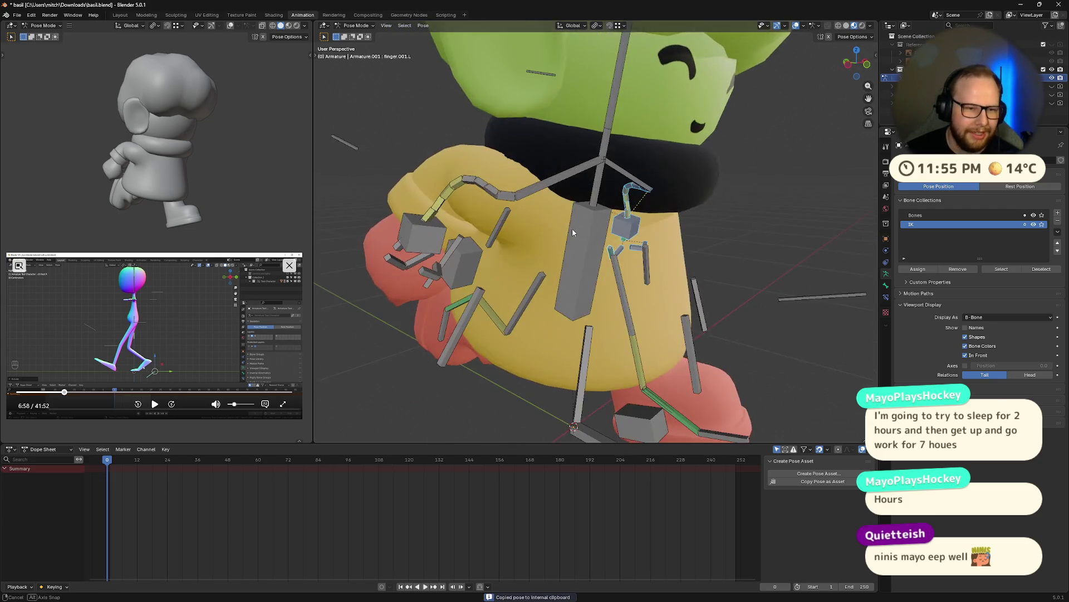
middle_drag(747, 245, 502, 209)
click(451, 191)
click(399, 244)
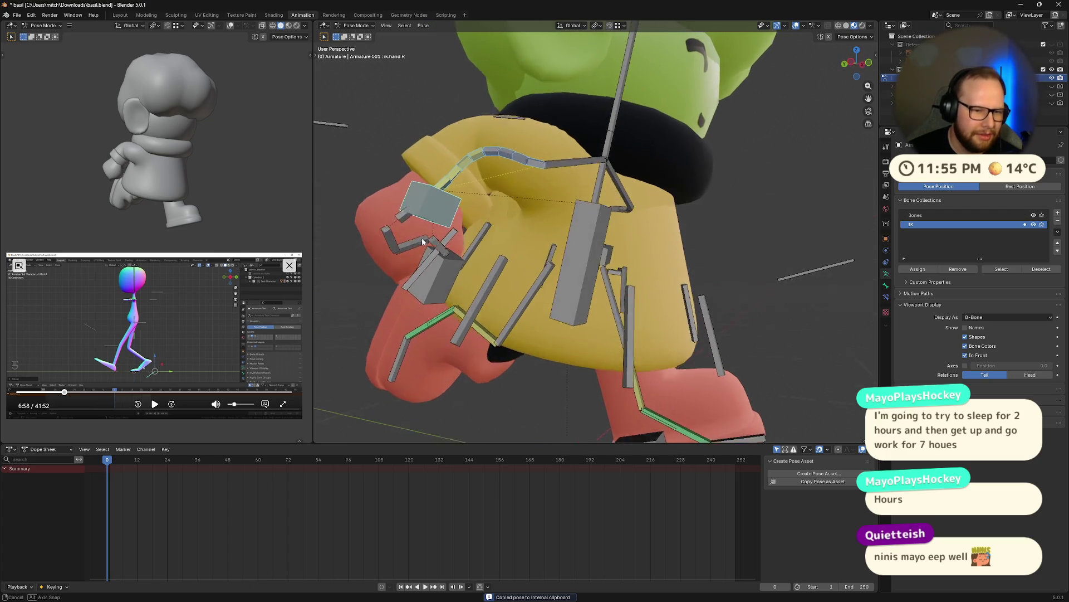
middle_drag(400, 244, 448, 216)
click(411, 244)
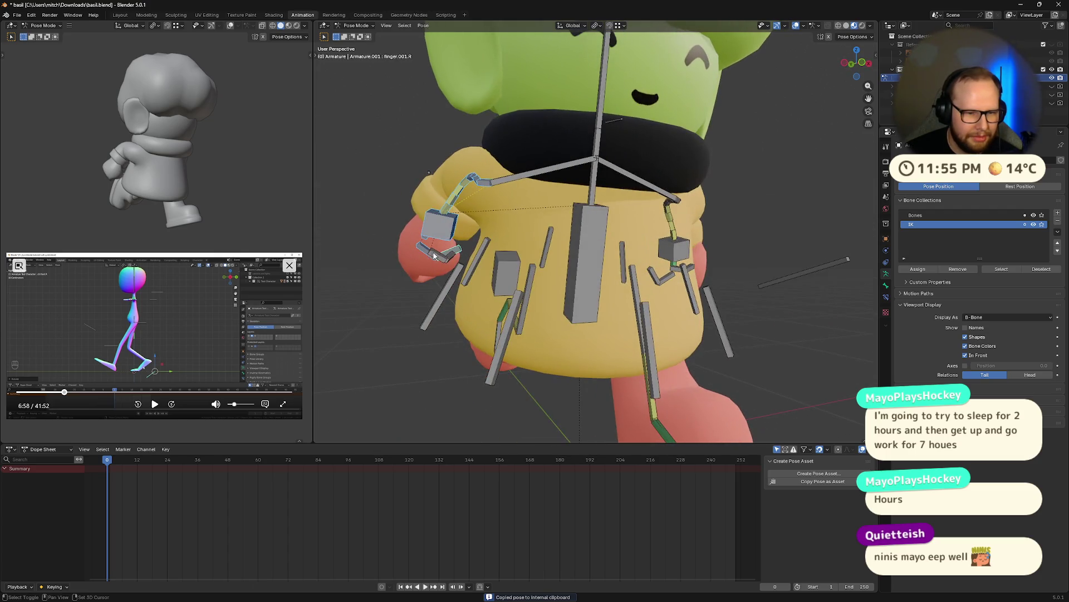
- Paste the X-flipped pose onto the right hand, save basil.blend and resume the reference video
right_click(448, 216)
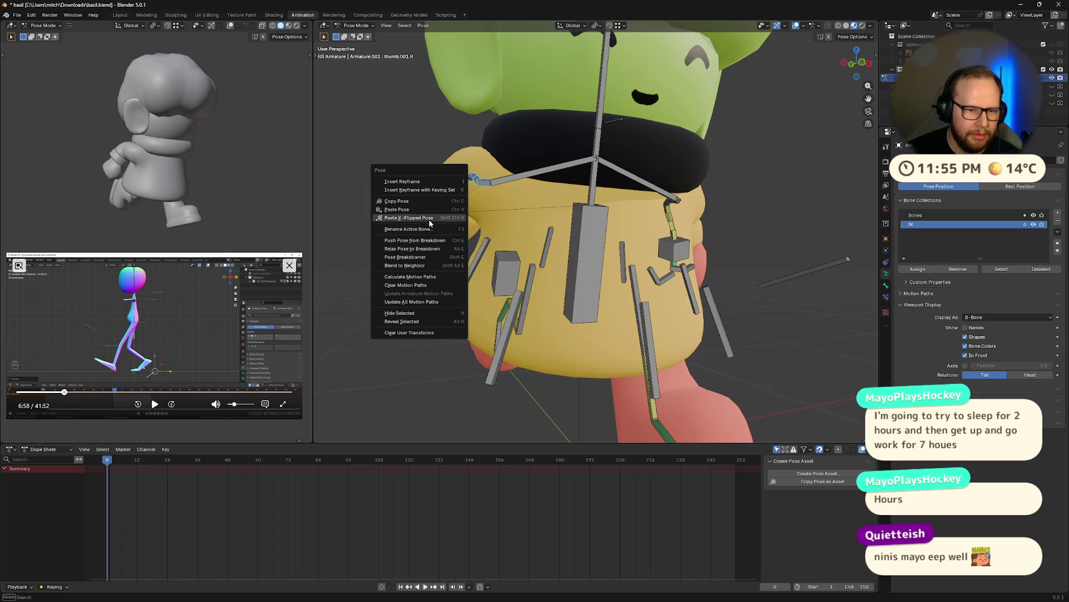
click(430, 221)
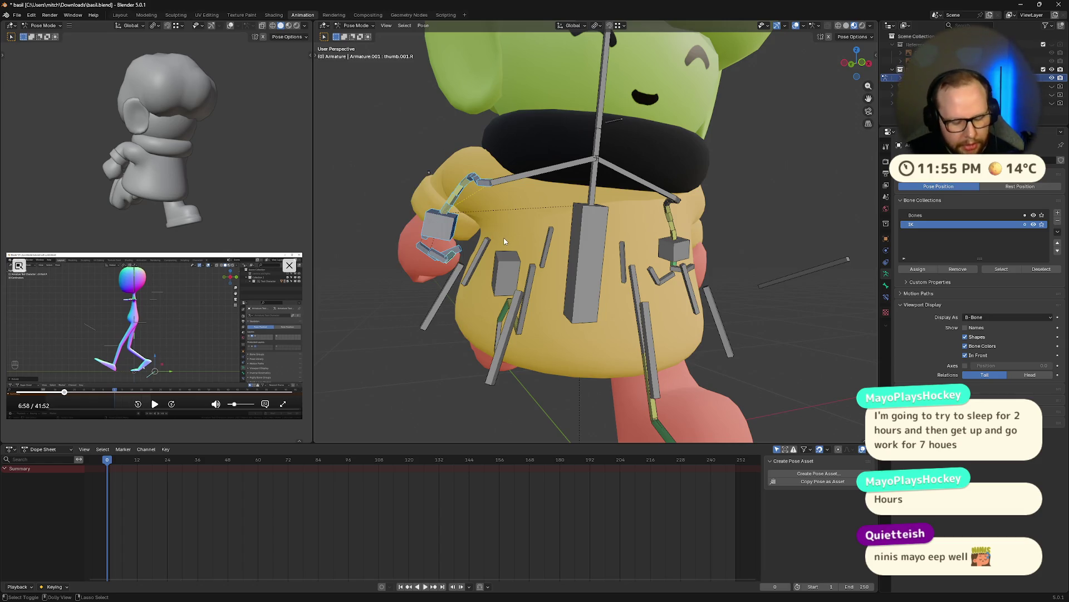
key(ctrl+v)
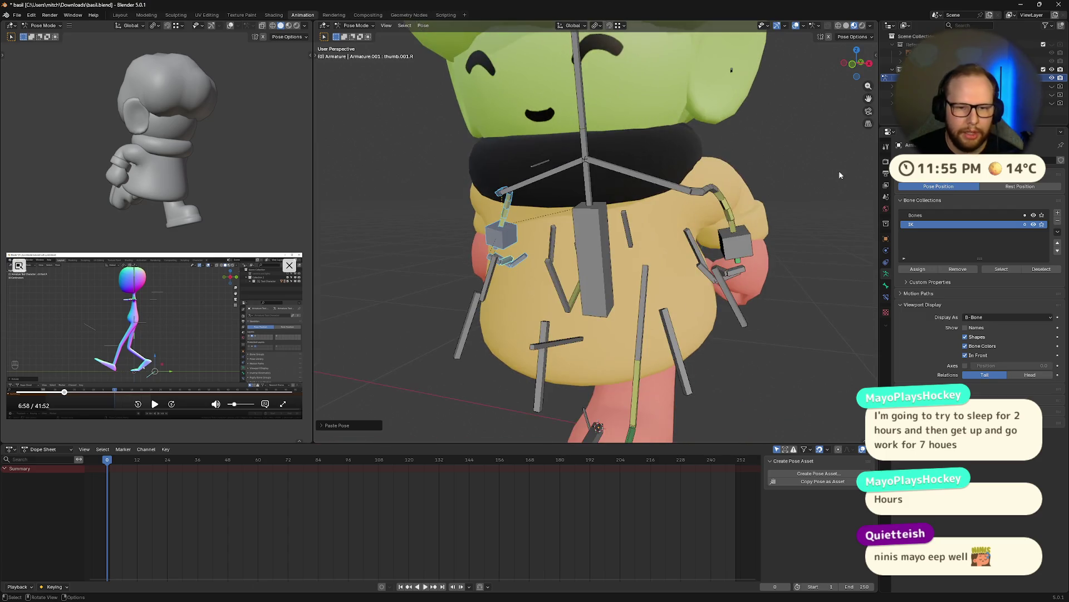
scroll(796, 196, down, 5)
middle_drag(704, 208, 704, 223)
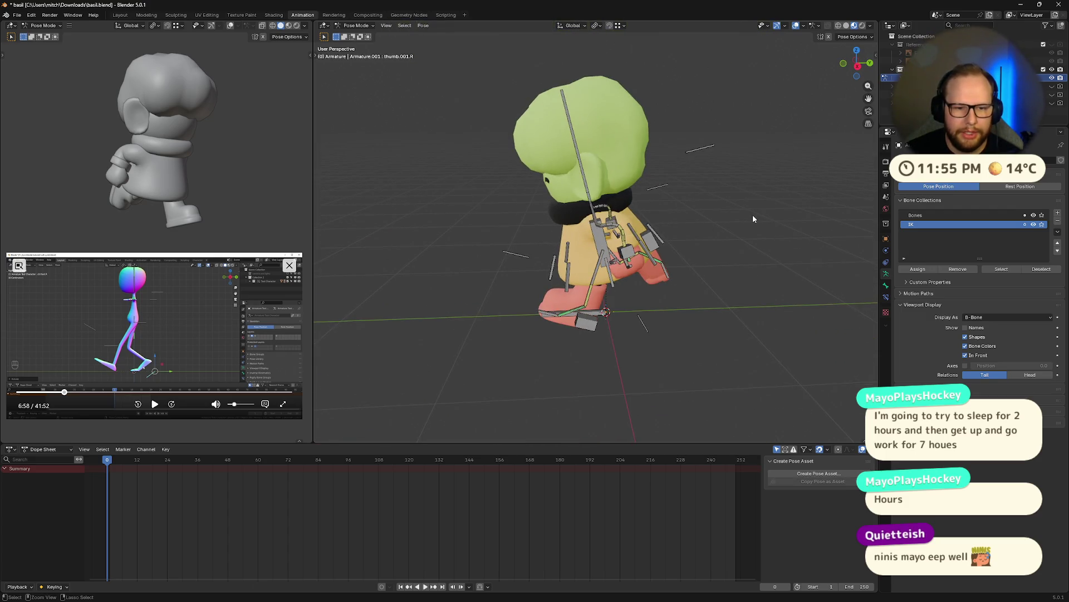
key(ctrl+s)
click(154, 403)
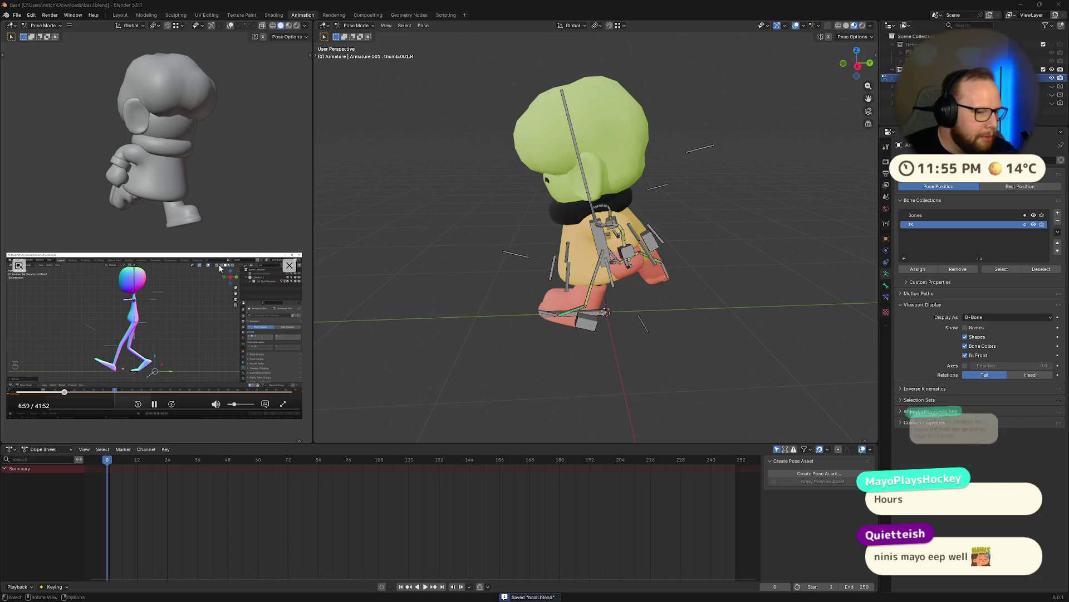
- Check basil from Right Ortho against the paused walk-cycle reference, then return to perspective
drag(220, 268, 219, 279)
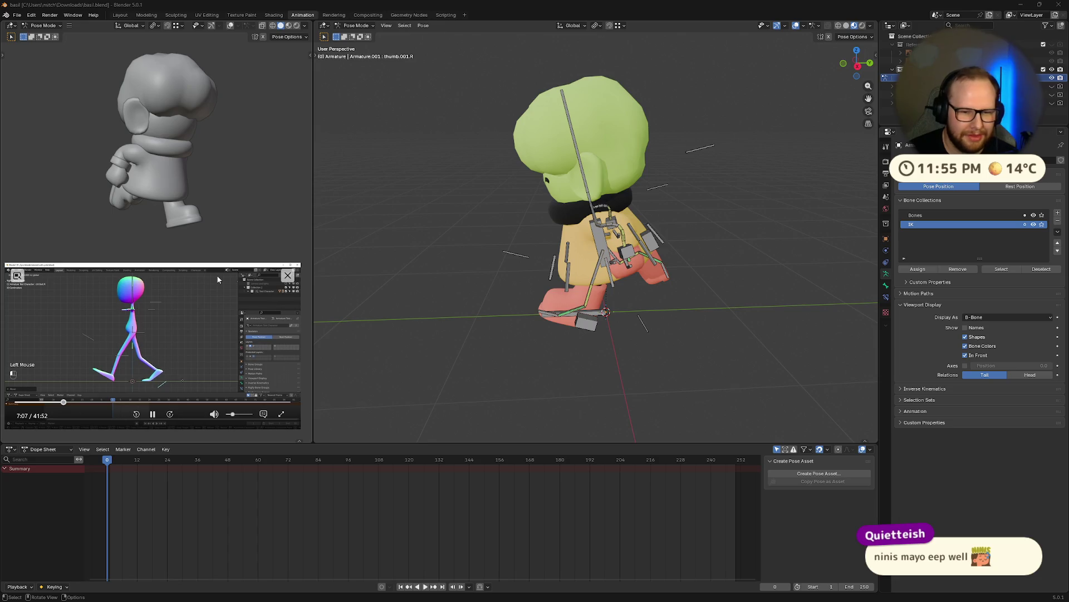
click(859, 67)
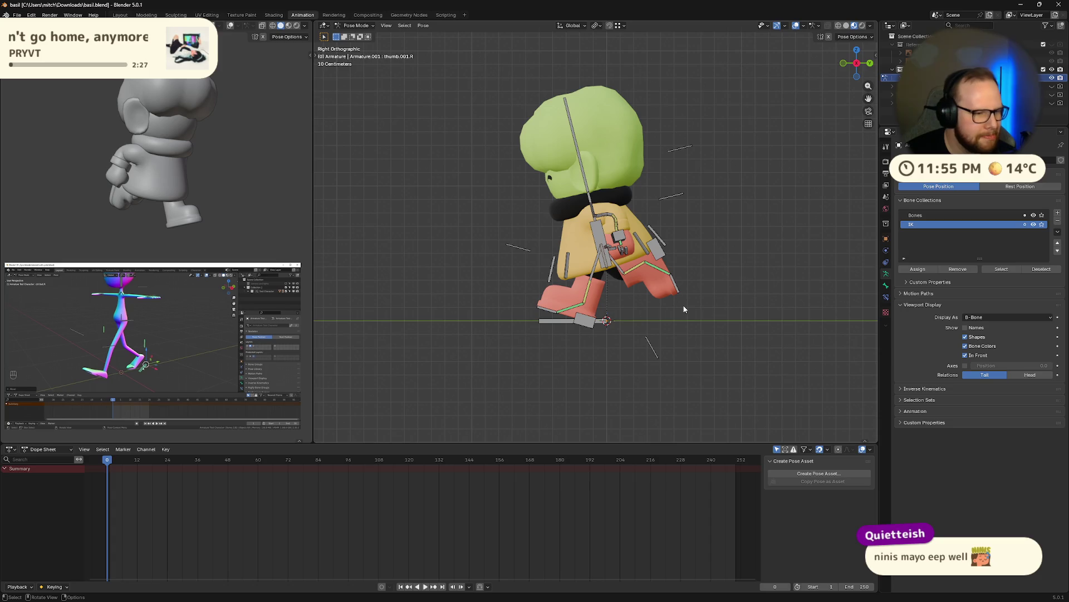
click(684, 309)
mouse_move(146, 367)
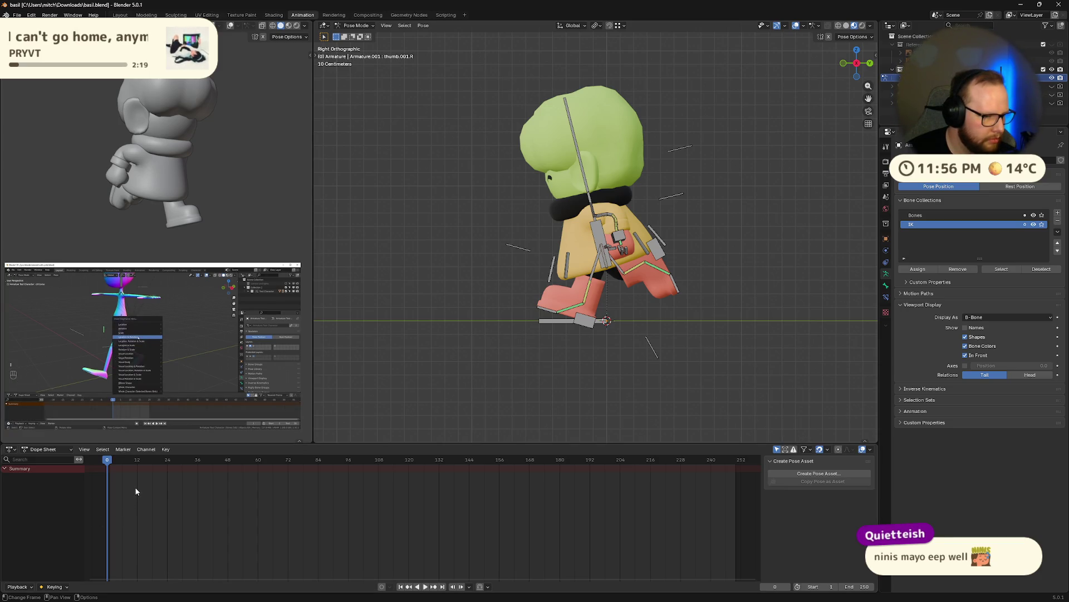
click(153, 414)
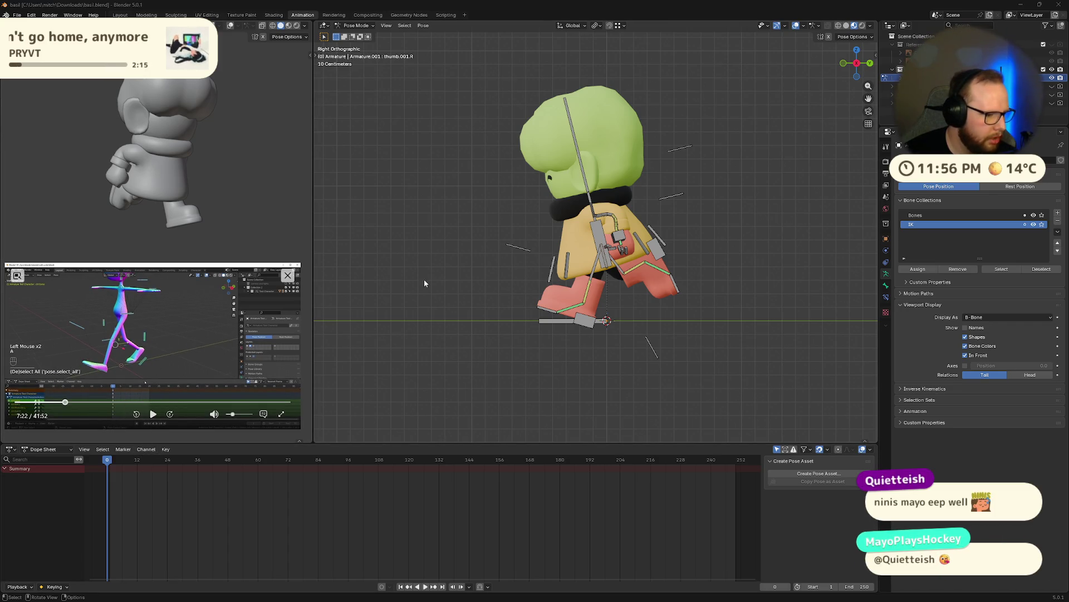
mouse_move(423, 279)
middle_down()
mouse_move(699, 281)
mouse_move(604, 136)
middle_up()
- Rotate the head bone around its local X axis to tilt the head within the stride
click(604, 135)
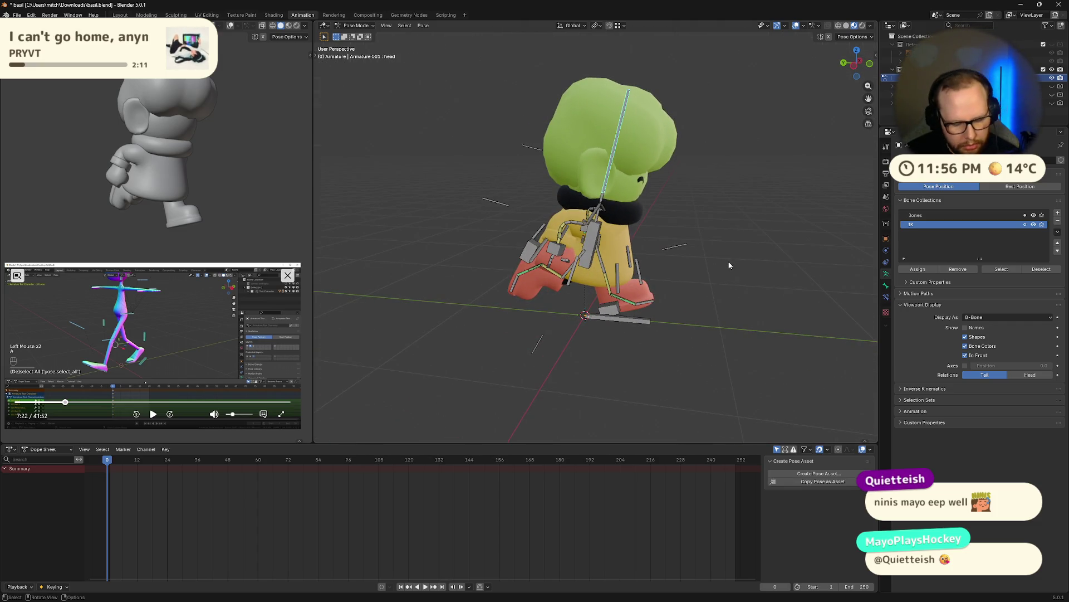
key(r)
key(x)
key(x)
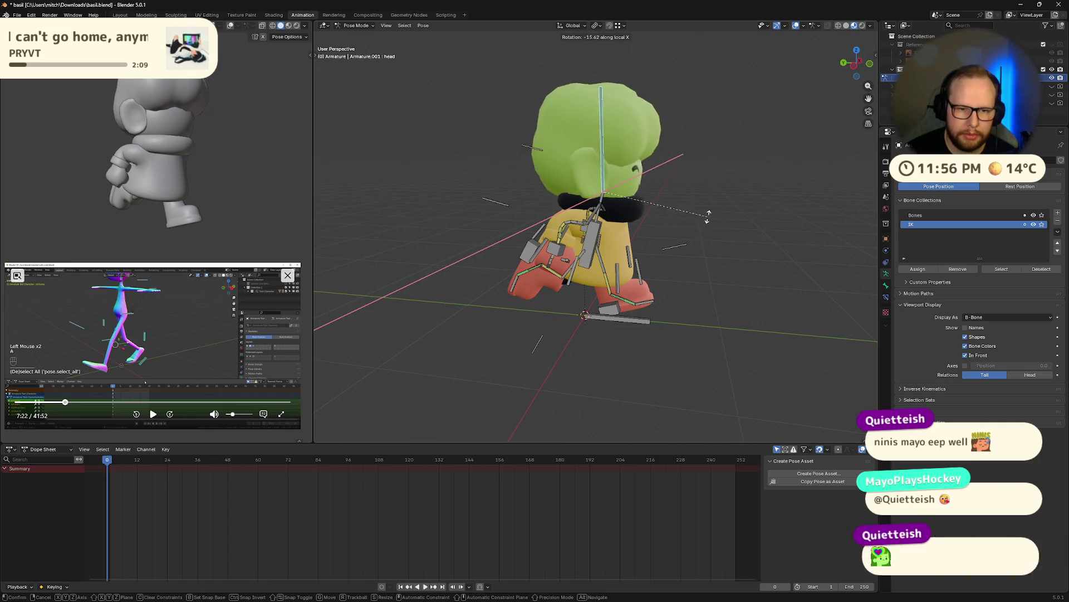
click(707, 225)
mouse_move(707, 234)
middle_down()
mouse_move(588, 224)
mouse_move(654, 235)
middle_up()
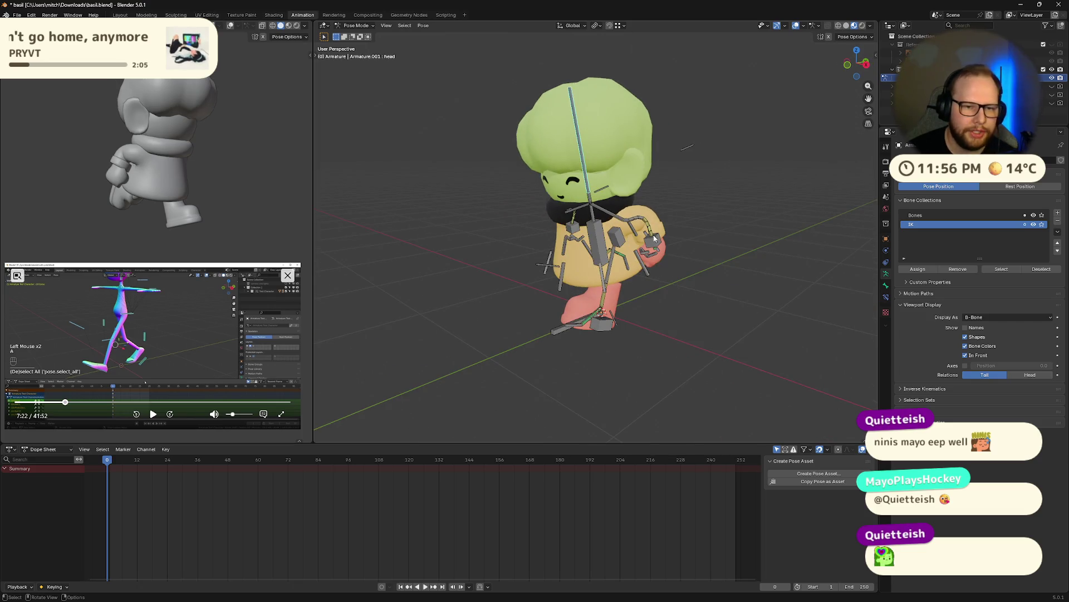
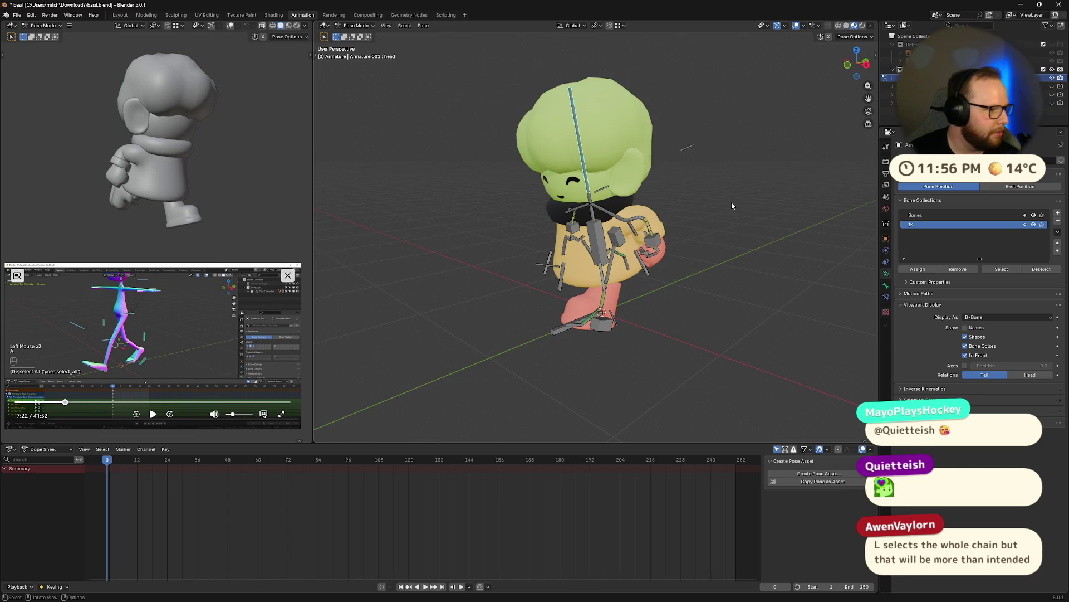
scroll(699, 201, up, 2)
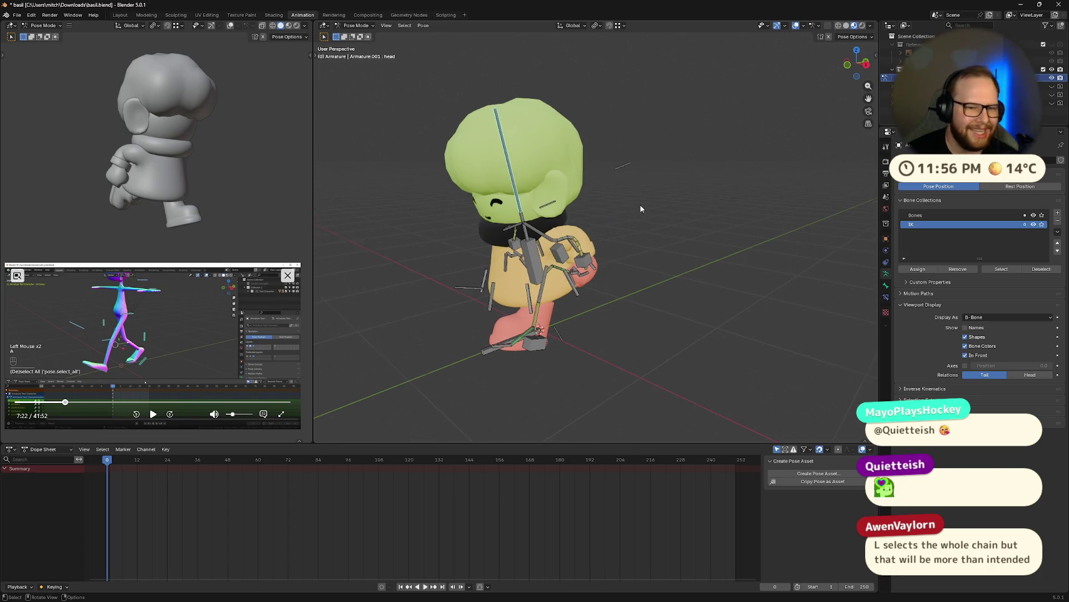
scroll(640, 204, up, 4)
- Select bicep.L and grab its linked arm chain with L after orbiting onto the hip
middle_drag(574, 260, 532, 278)
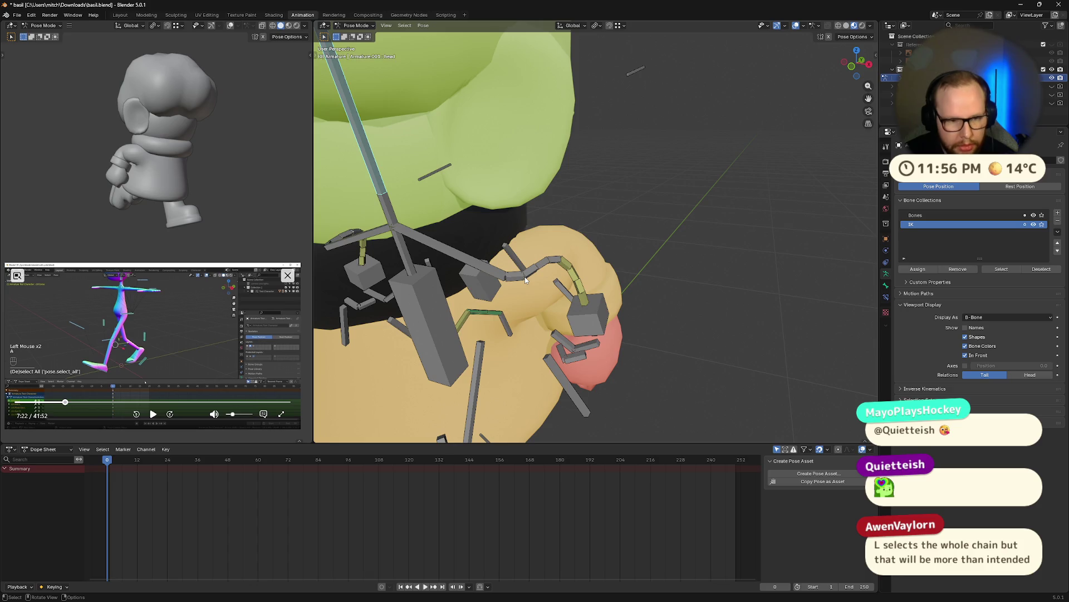
click(520, 274)
middle_drag(528, 273, 546, 239)
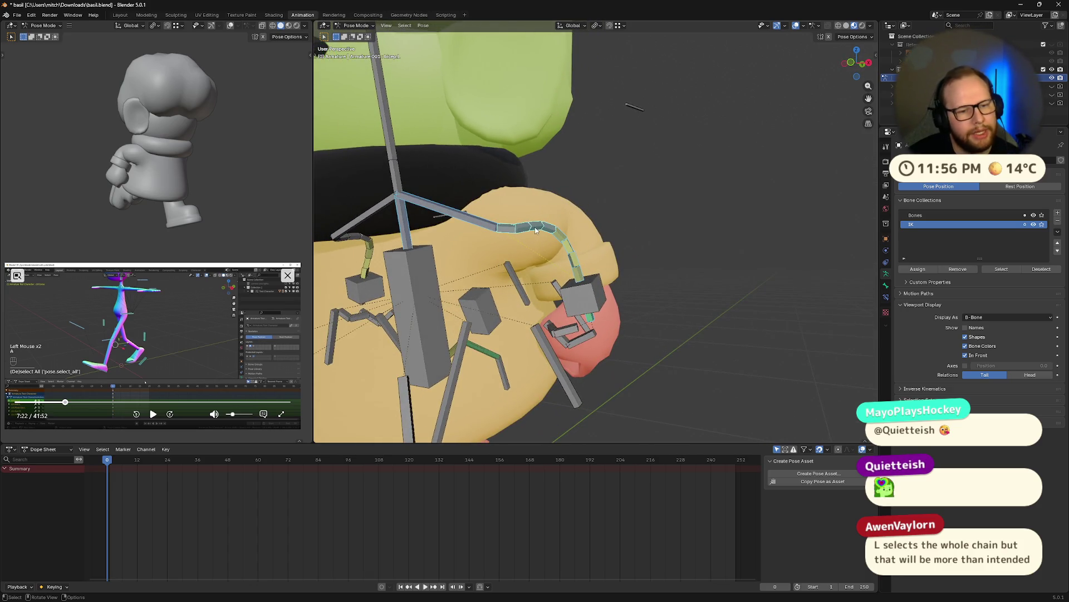
mouse_move(573, 260)
middle_down()
mouse_move(697, 335)
mouse_move(559, 298)
middle_up()
click(697, 335)
key(l)
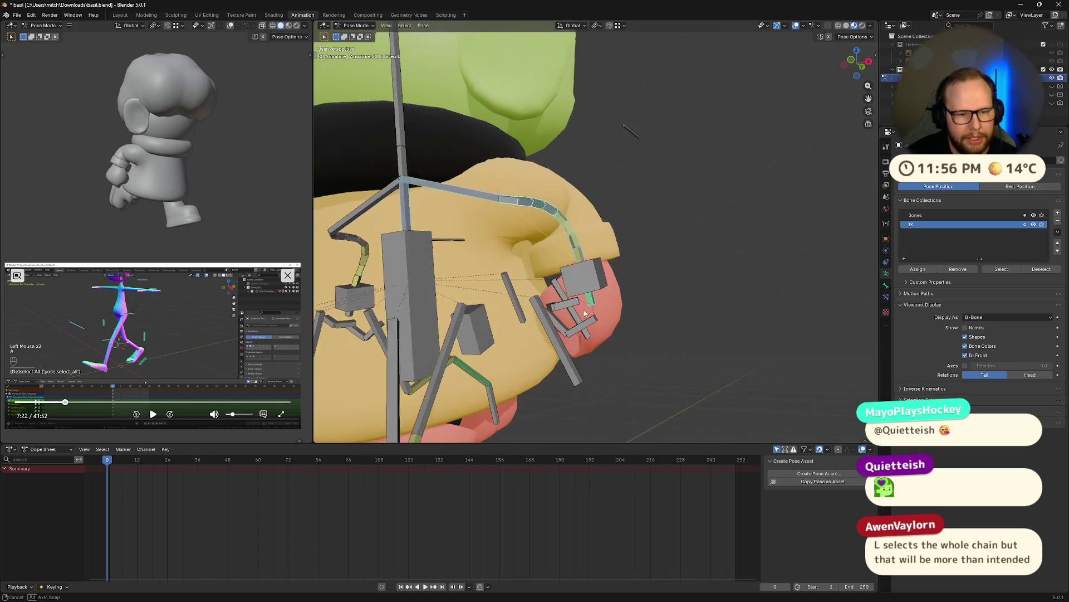
- Re-pick an arm bone and add its linked bones with L, ending on a view of Basil's face
mouse_move(573, 300)
middle_down()
mouse_move(519, 236)
mouse_move(525, 209)
middle_up()
click(559, 287)
key(l)
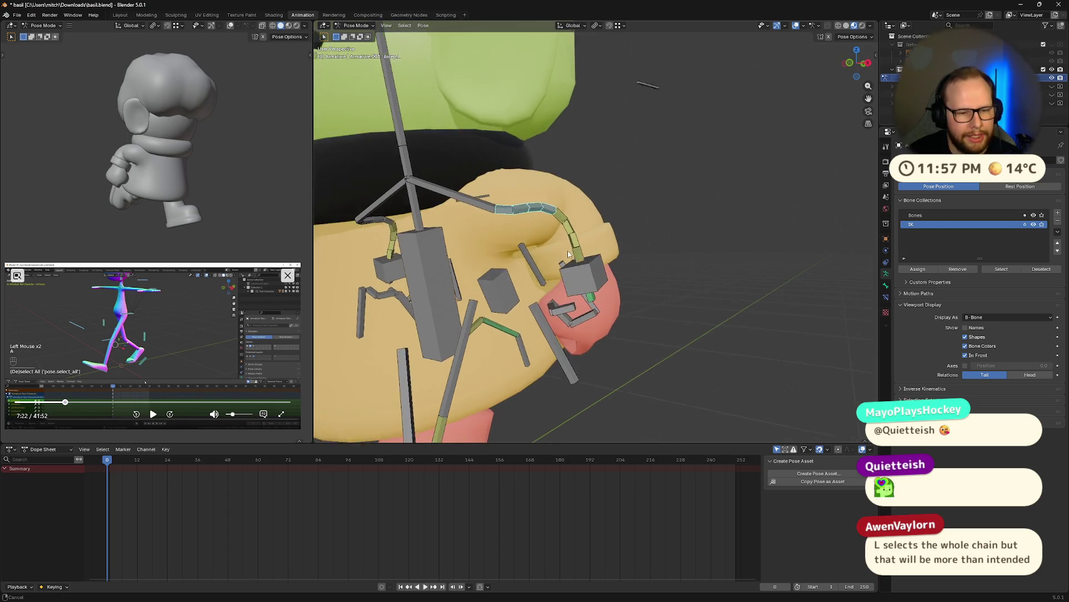
scroll(525, 209, up, 3)
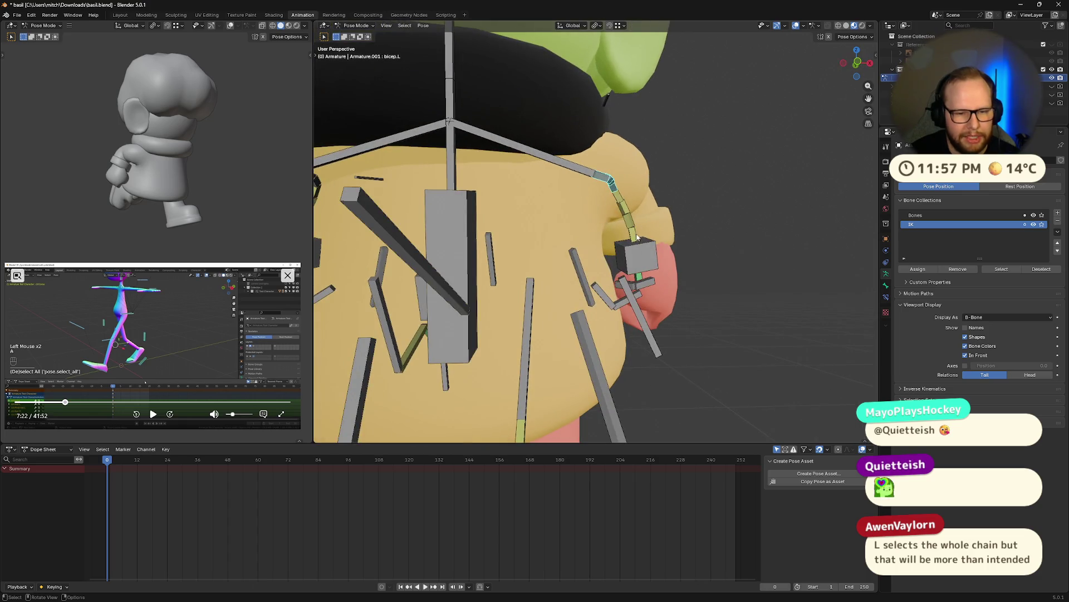
middle_drag(598, 175, 612, 291)
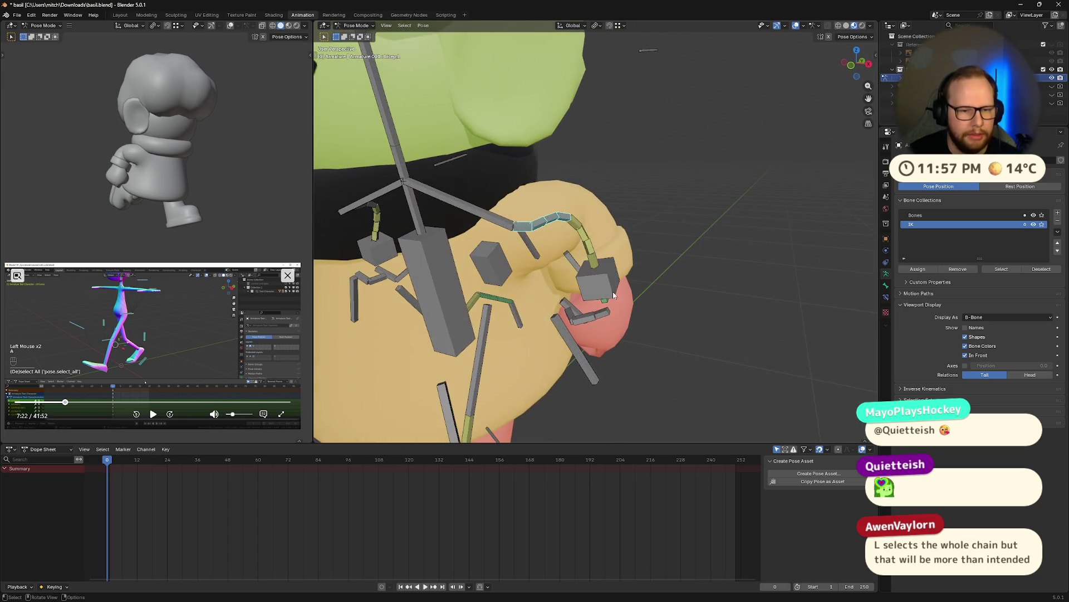
middle_drag(666, 272, 832, 259)
scroll(826, 254, down, 5)
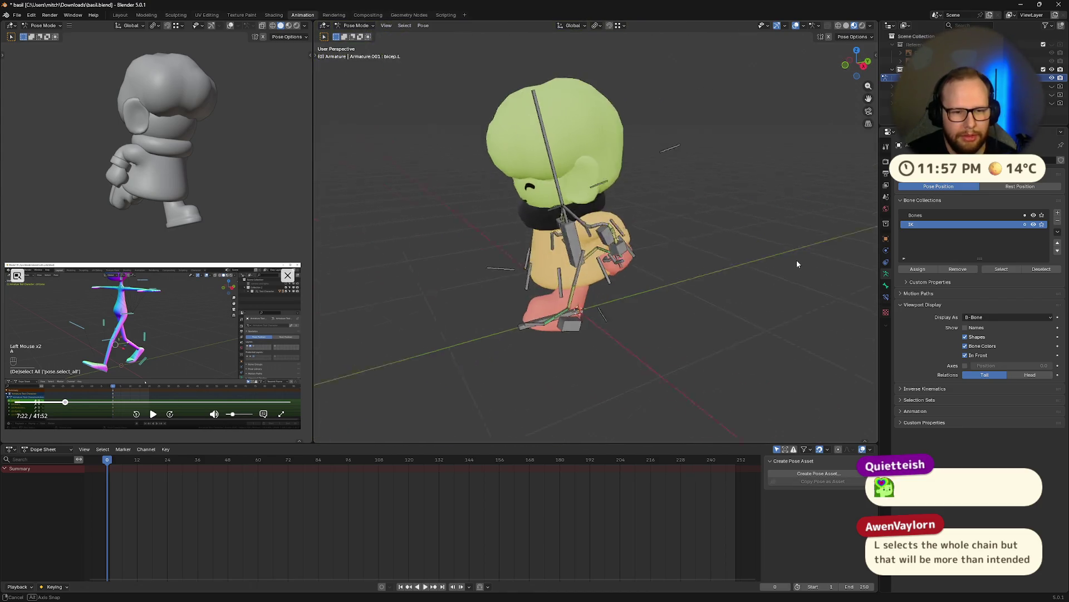
- Rotate Basil's head bone slightly about its local X axis, then swing toward a side view
middle_drag(615, 249, 541, 178)
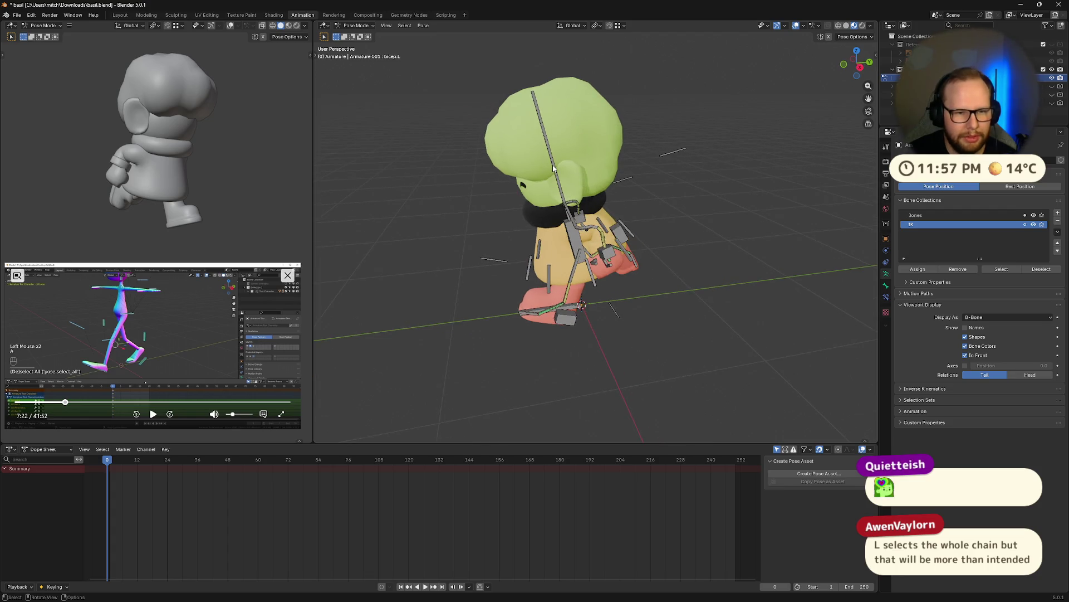
click(552, 167)
key(r)
key(x)
key(x)
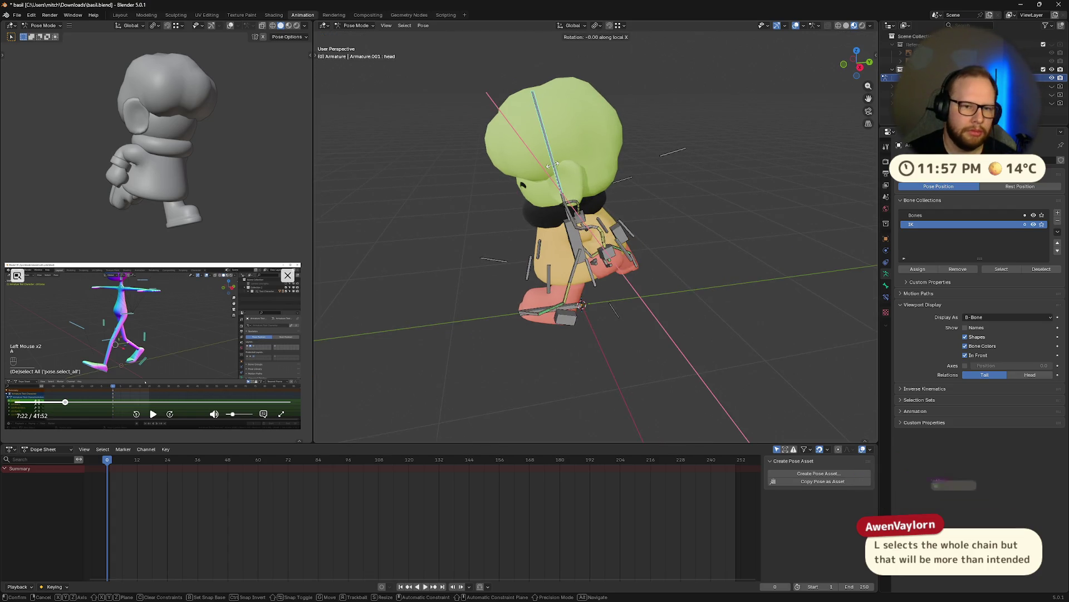
click(635, 176)
mouse_move(635, 176)
middle_down()
mouse_move(657, 173)
mouse_move(694, 210)
mouse_move(645, 234)
middle_up()
scroll(644, 234, down, 3)
mouse_move(217, 238)
middle_down()
mouse_move(188, 147)
mouse_move(102, 163)
mouse_move(160, 164)
middle_up()
mouse_move(577, 200)
middle_down()
mouse_move(602, 191)
mouse_move(668, 121)
middle_up()
scroll(579, 127, up, 3)
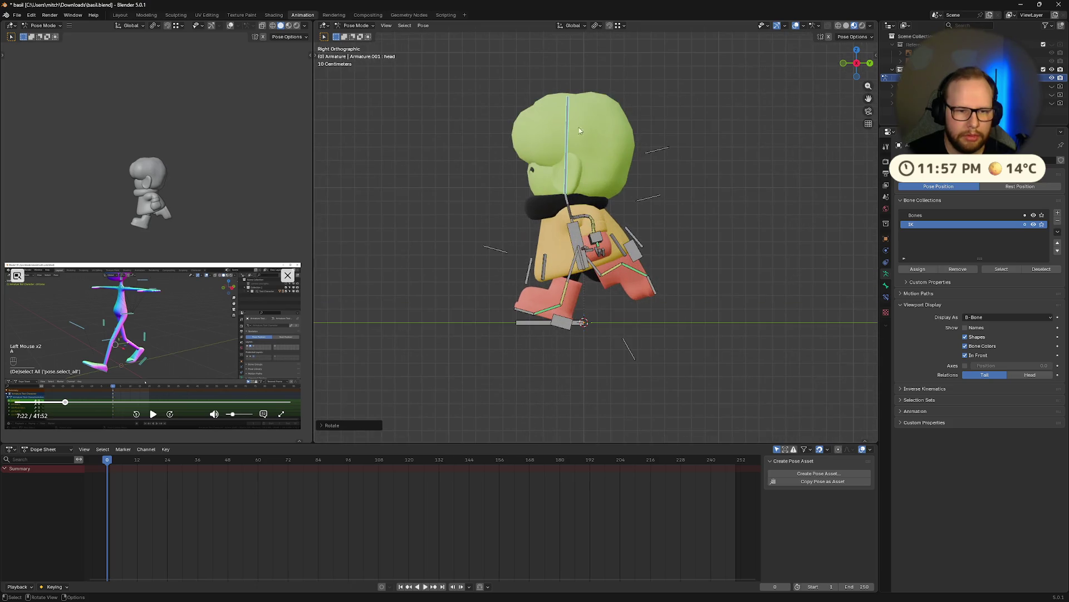
- Nudge the head, rotate the neck bone -10° on global X, and save with Ctrl+S
key(r)
click(591, 125)
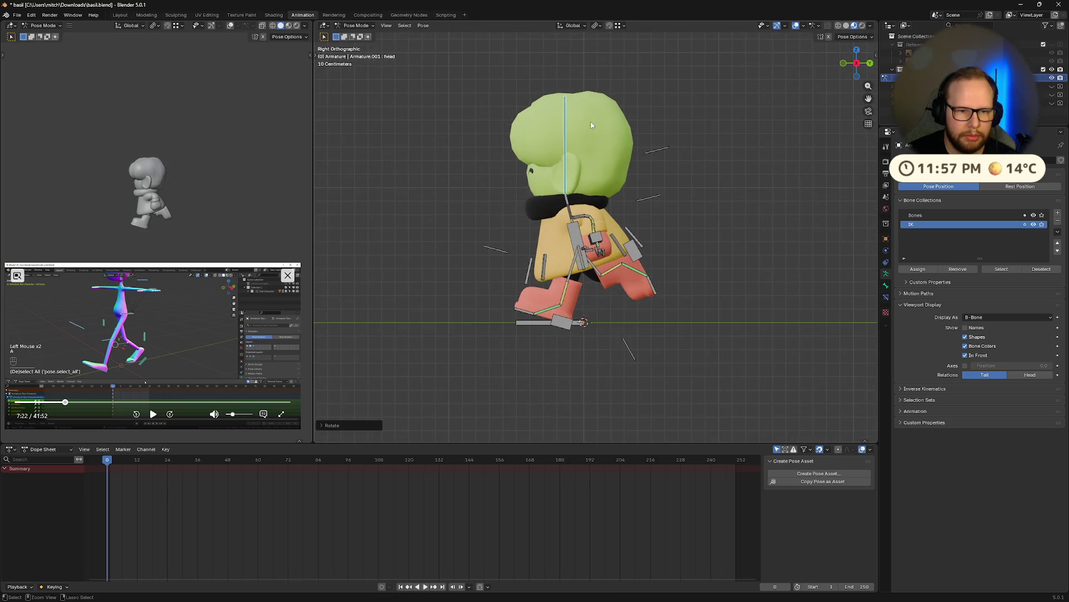
click(567, 205)
key(r)
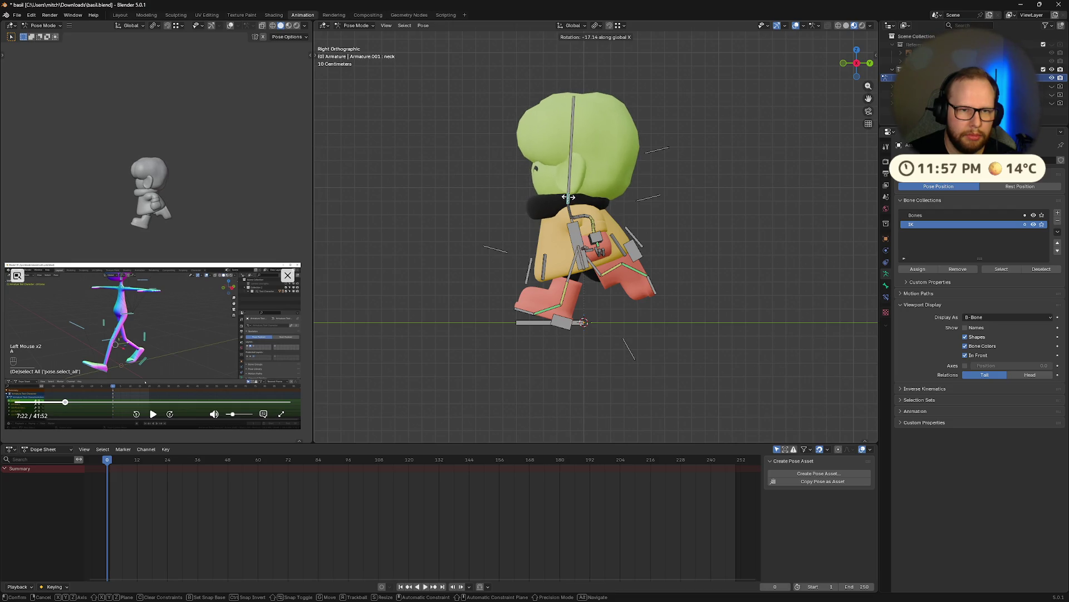
text(-10)
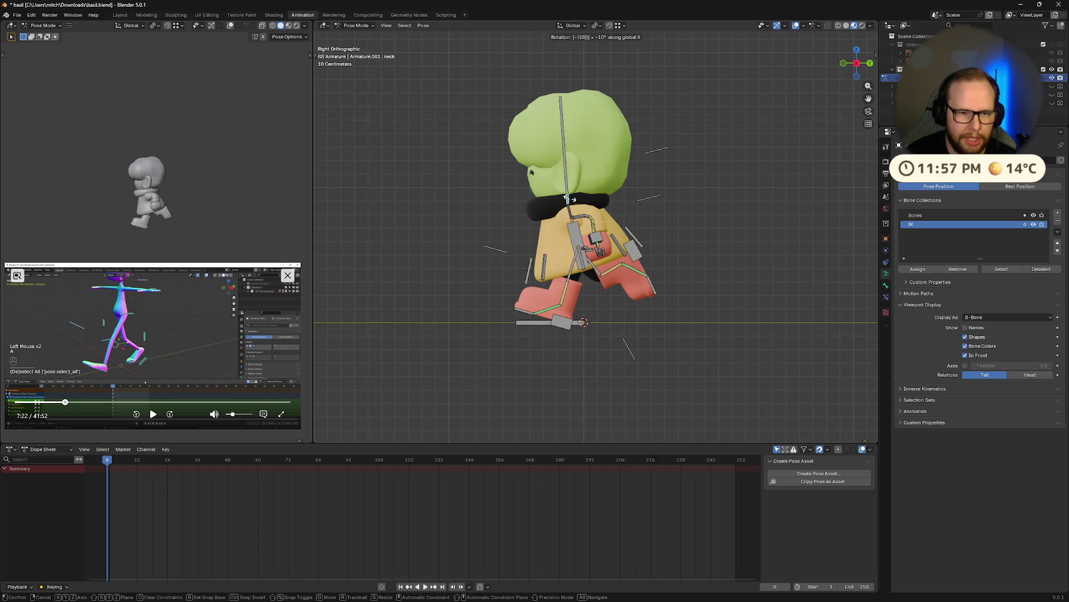
key(BackSpace)
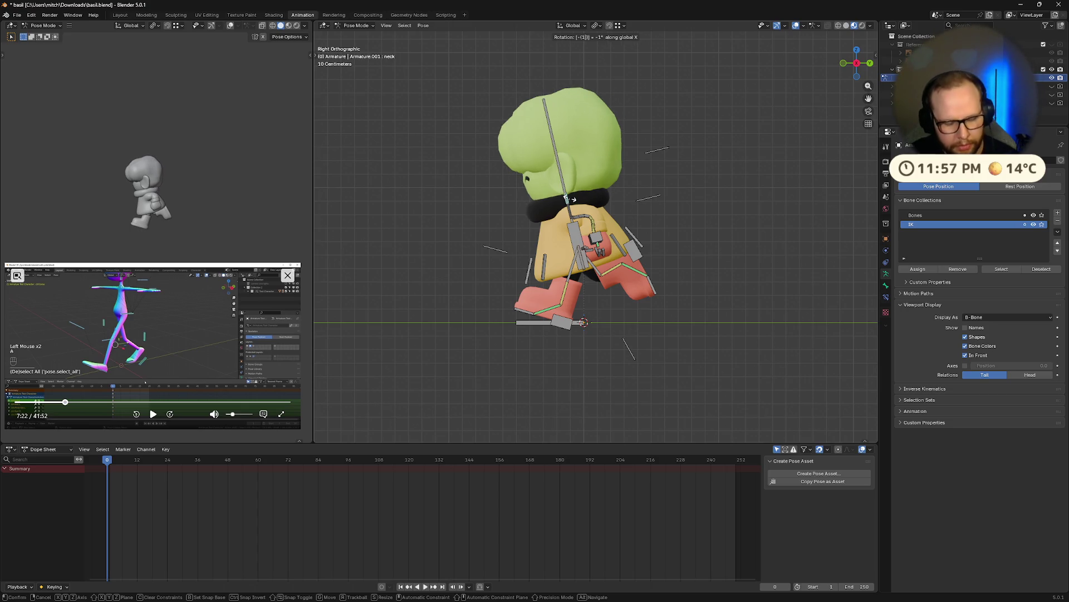
key(BackSpace)
key(Return)
mouse_move(483, 207)
middle_down()
mouse_move(782, 215)
mouse_move(658, 220)
middle_up()
key(ctrl+s)
scroll(651, 305, up, 2)
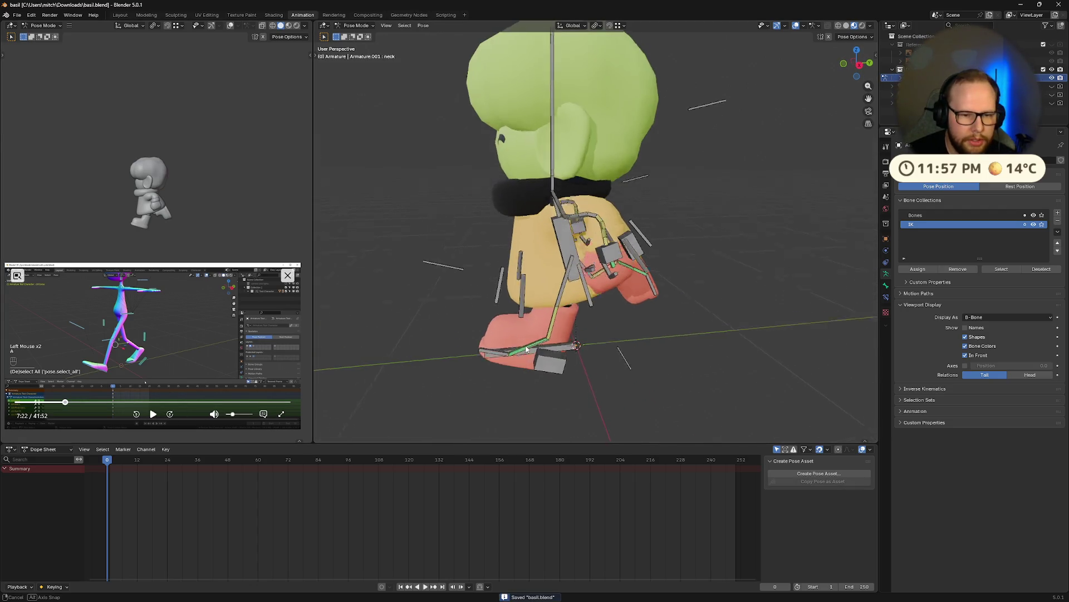
- Inspect thigh.L and control.torso by selecting each in turn, then clear the selection
middle_drag(651, 305, 530, 384)
scroll(531, 385, up, 2)
mouse_move(554, 303)
middle_down()
mouse_move(581, 307)
mouse_move(558, 280)
middle_up()
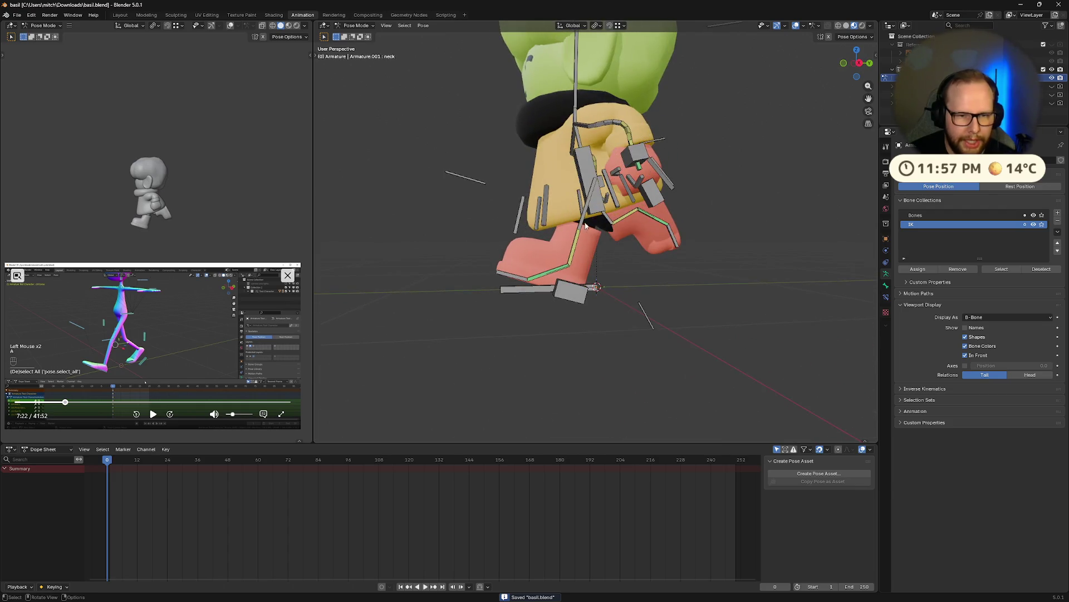
click(580, 225)
mouse_move(580, 225)
middle_down()
mouse_move(662, 263)
mouse_move(577, 247)
middle_up()
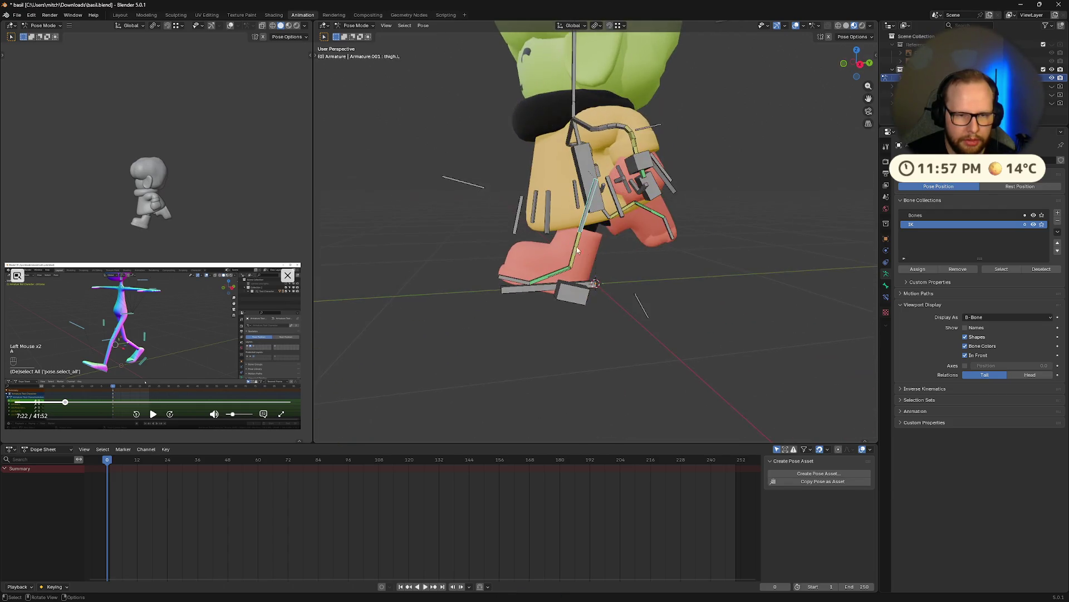
click(585, 170)
mouse_move(583, 175)
middle_down()
mouse_move(599, 252)
mouse_move(673, 269)
middle_up()
scroll(621, 255, down, 5)
click(621, 255)
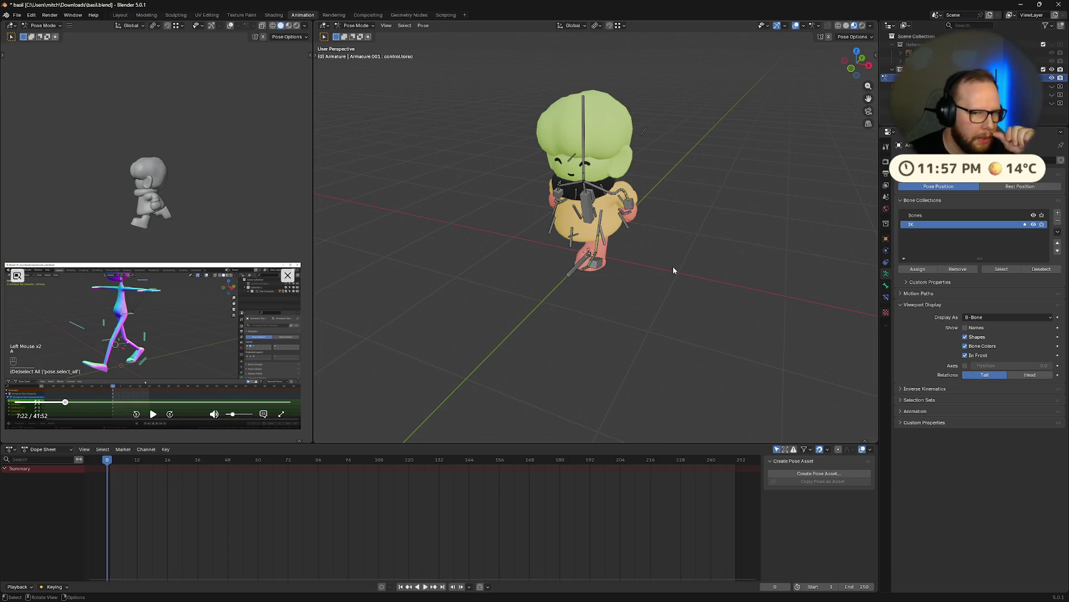
scroll(566, 347, up, 6)
mouse_move(566, 347)
middle_down()
mouse_move(651, 288)
mouse_move(594, 240)
middle_up()
scroll(594, 241, down, 4)
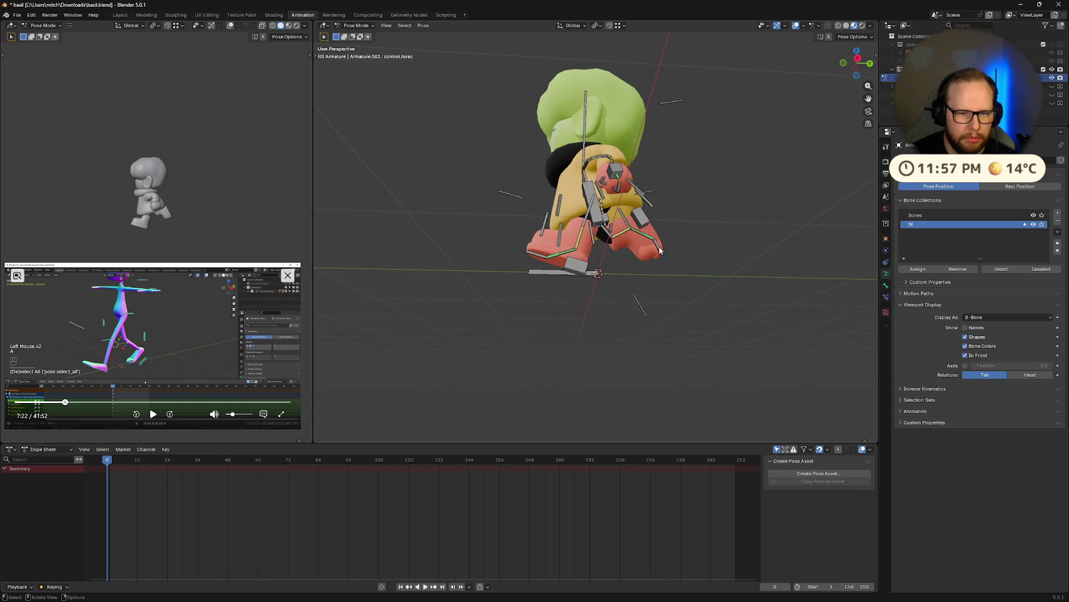
- Select all armature bones with A and insert a keyframe for them with I
key(a)
middle_drag(660, 250, 644, 276)
key(i)
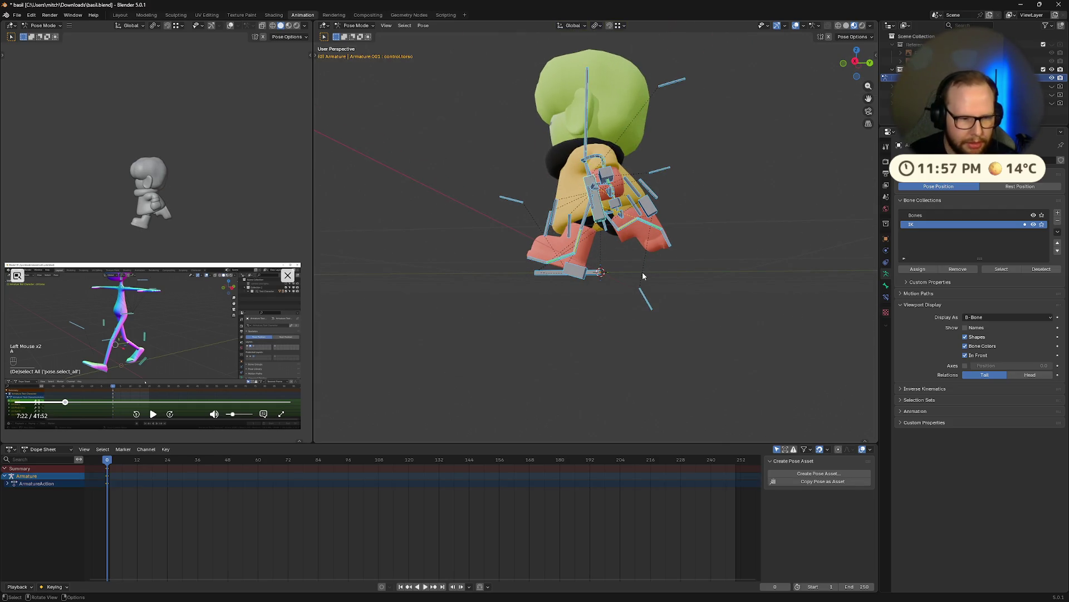
- Expand ArmatureAction's bone channels in an enlarged Dope Sheet, then clear the bone selection
click(9, 483)
scroll(48, 496, down, 5)
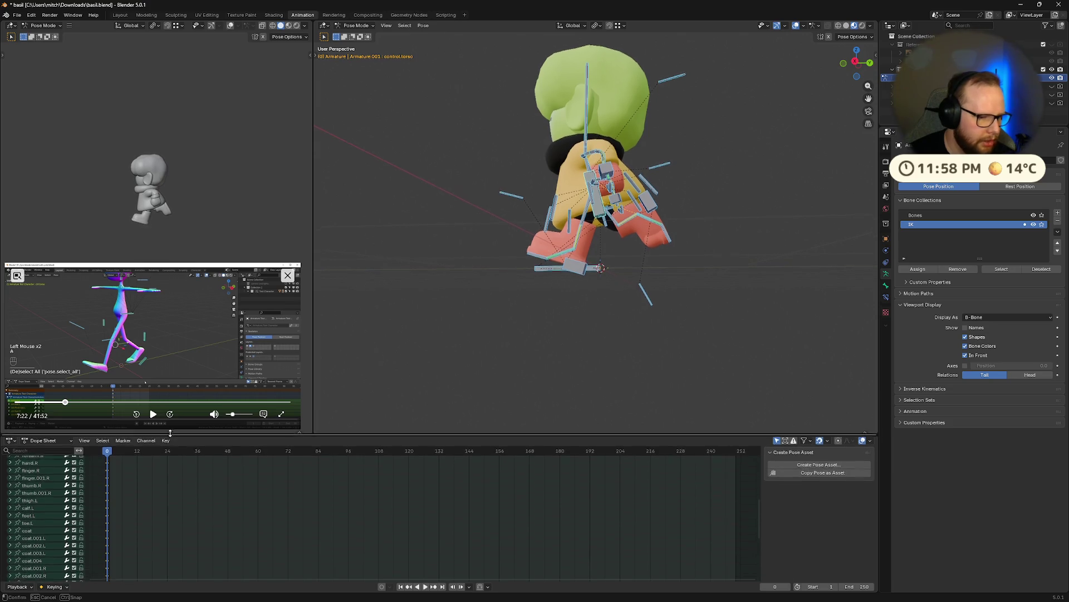
drag(169, 443, 170, 428)
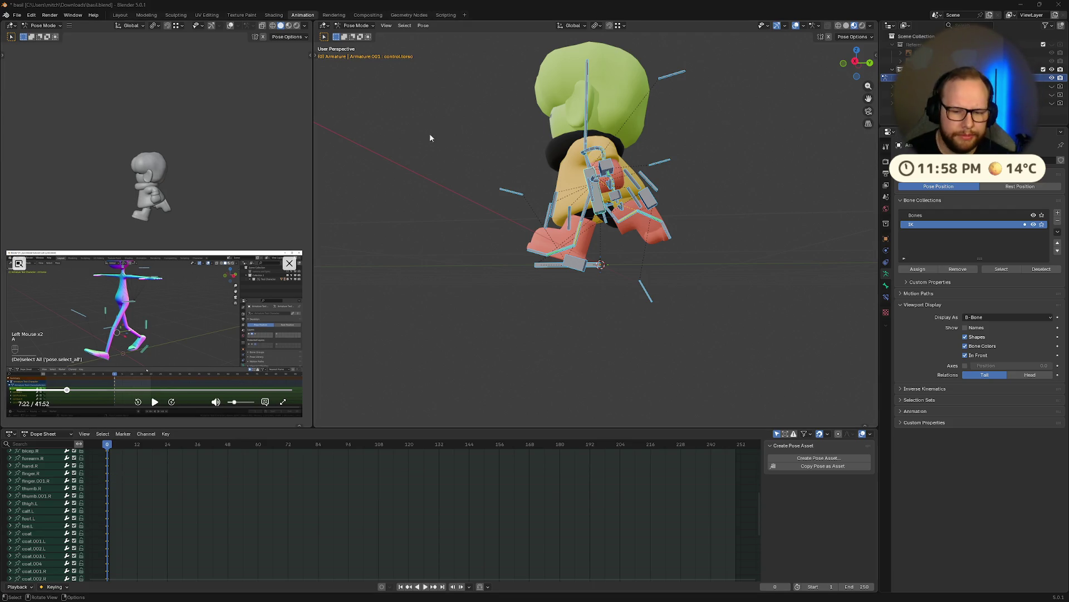
mouse_move(430, 138)
middle_down()
mouse_move(643, 242)
mouse_move(716, 263)
middle_up()
mouse_move(754, 243)
middle_down()
mouse_move(789, 258)
mouse_move(602, 254)
middle_up()
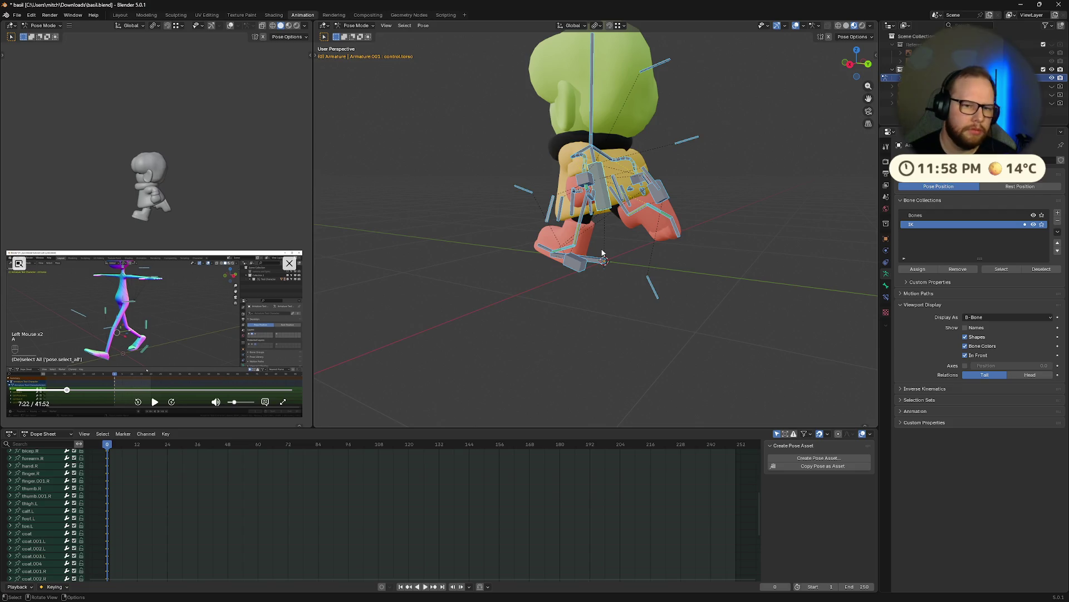
click(514, 301)
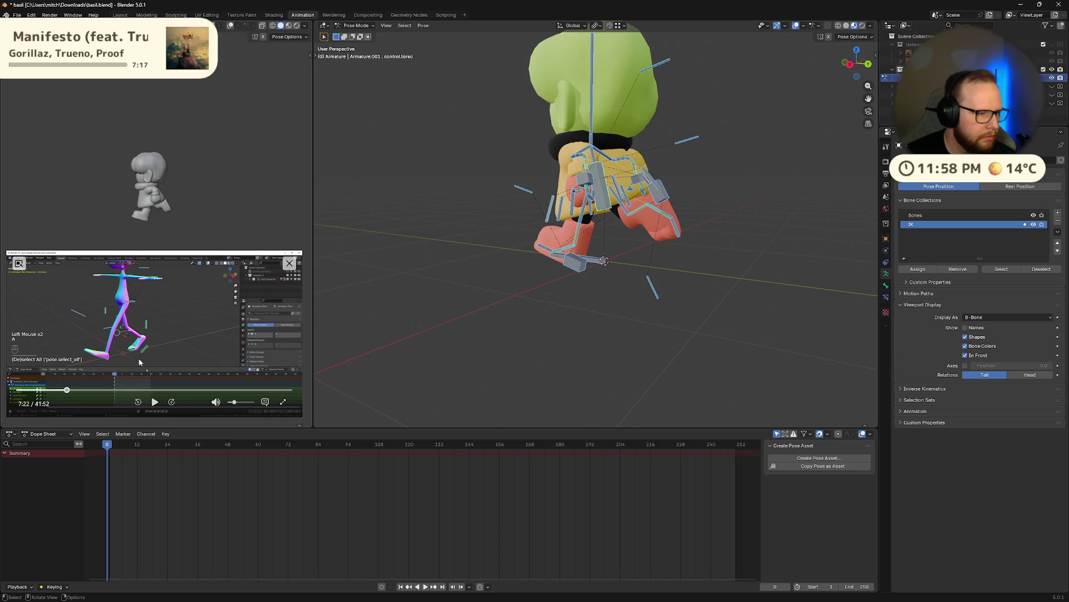
- Replay the reference tutorial clip, select bicep.L from the front, then clear the selection
click(62, 390)
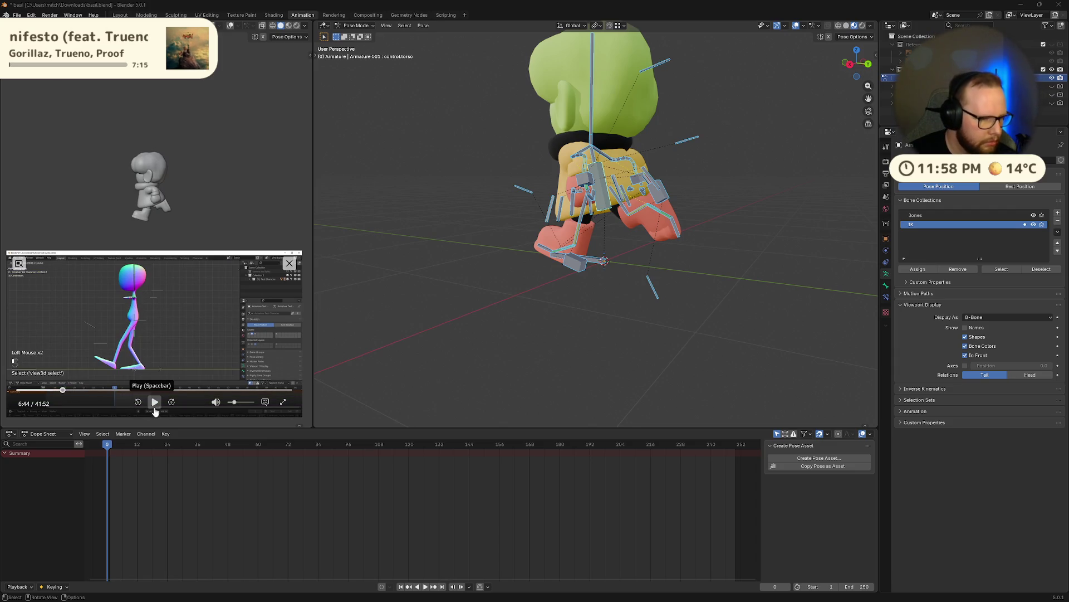
click(153, 402)
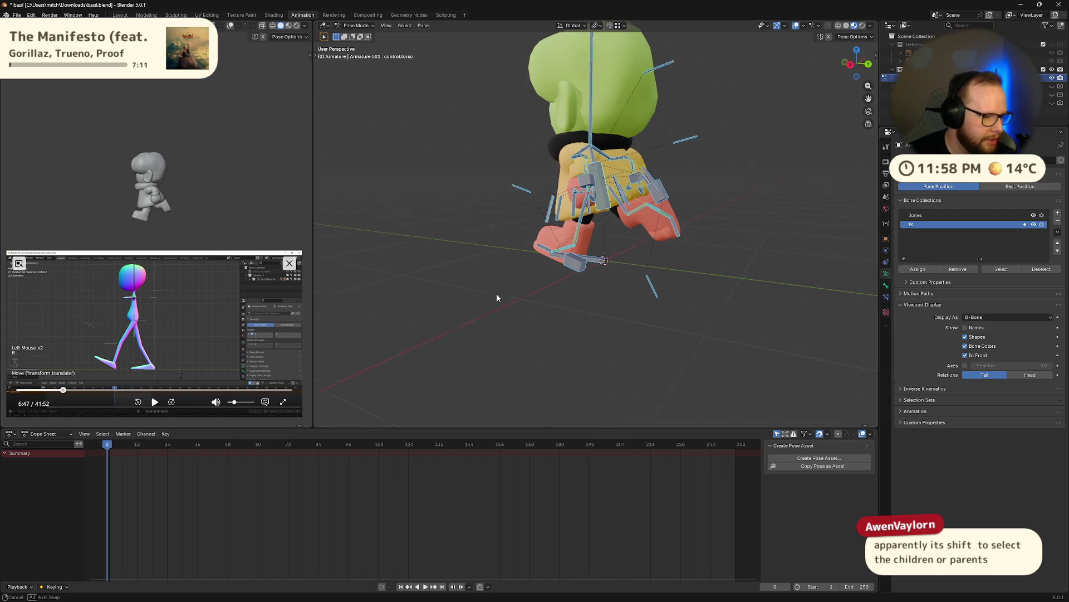
middle_drag(497, 295, 571, 313)
scroll(646, 214, up, 2)
middle_drag(647, 210, 651, 167)
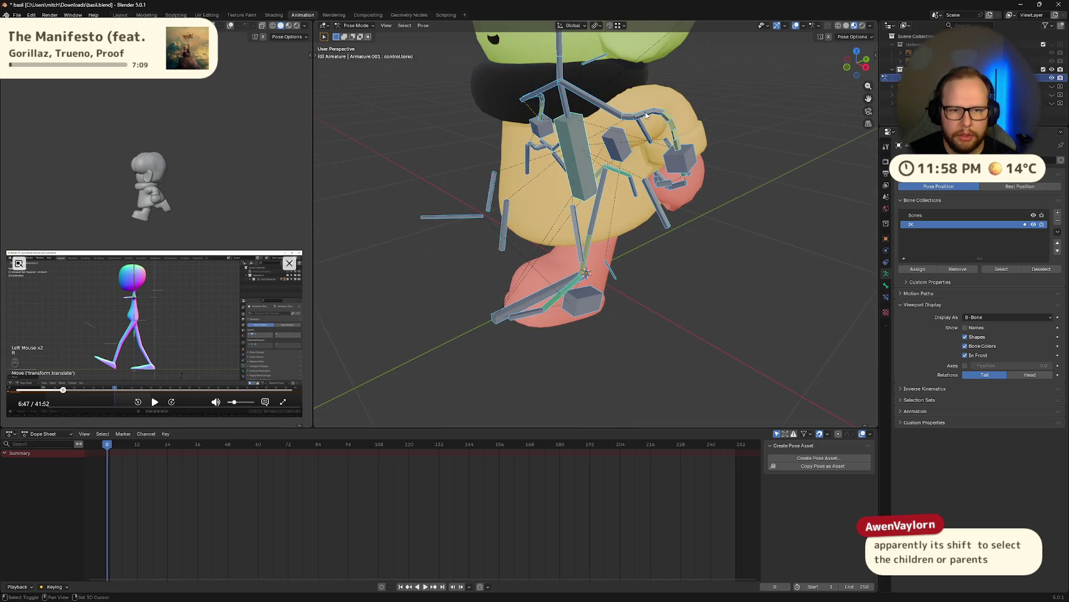
click(652, 115)
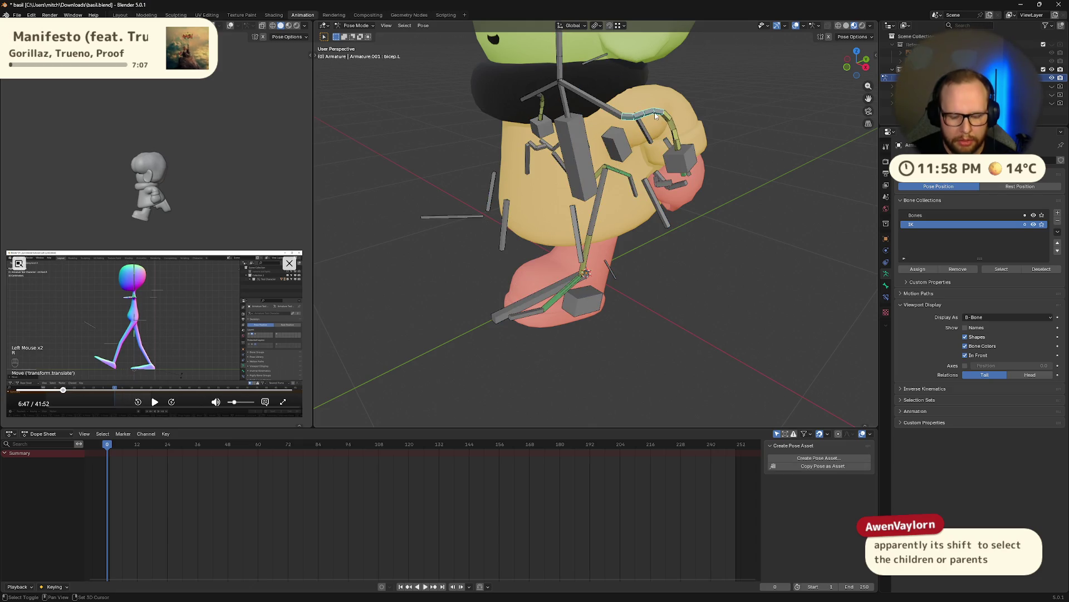
click(740, 124)
middle_drag(730, 116, 660, 188)
scroll(659, 188, up, 3)
scroll(653, 189, down, 1)
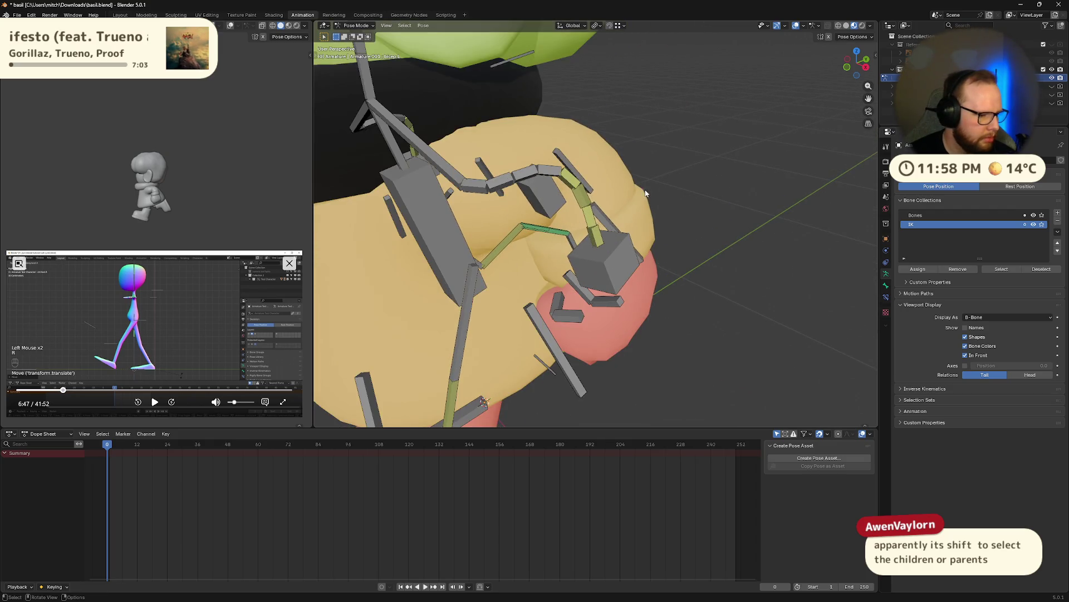
scroll(641, 189, down, 1)
- Select the arm chain with the upper arm active and extend to its parents via Shift+[
click(560, 187)
mouse_move(603, 182)
middle_down()
mouse_move(608, 243)
mouse_move(703, 208)
middle_up()
click(703, 209)
scroll(710, 219, up, 2)
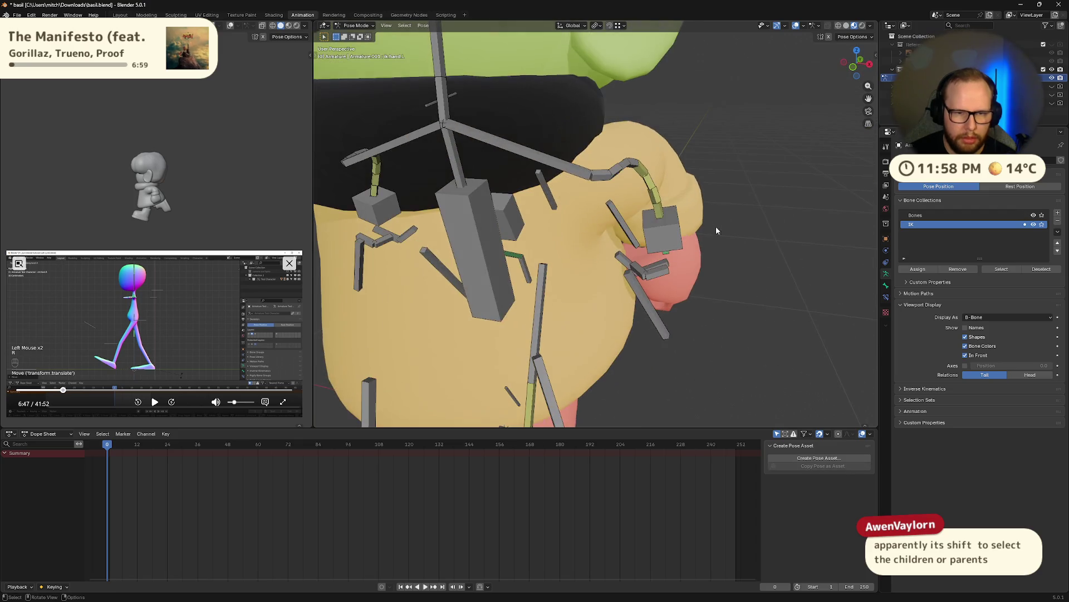
shift+click(653, 181)
click(719, 222)
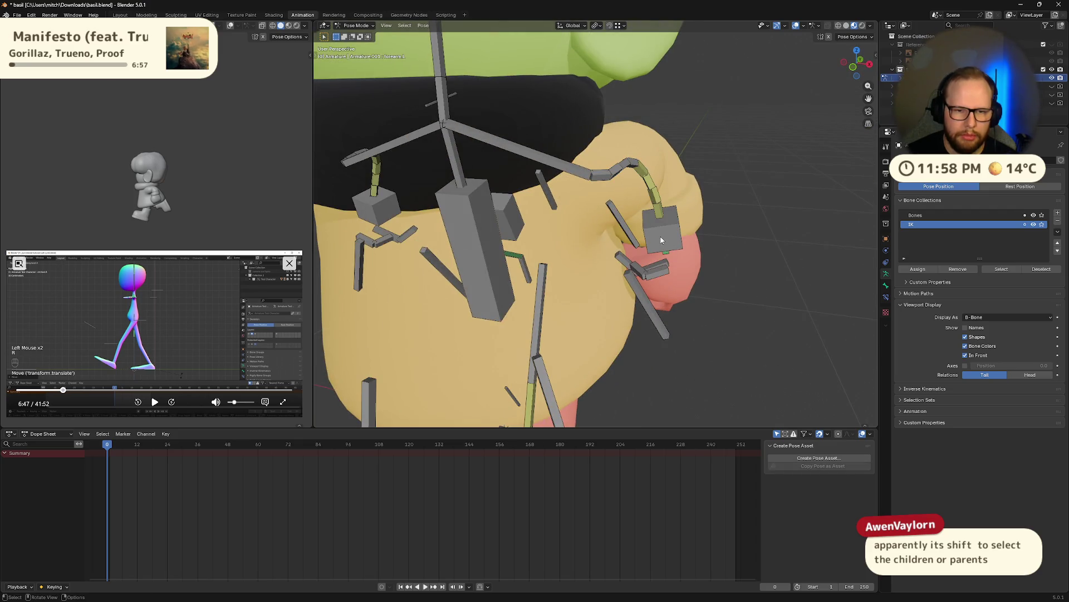
click(656, 238)
click(625, 169)
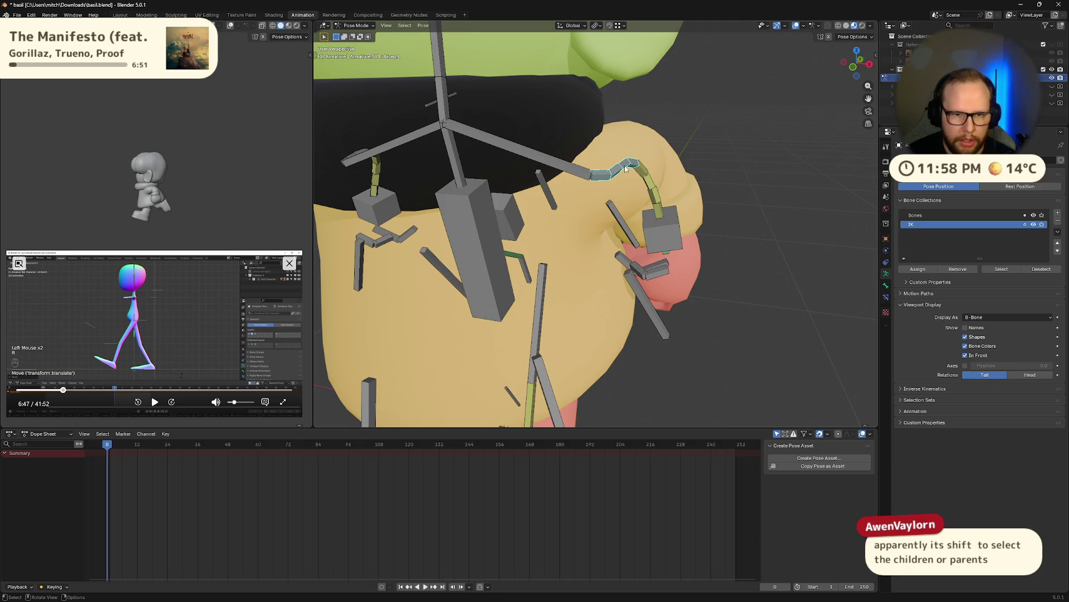
key(shift+bracketleft)
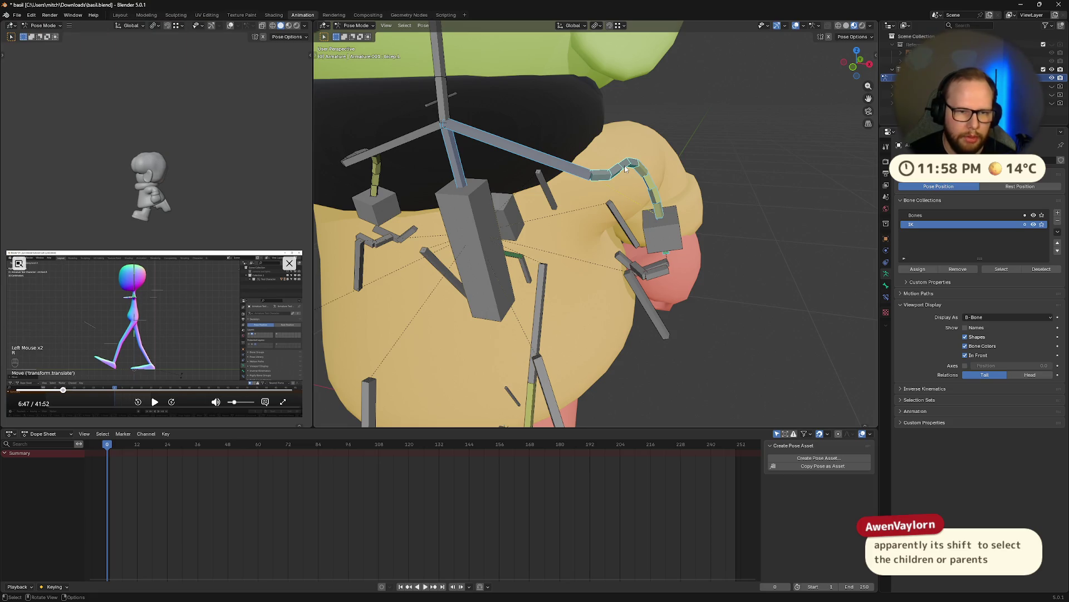
scroll(723, 312, down, 8)
middle_drag(614, 307, 637, 292)
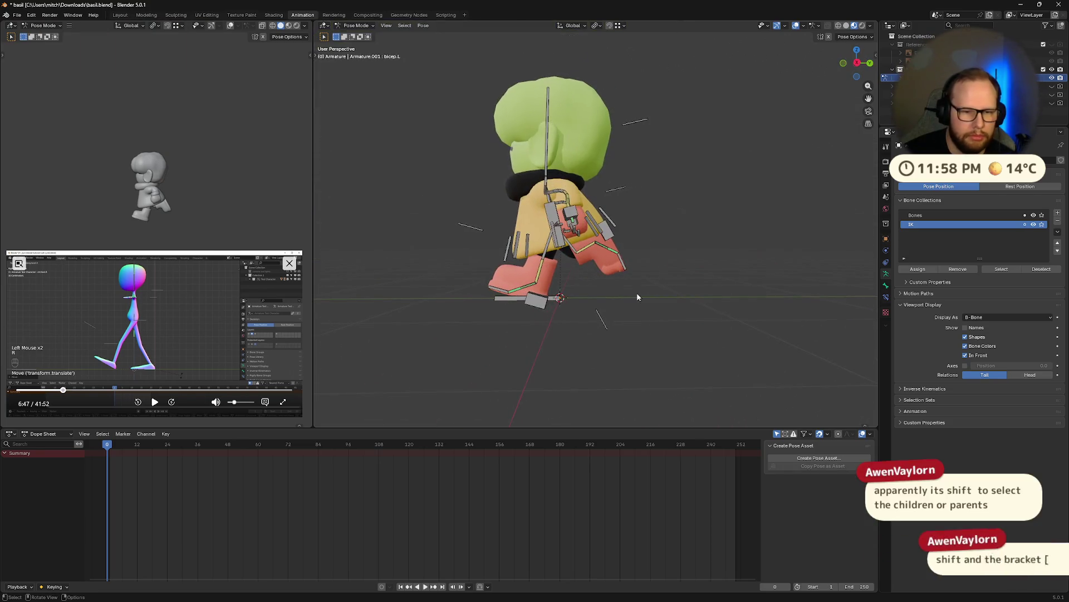
- Grow the selection up one parent and down twice into the hand and finger bones
middle_drag(556, 299, 604, 216)
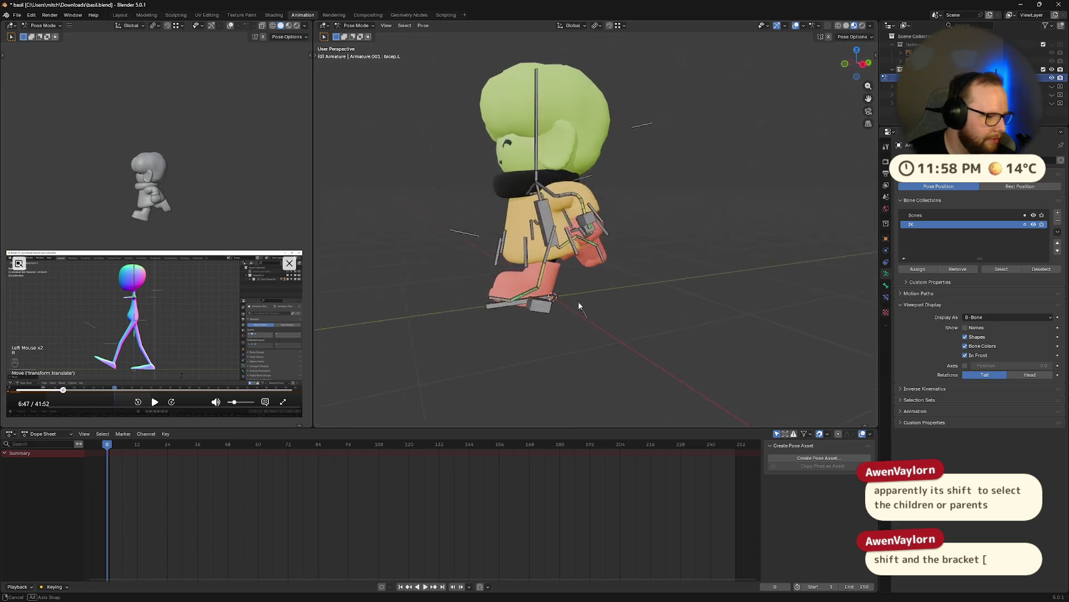
scroll(675, 228, up, 2)
scroll(678, 219, up, 2)
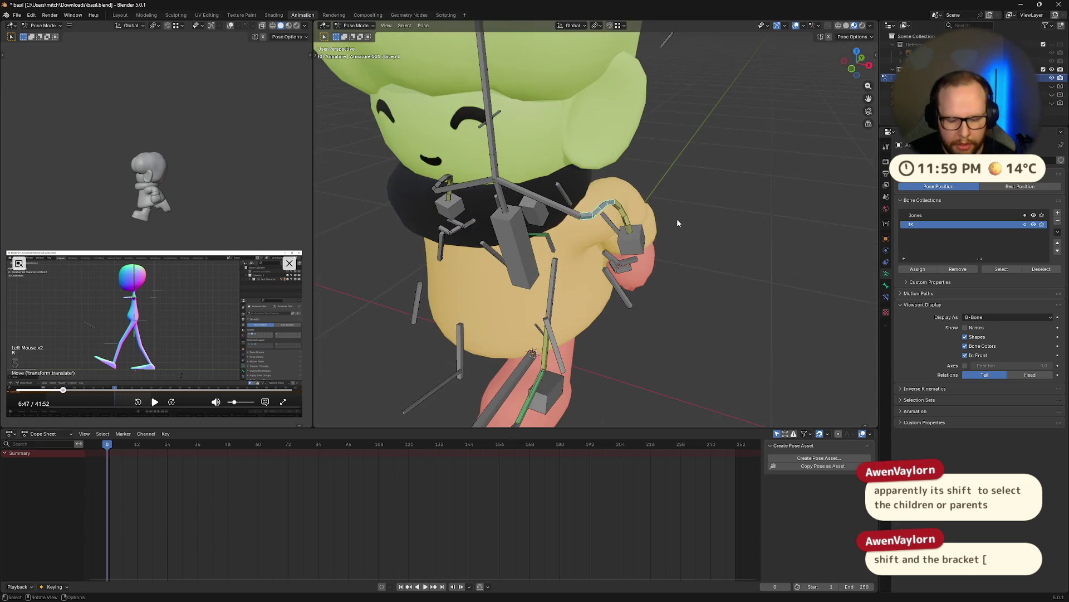
key(shift+bracketleft)
key(shift+bracketright)
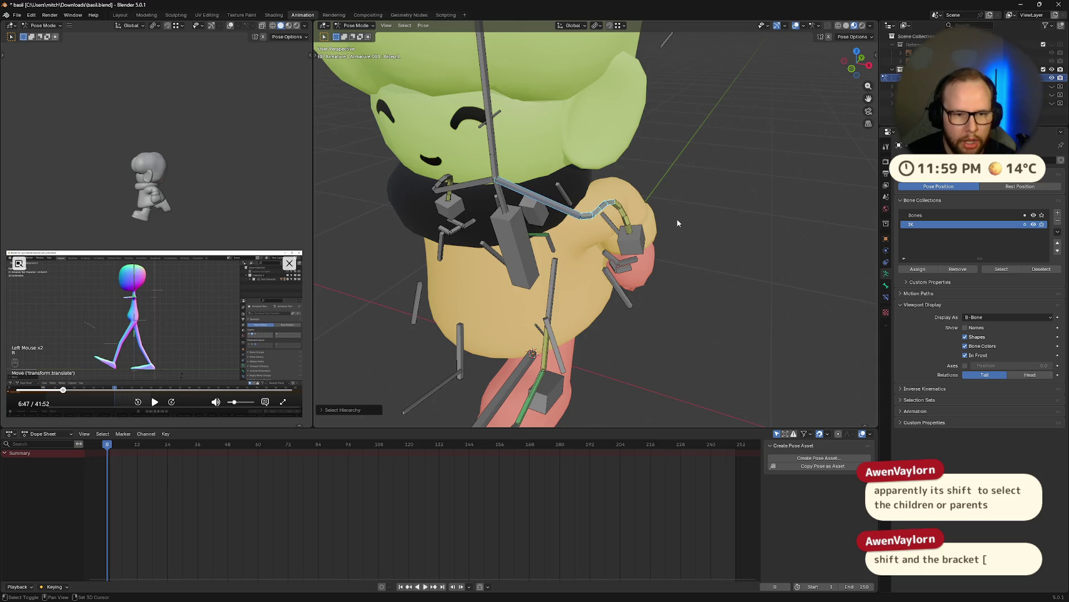
key(shift+bracketright)
key(shift+bracketright)
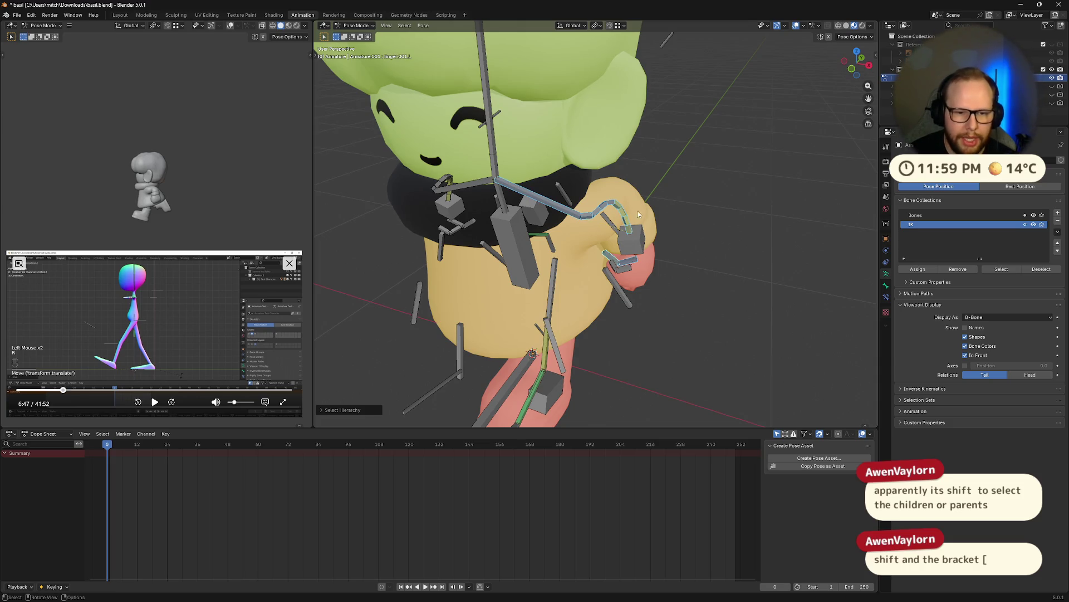
mouse_move(676, 219)
middle_down()
mouse_move(600, 199)
mouse_move(602, 251)
middle_up()
- From the thumb bone, extend the selection up through bicep.L, then isolate one thumb bone
click(597, 288)
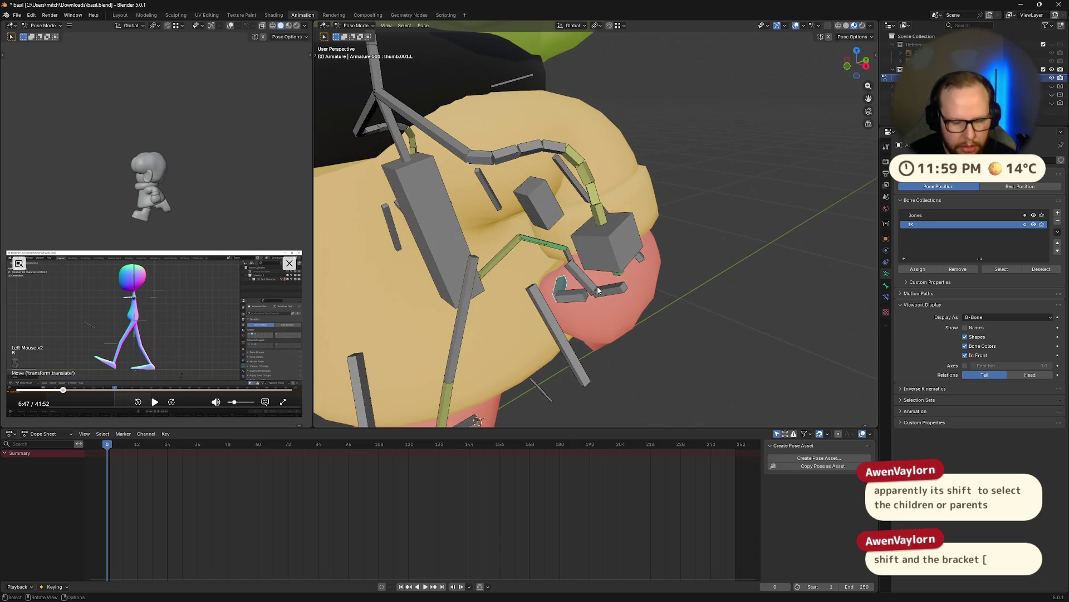
middle_drag(586, 285, 660, 296)
key(shift+bracketleft)
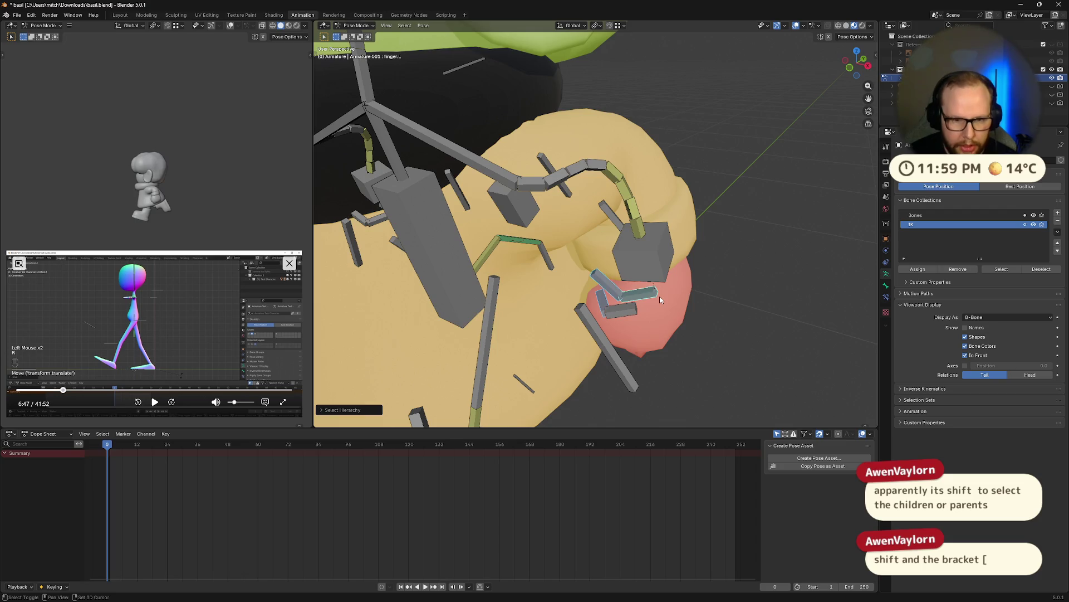
key(shift+bracketleft)
key(shift+bracketleft)
click(633, 309)
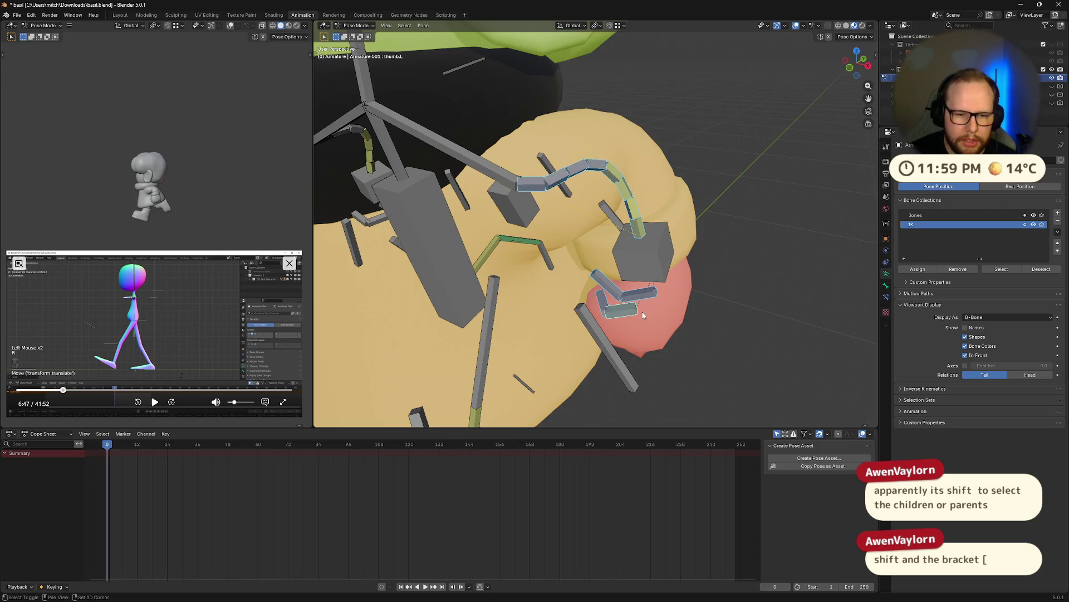
mouse_move(633, 309)
middle_down()
mouse_move(740, 293)
mouse_move(761, 309)
middle_up()
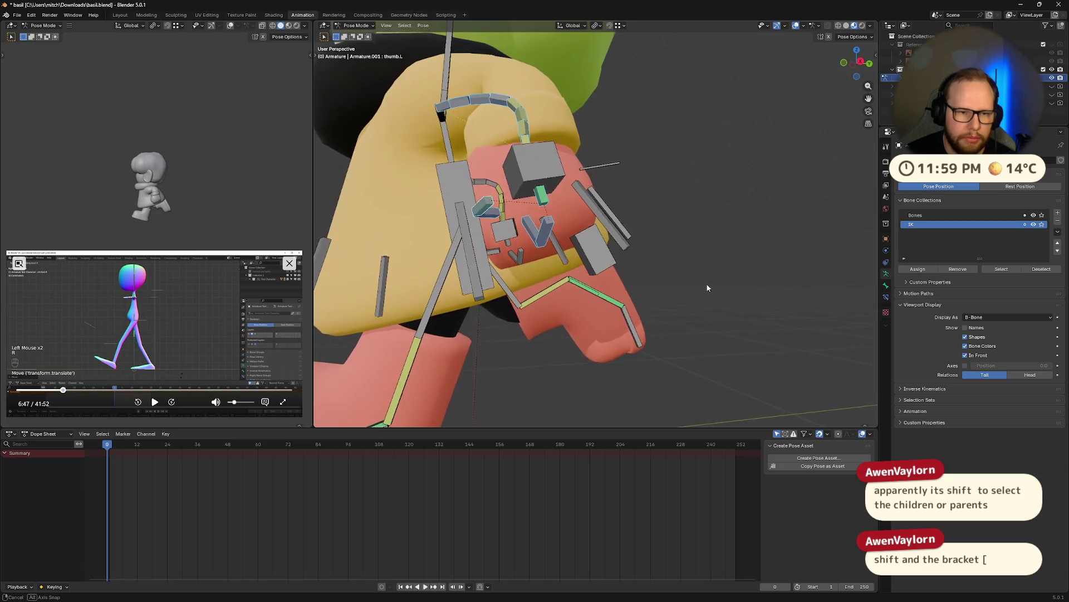
- From an arm-chain bone, extend the selection two levels up its parents toward the head
click(598, 148)
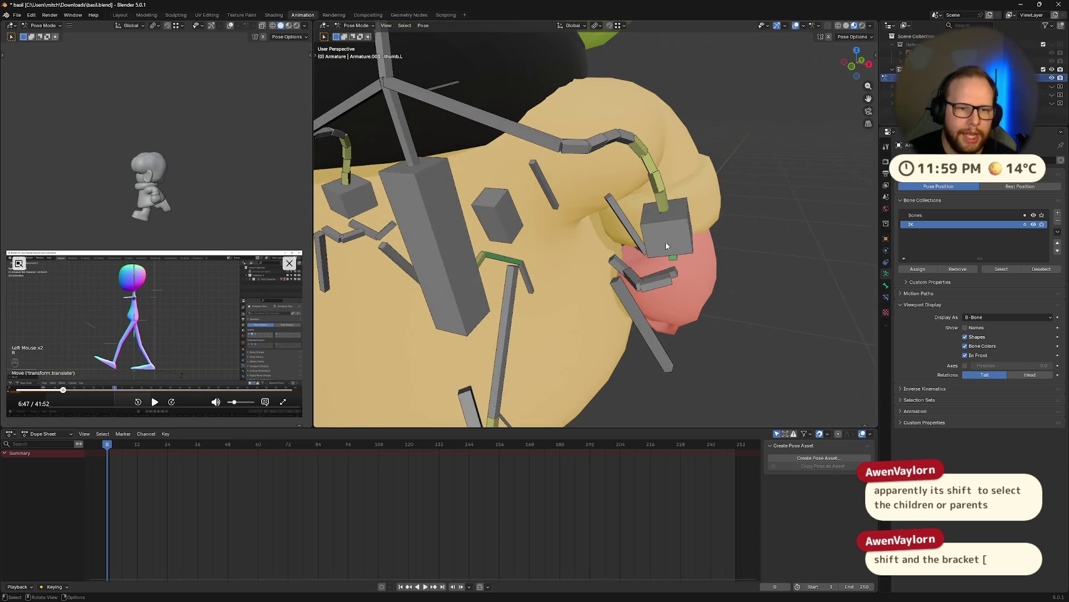
key(shift+bracketleft)
key(shift+bracketleft)
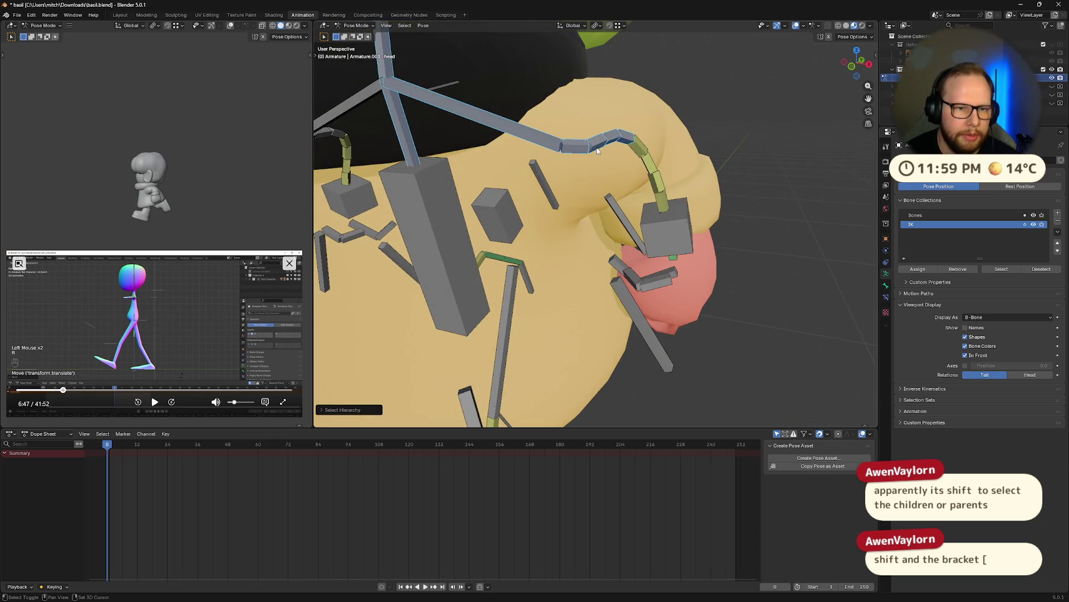
key(shift+bracketleft)
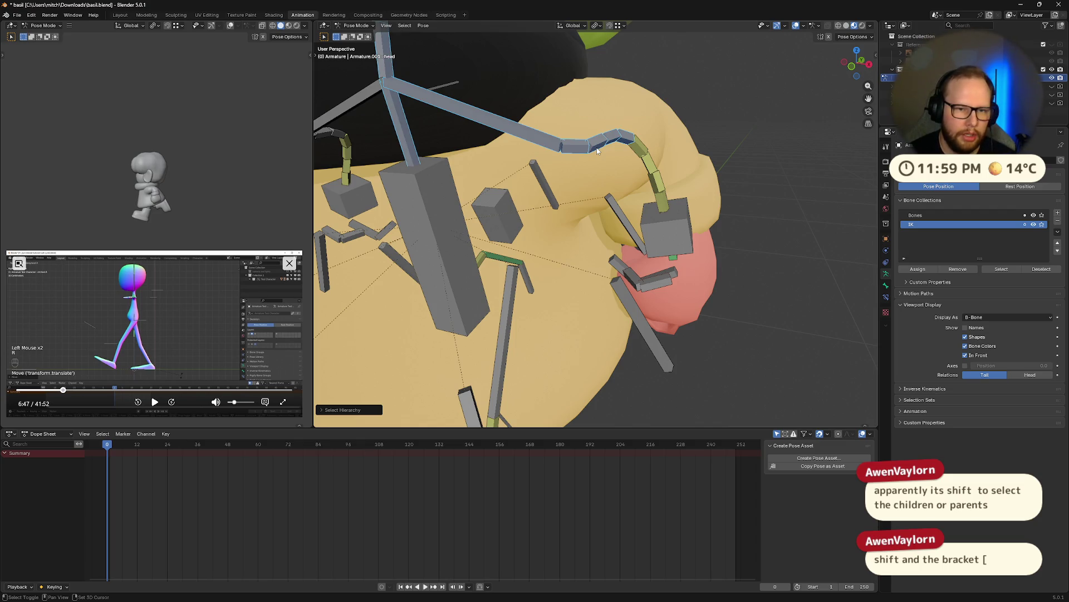
scroll(576, 140, down, 10)
mouse_move(698, 193)
middle_down()
mouse_move(699, 212)
mouse_move(661, 222)
middle_up()
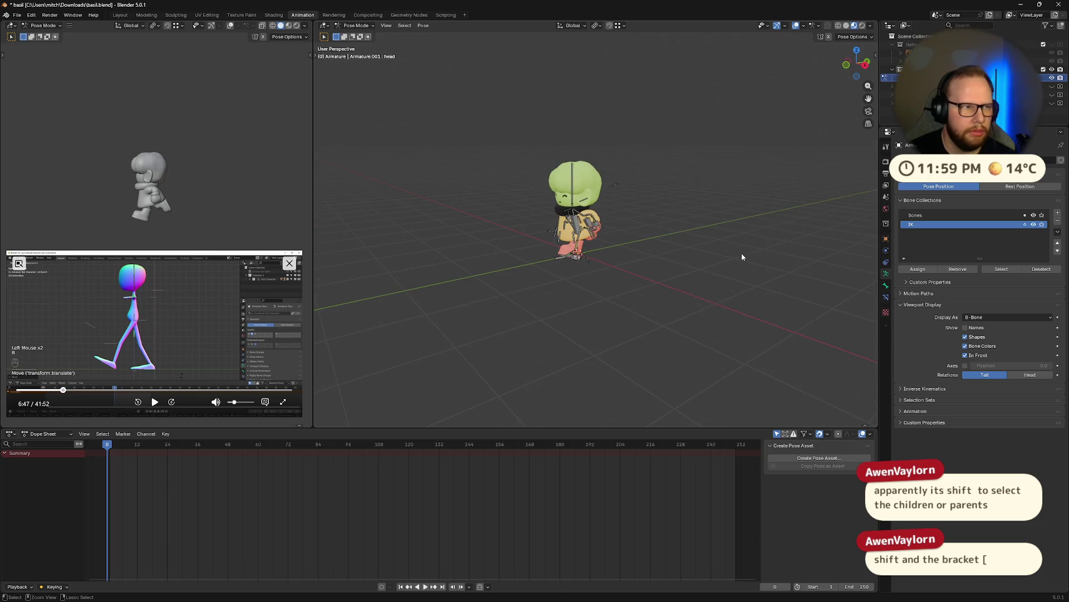
- Save basil.blend again with Ctrl+S
key(ctrl+s)
middle_drag(735, 273, 678, 299)
scroll(585, 283, up, 3)
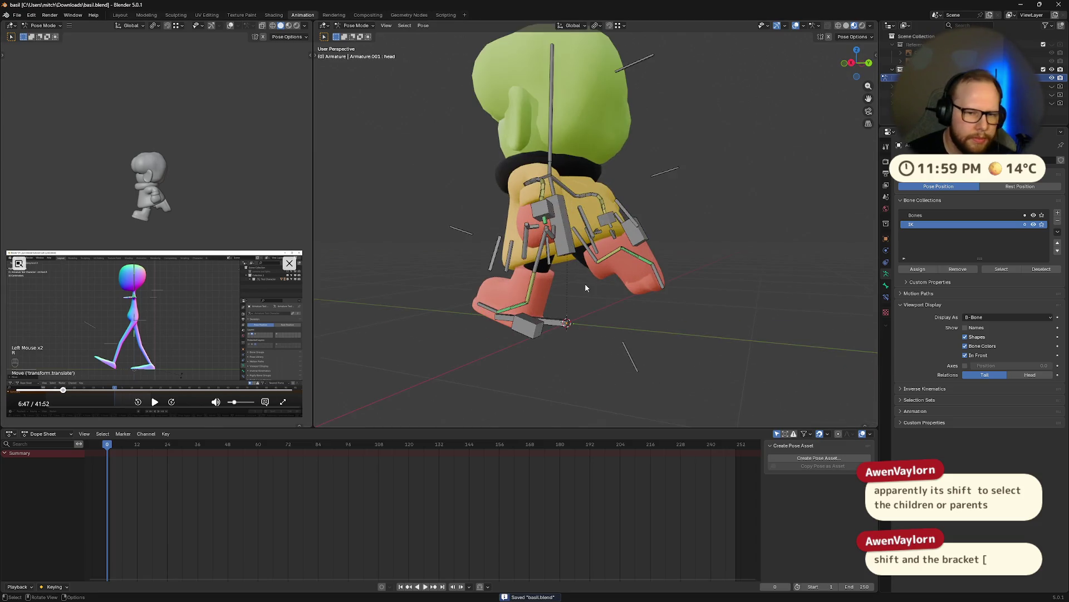
scroll(543, 334, up, 2)
scroll(494, 383, up, 3)
scroll(447, 321, up, 2)
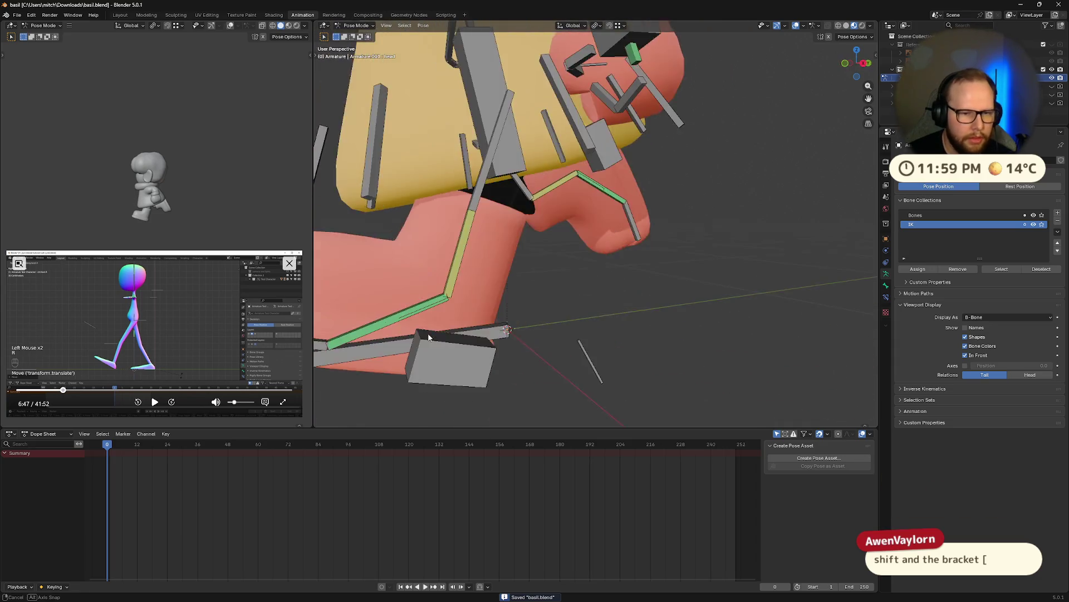
middle_drag(447, 320, 576, 359)
- Select thigh.L down to toe.L plus toe.R, then all bones with A, and key them with I
click(556, 257)
key(shift+bracketright)
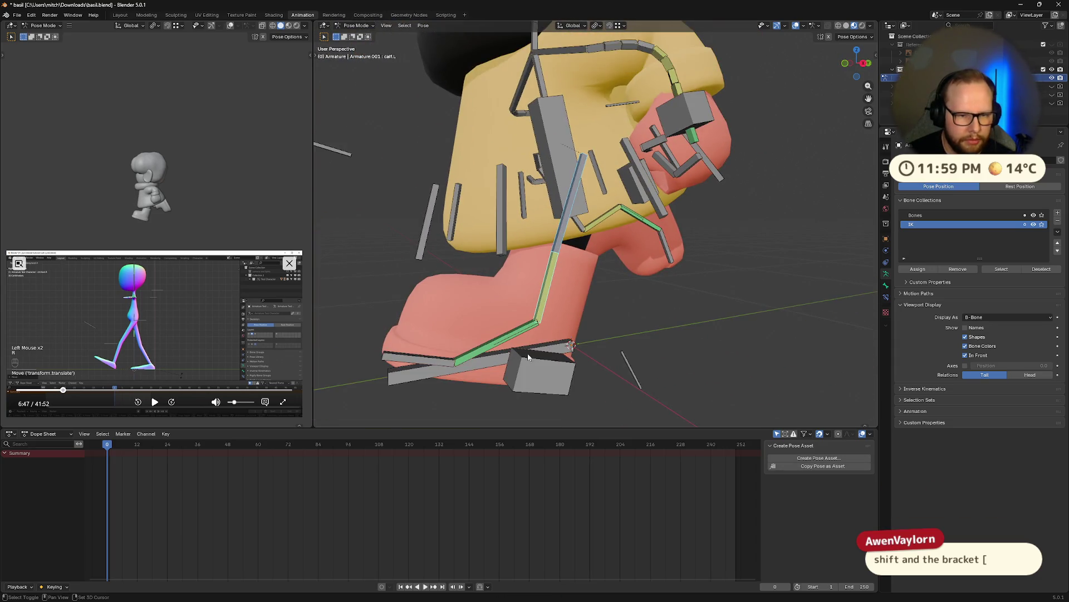
key(shift+bracketright)
key(shift+bracketright)
mouse_move(611, 357)
middle_down()
mouse_move(599, 356)
mouse_move(633, 262)
middle_up()
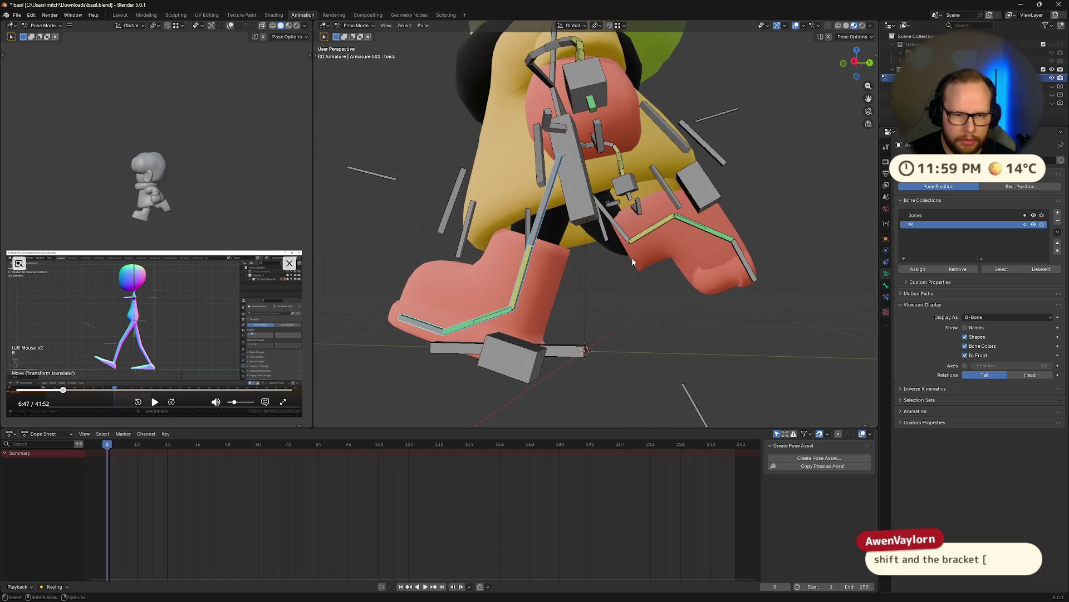
shift+click(689, 228)
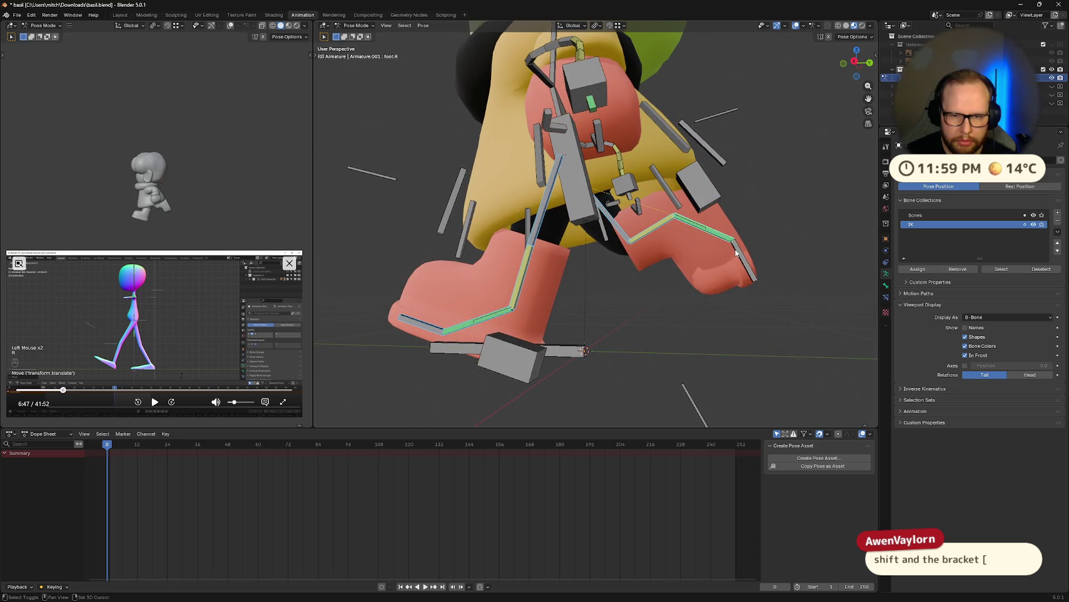
middle_drag(724, 236, 777, 289)
key(a)
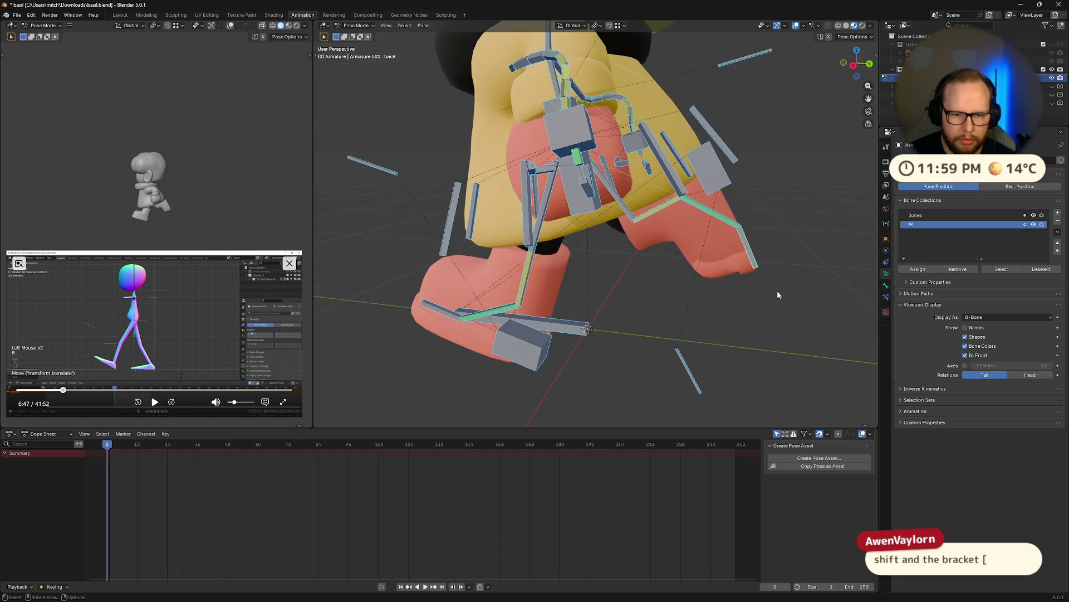
key(i)
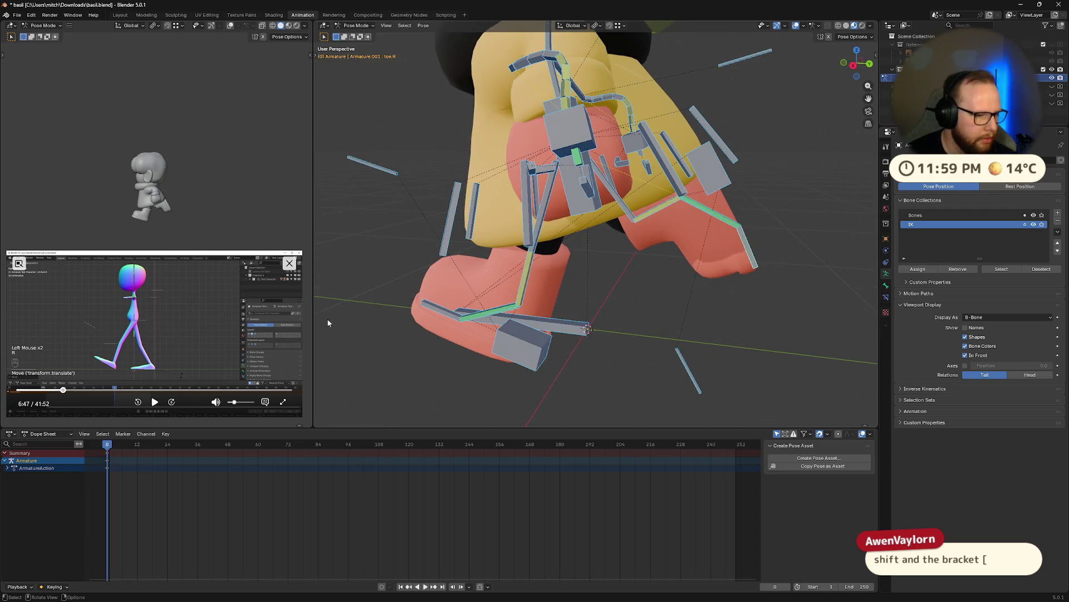
click(154, 401)
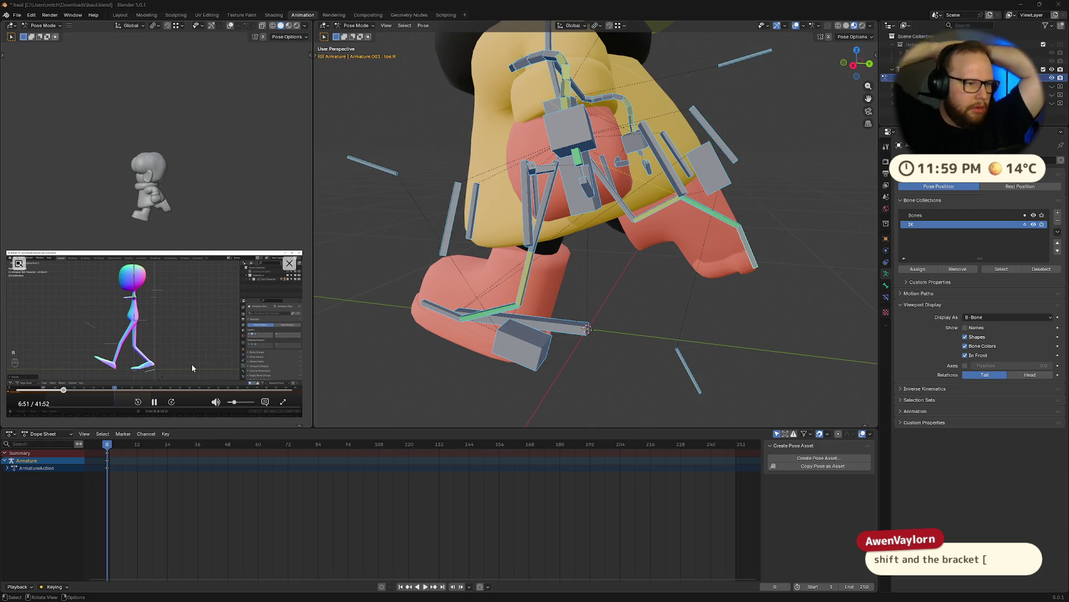
click(154, 402)
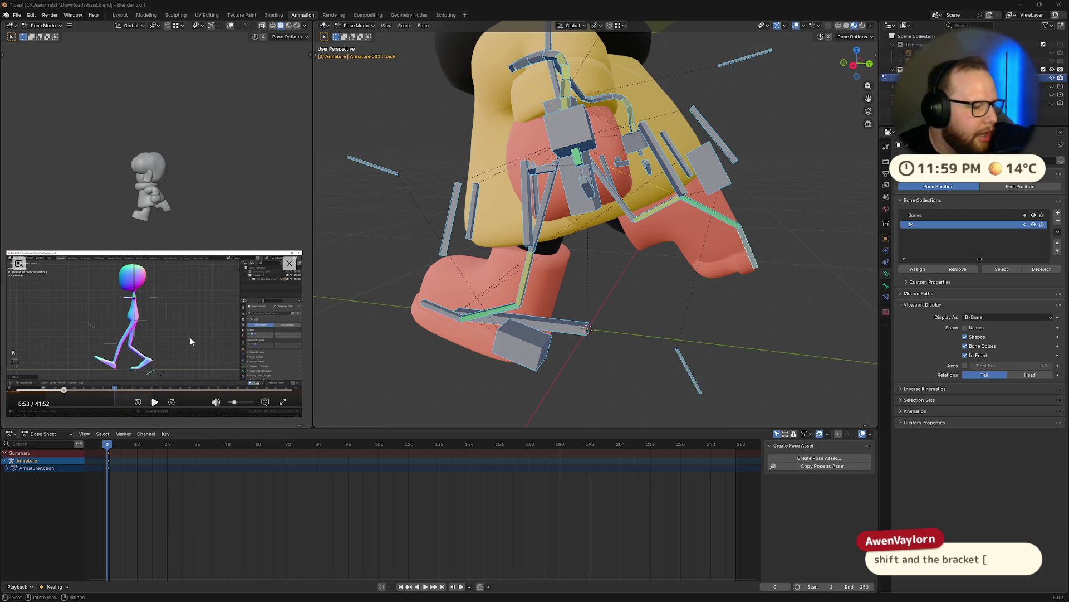